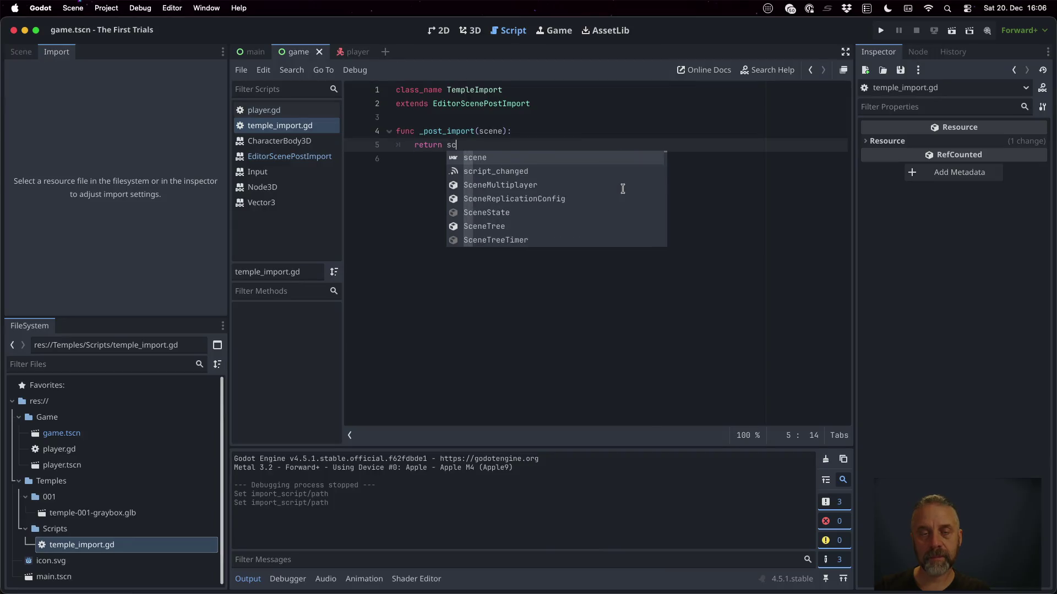
# Check the graybox's import script and the temple-001-graybox node, then go back to the script.
pyautogui.doubleClick(127, 515)
pyautogui.click(410, 509)
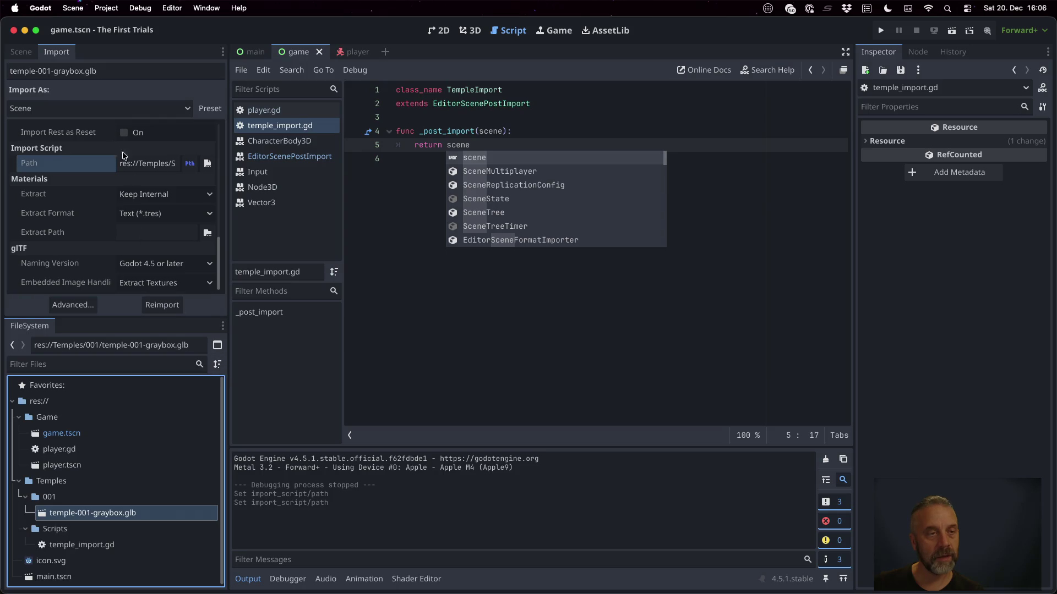
pyautogui.click(23, 51)
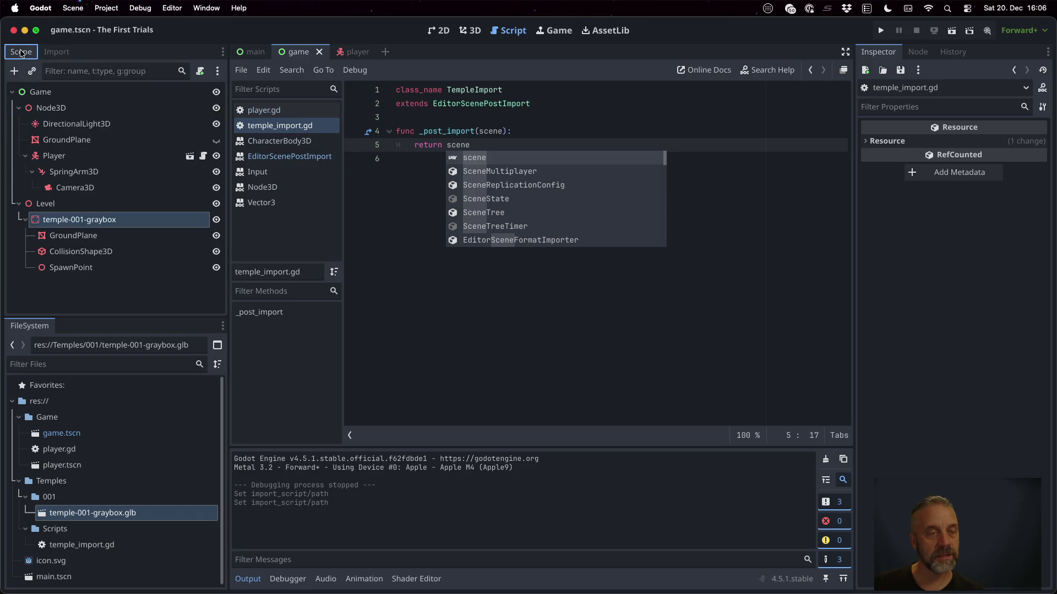
pyautogui.click(94, 218)
pyautogui.click(583, 273)
pyautogui.click(565, 133)
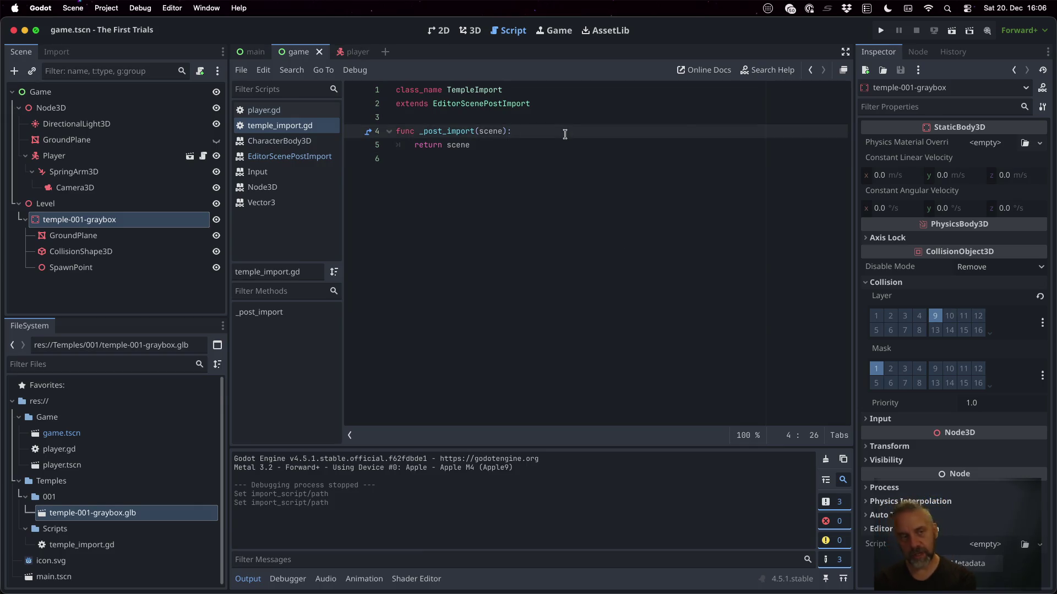
# Add the loop 'for c in scene.get_children():' inside the function.
pyautogui.press('Return')
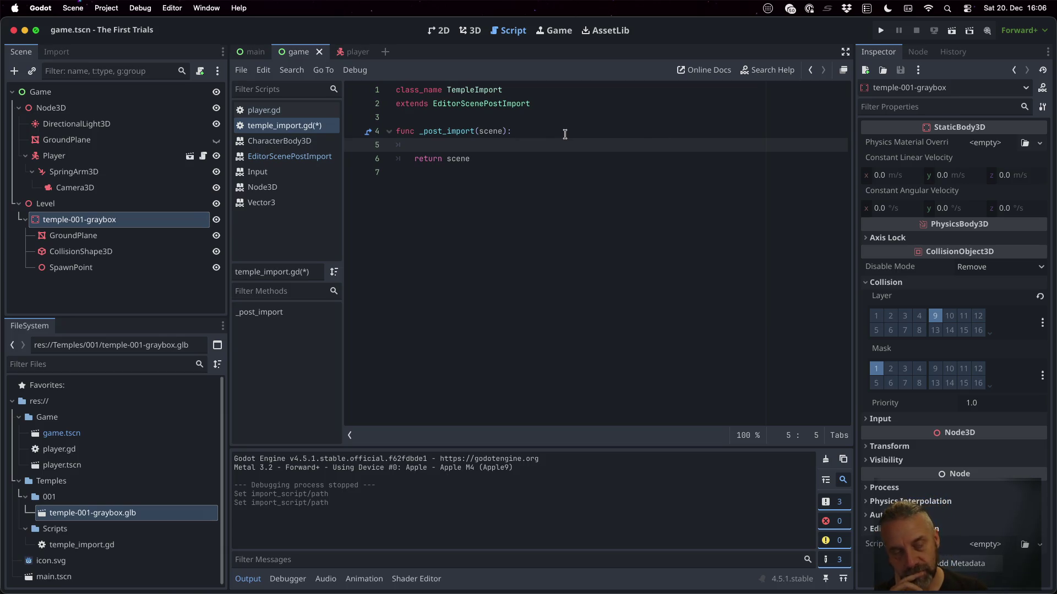
pyautogui.write('for ')
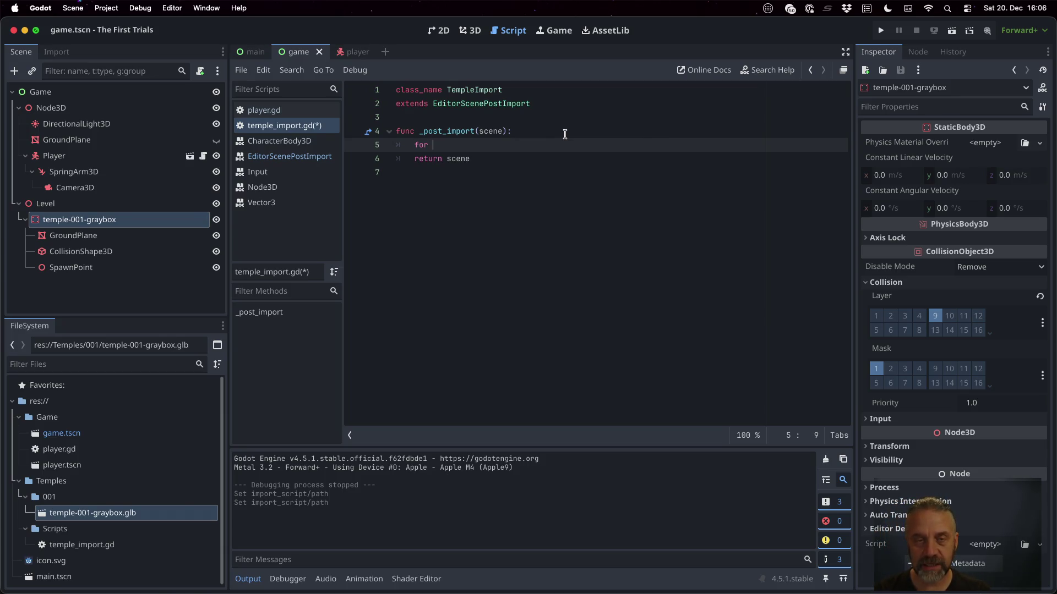
pyautogui.write('c in ')
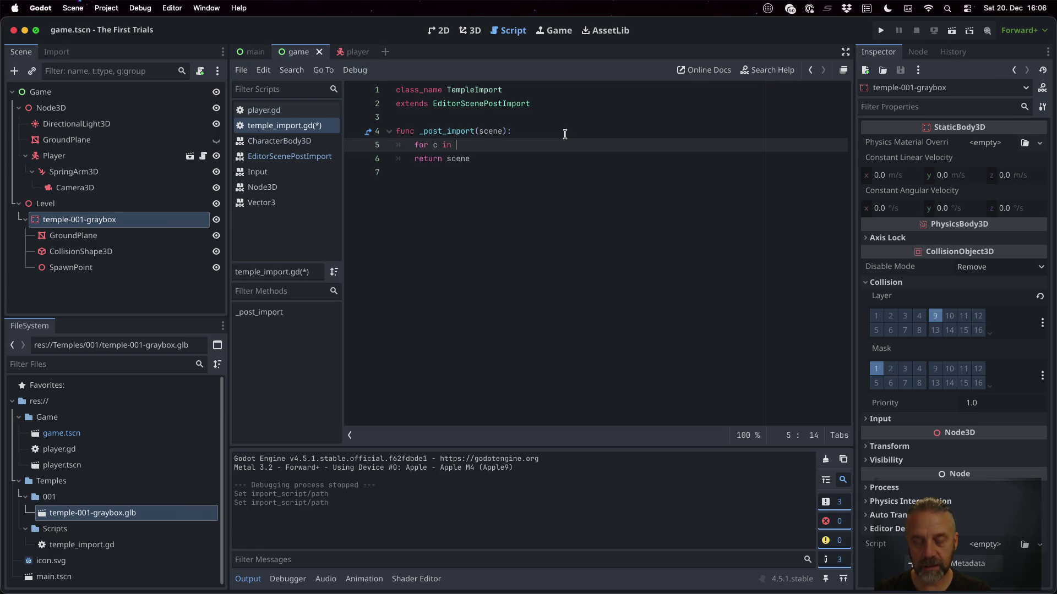
pyautogui.write('scene.g')
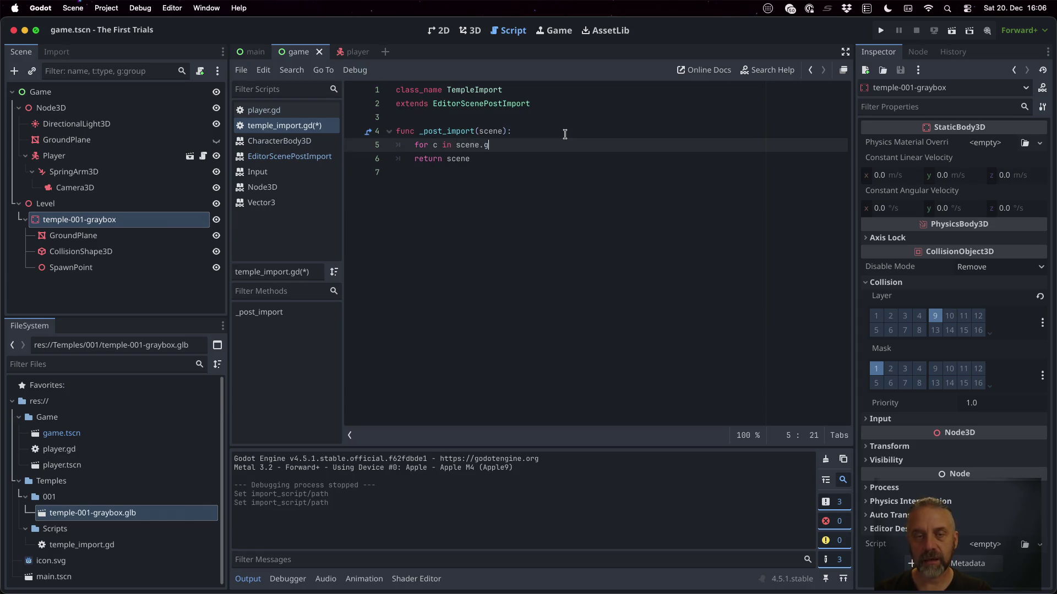
pyautogui.write('et_c')
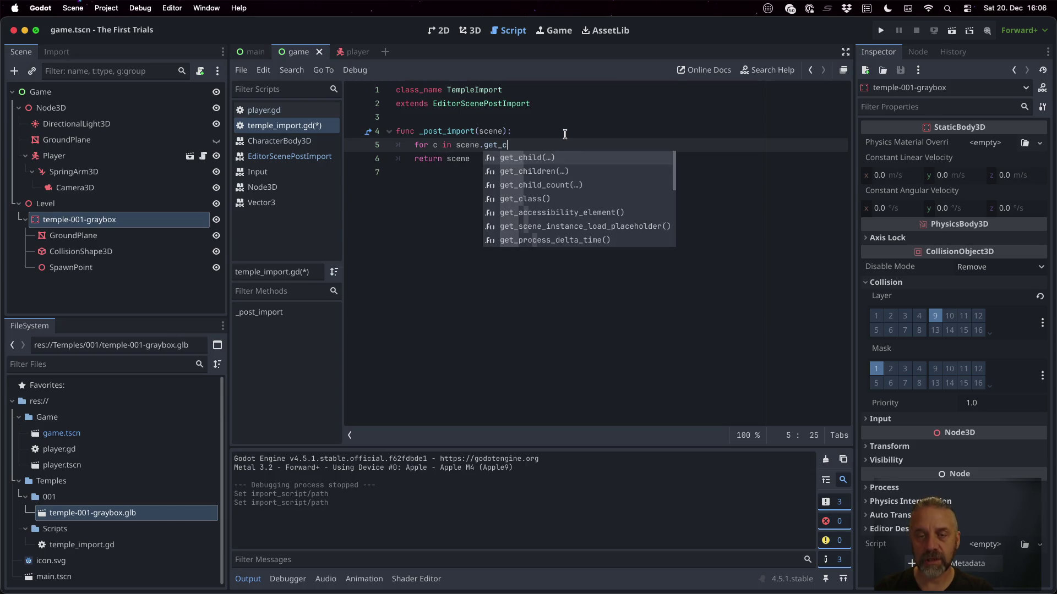
pyautogui.press('Down')
pyautogui.press('Return')
pyautogui.write(':')
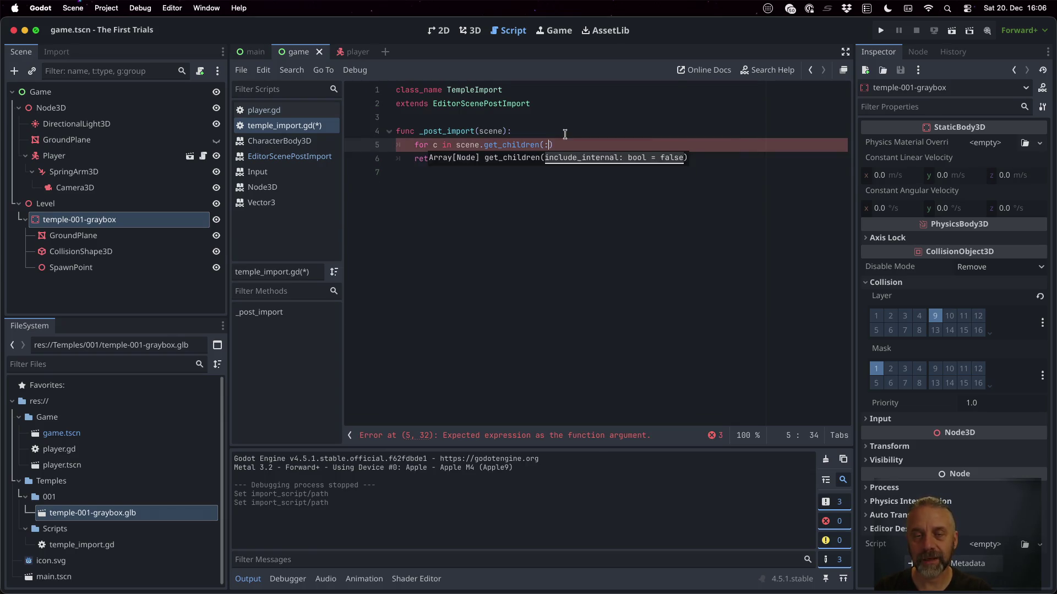
pyautogui.press('BackSpace')
pyautogui.press('Right')
pyautogui.write(':')
pyautogui.press('Return')
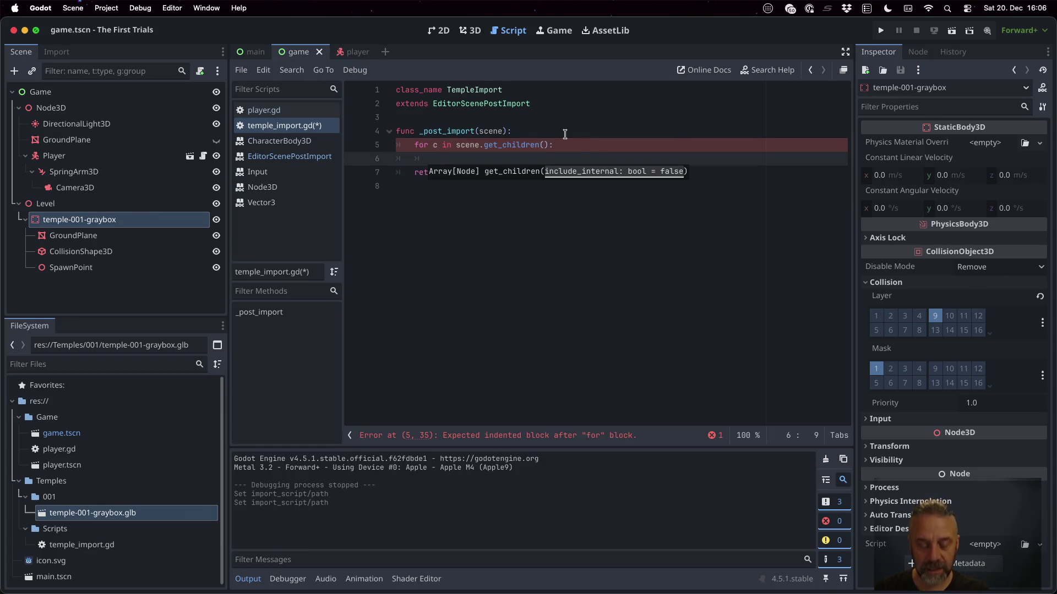
# In the loop body, write 'var mi = c as MeshInstance3D'.
pyautogui.write('var ')
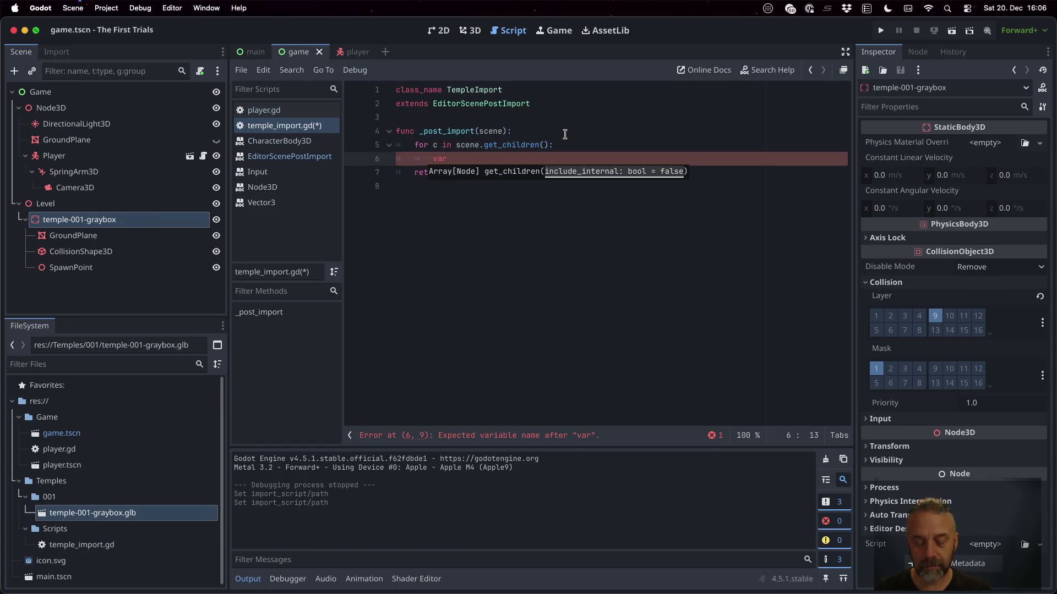
pyautogui.write('gp =')
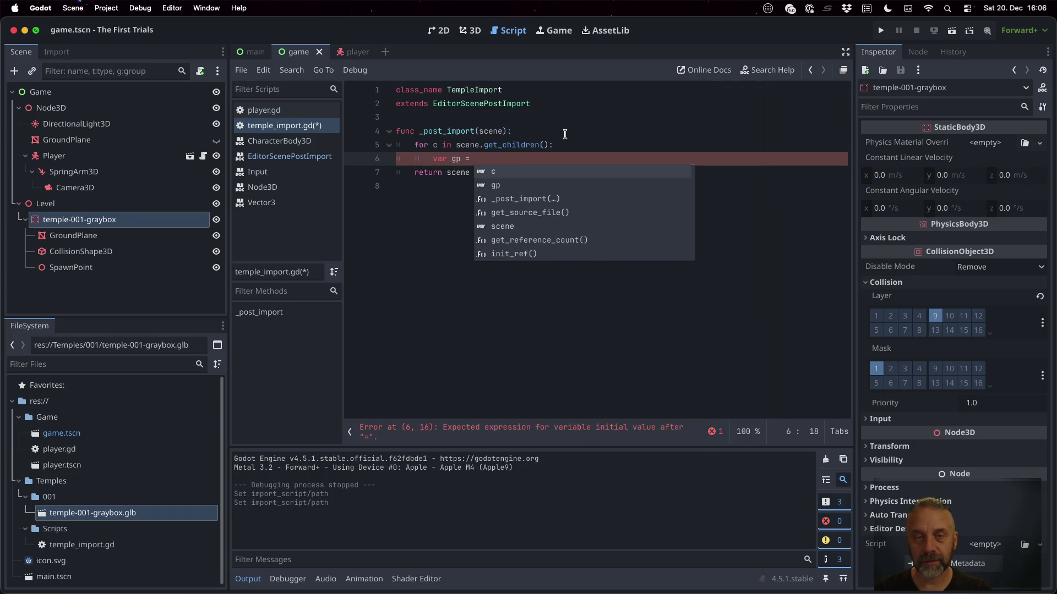
pyautogui.press('Escape')
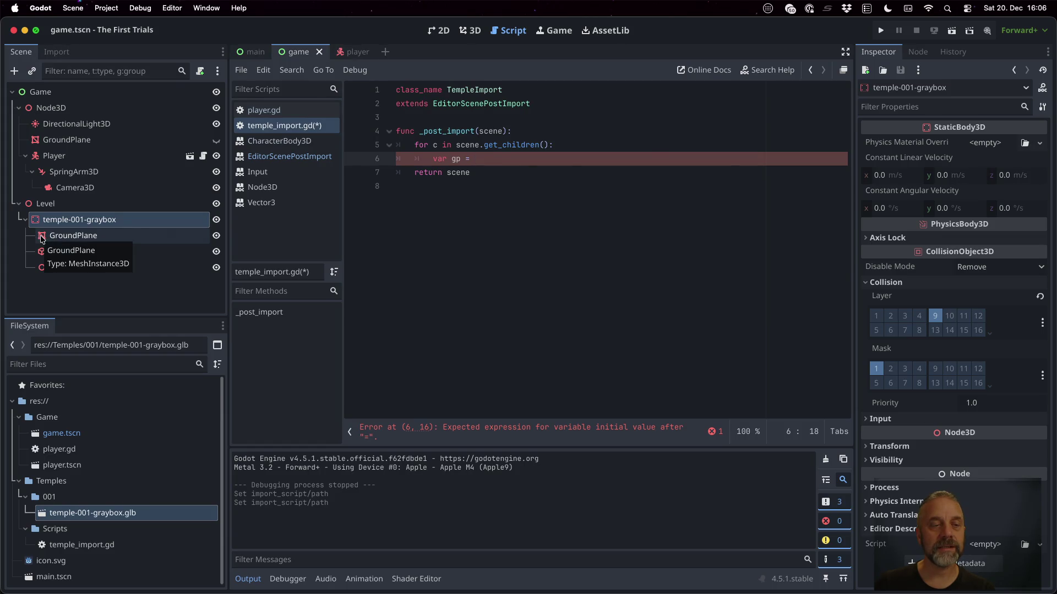
pyautogui.click(461, 160)
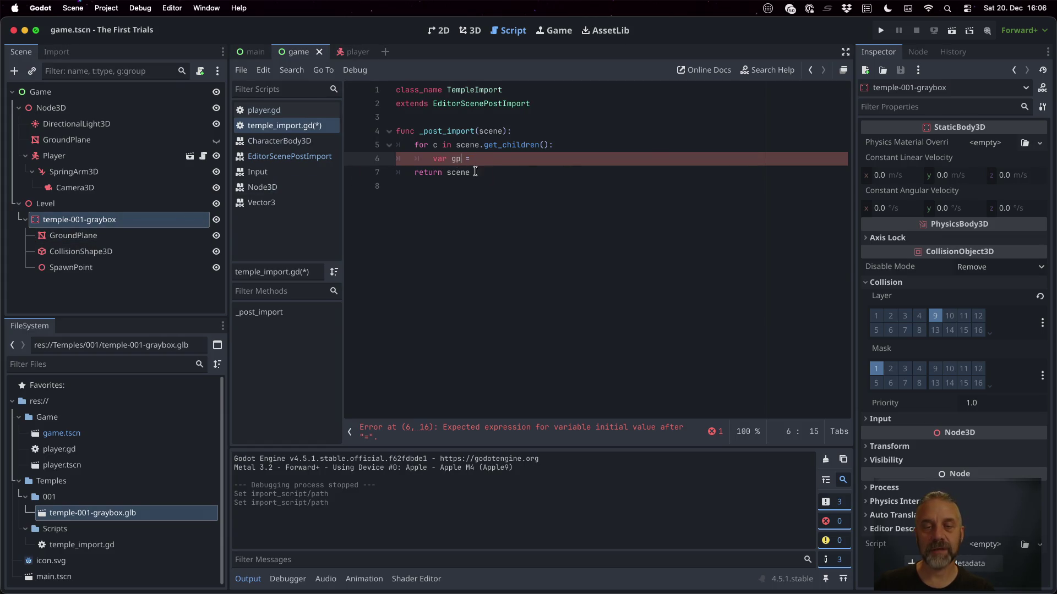
pyautogui.press('BackSpace')
pyautogui.press('BackSpace')
pyautogui.write('mi = c as Me')
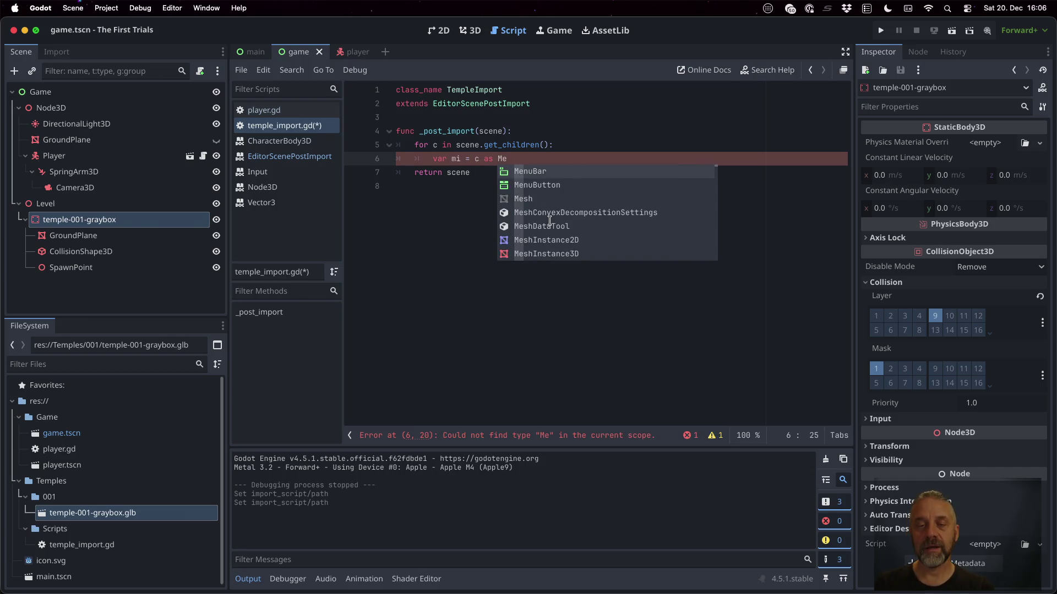
pyautogui.write('s')
pyautogui.press('Down')
pyautogui.press('Down')
pyautogui.press('Down')
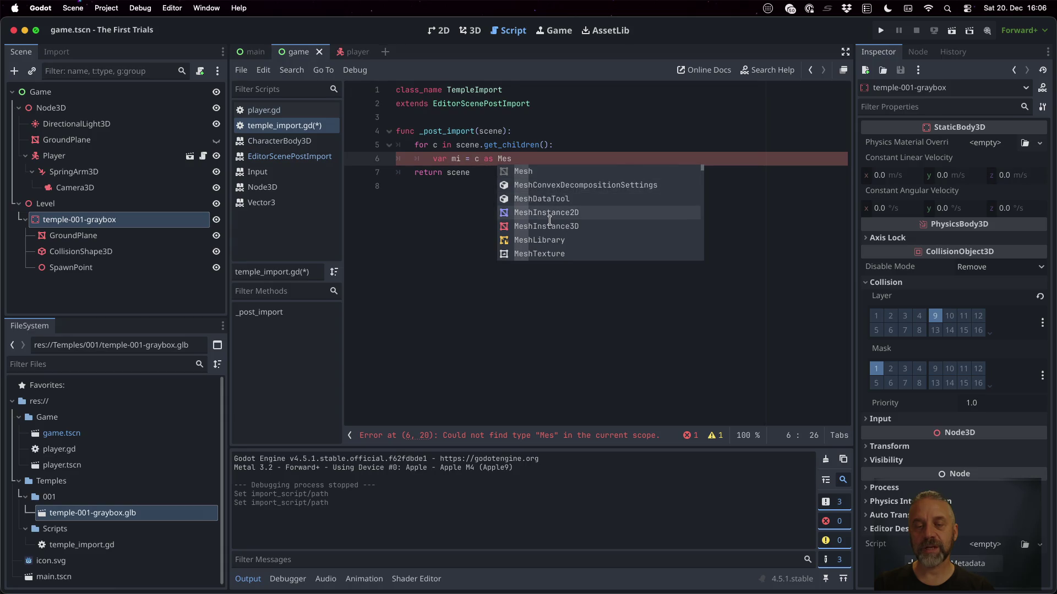
pyautogui.press('Return')
pyautogui.press('super+shift+Return')
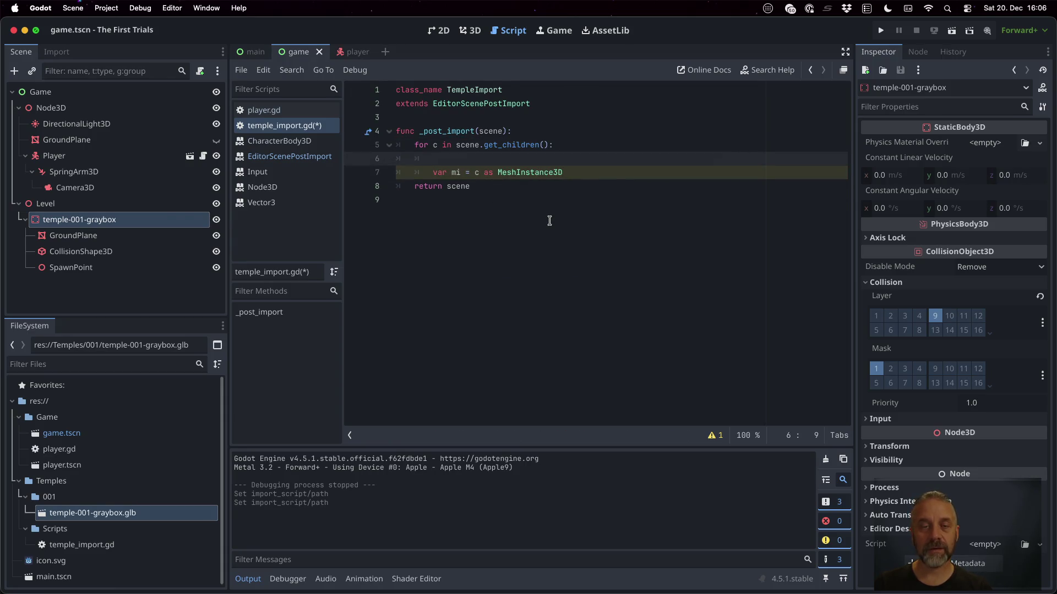
# Under the cast, add 'if mi == null: continue' to skip non-mesh children.
pyautogui.write('if c.name')
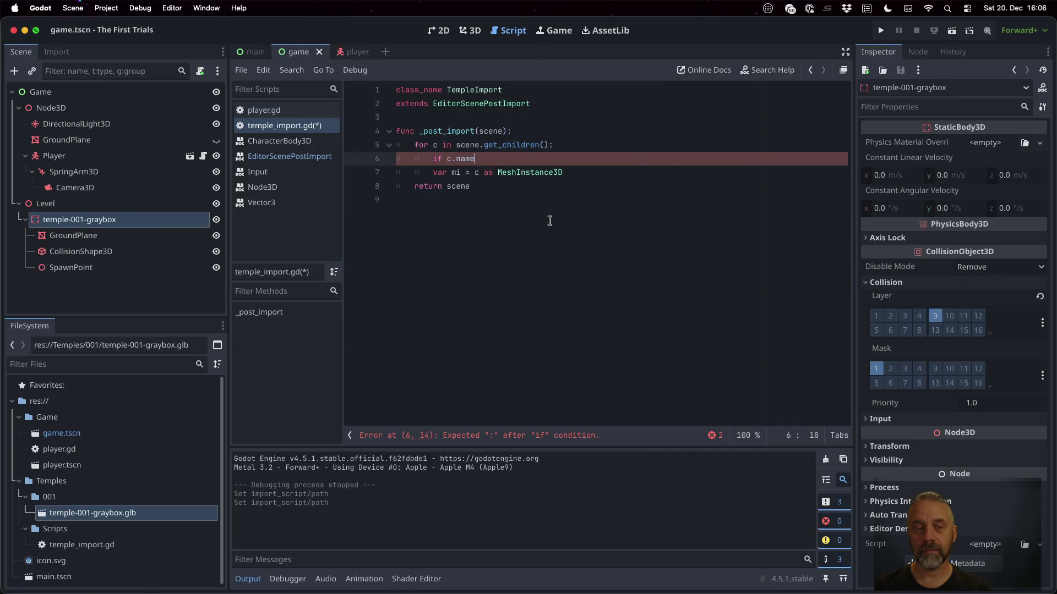
pyautogui.hotkey('shift', 'Home')
pyautogui.hotkey('shift', 'Home')
pyautogui.press('Delete')
pyautogui.press('Delete')
pyautogui.press('End')
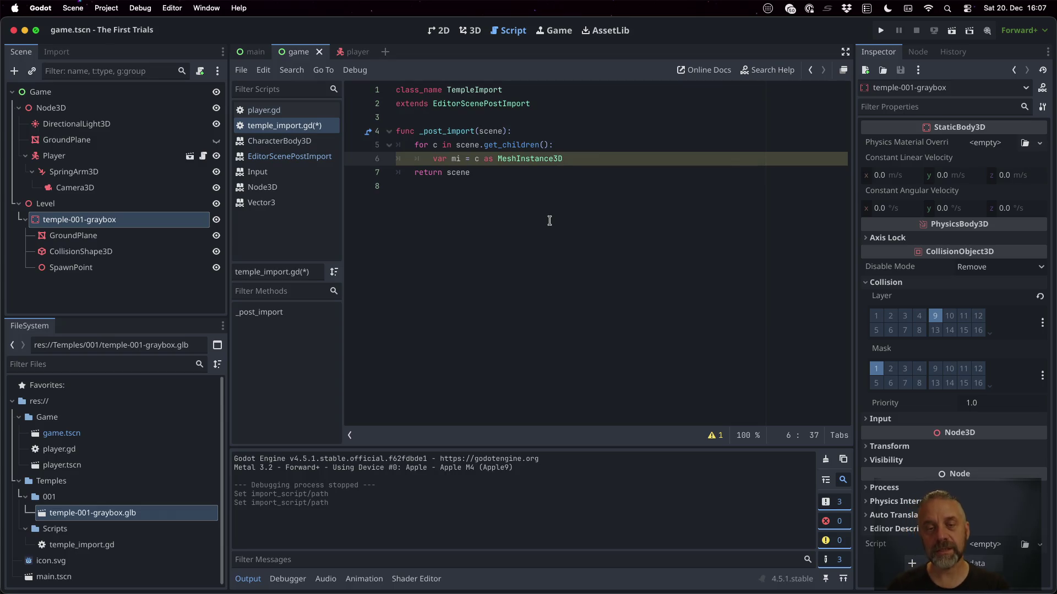
pyautogui.press('Return')
pyautogui.write('if mi ')
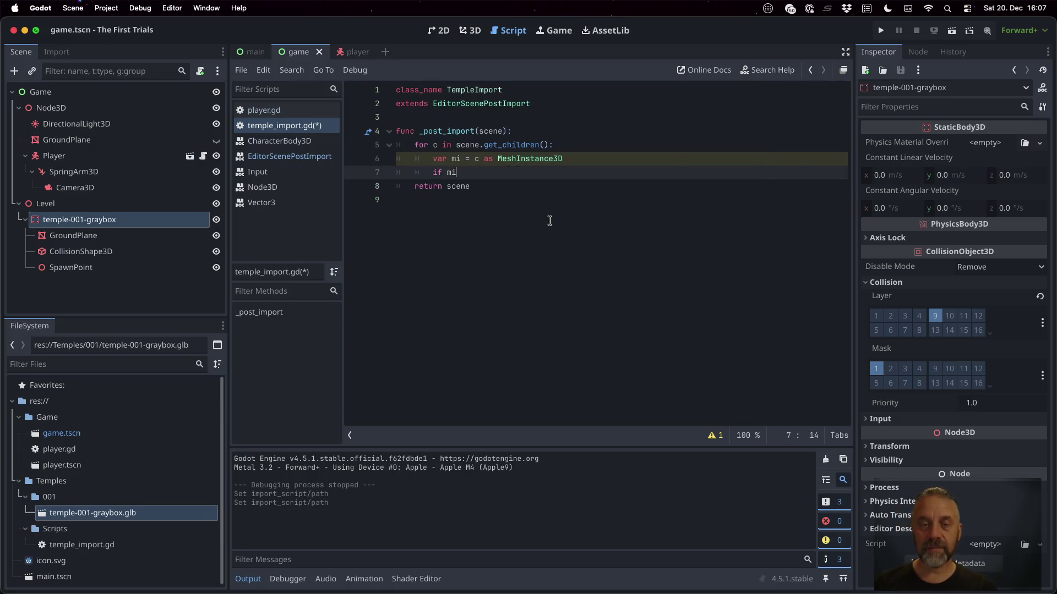
pyautogui.write('== ')
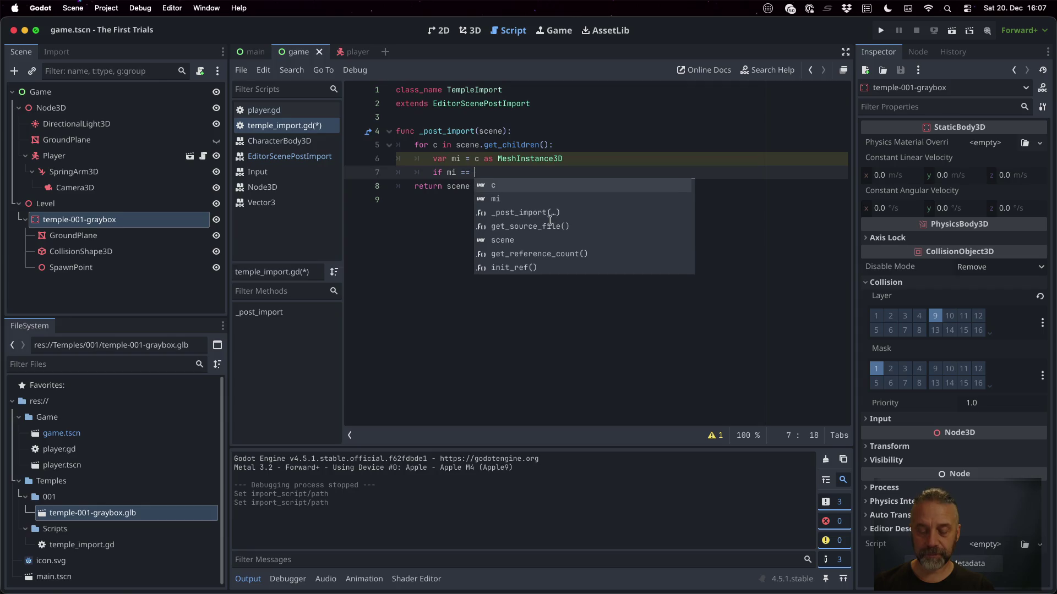
pyautogui.write('null:')
pyautogui.press('Return')
pyautogui.write('con')
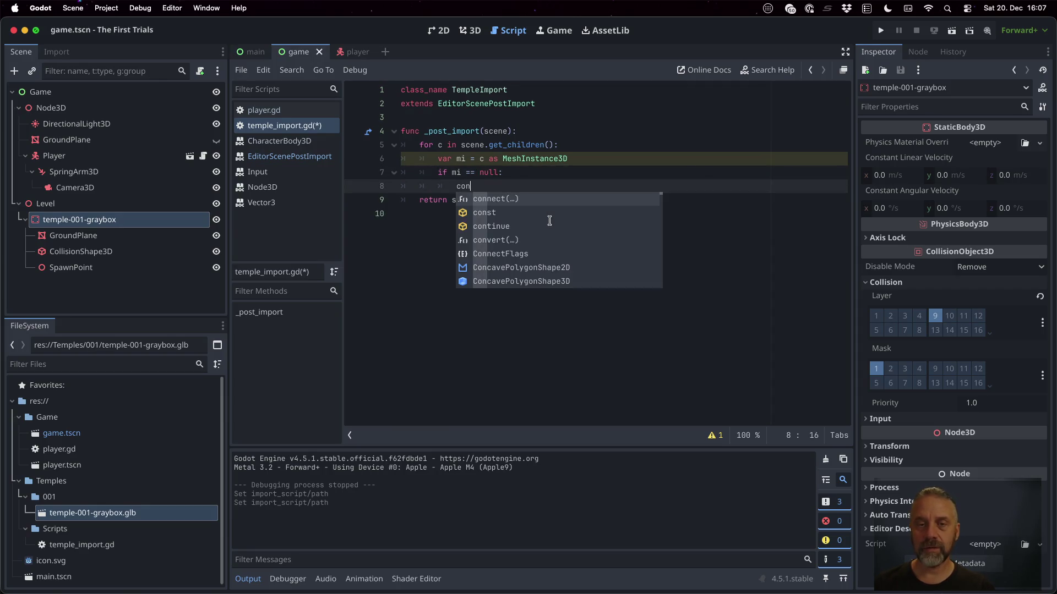
pyautogui.press('Down')
pyautogui.press('Down')
pyautogui.press('Return')
pyautogui.press('Return')
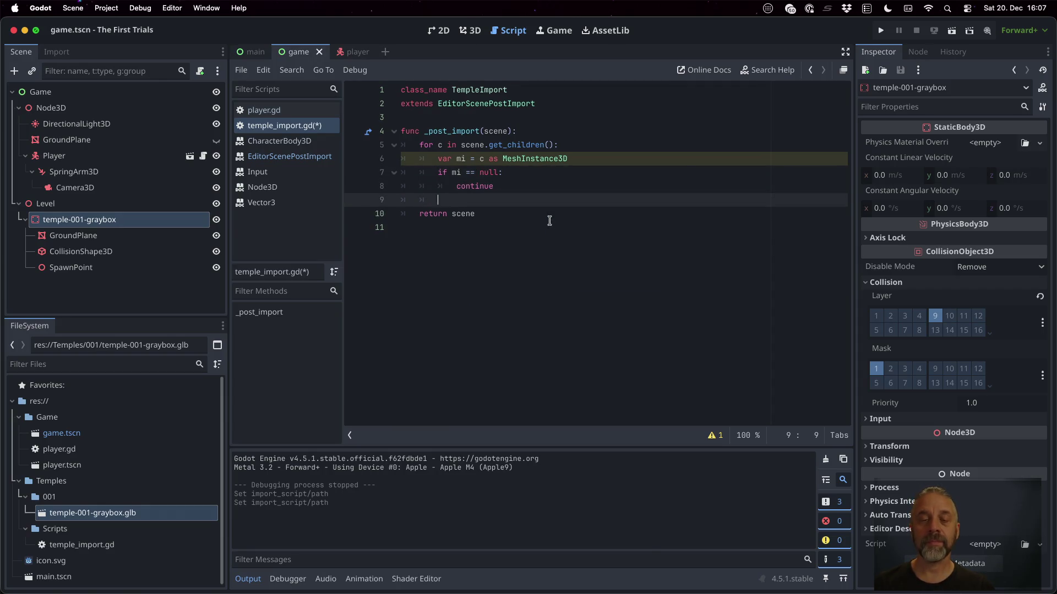
# Add 'if mi.name == "GroundPlane":' and start its indented block.
pyautogui.write('if mi.na')
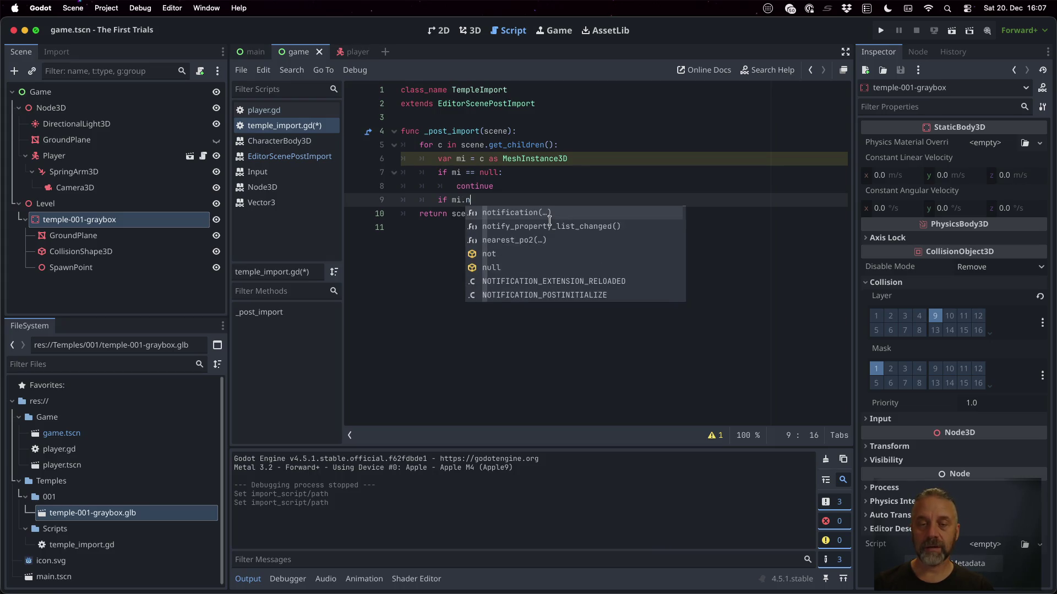
pyautogui.press('Return')
pyautogui.write('!')
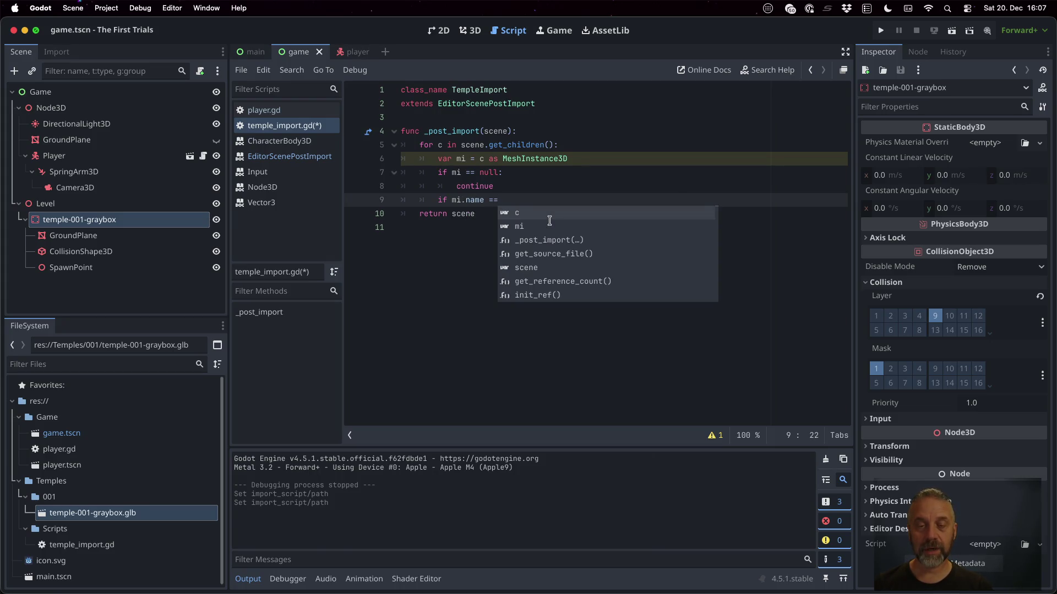
pyautogui.write('= "G')
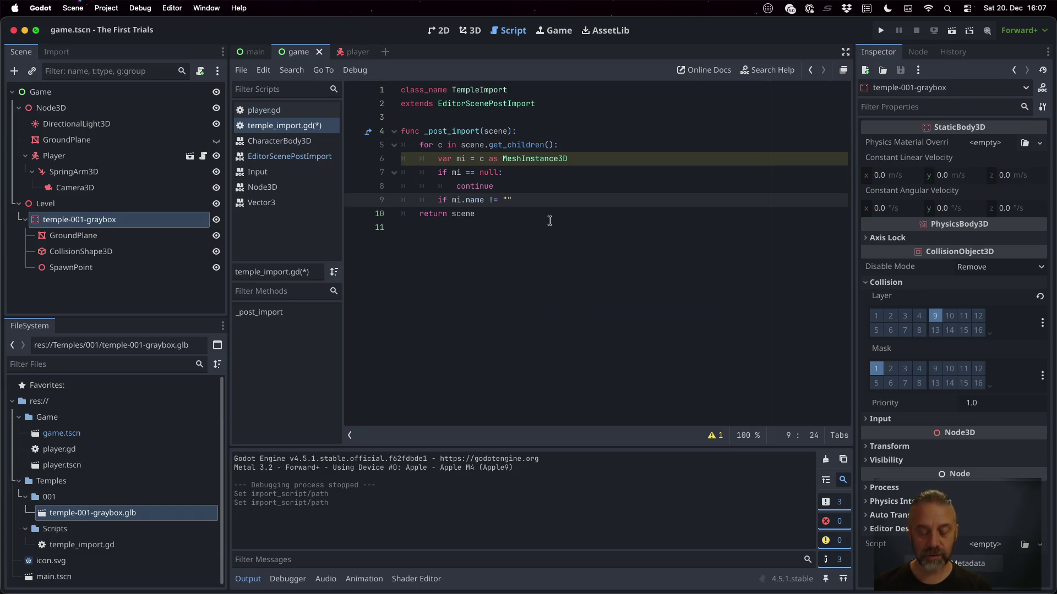
pyautogui.write('roundPlane')
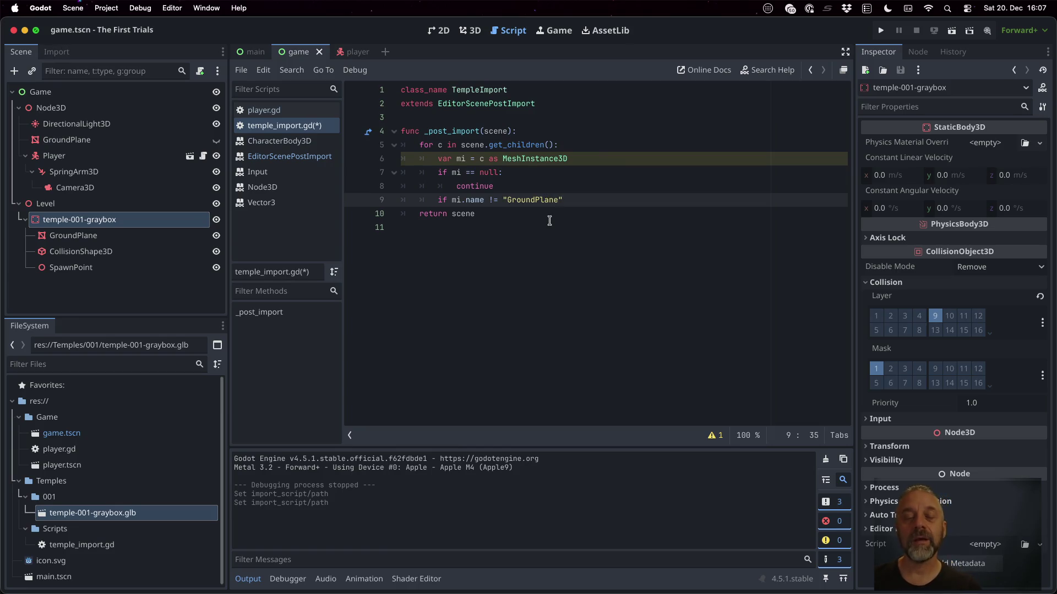
pyautogui.press('Left')
pyautogui.press('Left')
pyautogui.press('Left')
pyautogui.press('BackSpace')
pyautogui.write('=')
pyautogui.press('End')
pyautogui.write(':')
pyautogui.press('Return')
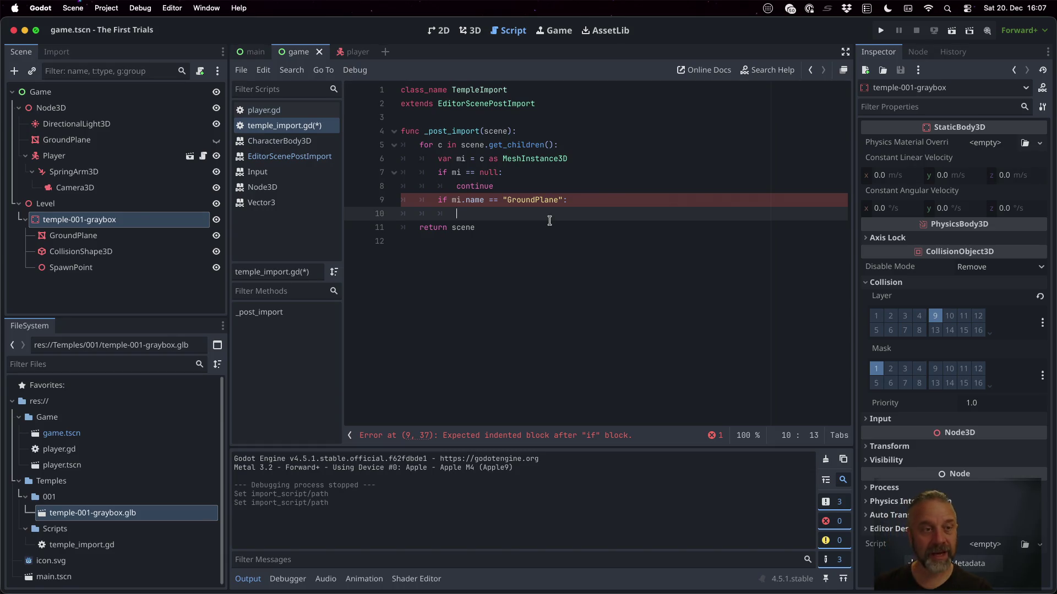
# Select the GroundPlane mesh and look through the Mesh menu without running anything.
pyautogui.click(198, 236)
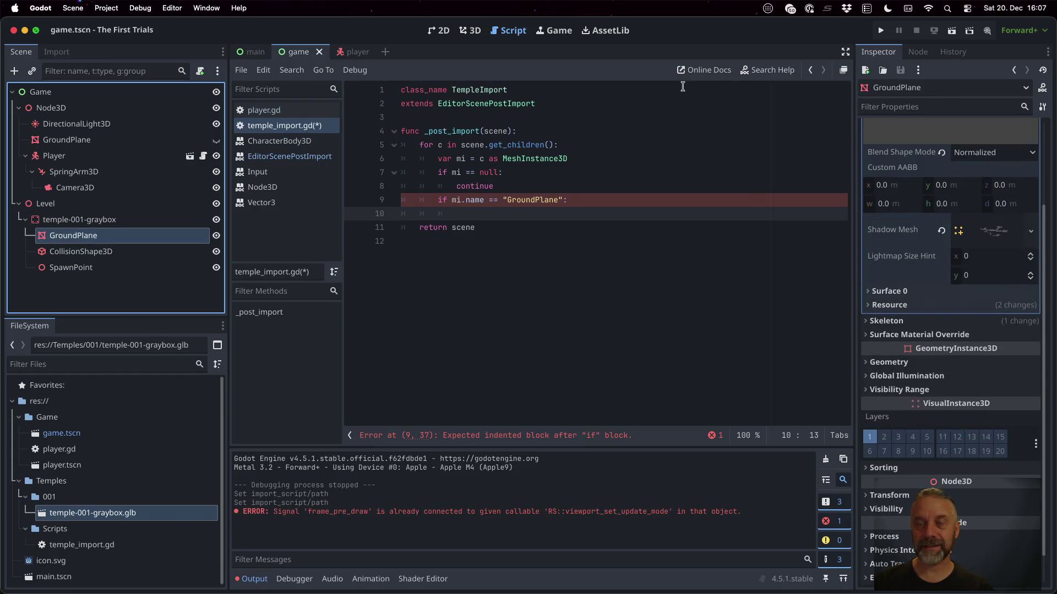
pyautogui.click(159, 219)
pyautogui.click(148, 235)
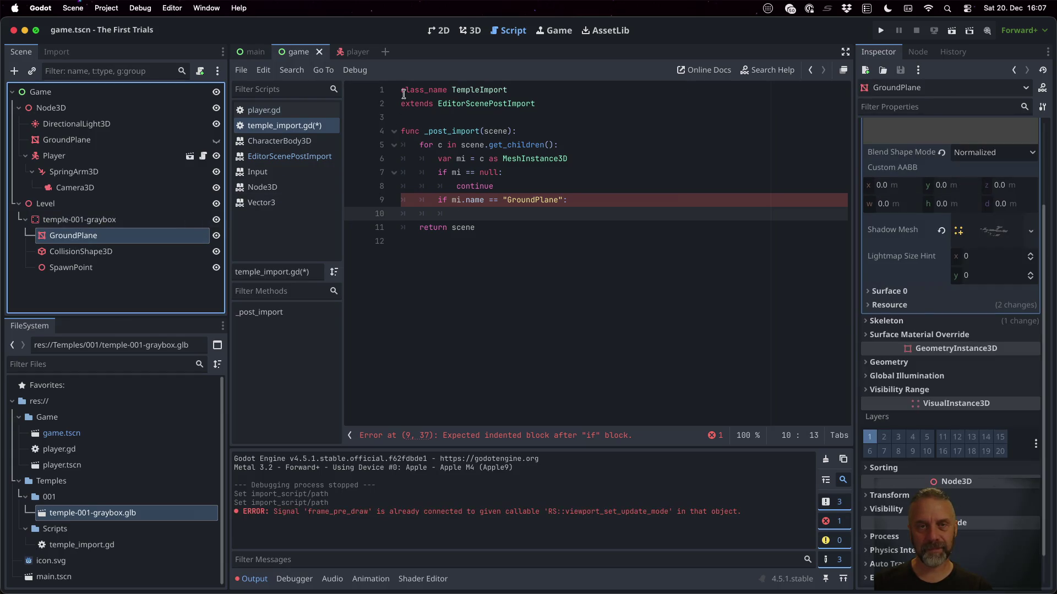
pyautogui.click(474, 30)
pyautogui.click(581, 71)
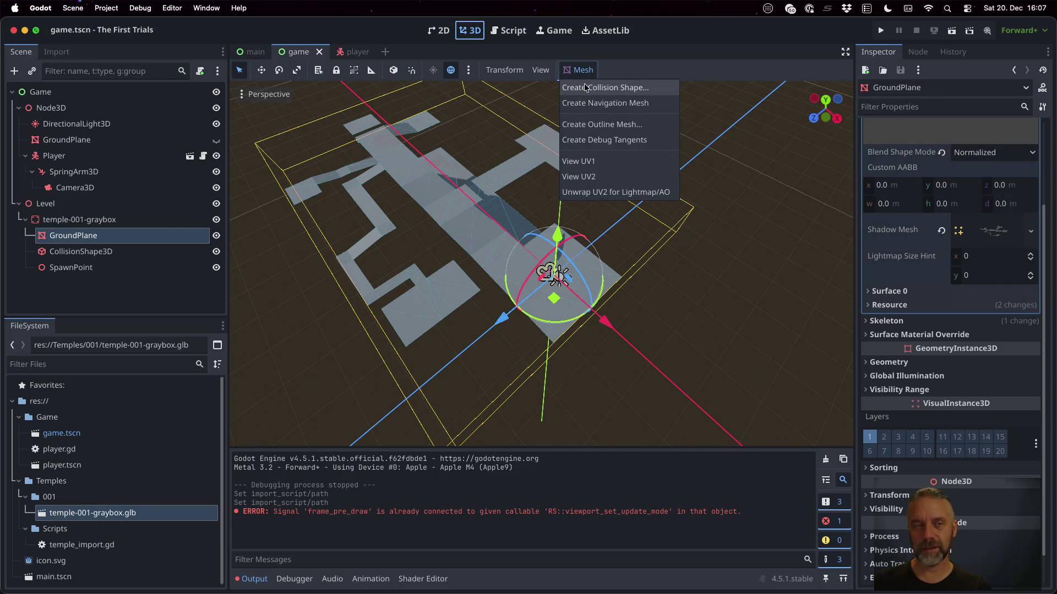
pyautogui.click(534, 125)
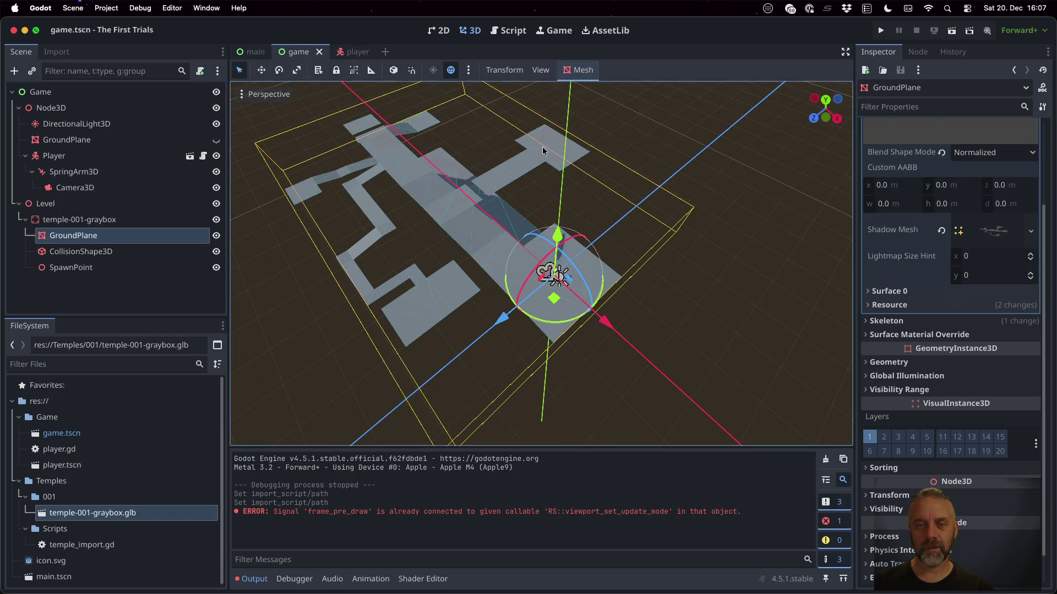
# Add 'mi.create_trimesh_collision()' on line 10 and open that method's documentation.
pyautogui.click(510, 28)
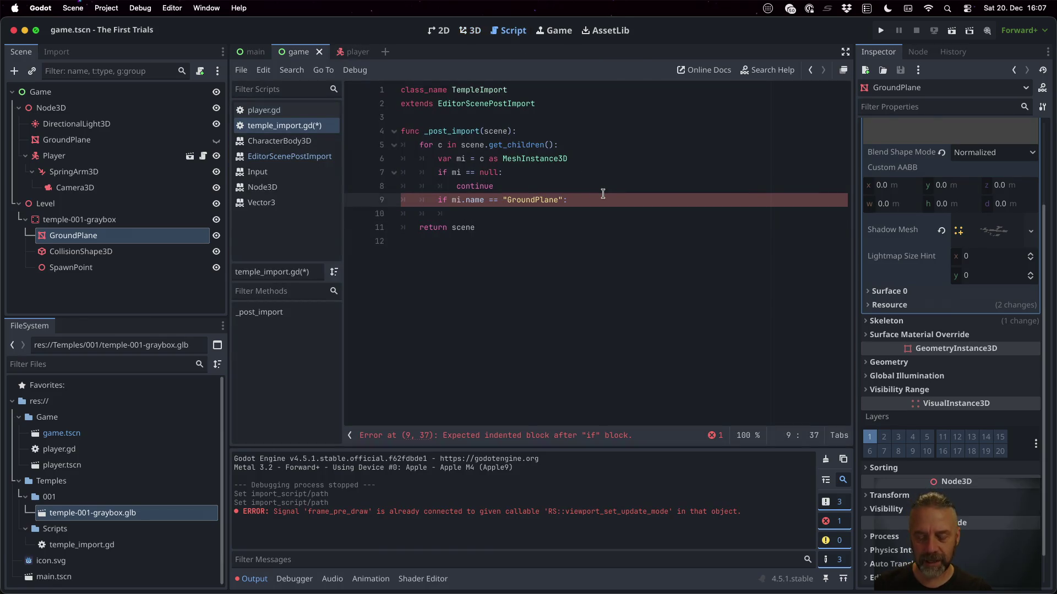
pyautogui.write('mi.c')
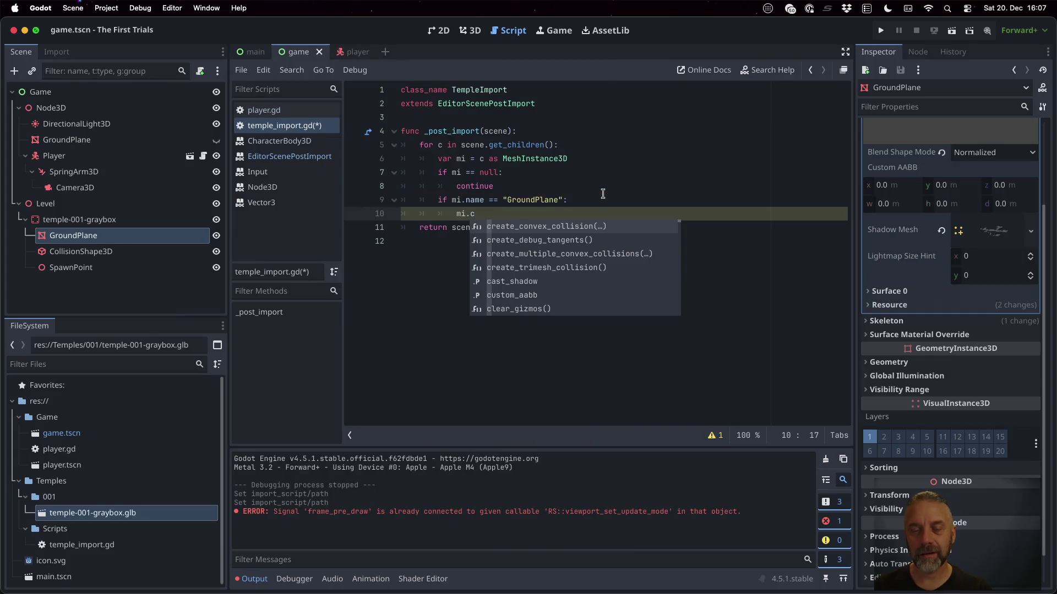
pyautogui.write('re')
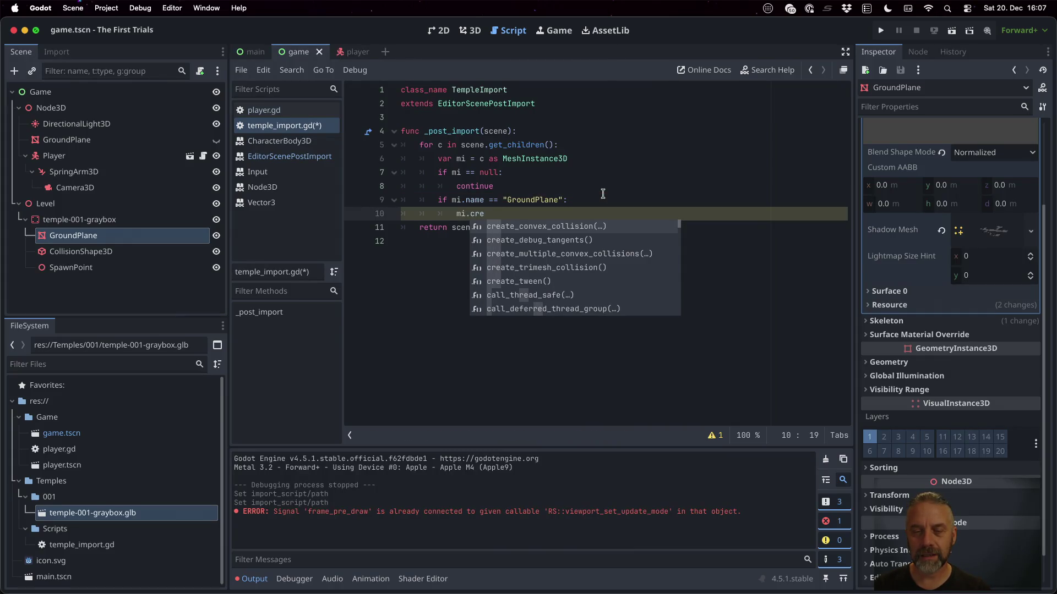
pyautogui.press('Down')
pyautogui.press('Down')
pyautogui.press('Down')
pyautogui.press('Return')
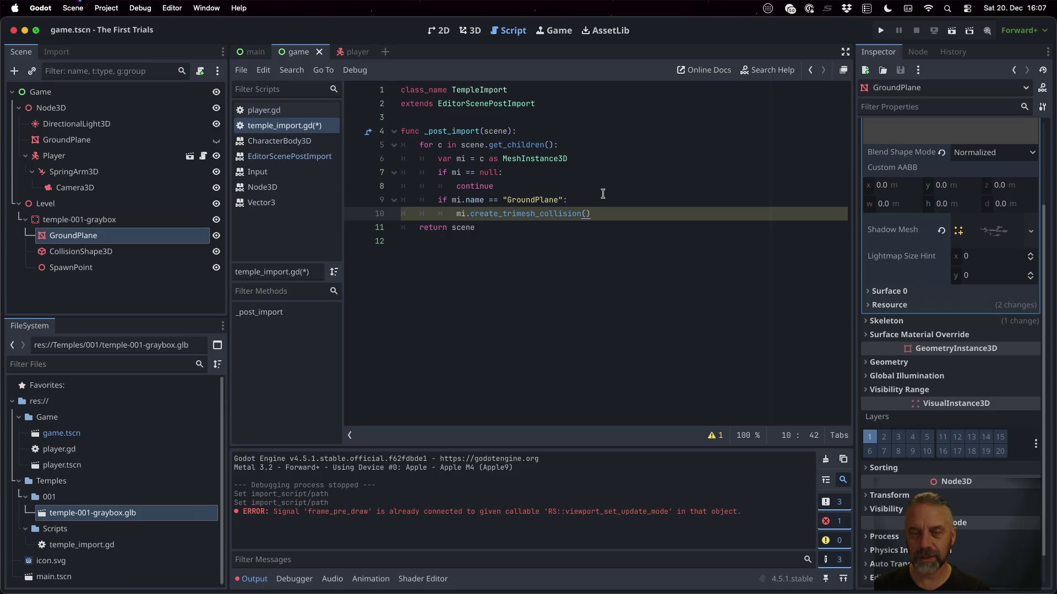
pyautogui.press('Return')
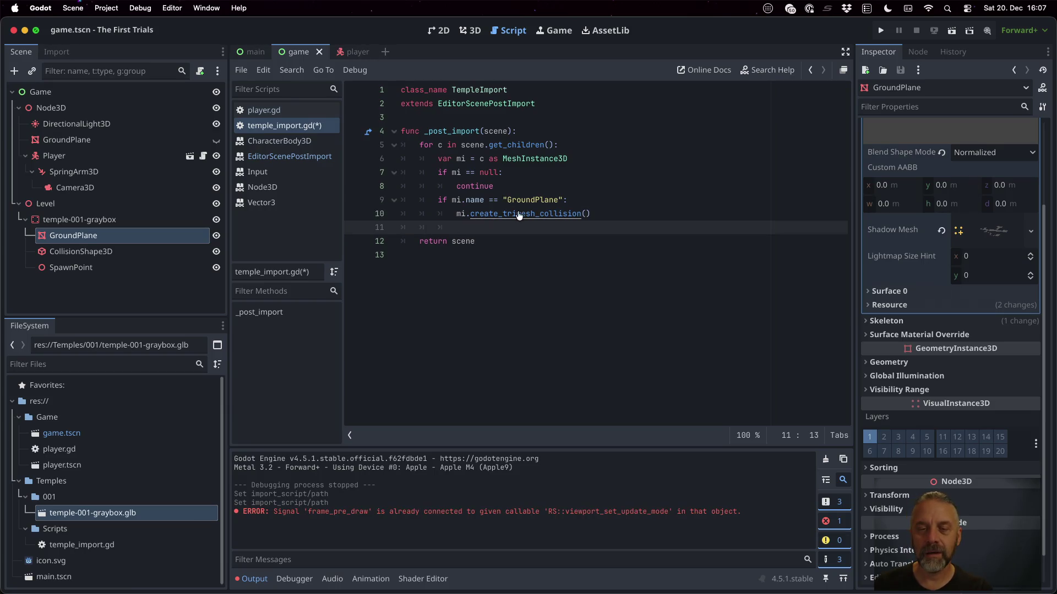
pyautogui.keyDown('ctrl'); pyautogui.click(523, 214); pyautogui.keyUp('ctrl')
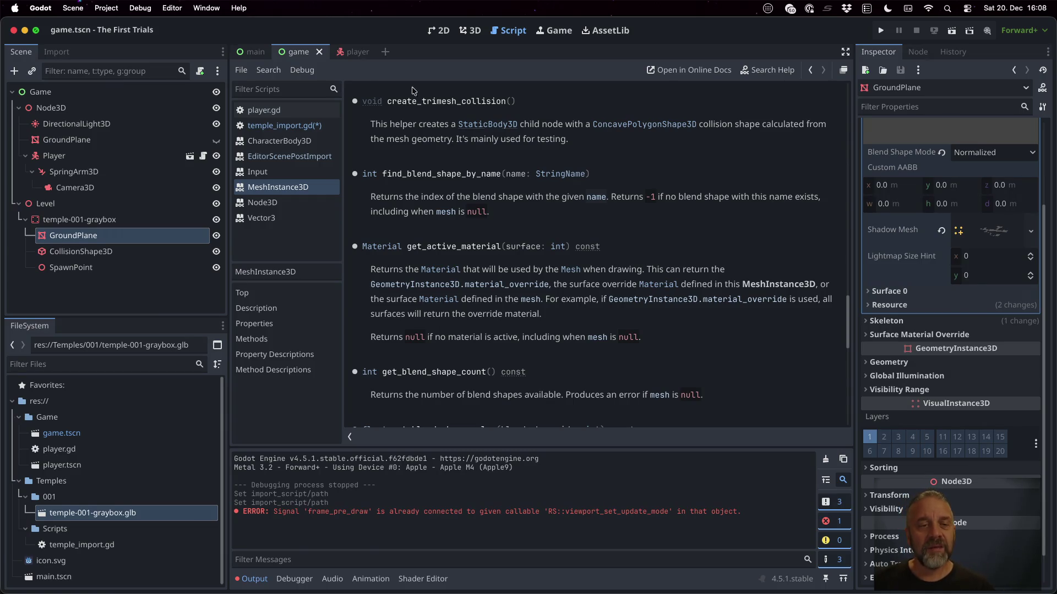
pyautogui.click(299, 183)
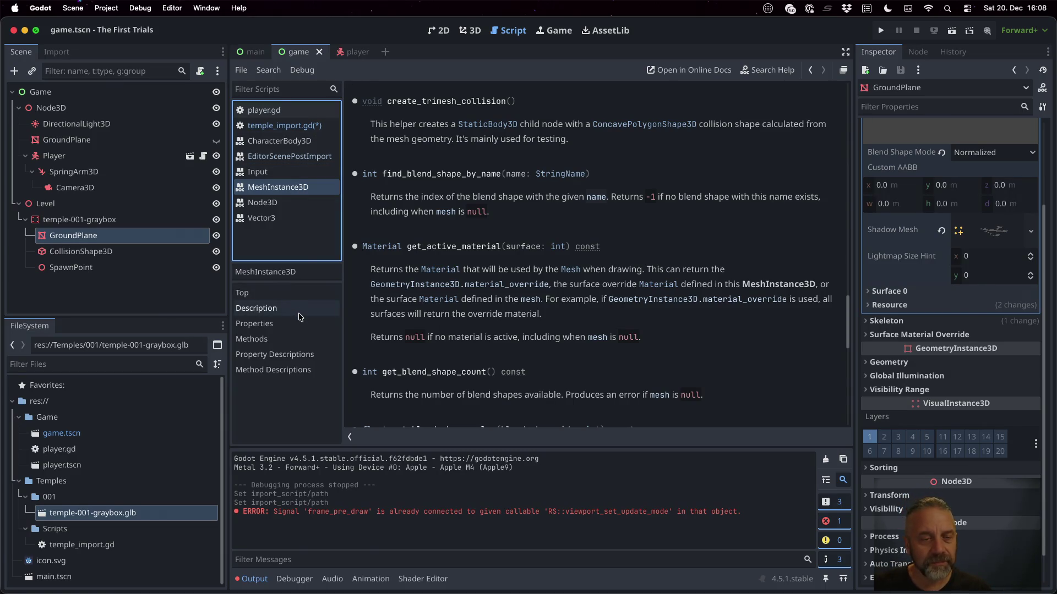
pyautogui.click(298, 338)
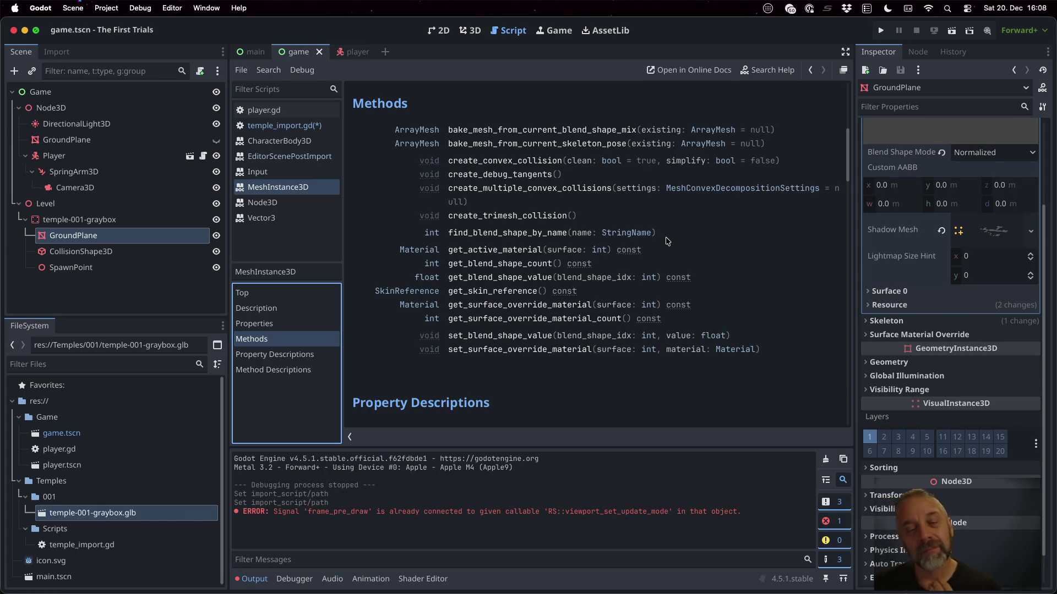
pyautogui.click(492, 217)
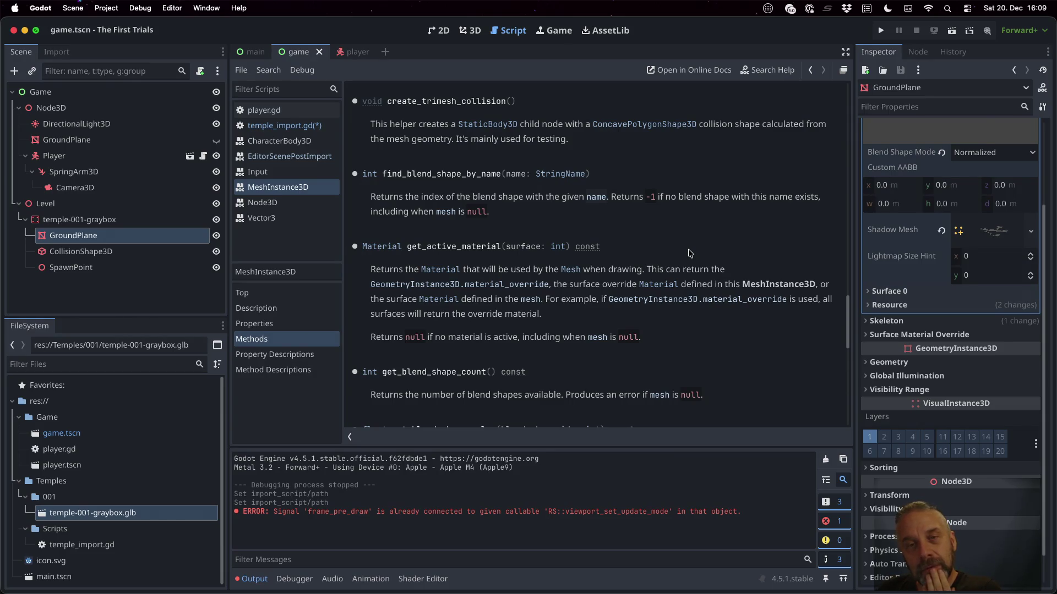
# Review Create Collision Shape for GroundPlane (Sibling placement, Trimesh type), then cancel it.
pyautogui.click(470, 31)
pyautogui.click(561, 70)
pyautogui.click(605, 88)
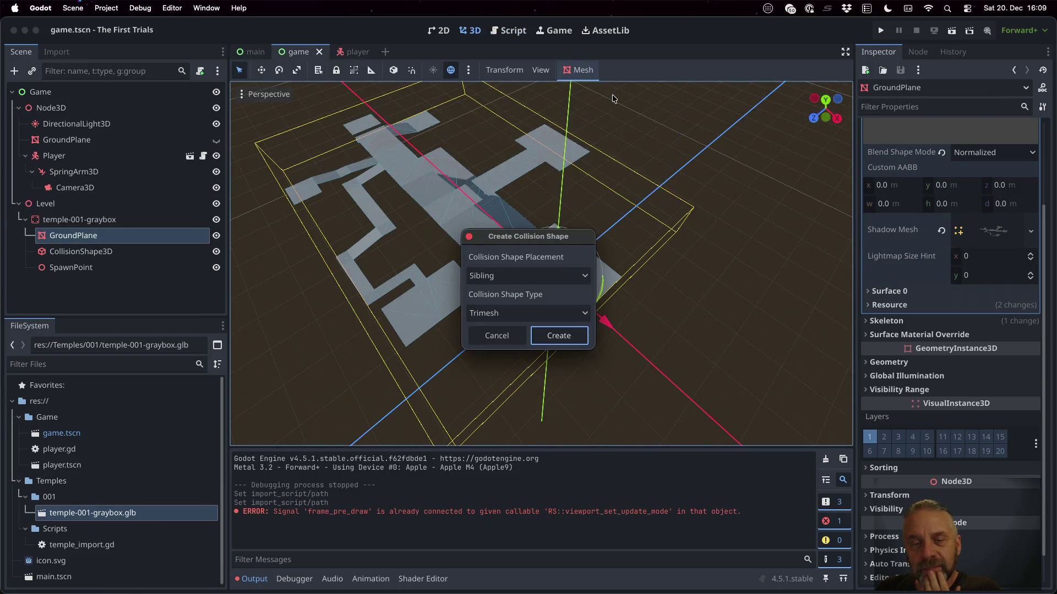
pyautogui.click(531, 283)
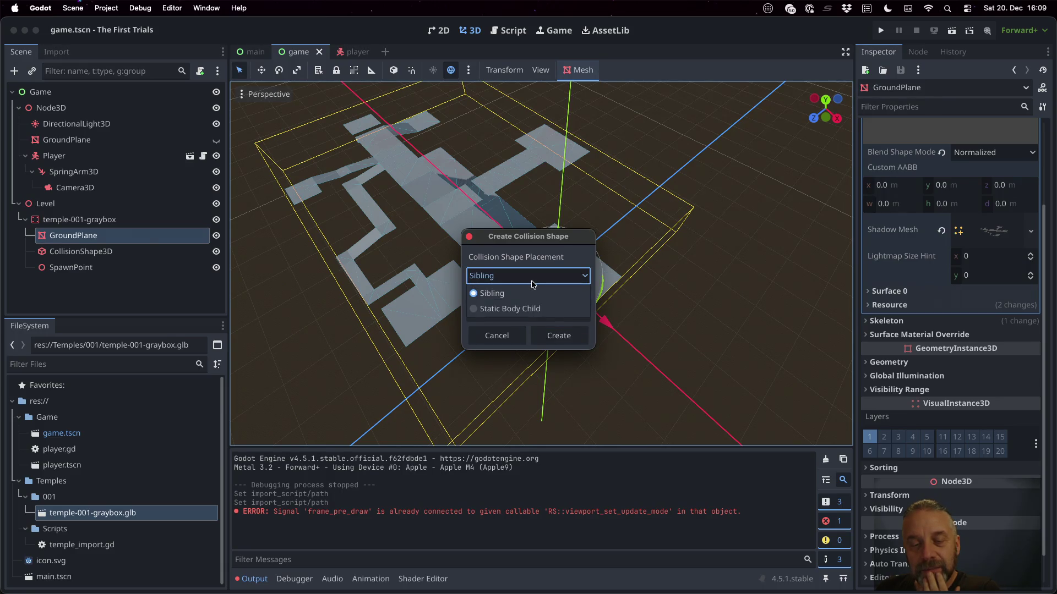
pyautogui.click(532, 282)
pyautogui.click(536, 313)
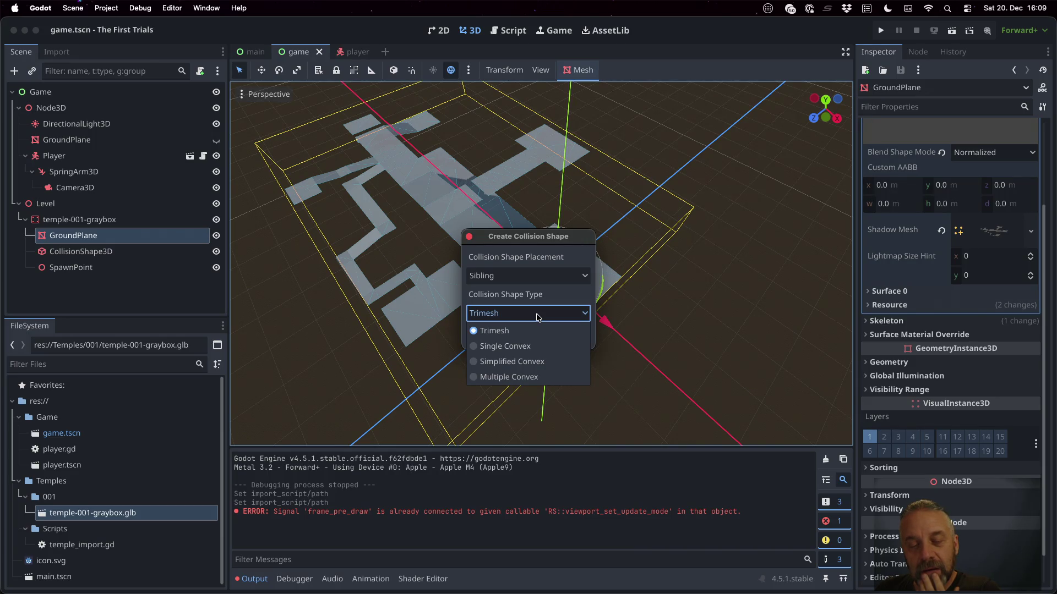
pyautogui.click(536, 313)
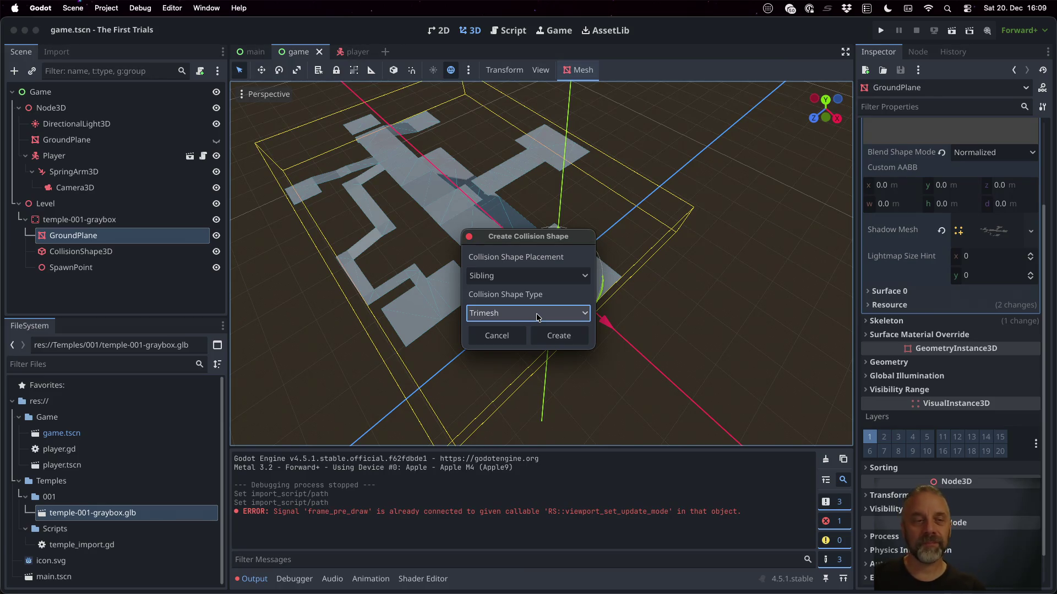
pyautogui.press('Escape')
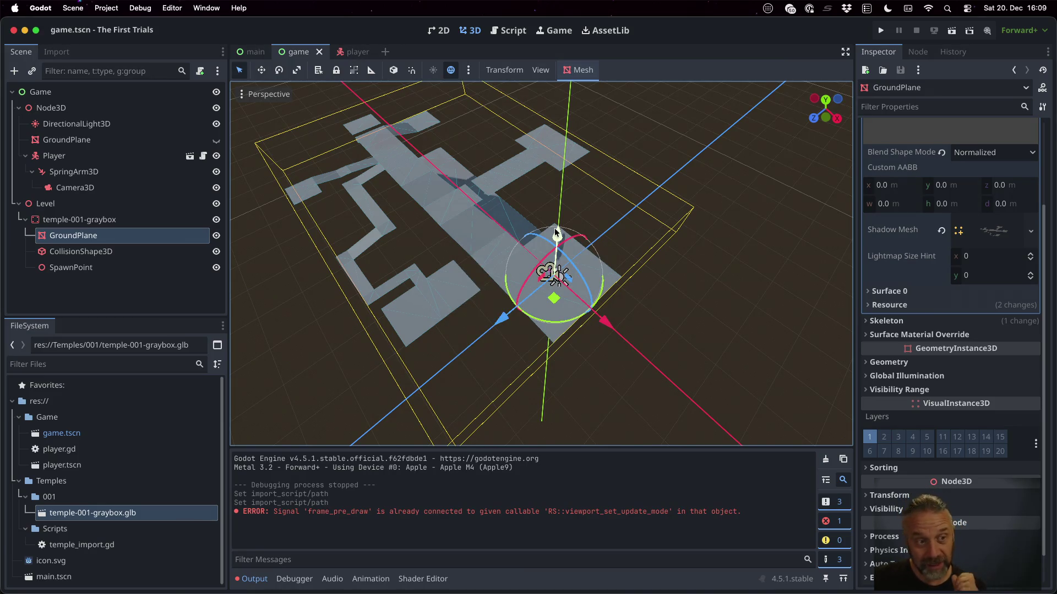
# Bring back temple_import.gd in the script workspace and save it.
pyautogui.click(508, 31)
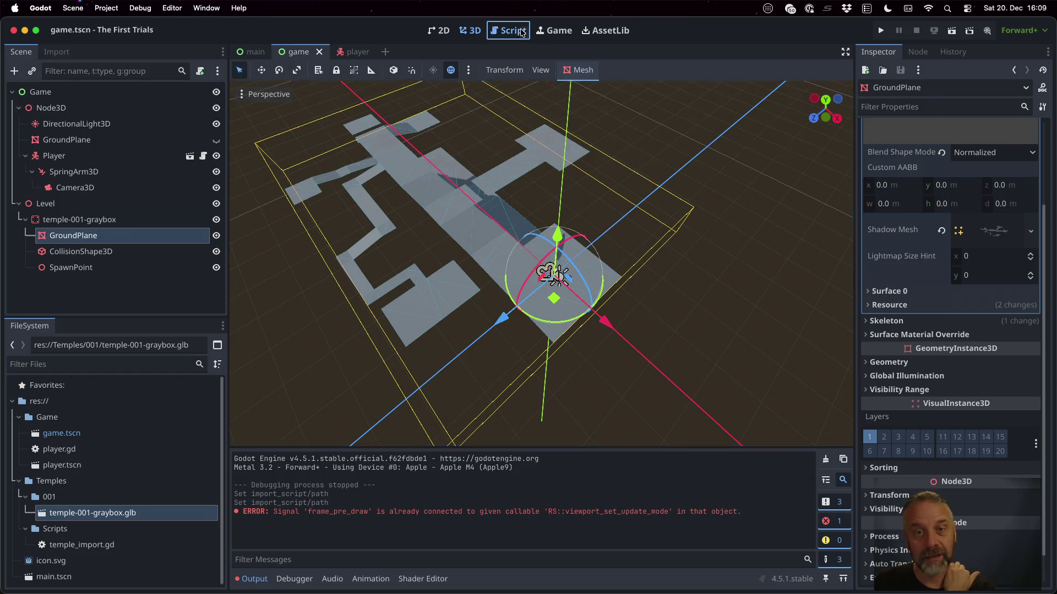
pyautogui.click(273, 127)
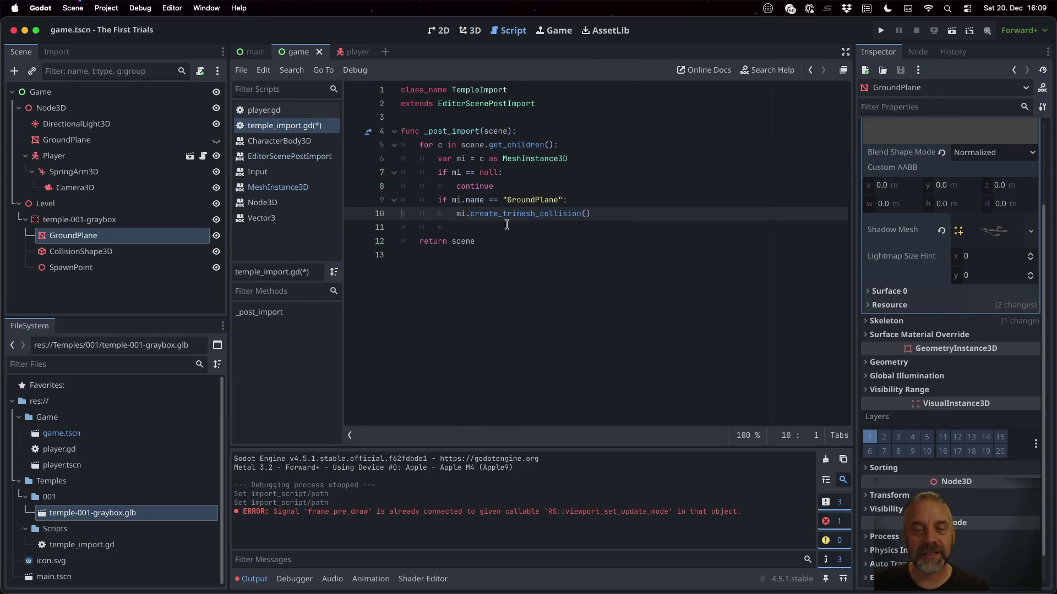
pyautogui.hotkey('ctrl', 's')
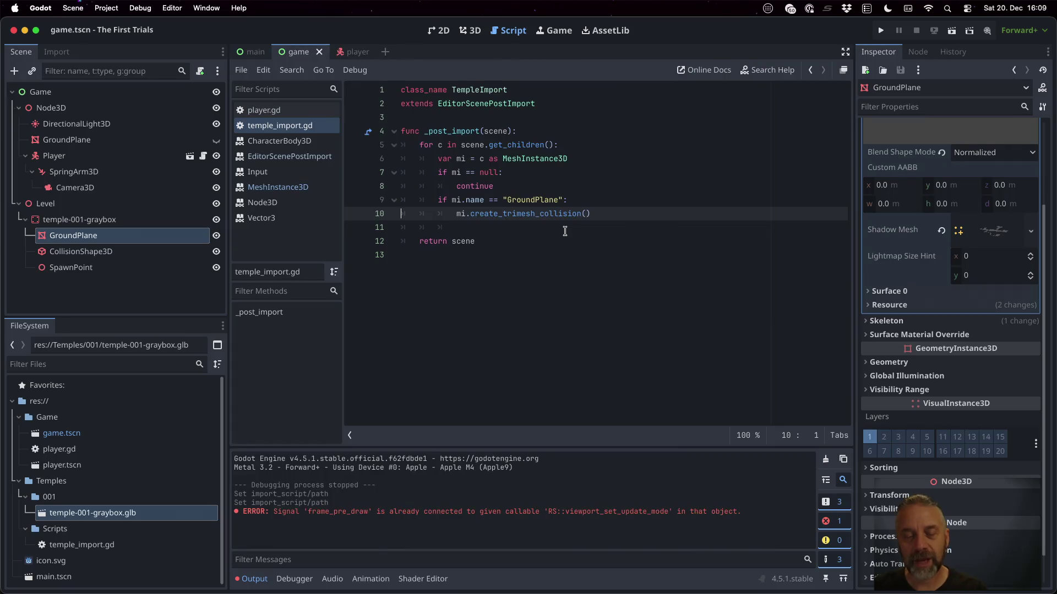
# Add a new line 12 after the collision call, before return scene.
pyautogui.press('Up')
pyautogui.press('Up')
pyautogui.press('Up')
pyautogui.press('End')
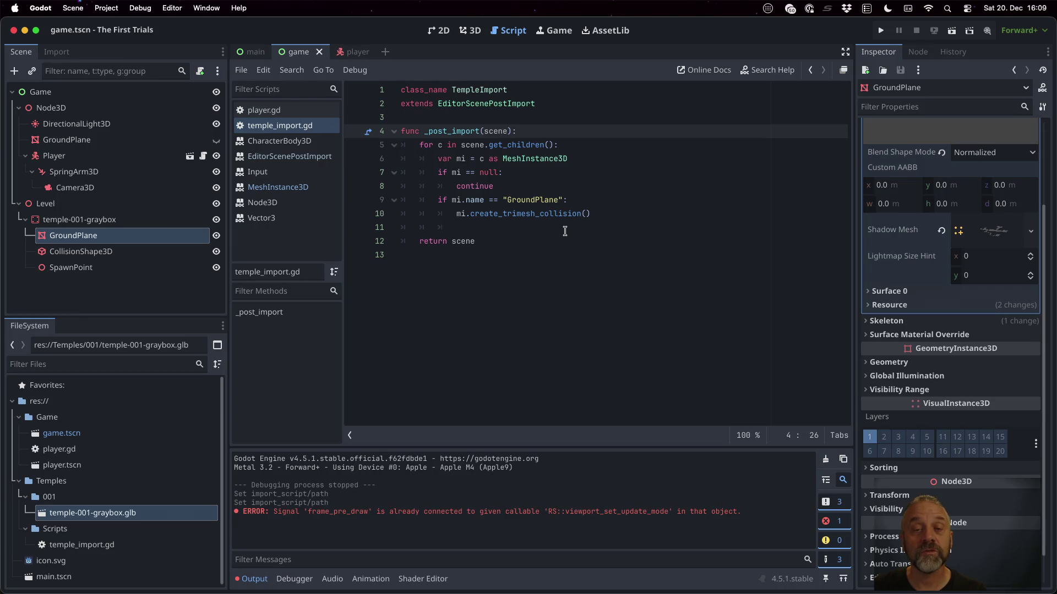
pyautogui.press('Down')
pyautogui.press('Down')
pyautogui.press('Down')
pyautogui.press('Return')
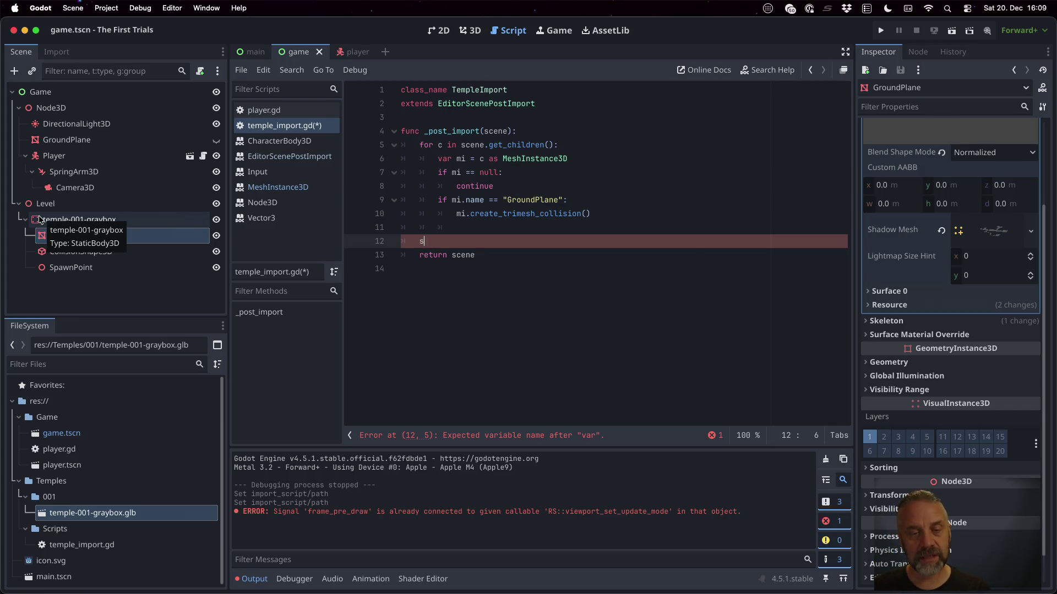
# Drop the set_type attempt and write 'var sb = scene as StaticBody3D' on line 12.
pyautogui.press('BackSpace')
pyautogui.press('BackSpace')
pyautogui.write('typ')
pyautogui.press('BackSpace')
pyautogui.press('BackSpace')
pyautogui.press('BackSpace')
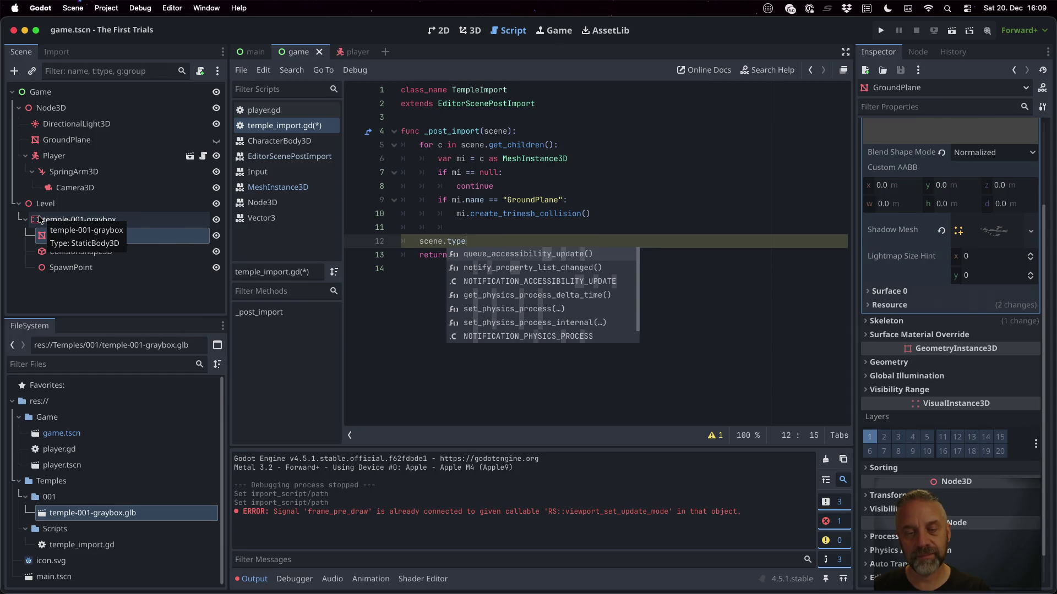
pyautogui.write('set_tpye')
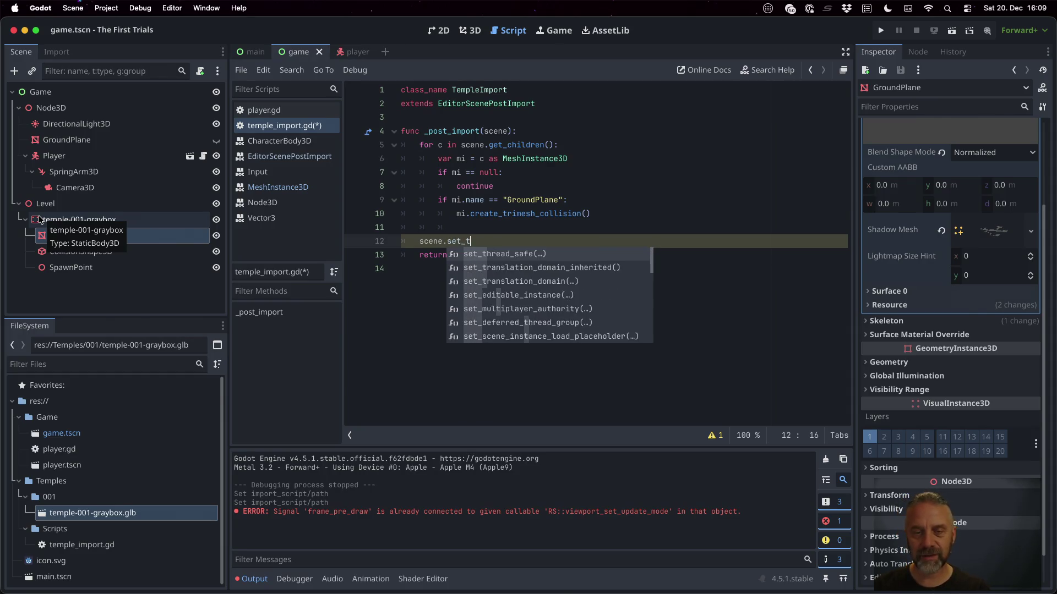
pyautogui.press('BackSpace')
pyautogui.press('BackSpace')
pyautogui.press('BackSpace')
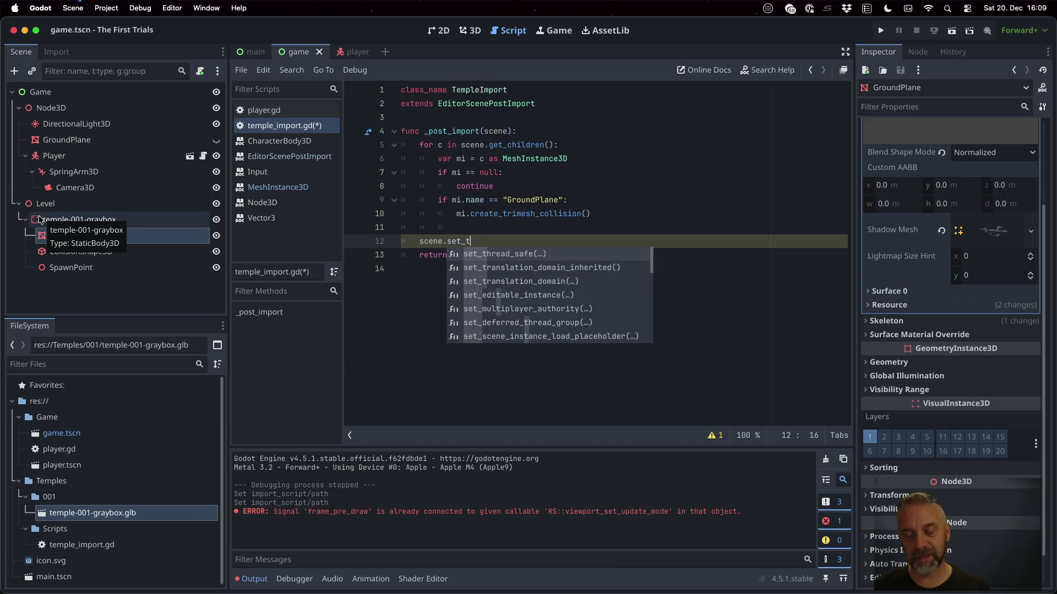
pyautogui.write('ype')
pyautogui.press('BackSpace')
pyautogui.press('BackSpace')
pyautogui.press('BackSpace')
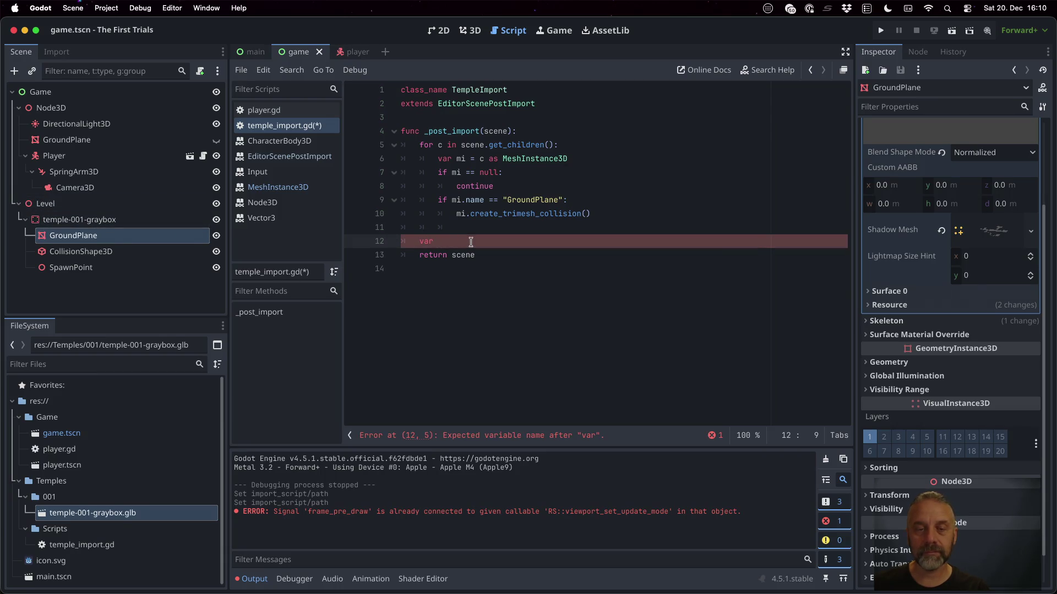
pyautogui.write('scene as')
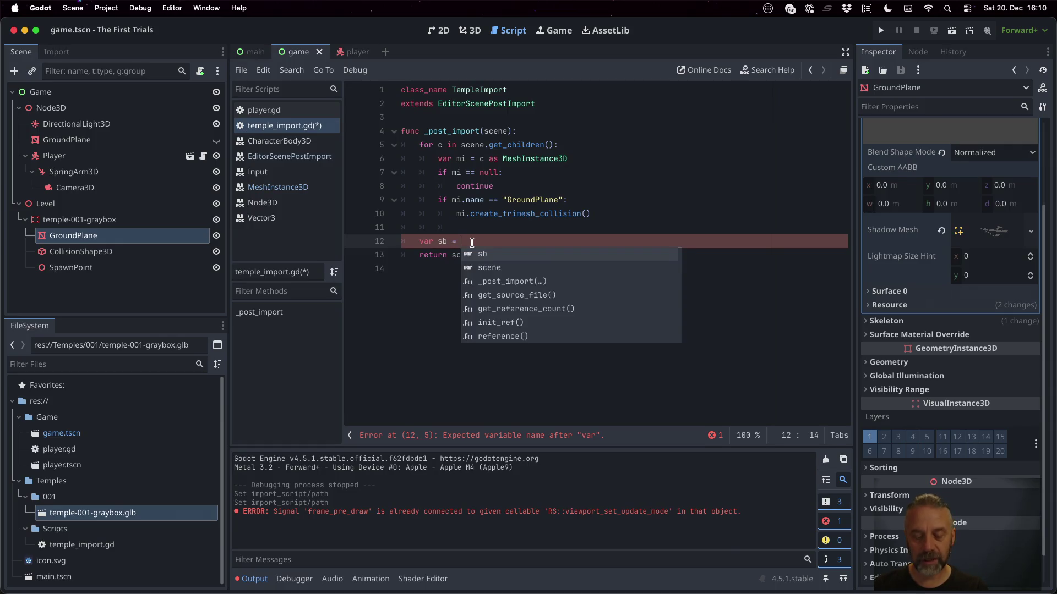
pyautogui.write(' Stat')
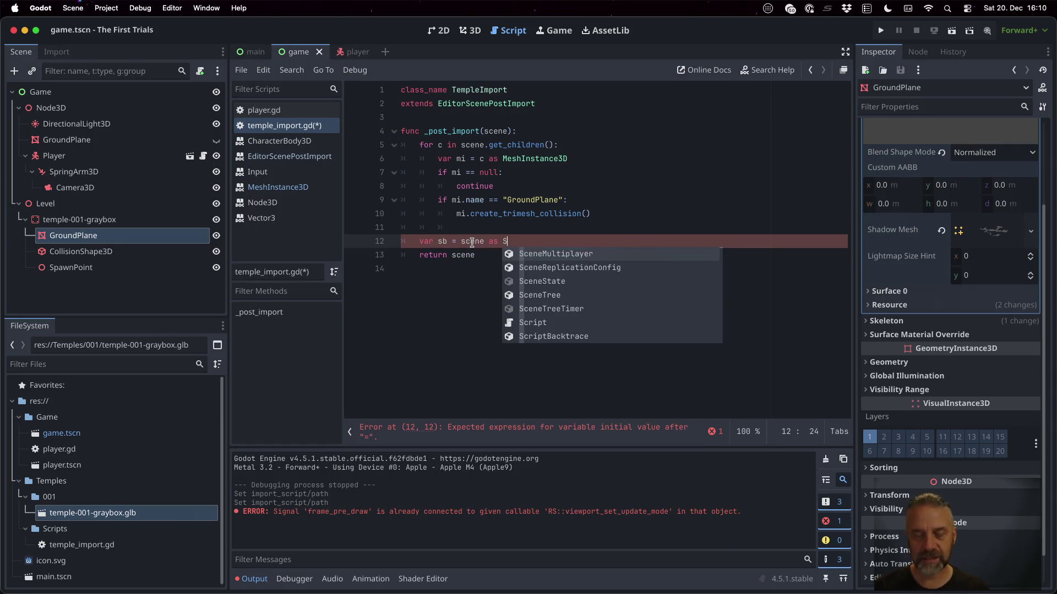
pyautogui.press('Return')
# Add the 'sb != null' check and begin the 'sb.collision_layer =' assignment.
pyautogui.press('Return')
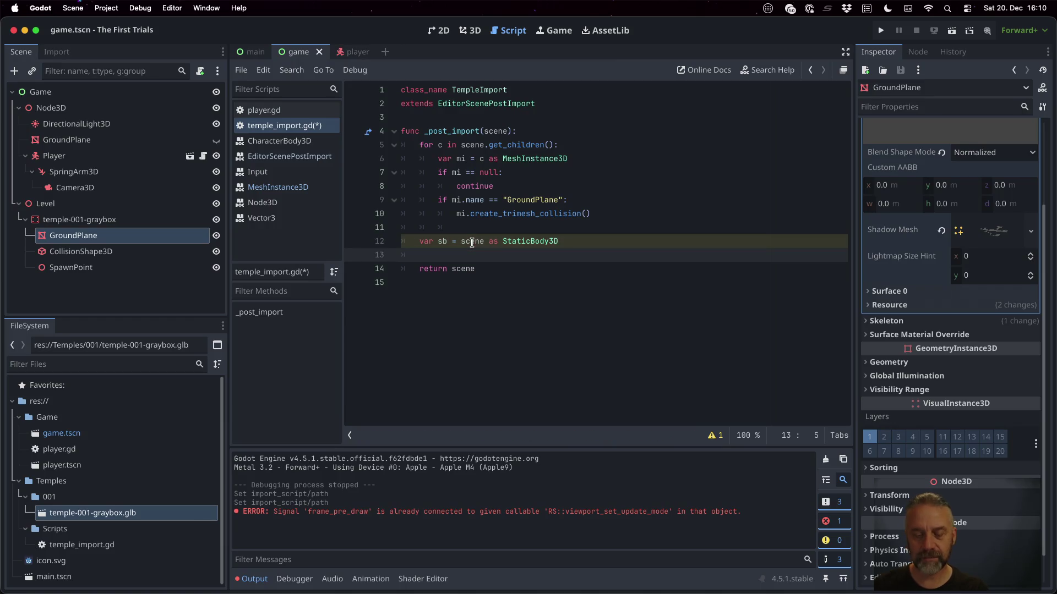
pyautogui.write('if sb!= nu')
pyautogui.write('ll:')
pyautogui.press('Return')
pyautogui.write('sb')
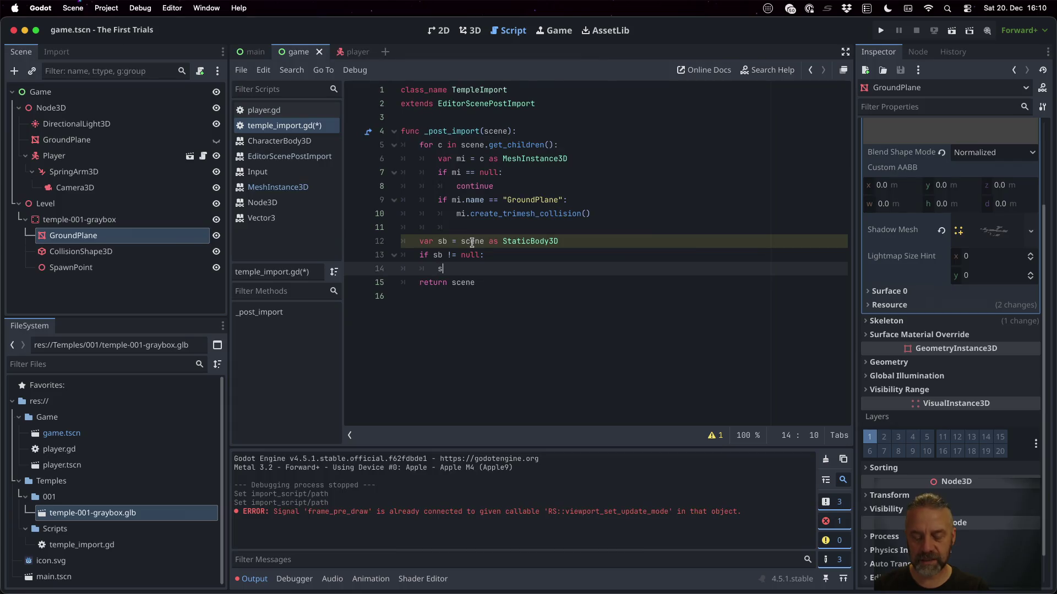
pyautogui.write('.')
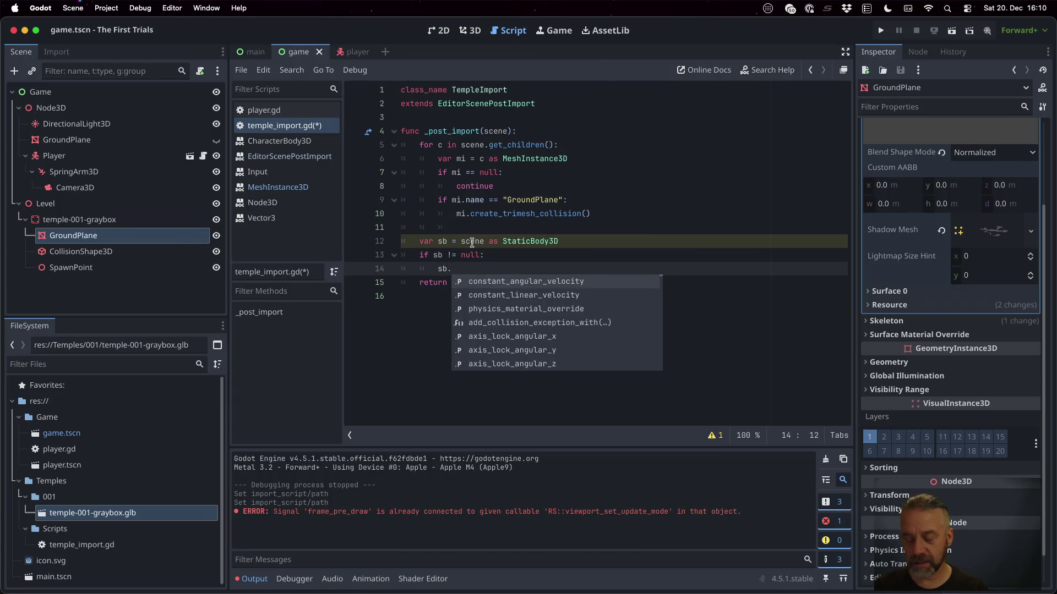
pyautogui.write('la')
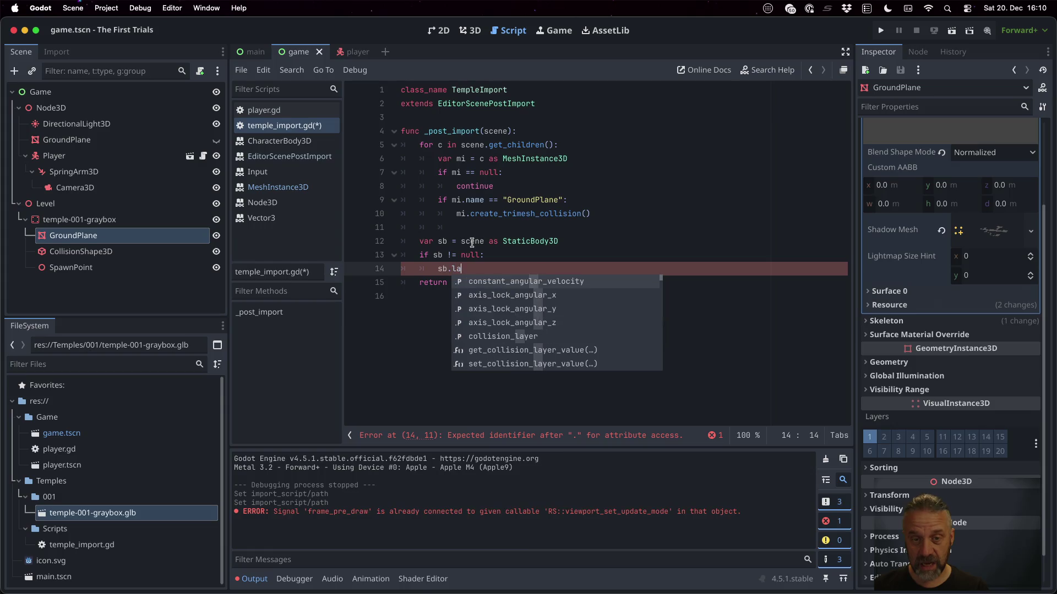
pyautogui.press('Down')
pyautogui.press('Down')
pyautogui.press('Down')
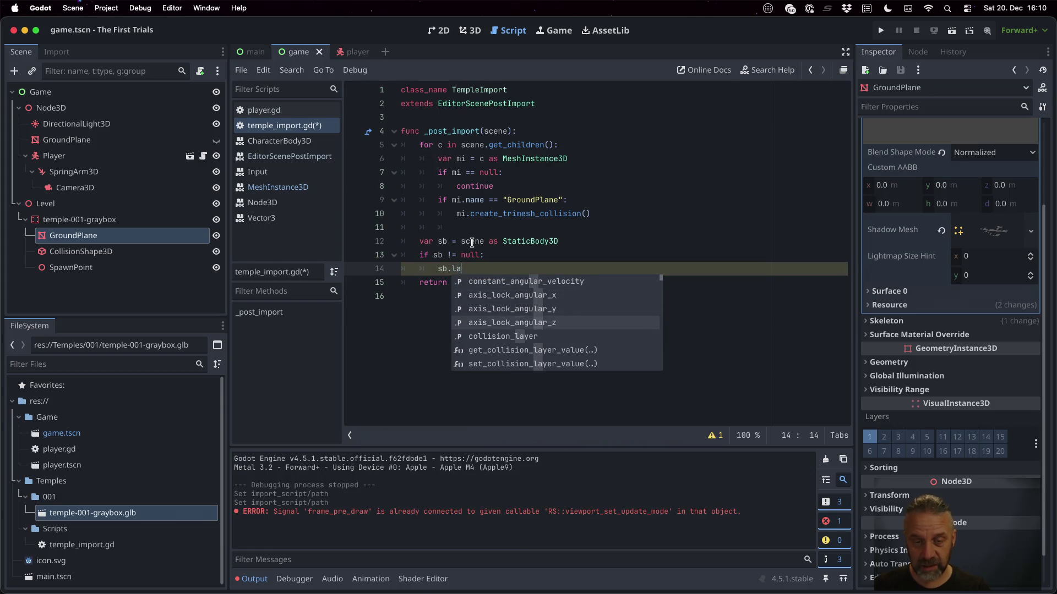
pyautogui.press('Return')
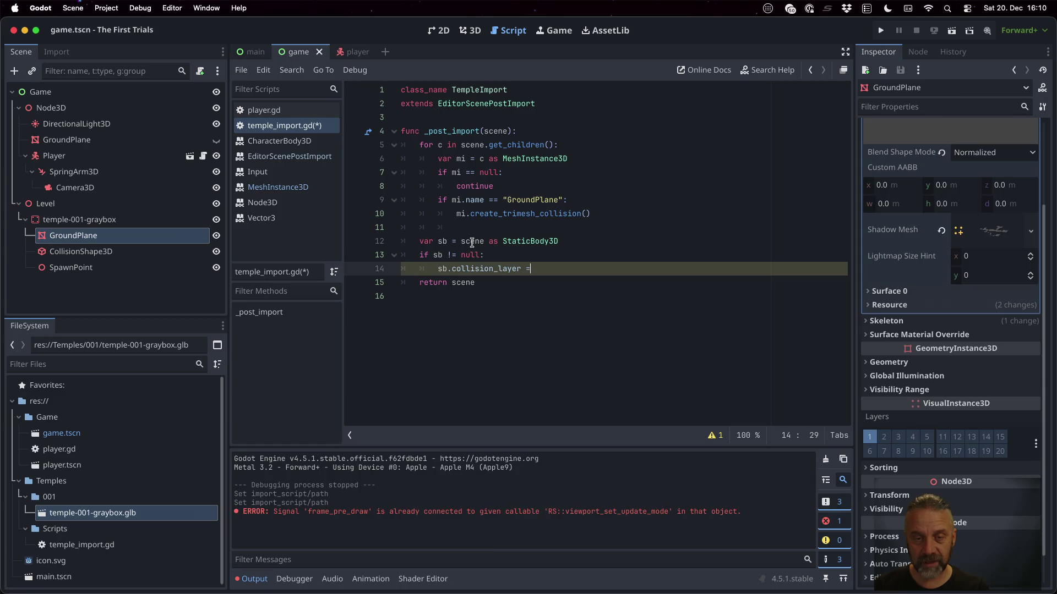
pyautogui.write(' COL')
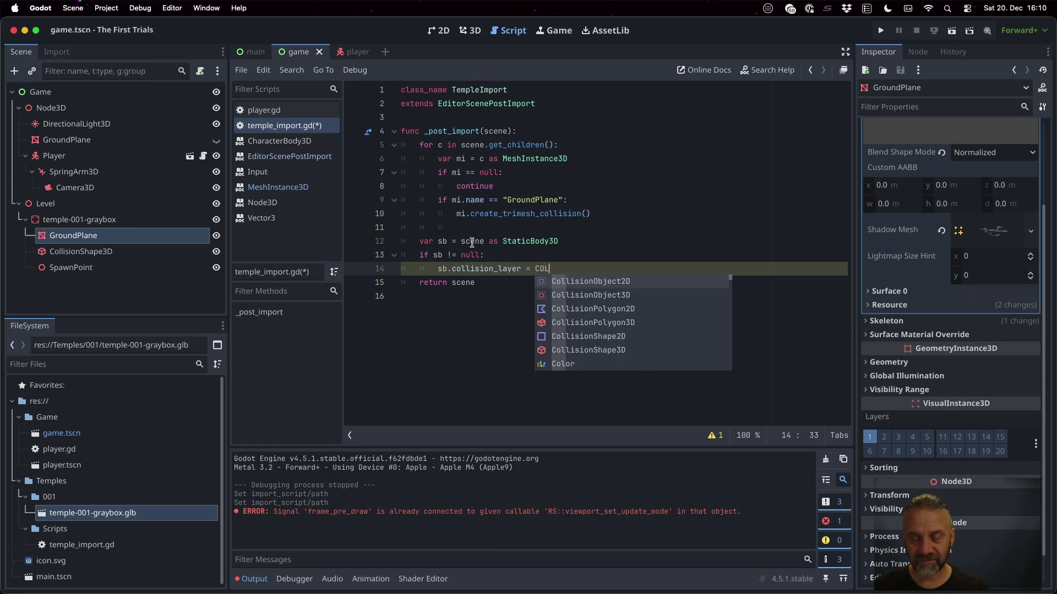
pyautogui.press('BackSpace')
pyautogui.press('BackSpace')
pyautogui.press('BackSpace')
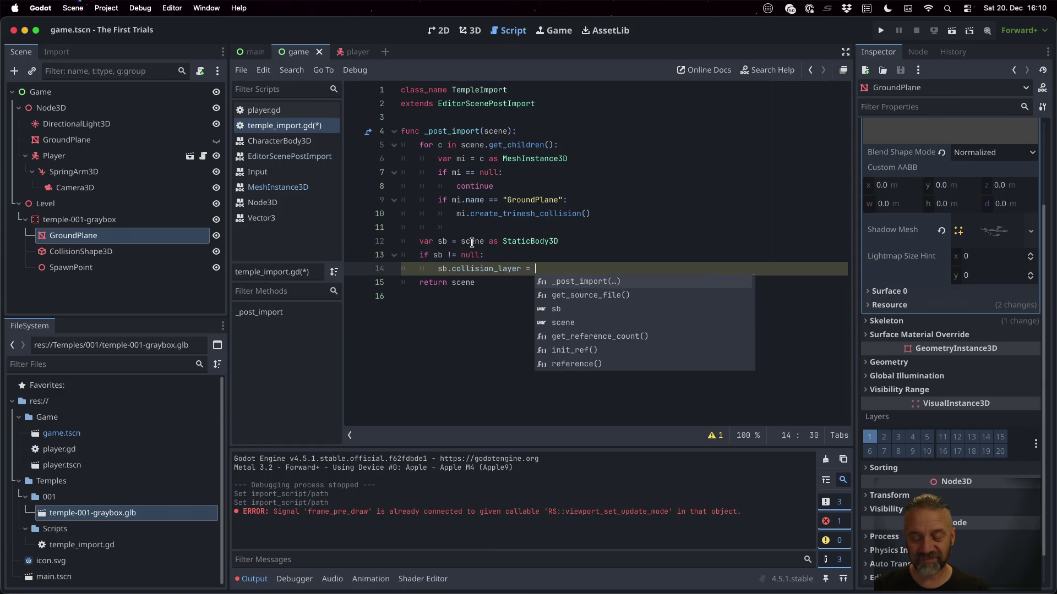
pyautogui.write('9')
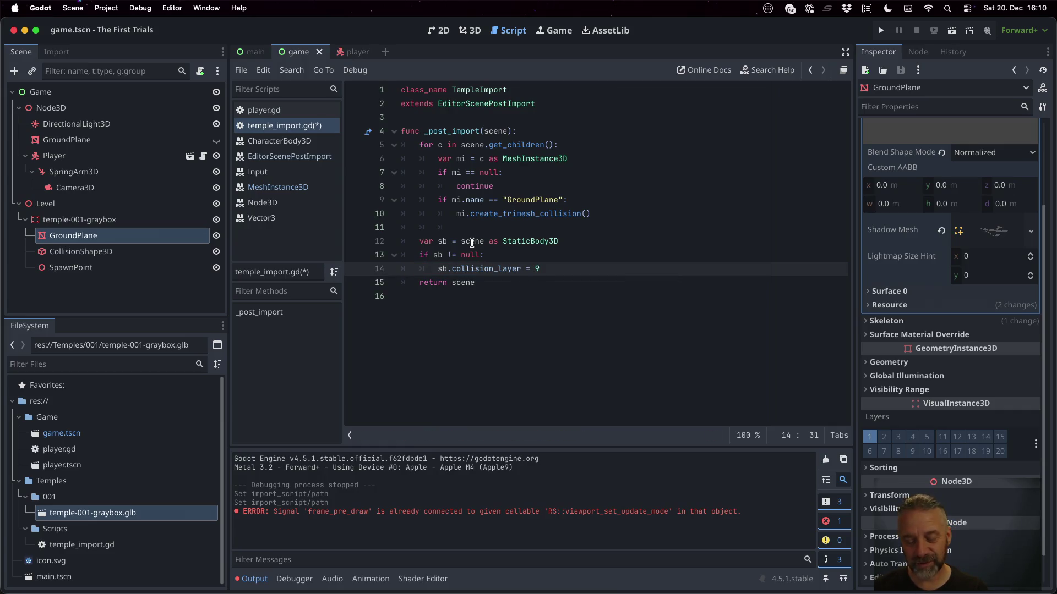
pyautogui.press('BackSpace')
pyautogui.write('get_col')
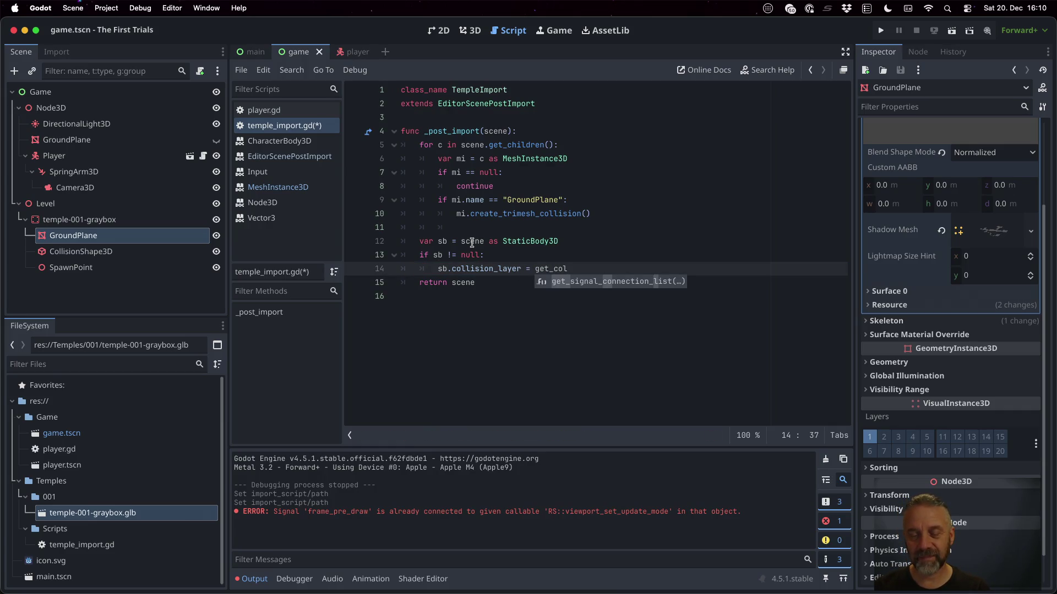
pyautogui.hotkey('alt', 'BackSpace')
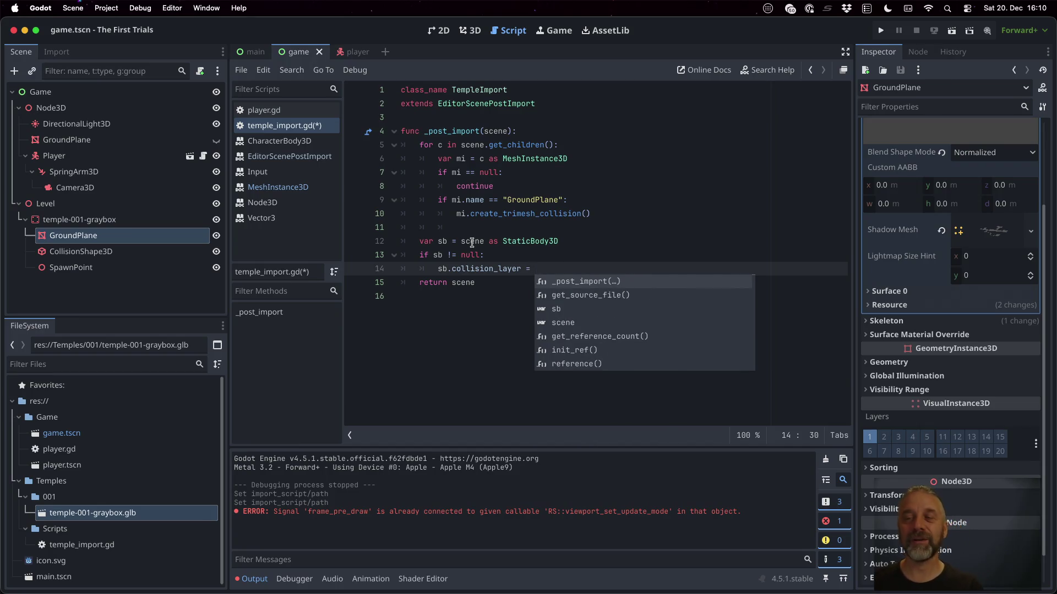
pyautogui.click(1042, 88)
pyautogui.click(770, 69)
pyautogui.write('collision ')
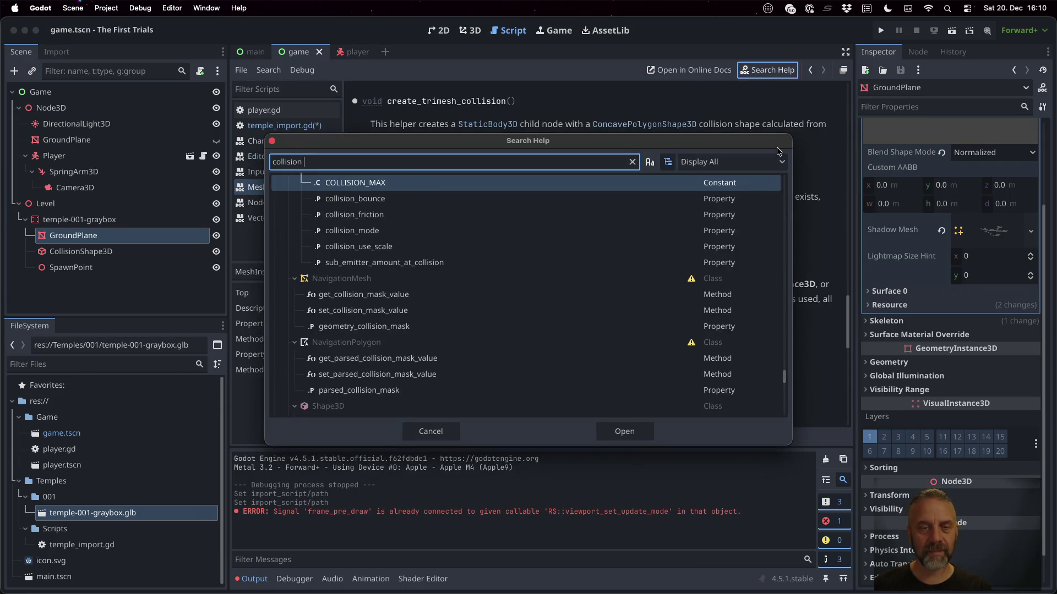
pyautogui.write('la')
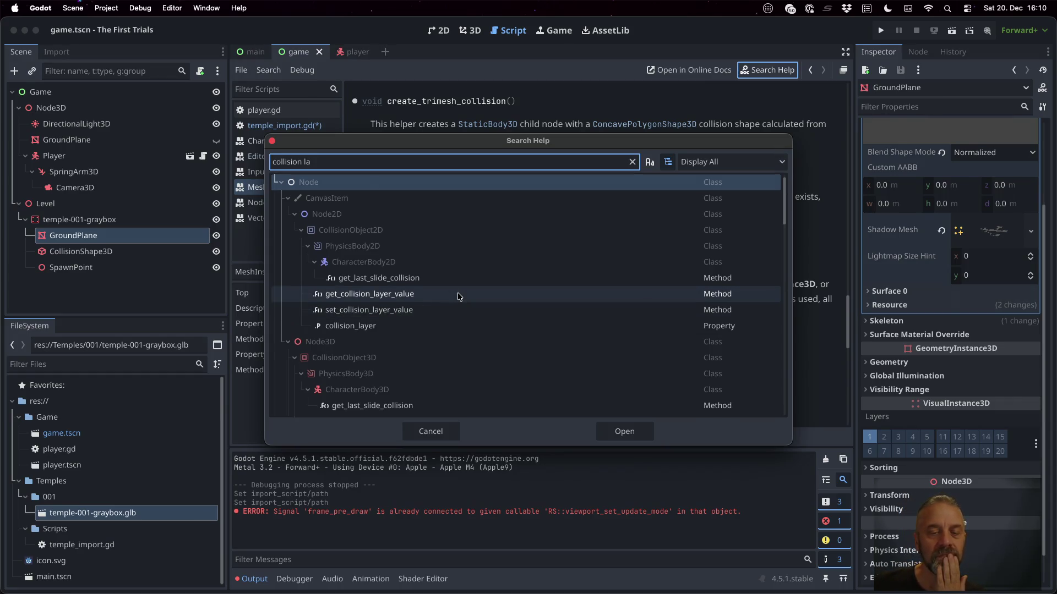
pyautogui.scroll(-3, 460, 301)
pyautogui.scroll(-3, 460, 302)
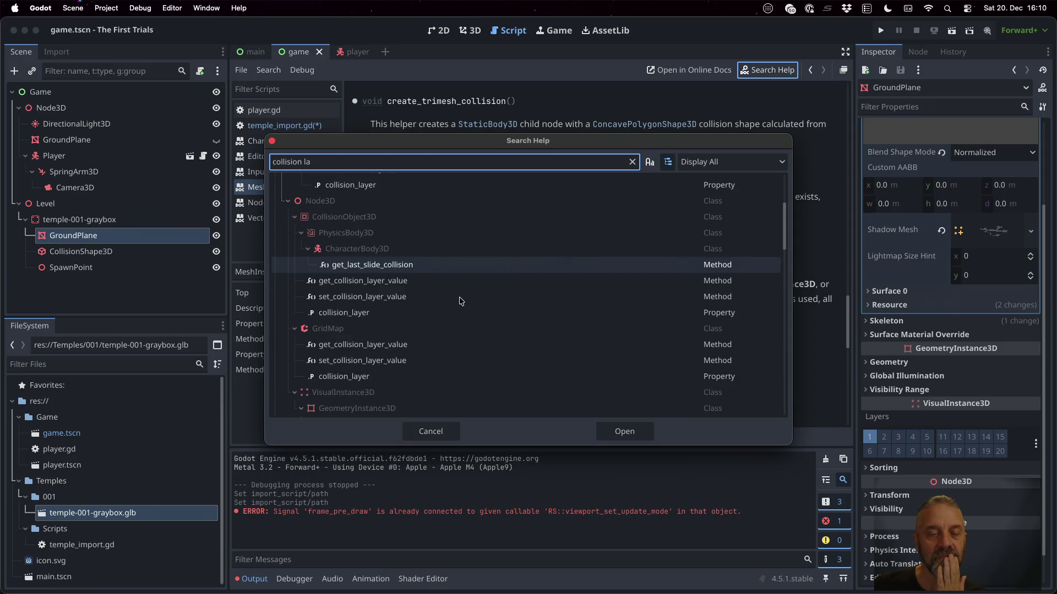
pyautogui.scroll(-8, 460, 302)
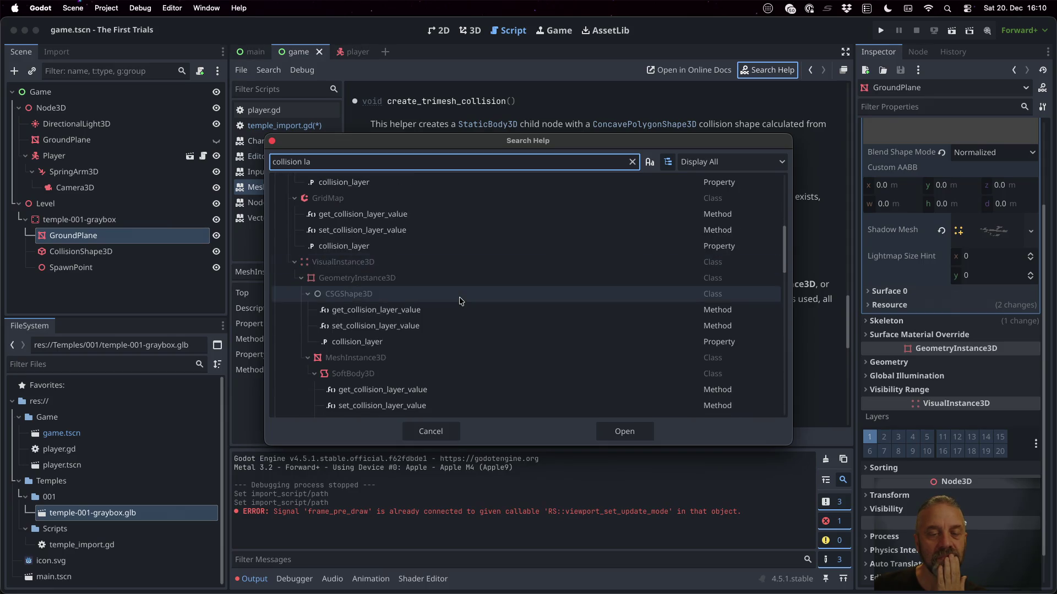
pyautogui.scroll(-3, 460, 302)
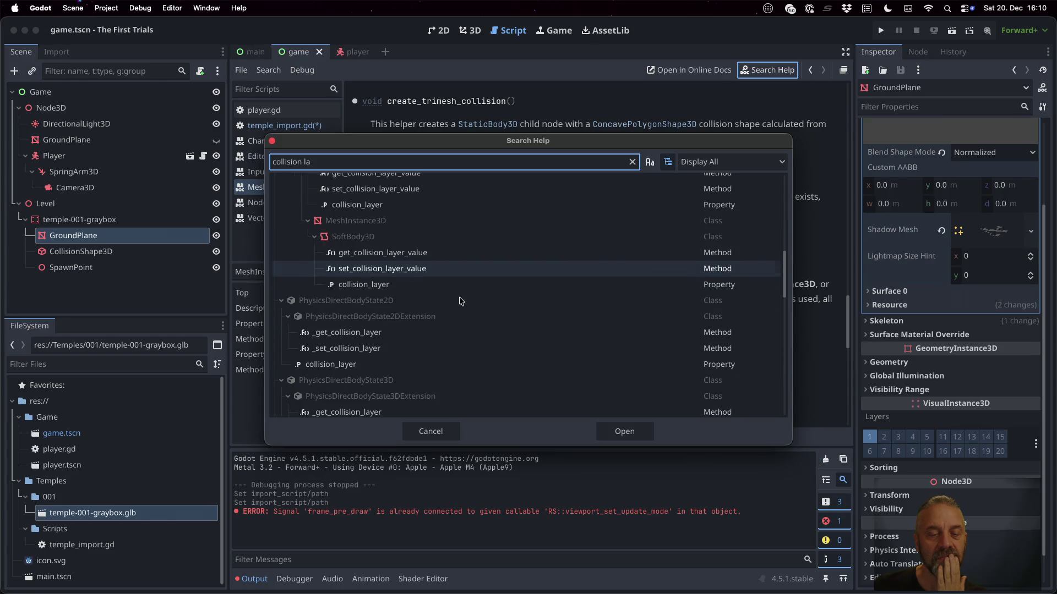
pyautogui.scroll(-6, 461, 302)
pyautogui.scroll(-5, 460, 302)
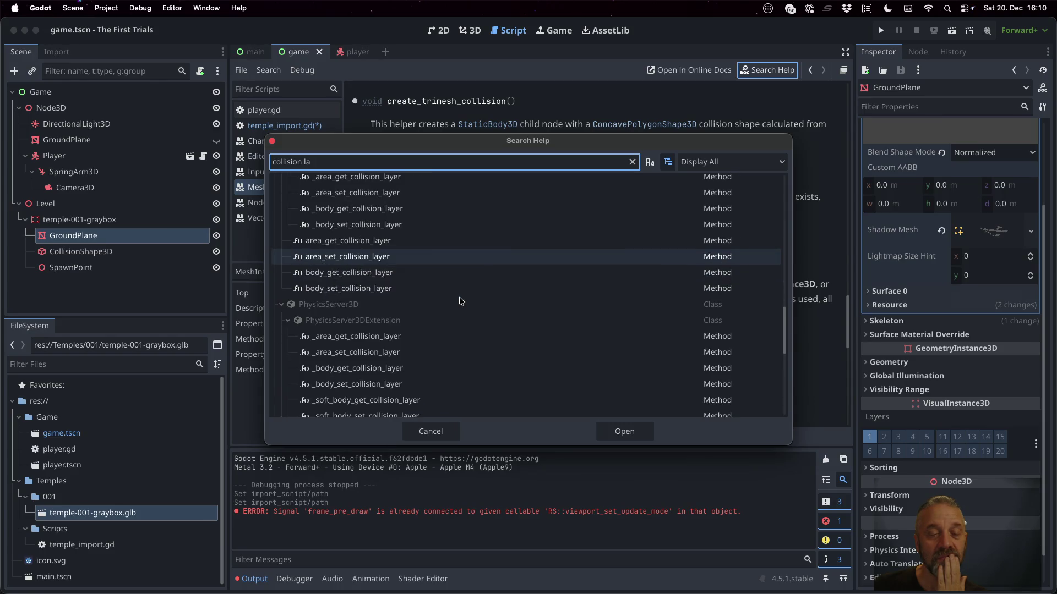
pyautogui.scroll(2, 460, 302)
pyautogui.scroll(-3, 460, 302)
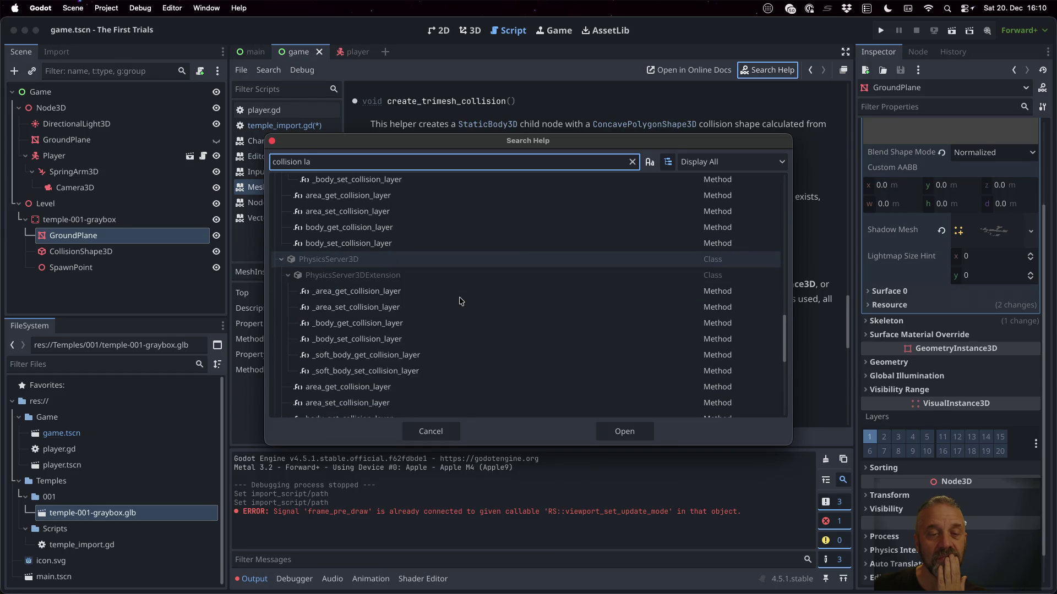
pyautogui.scroll(-10, 460, 301)
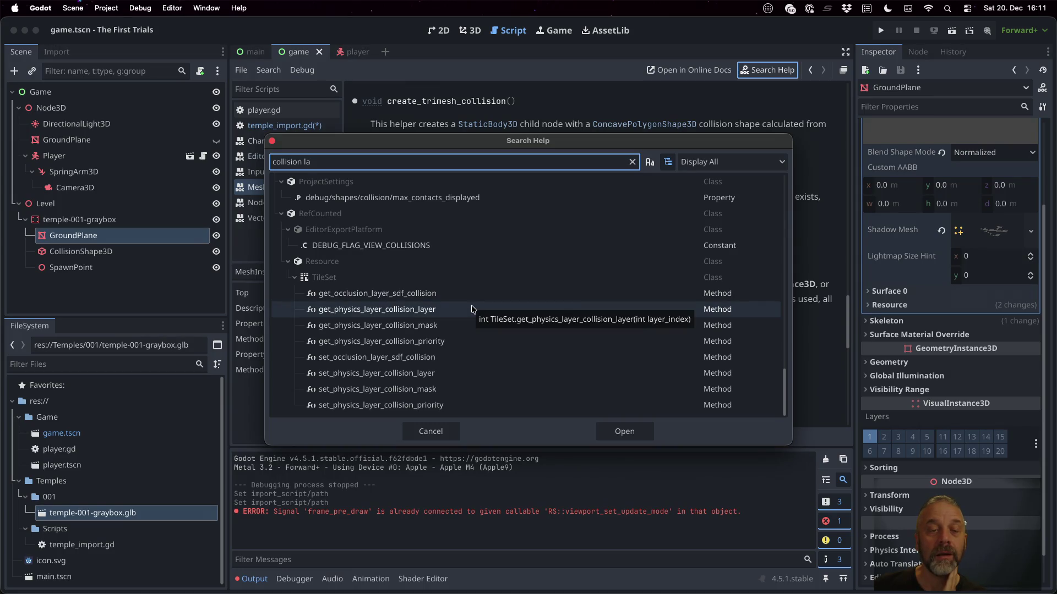
pyautogui.scroll(15, 472, 309)
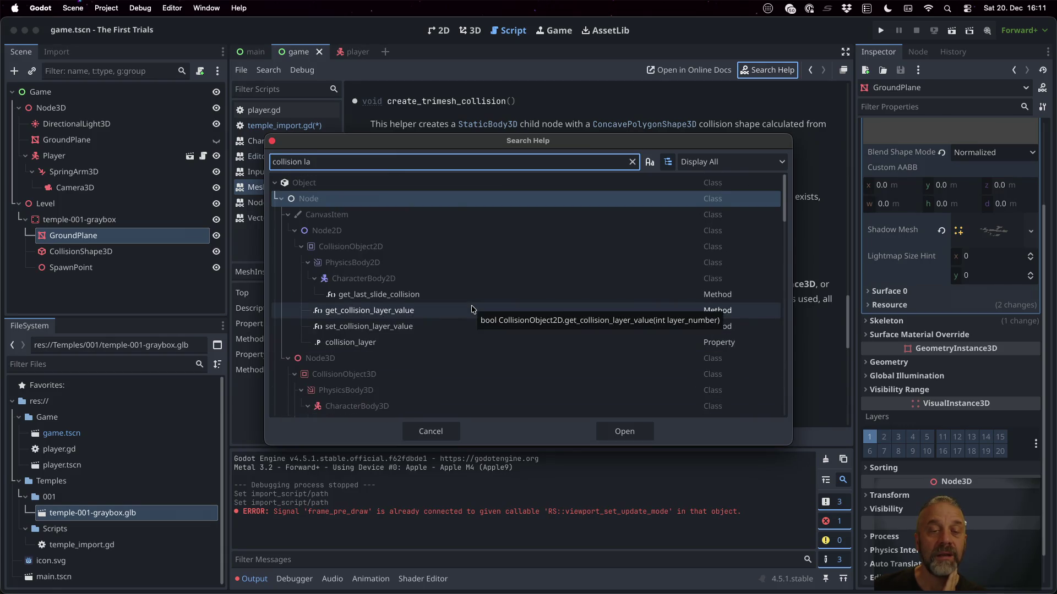
pyautogui.scroll(-5, 472, 310)
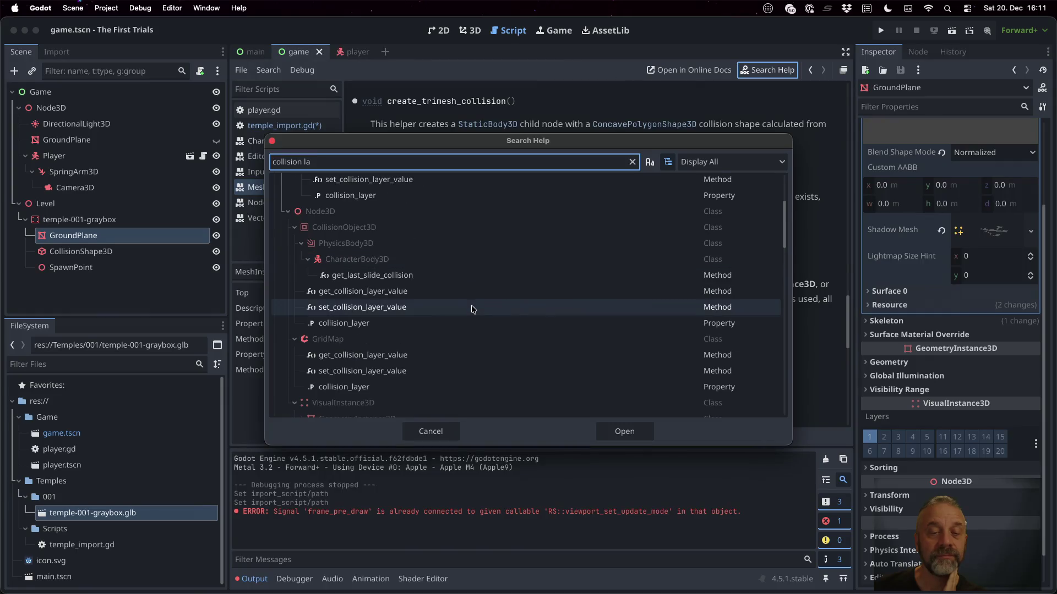
pyautogui.scroll(-3, 471, 309)
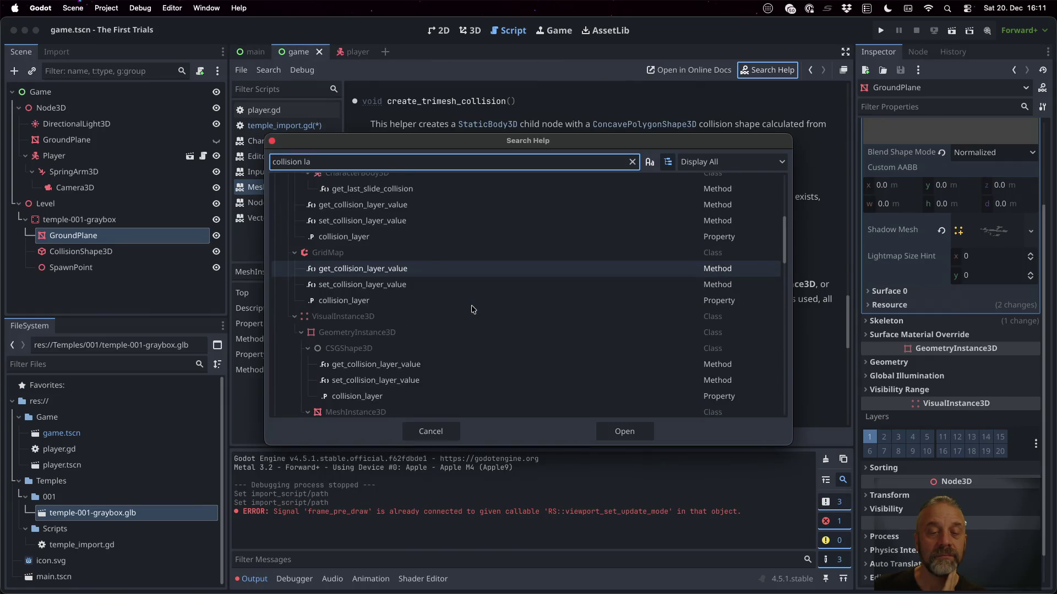
pyautogui.click(434, 432)
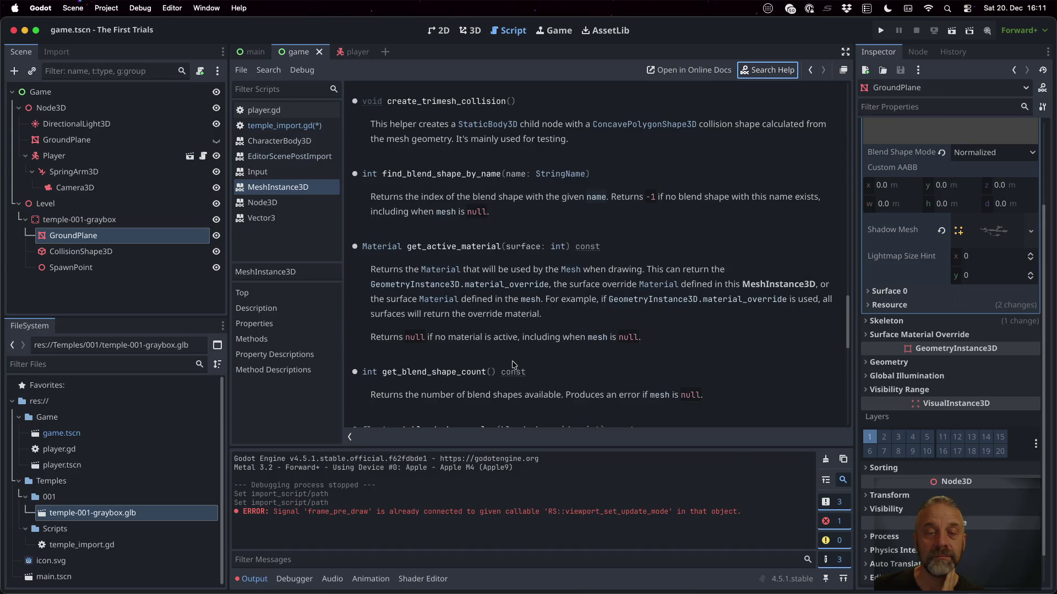
pyautogui.click(283, 125)
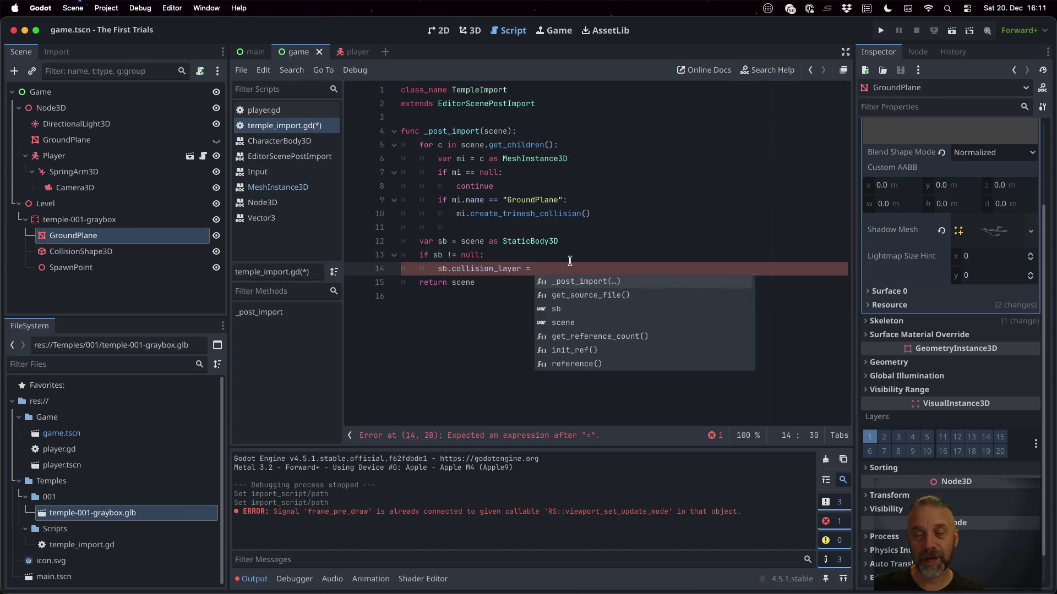
pyautogui.press('Escape')
pyautogui.write('9')
pyautogui.press('super+s')
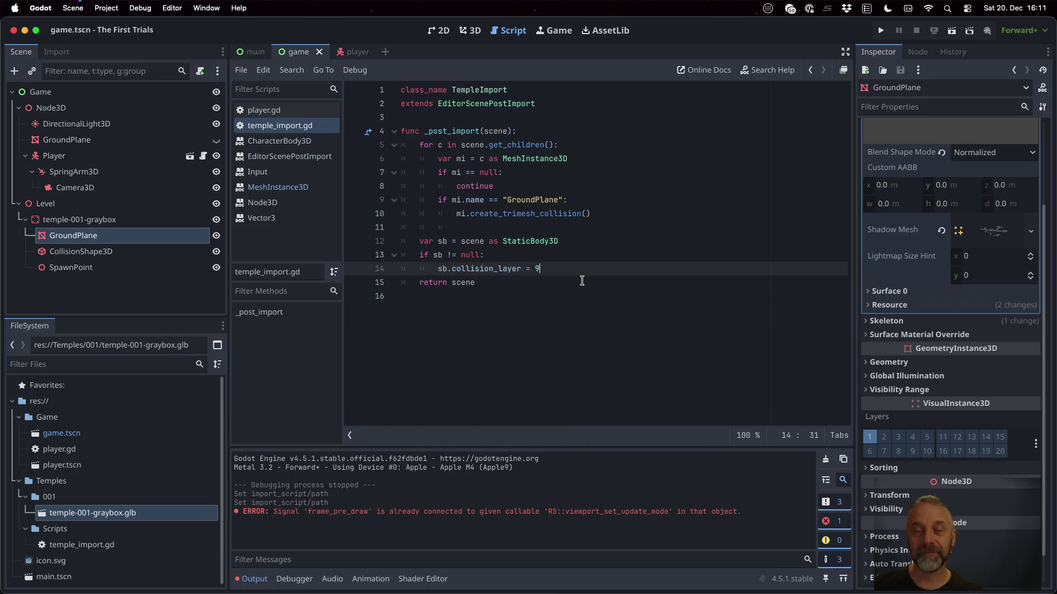
pyautogui.press('Return')
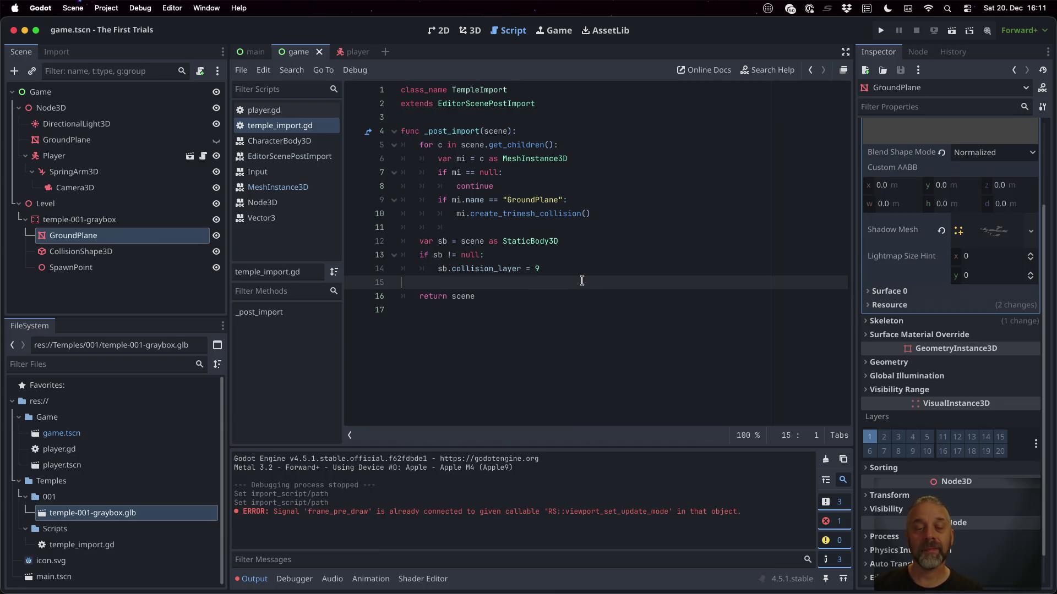
pyautogui.click(354, 145)
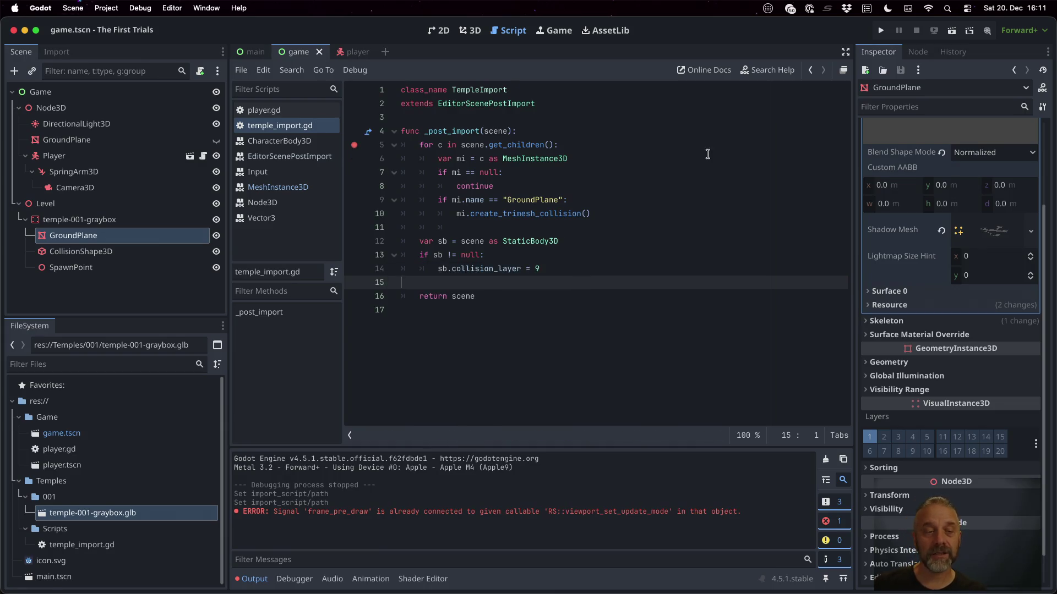
pyautogui.click(108, 547)
pyautogui.doubleClick(109, 517)
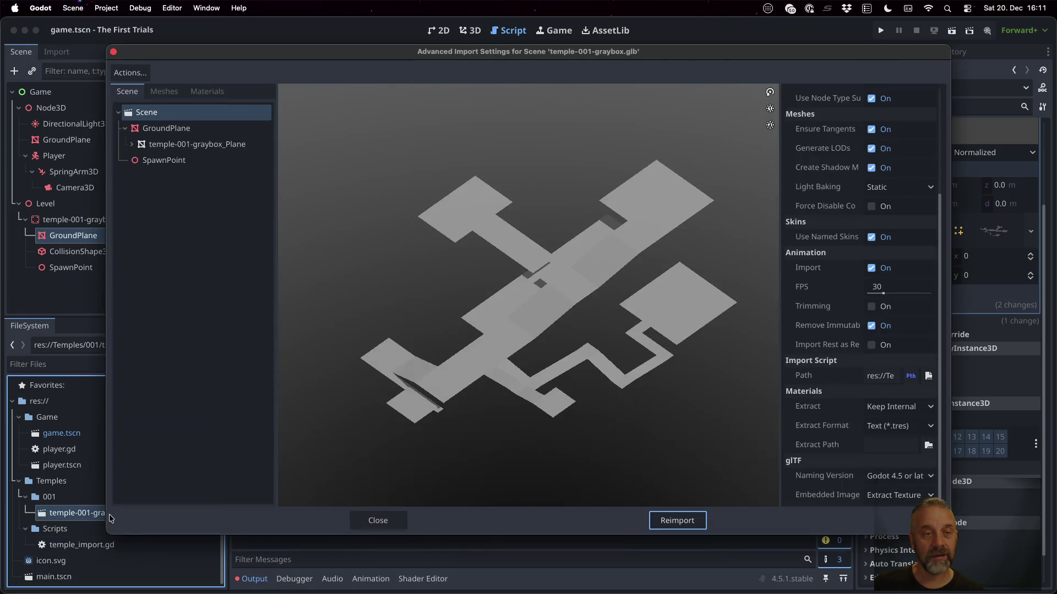
pyautogui.click(378, 520)
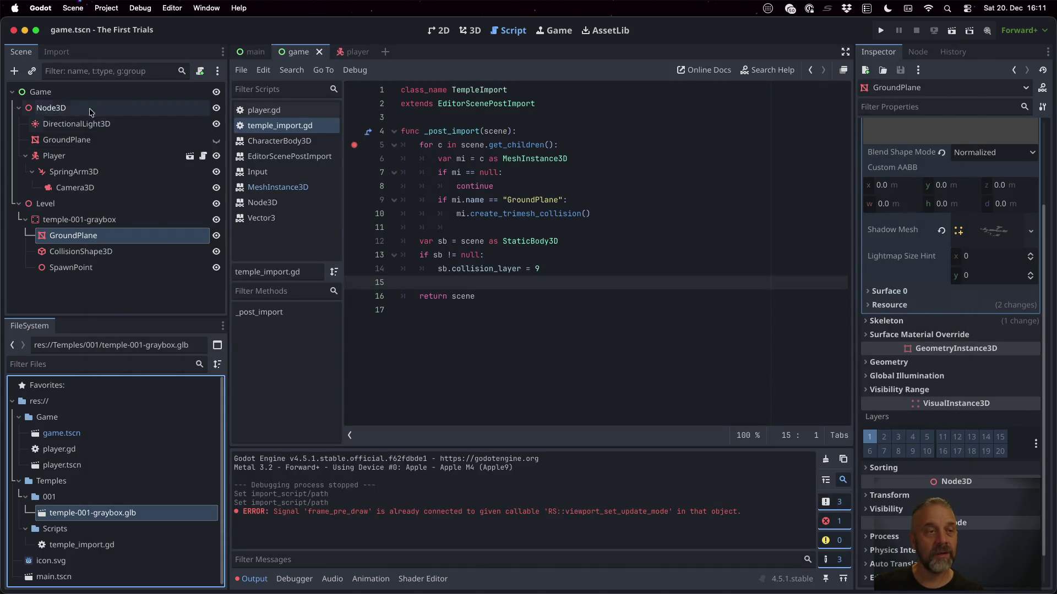
pyautogui.click(56, 51)
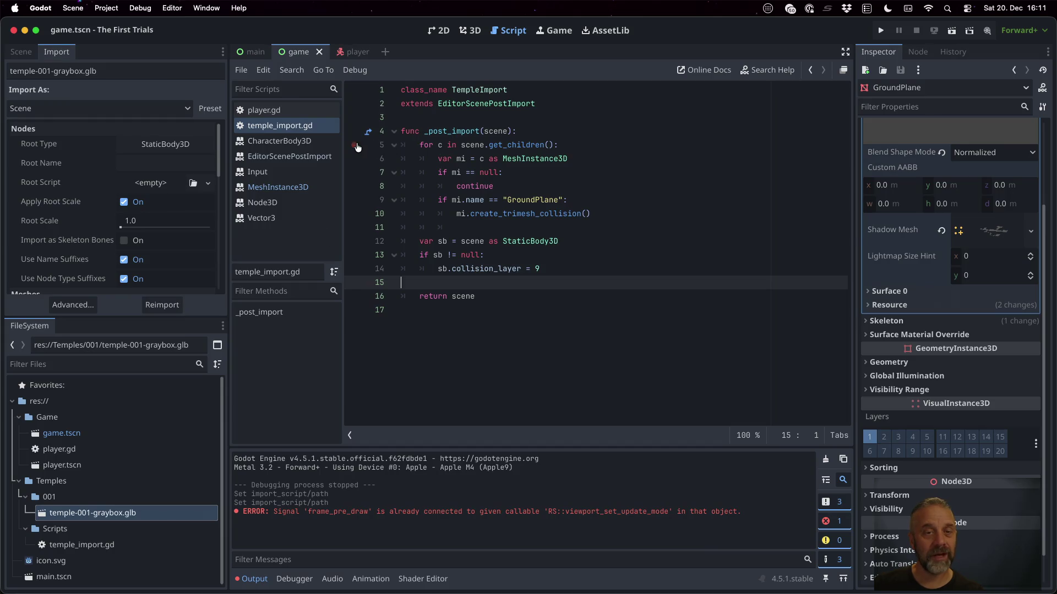
pyautogui.click(166, 305)
pyautogui.doubleClick(119, 511)
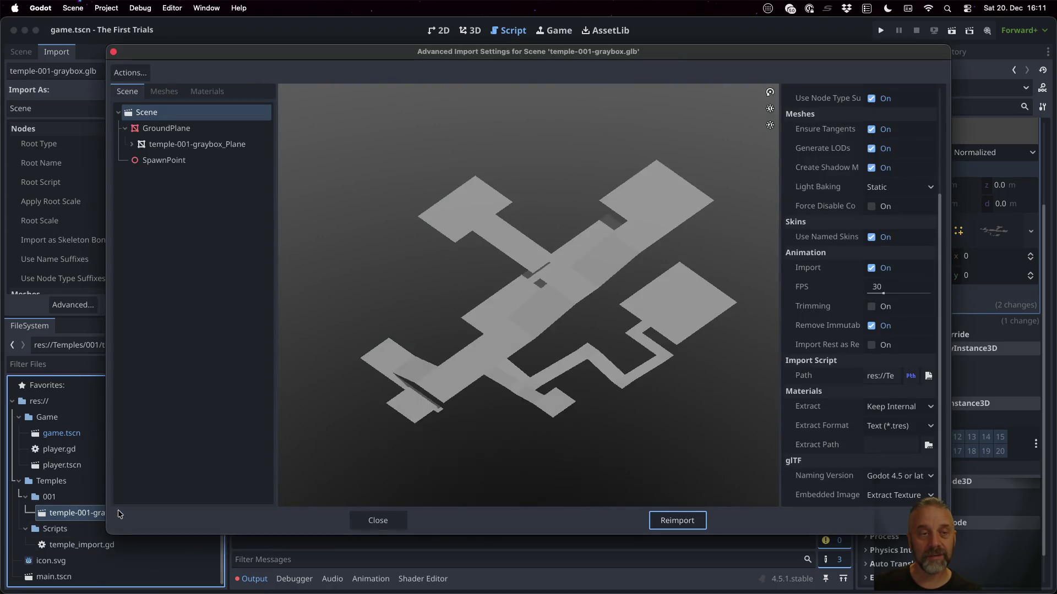
pyautogui.click(132, 144)
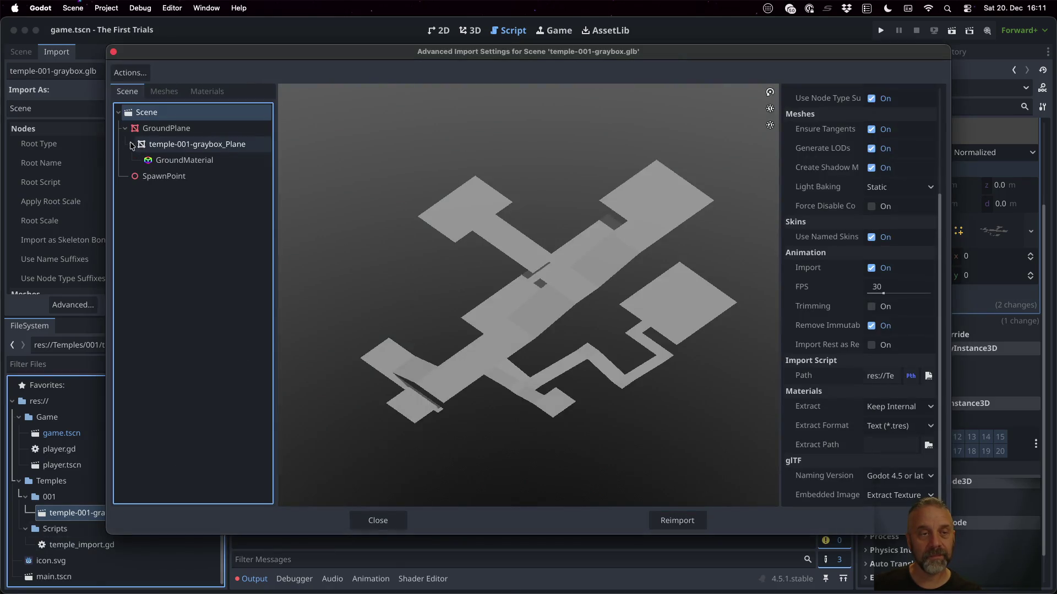
pyautogui.click(168, 132)
pyautogui.click(172, 144)
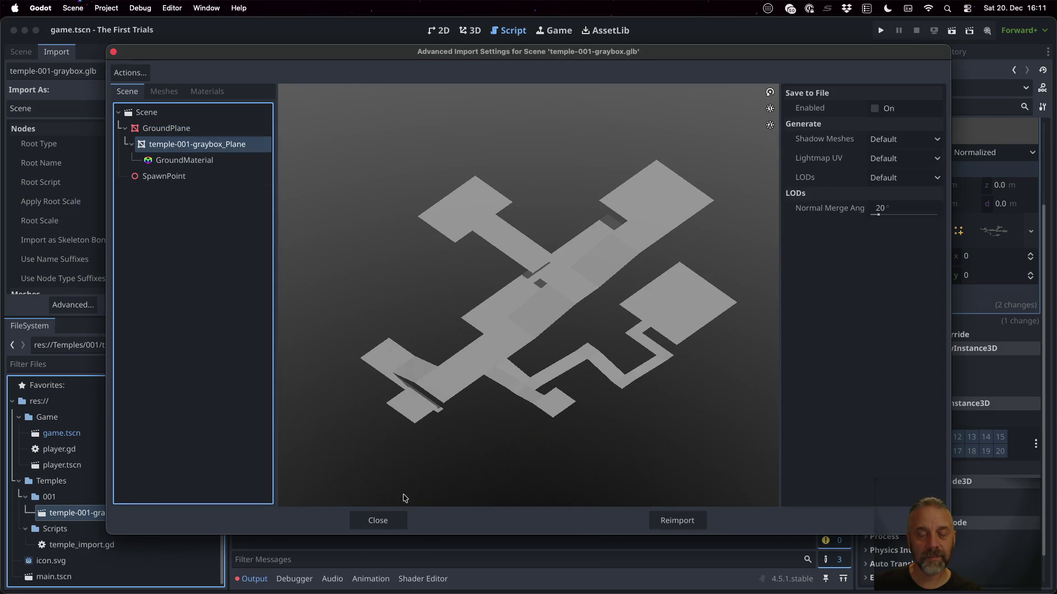
pyautogui.click(405, 523)
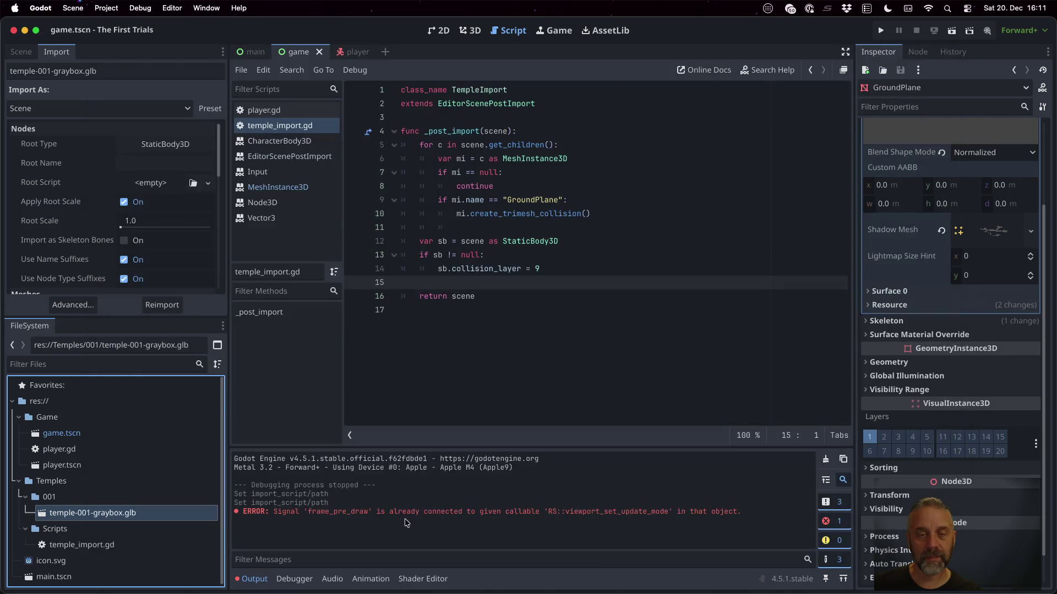
pyautogui.click(521, 352)
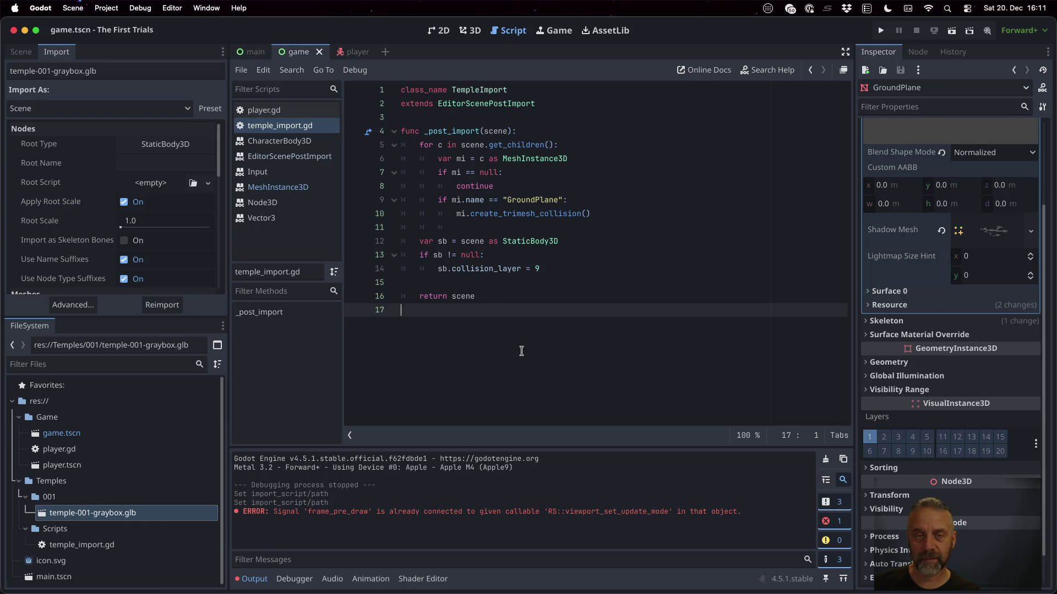
# Add print("TempleImport") as the first line of _post_import and save the script.
pyautogui.click(533, 130)
pyautogui.press('Return')
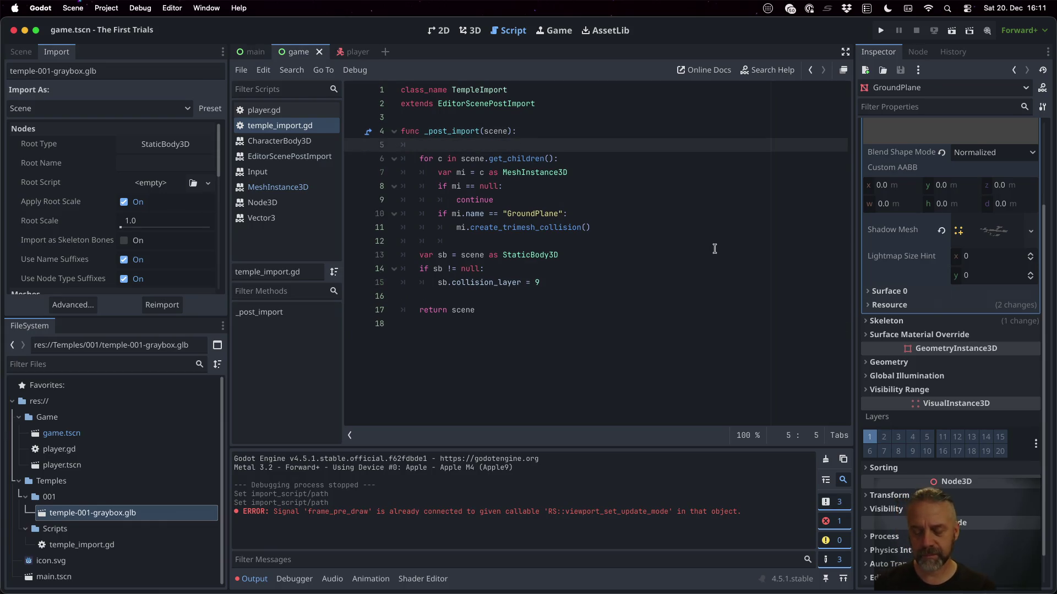
pyautogui.write('print("')
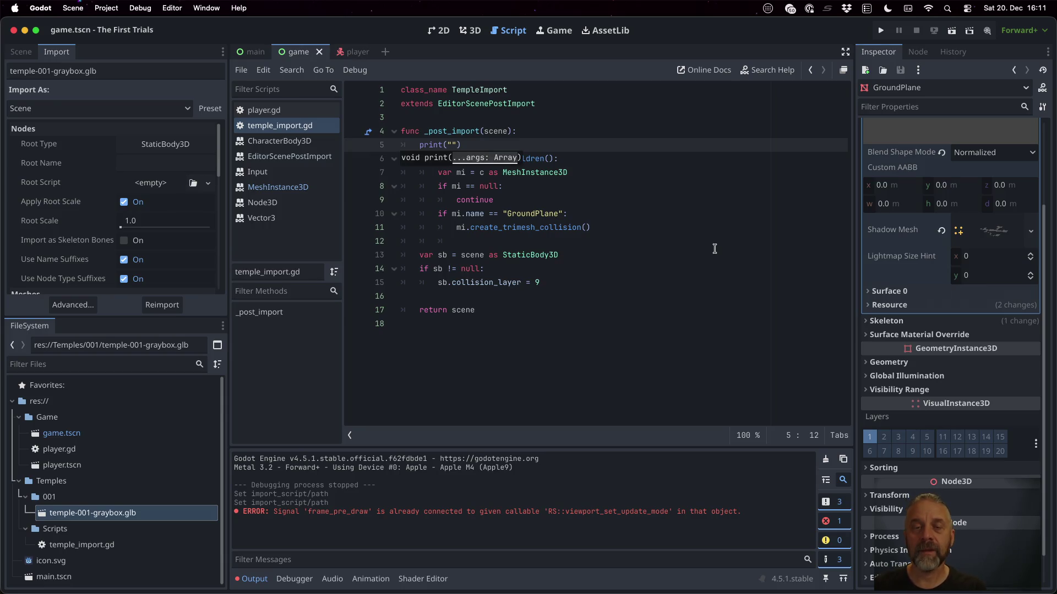
pyautogui.doubleClick(466, 91)
pyautogui.press('super+c')
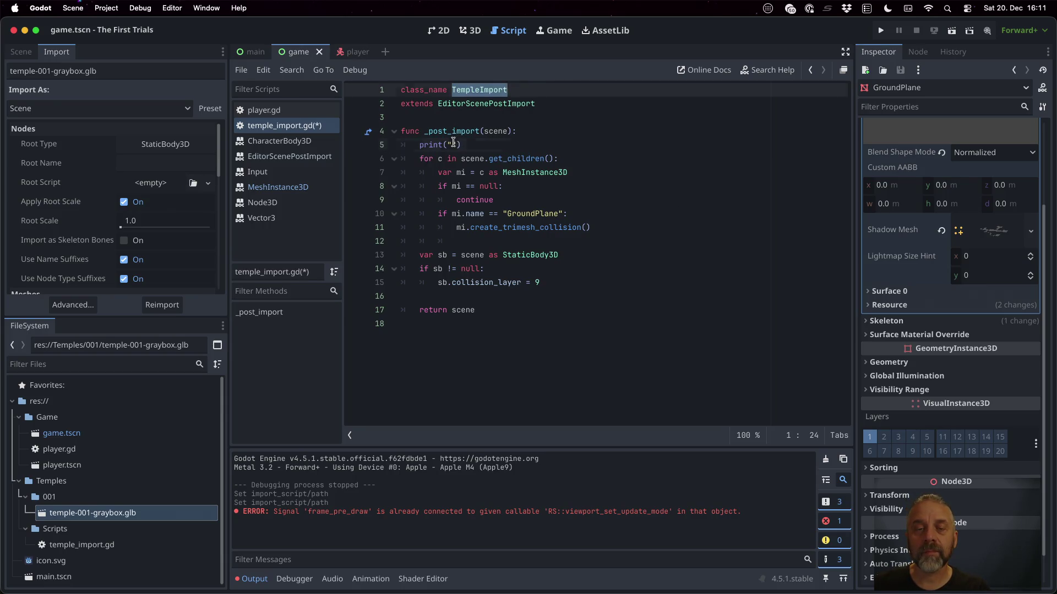
pyautogui.click(453, 144)
pyautogui.press('super+v')
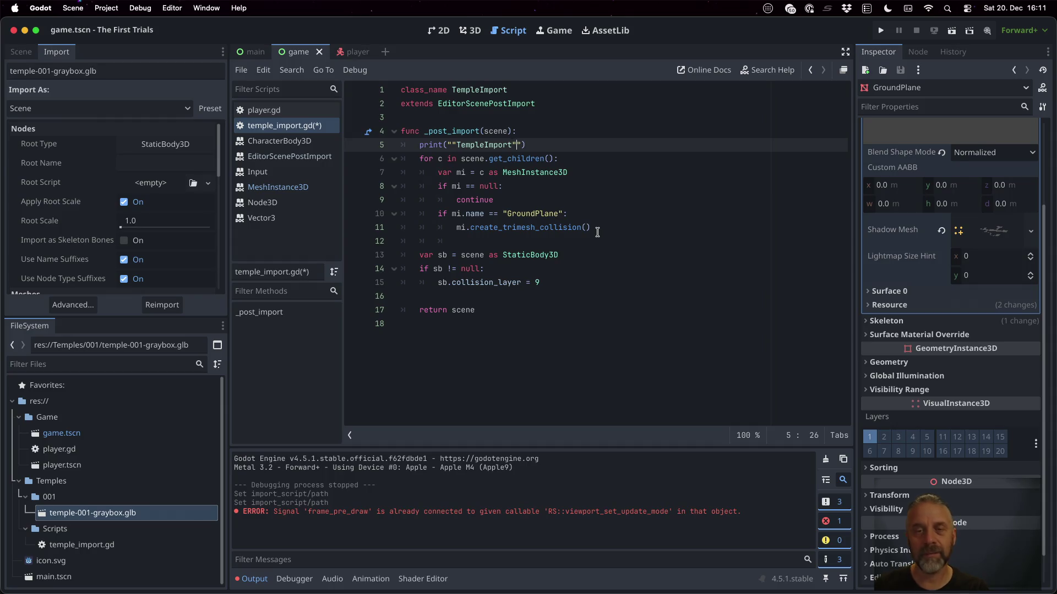
pyautogui.press('Left')
pyautogui.press('Left')
pyautogui.press('Left')
pyautogui.press('BackSpace')
pyautogui.press('Right')
pyautogui.press('Right')
pyautogui.press('Right')
pyautogui.press('Delete')
pyautogui.press('super+s')
# Run and stop the game, then scroll the graybox import settings to Import Script.
pyautogui.click(881, 31)
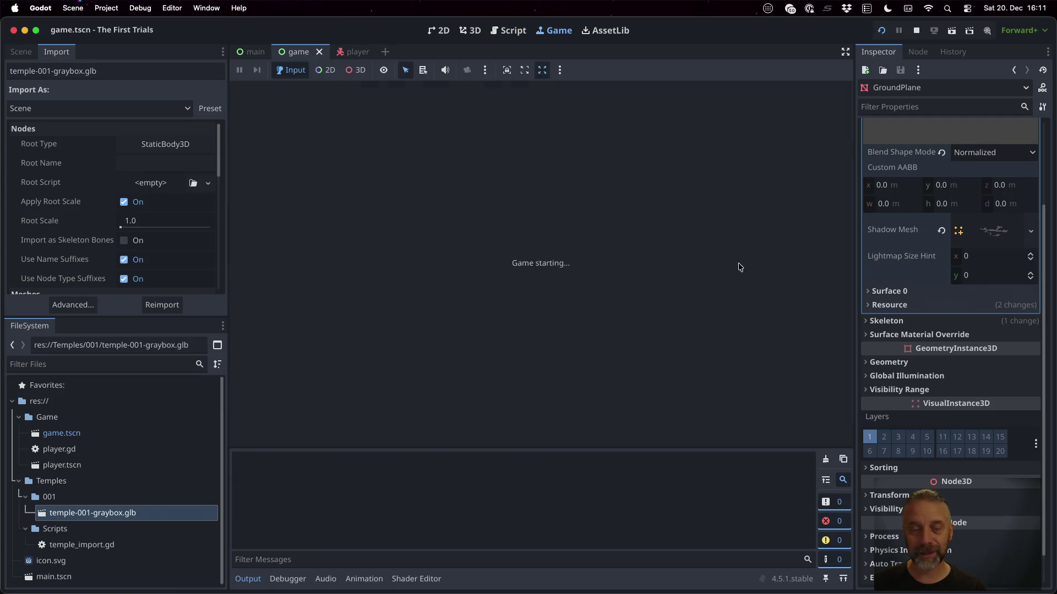
pyautogui.click(916, 30)
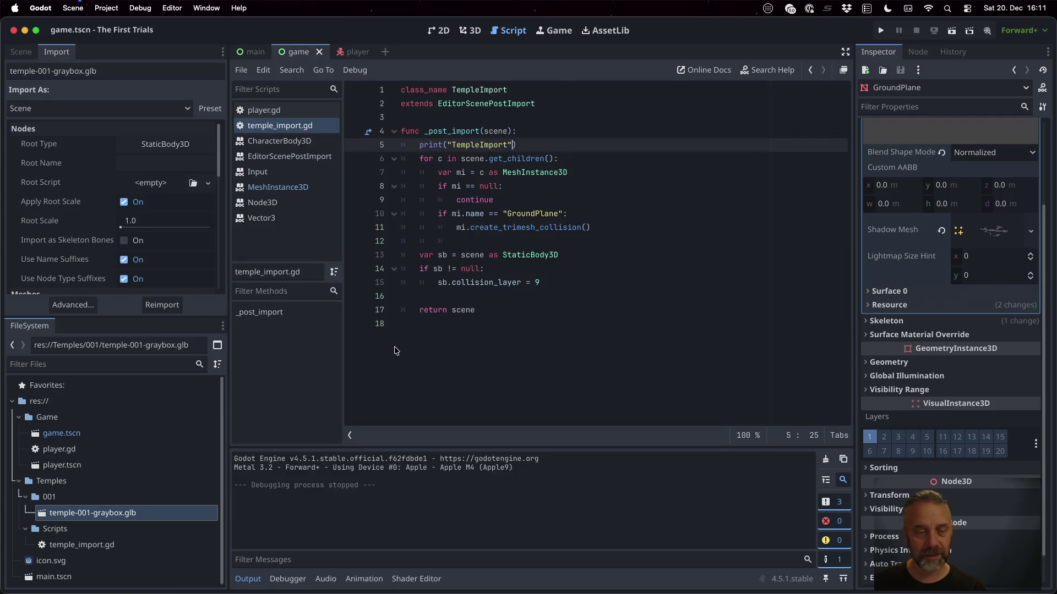
pyautogui.click(148, 513)
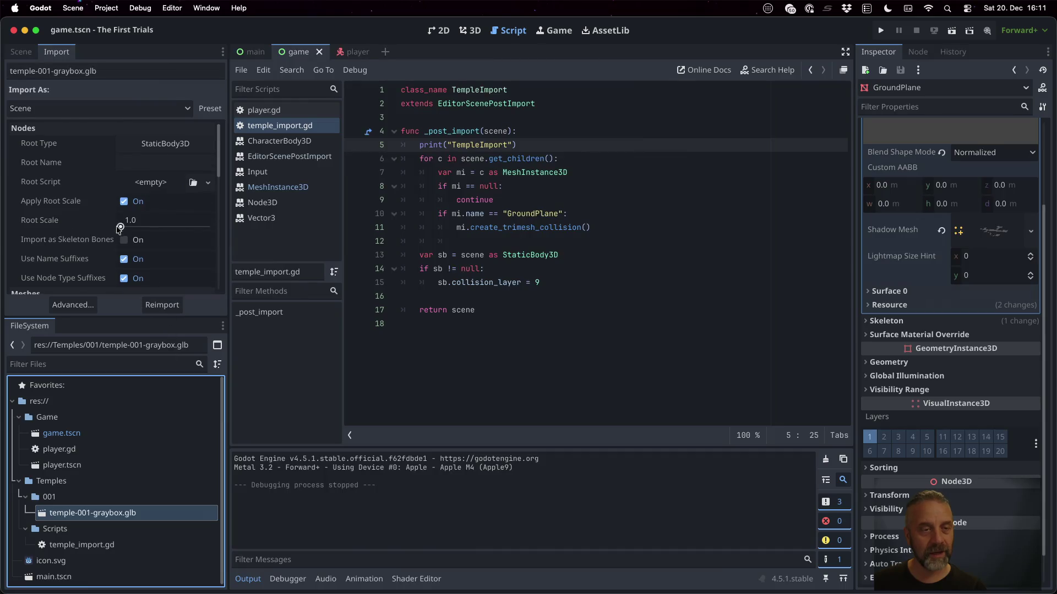
pyautogui.scroll(-5, 124, 242)
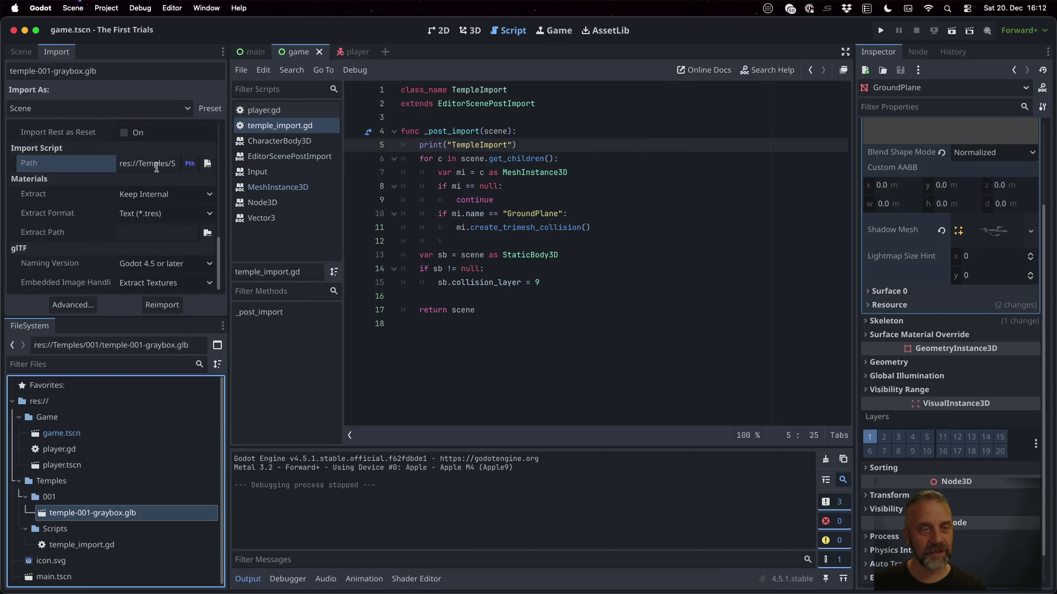
# Reimport the graybox, read EditorScenePostImport's method docs, and inspect the import script path.
pyautogui.click(162, 305)
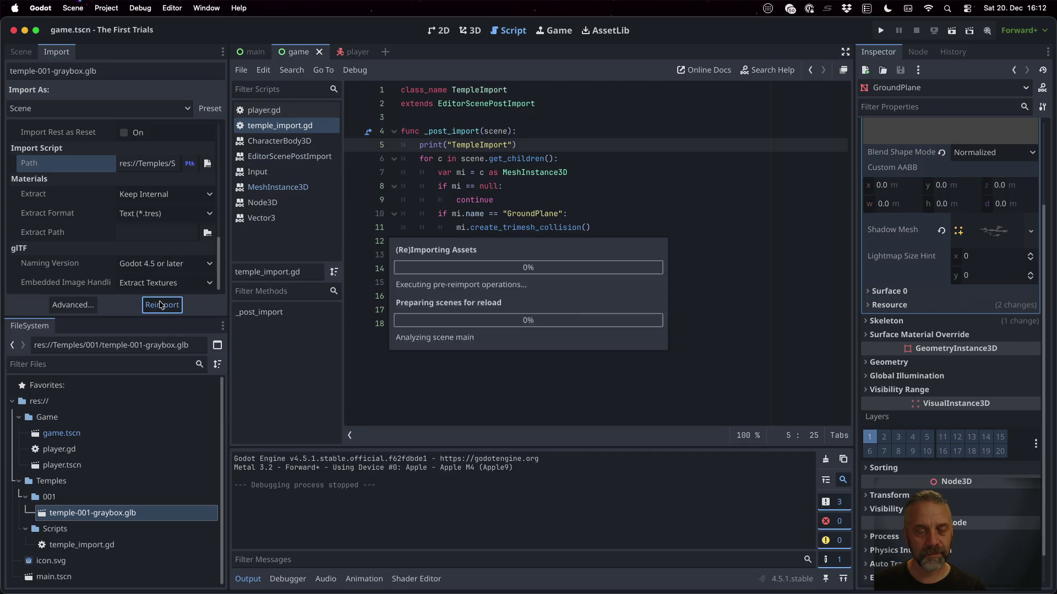
pyautogui.click(487, 136)
pyautogui.keyDown('super'); pyautogui.click(500, 105); pyautogui.keyUp('super')
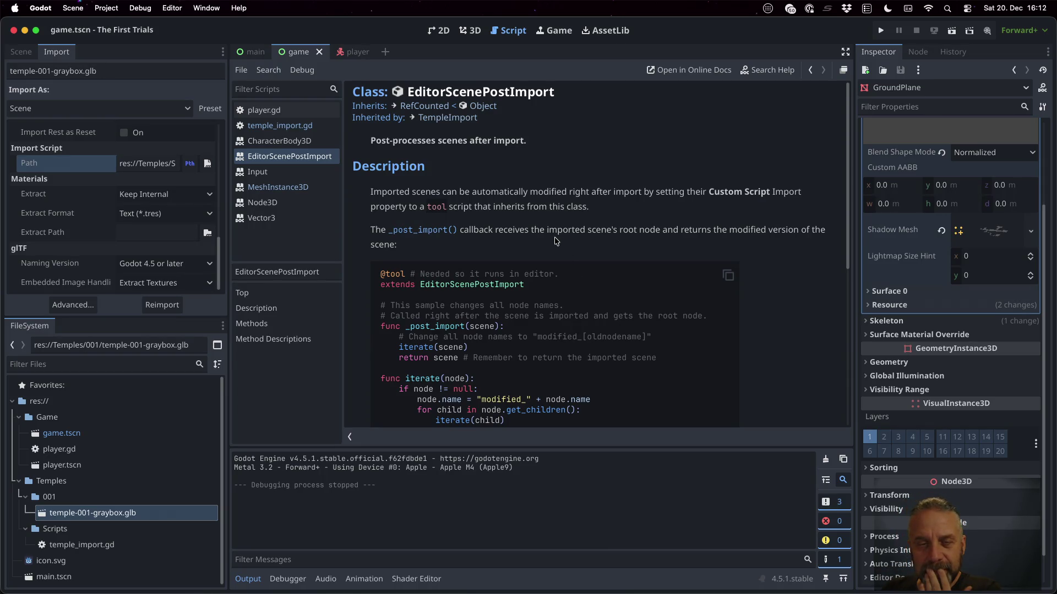
pyautogui.scroll(-5, 556, 242)
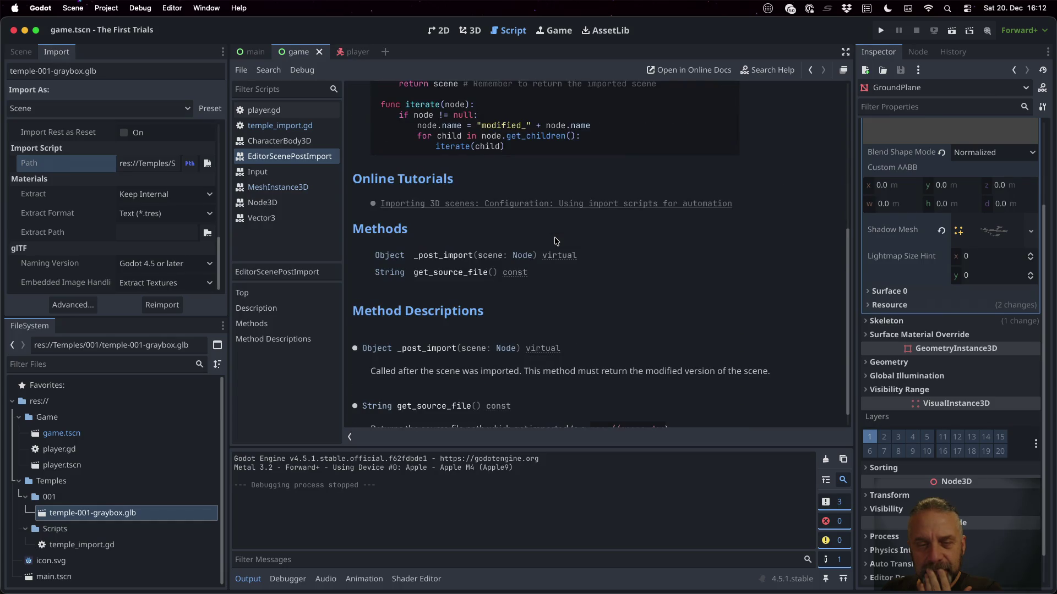
pyautogui.scroll(-1, 556, 242)
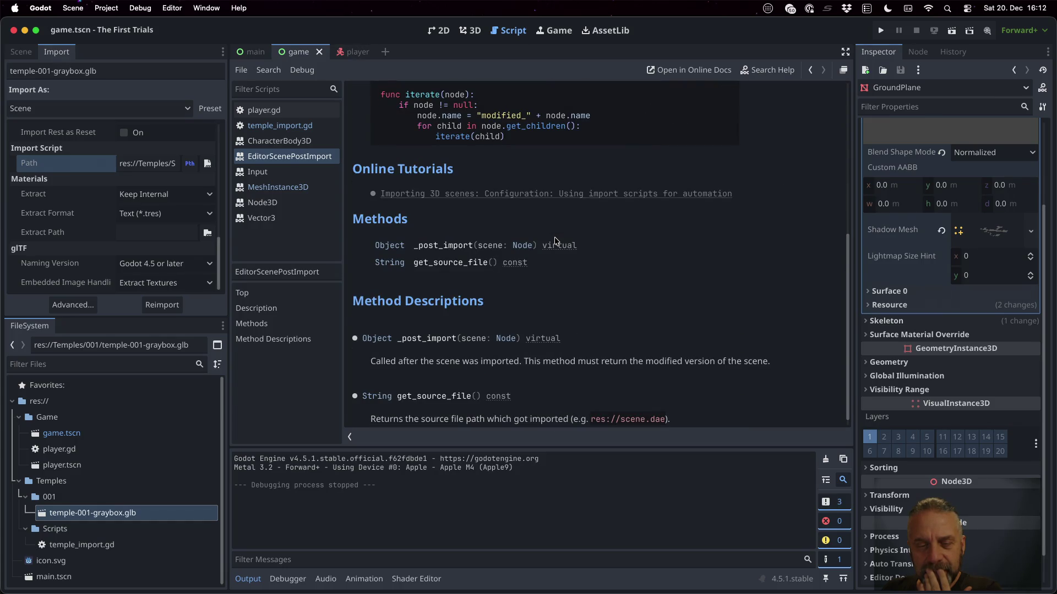
pyautogui.scroll(-1, 556, 241)
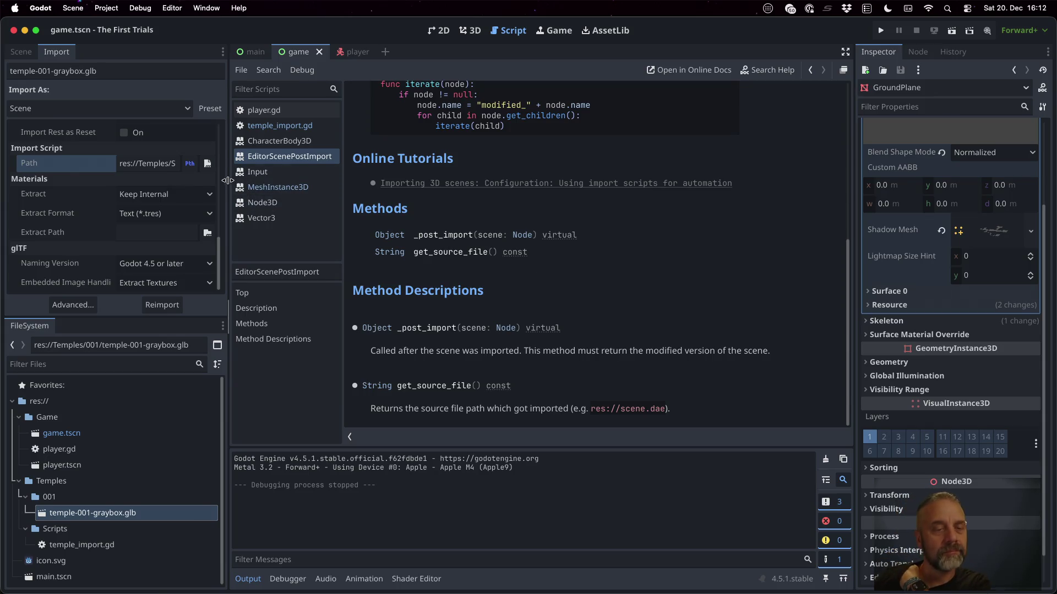
pyautogui.moveTo(228, 182); pyautogui.dragTo(388, 172)
pyautogui.click(310, 164)
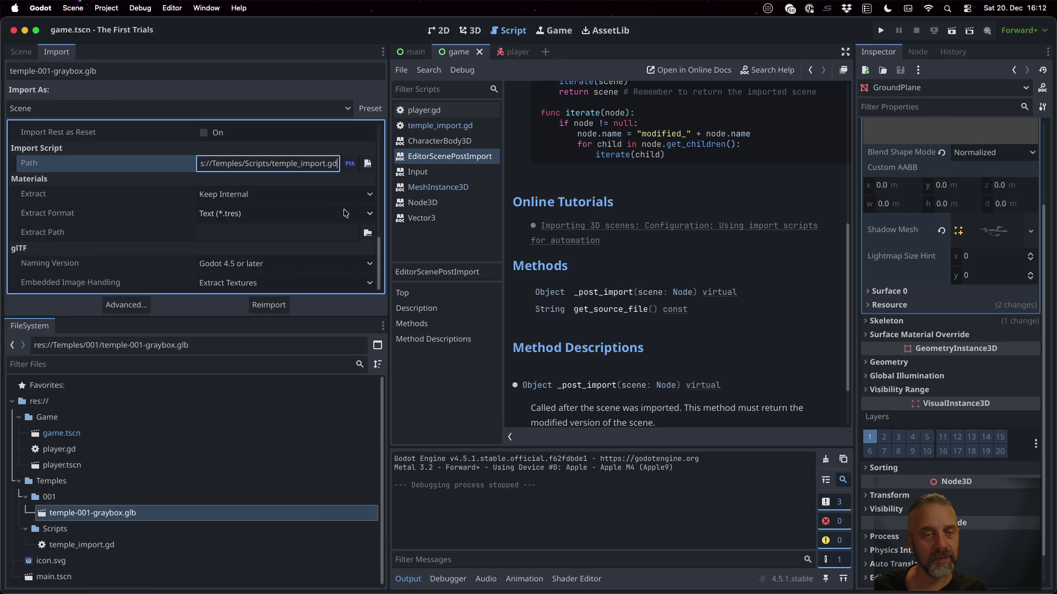
# Check the Import Script Path value and return to the temple_import.gd code.
pyautogui.press('Return')
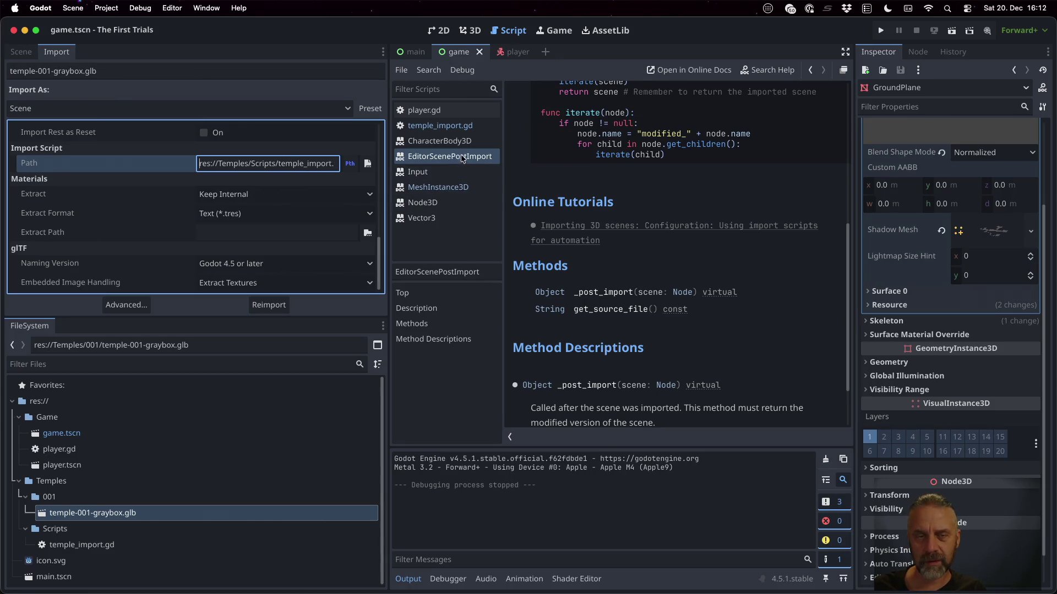
pyautogui.click(445, 126)
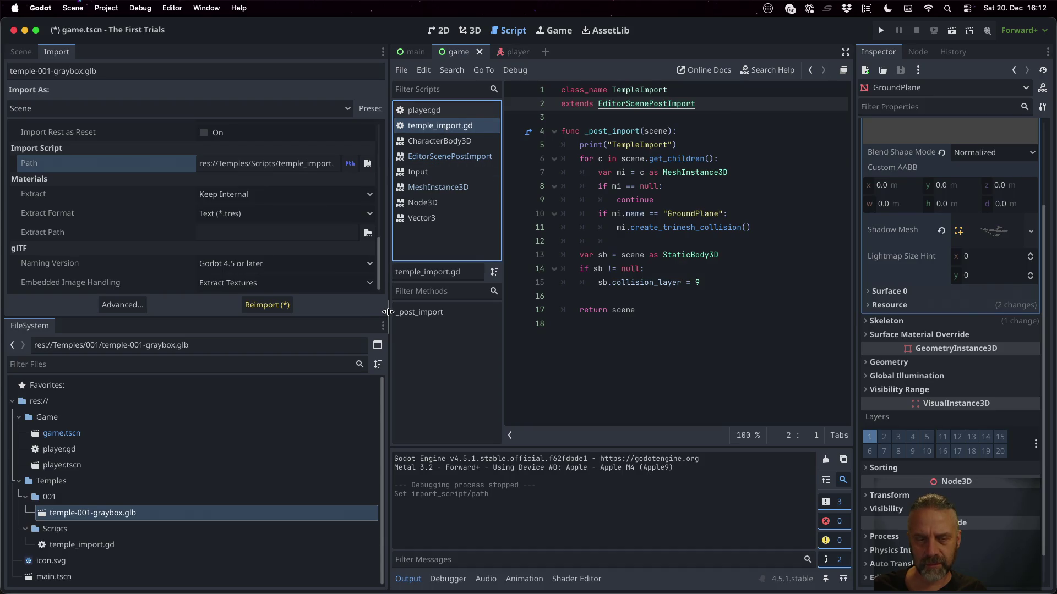
pyautogui.moveTo(388, 312); pyautogui.dragTo(203, 312)
pyautogui.doubleClick(455, 145)
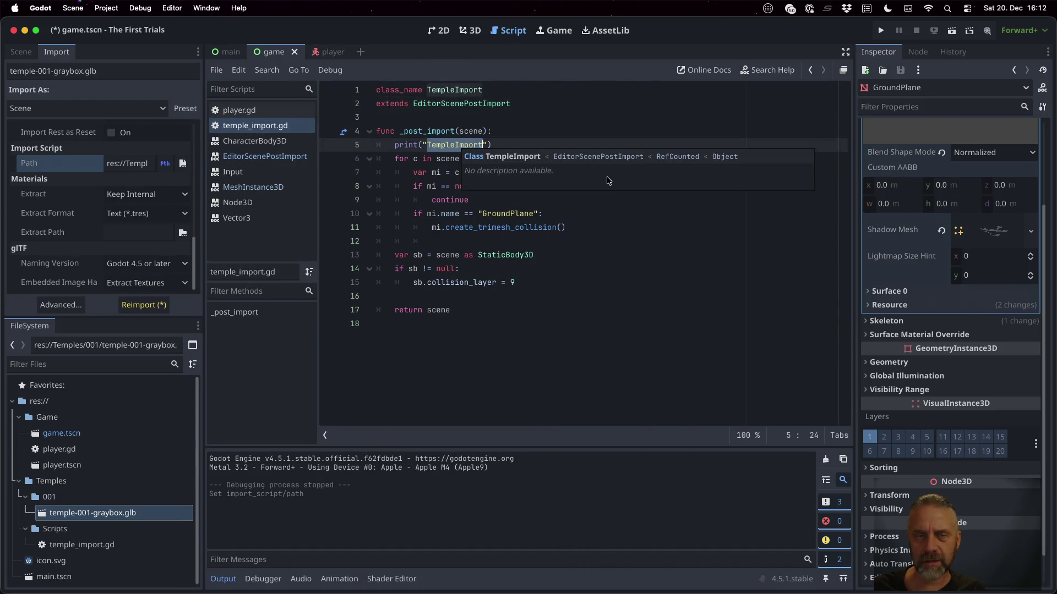
pyautogui.click(567, 131)
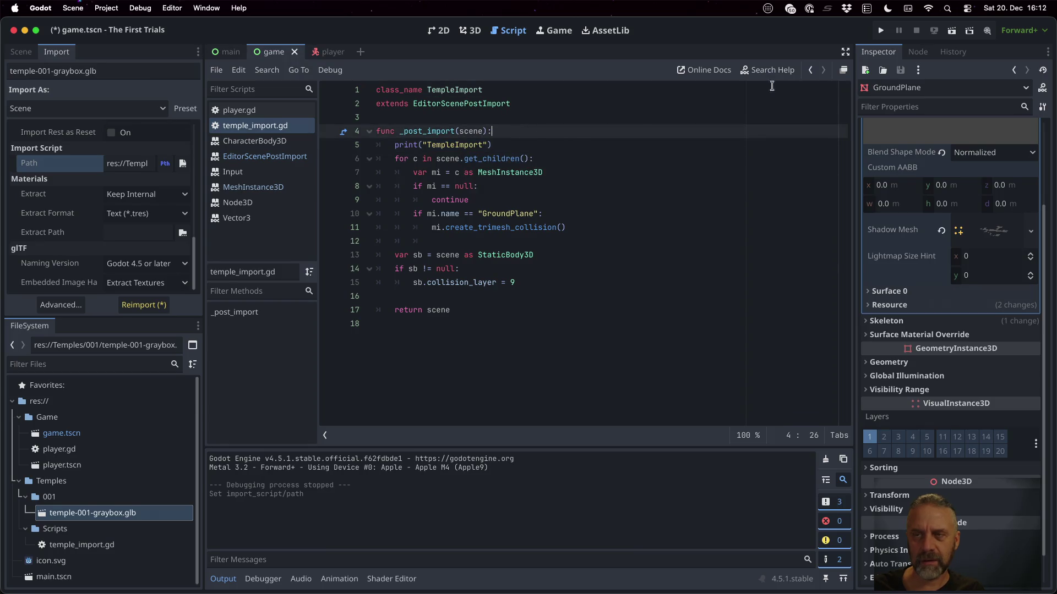
# Reimport temple-001-graybox.glb with the import script and open its Advanced Import Settings.
pyautogui.click(135, 308)
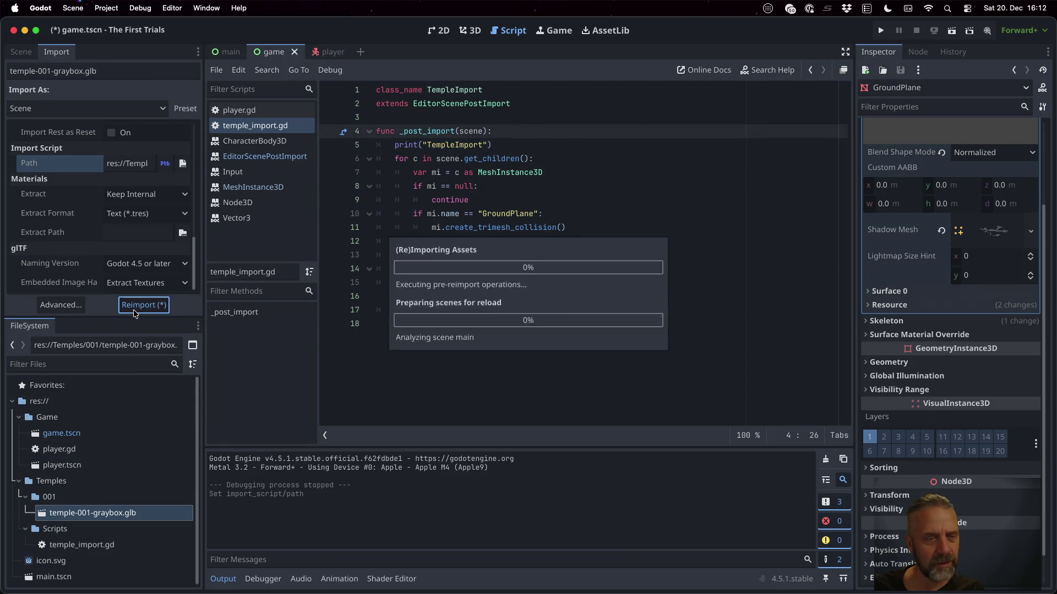
pyautogui.click(110, 543)
pyautogui.click(110, 513)
pyautogui.click(144, 305)
pyautogui.click(73, 306)
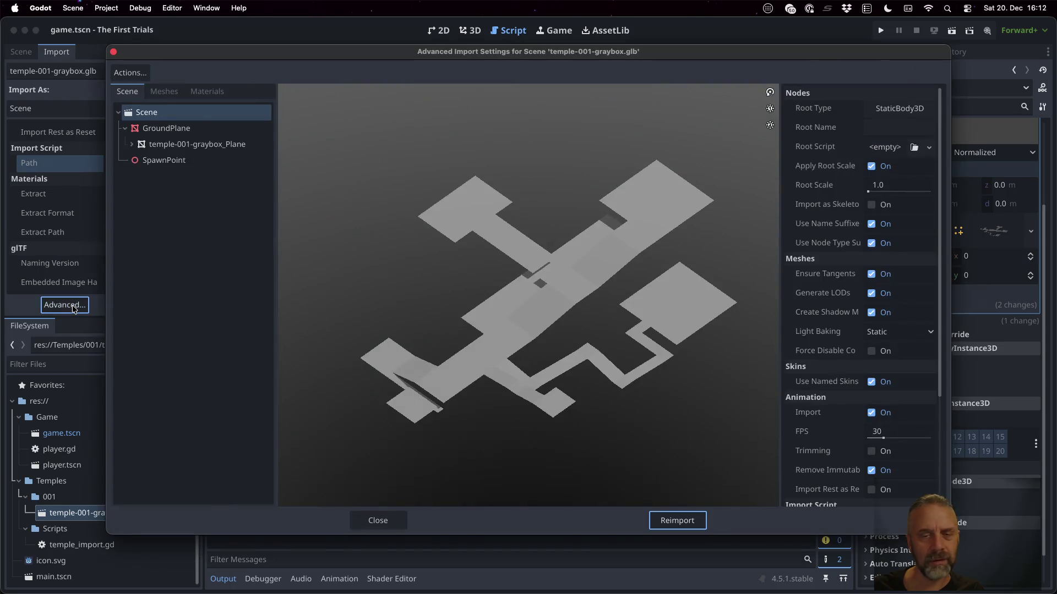
# Reimport, move CollisionShape3D directly under the root, and delete the GroundPlane_col node.
pyautogui.click(683, 520)
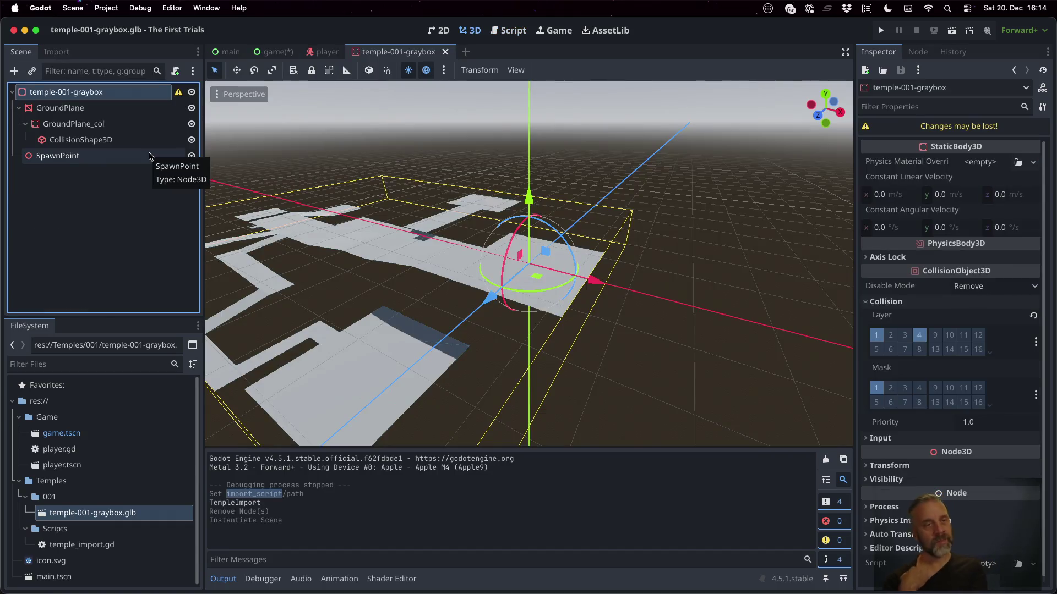
pyautogui.moveTo(77, 140); pyautogui.dragTo(105, 100)
pyautogui.click(107, 141)
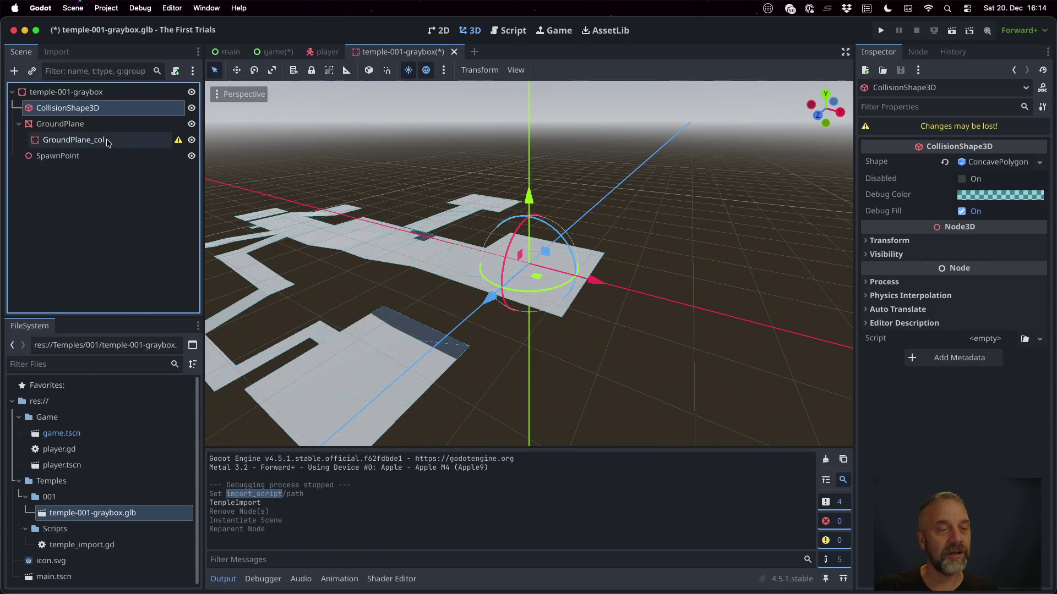
pyautogui.press('Delete')
pyautogui.press('Return')
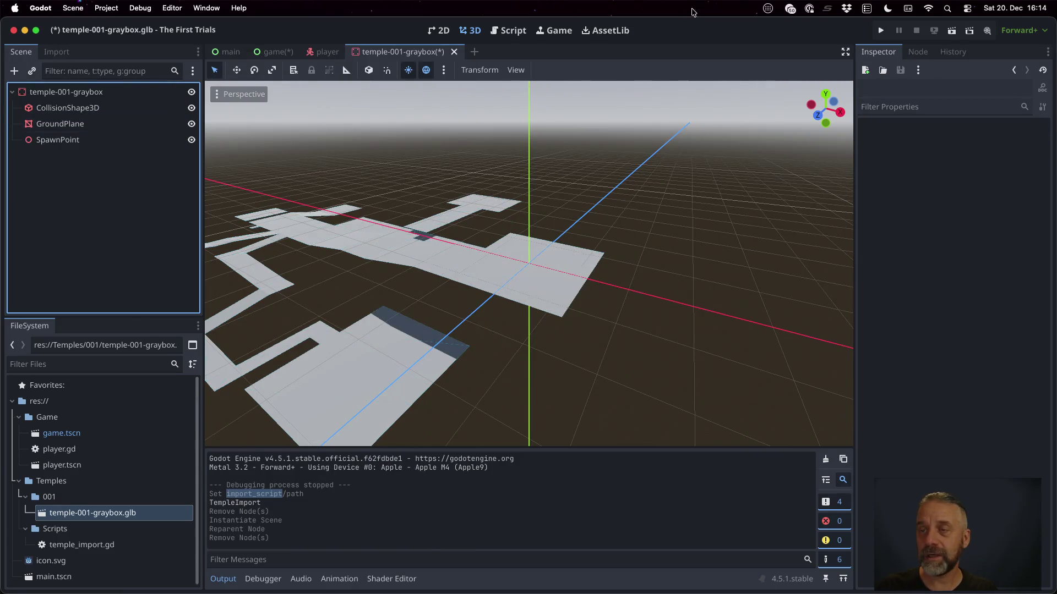
# Run the game, dismiss the unknown glb format alert, and stop it.
pyautogui.click(881, 31)
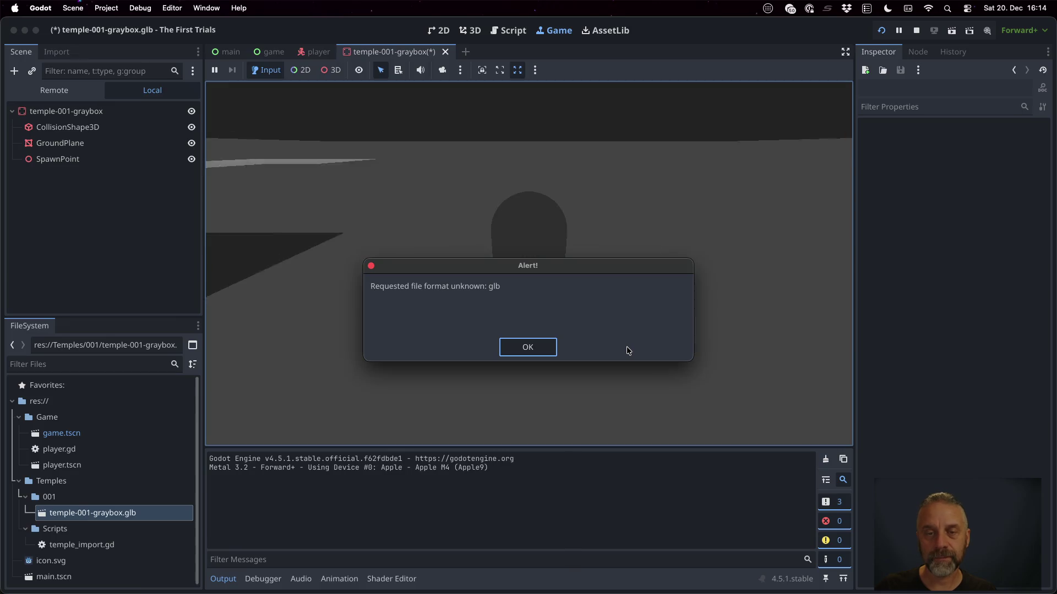
pyautogui.click(530, 351)
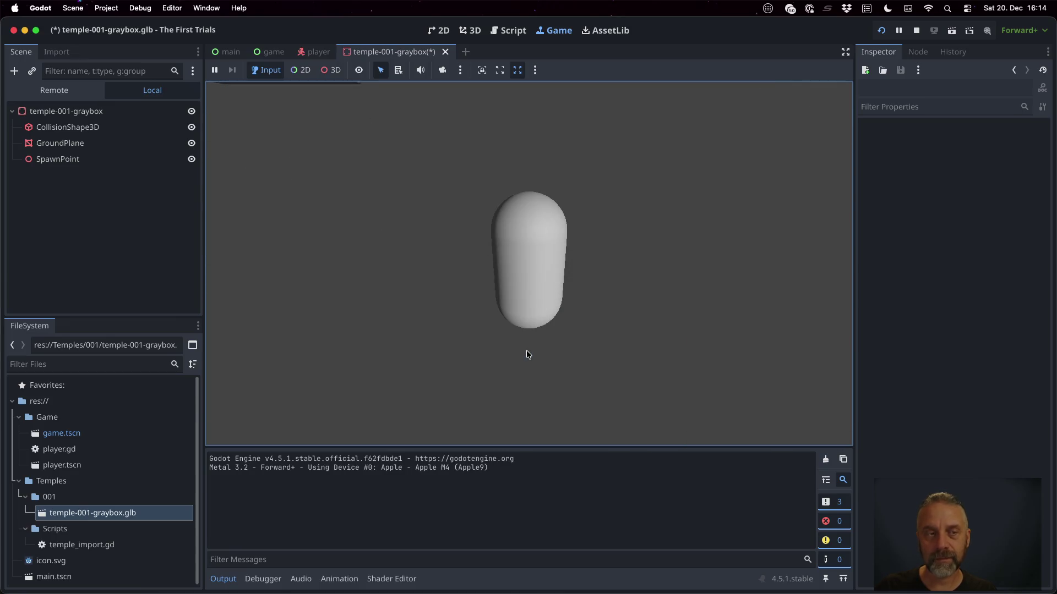
pyautogui.click(916, 30)
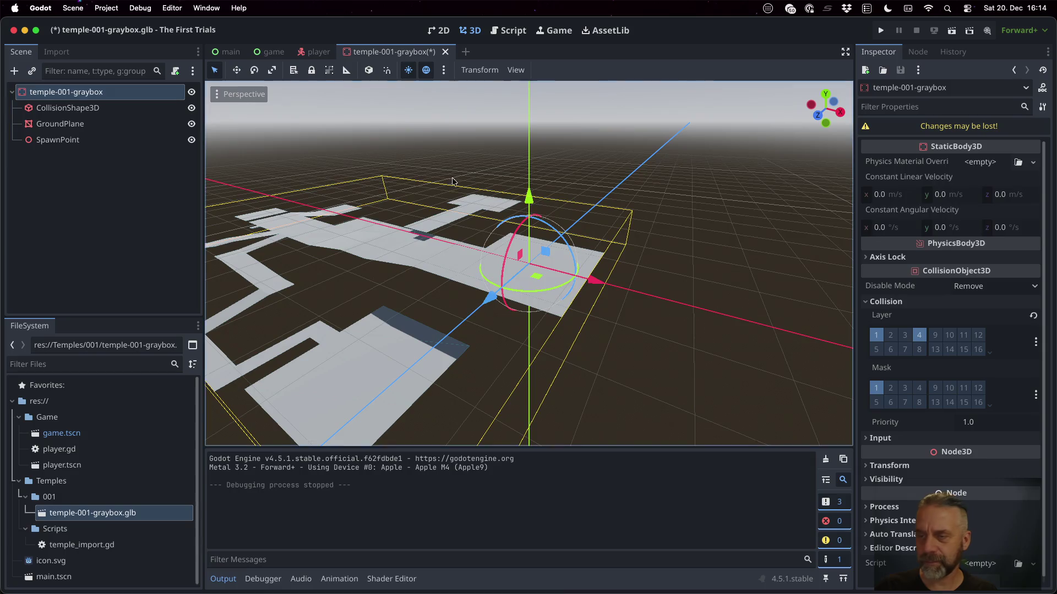
# Put the temple-001-graybox root on collision layer 9 only, clearing layers 1 and 4.
pyautogui.click(101, 113)
pyautogui.press('Up')
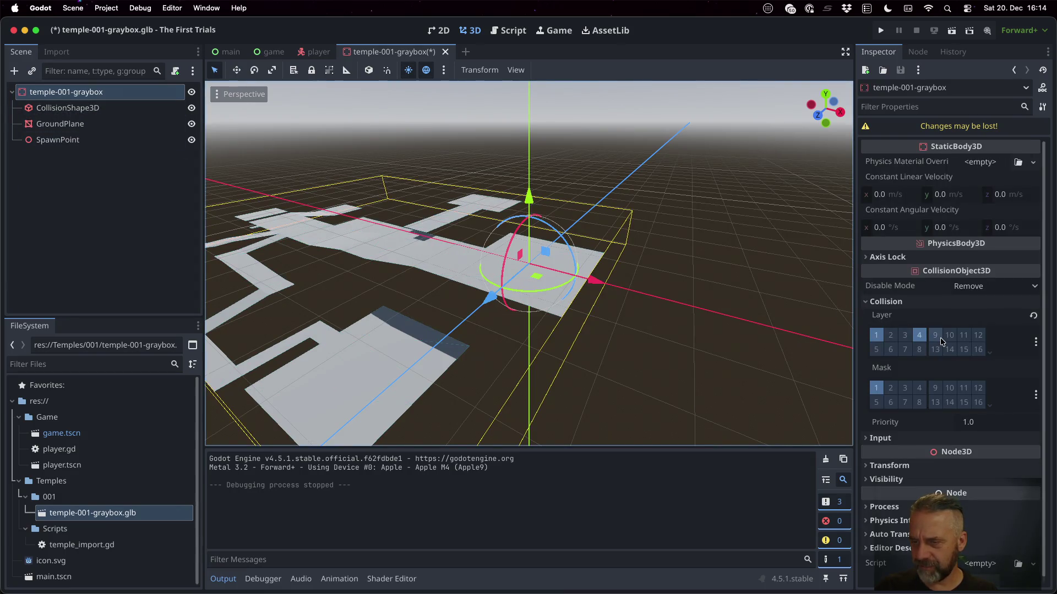
pyautogui.click(935, 335)
pyautogui.click(919, 335)
pyautogui.click(877, 335)
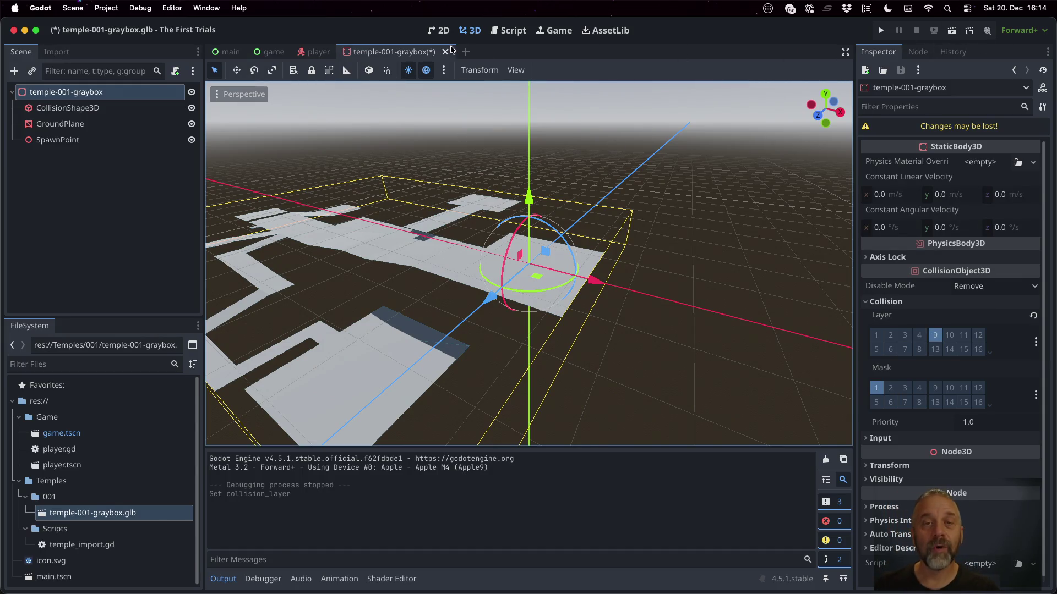
# Change line 16 of the import script to sb.collision_layer = 1<<9 and save it.
pyautogui.click(509, 30)
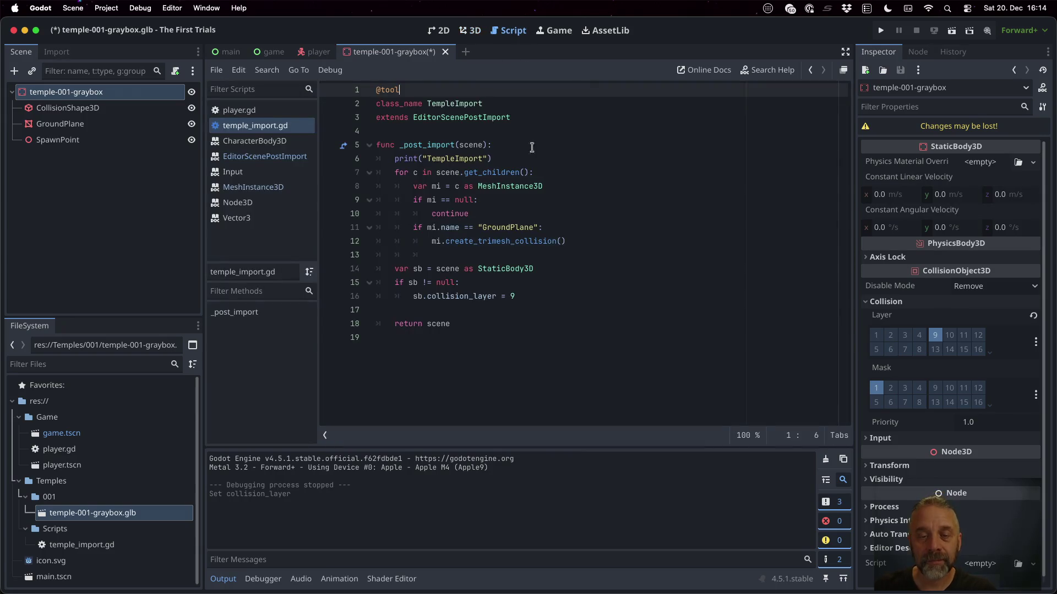
pyautogui.click(528, 295)
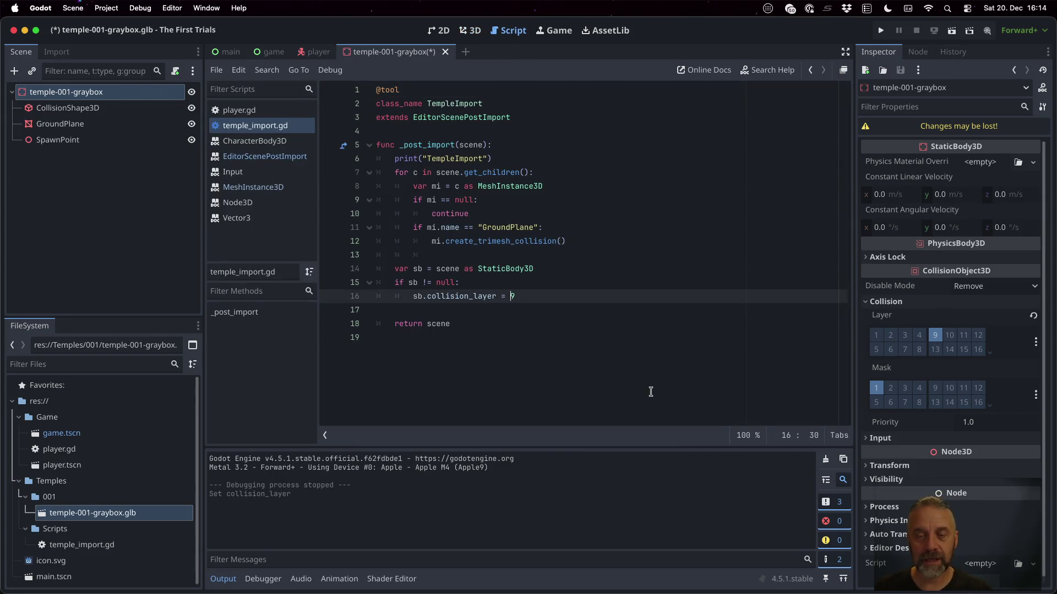
pyautogui.write('1<<')
pyautogui.press('super+s')
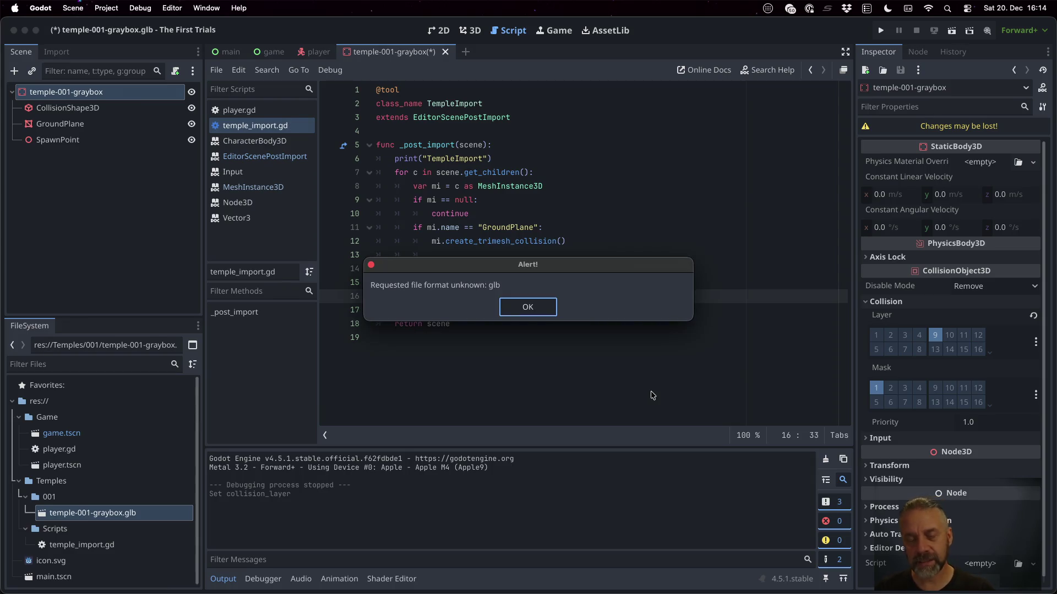
pyautogui.click(542, 310)
pyautogui.click(619, 367)
# Reimport temple-001-graybox.glb from the Import dock, then return to the graybox scene.
pyautogui.click(153, 516)
pyautogui.click(55, 52)
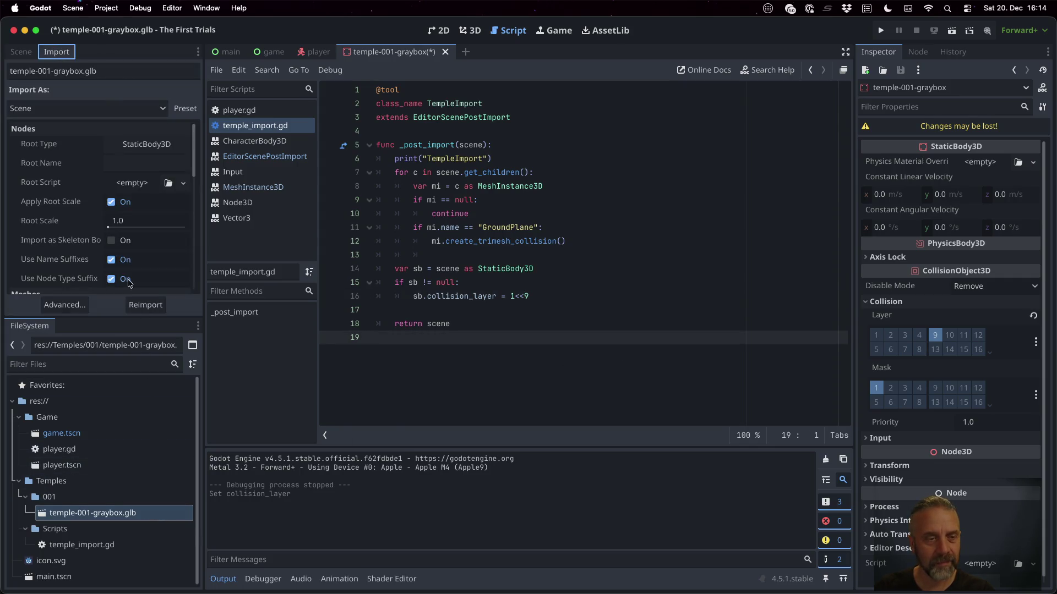
pyautogui.click(144, 305)
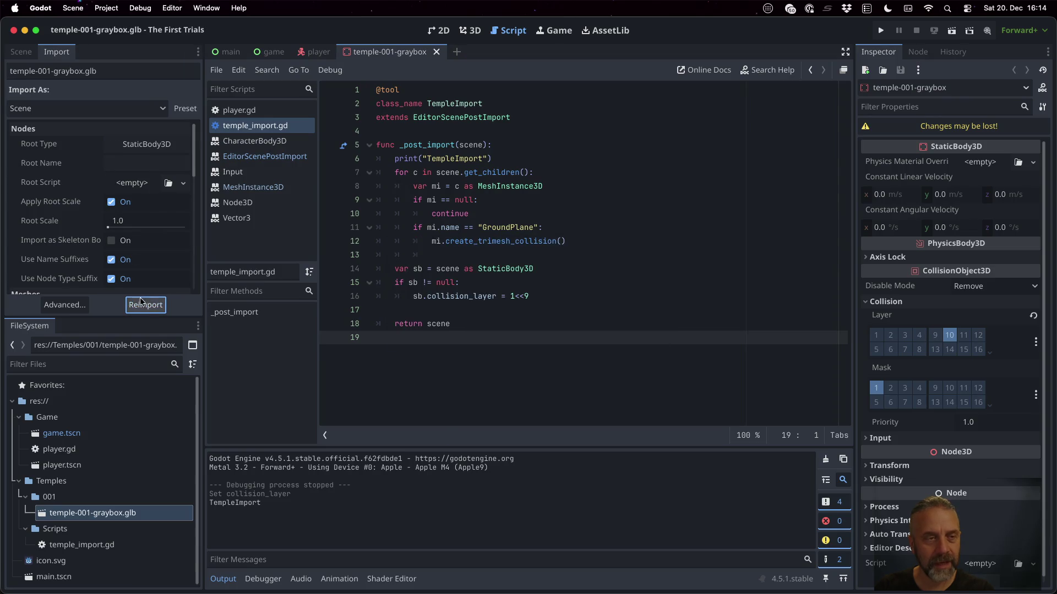
pyautogui.click(21, 51)
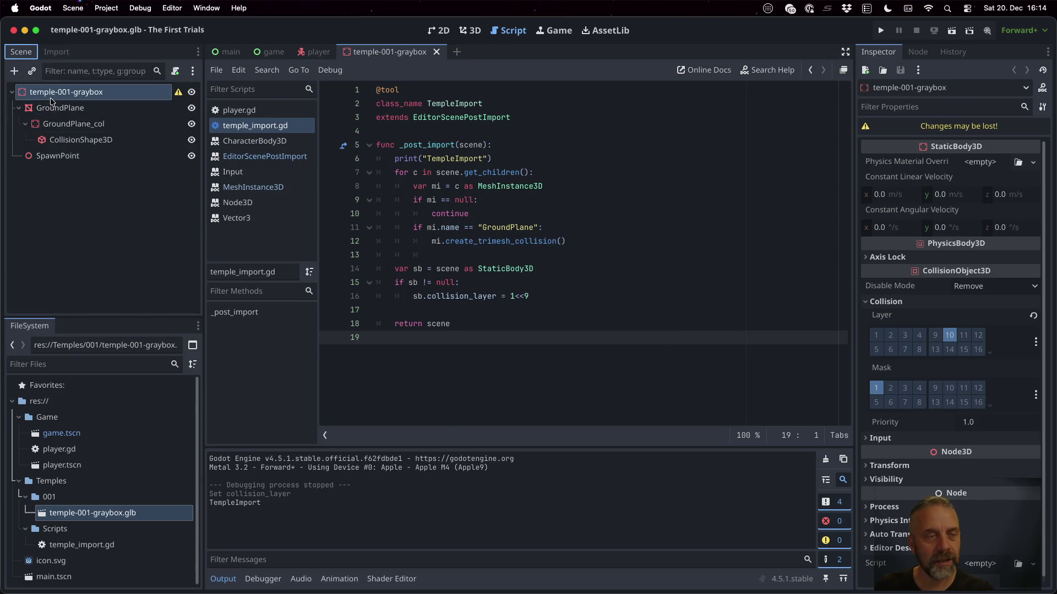
pyautogui.doubleClick(72, 435)
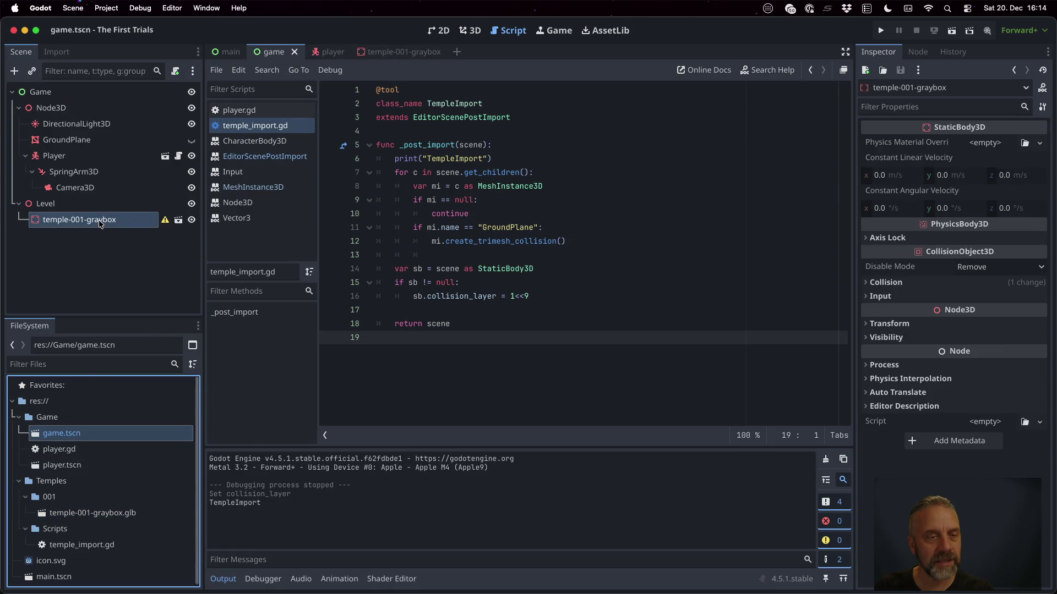
pyautogui.click(178, 219)
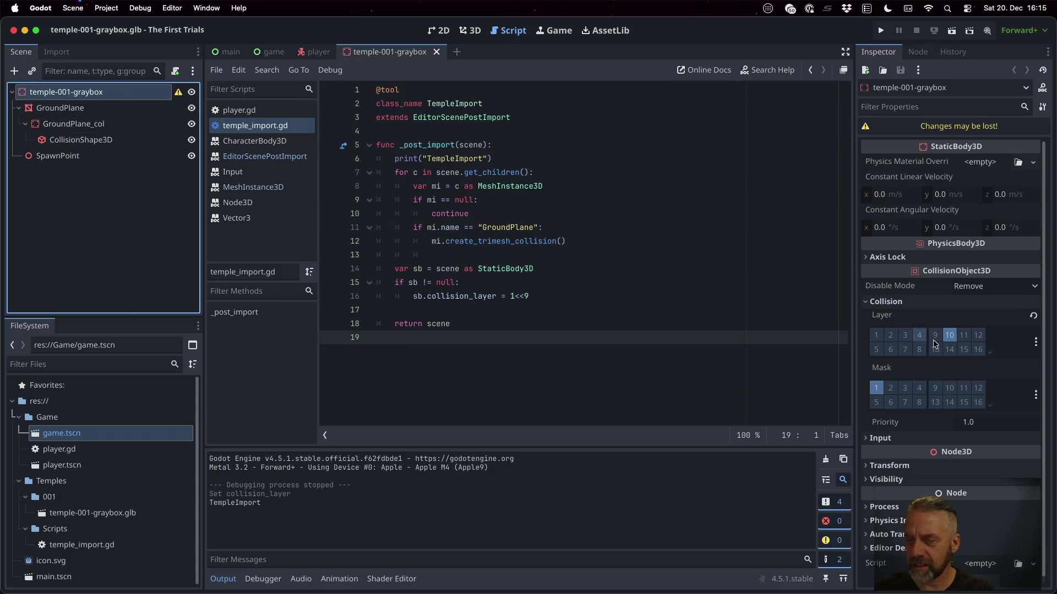
# Change line 16's shift to 1<<(9-1) and save the import script.
pyautogui.click(526, 295)
pyautogui.write('(9-1(')
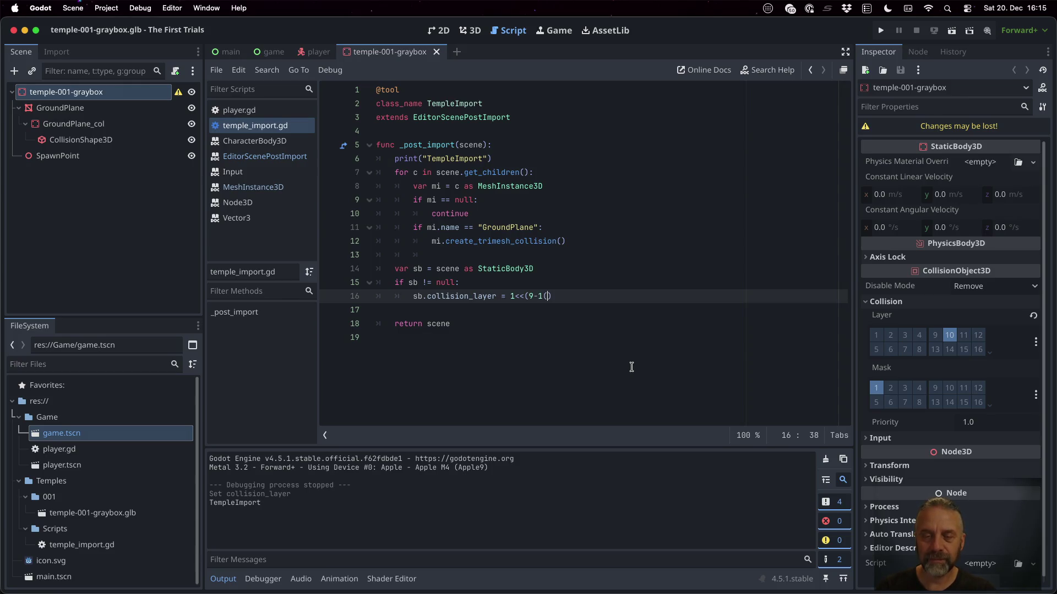
pyautogui.press('BackSpace')
pyautogui.write(')')
pyautogui.press('super+s')
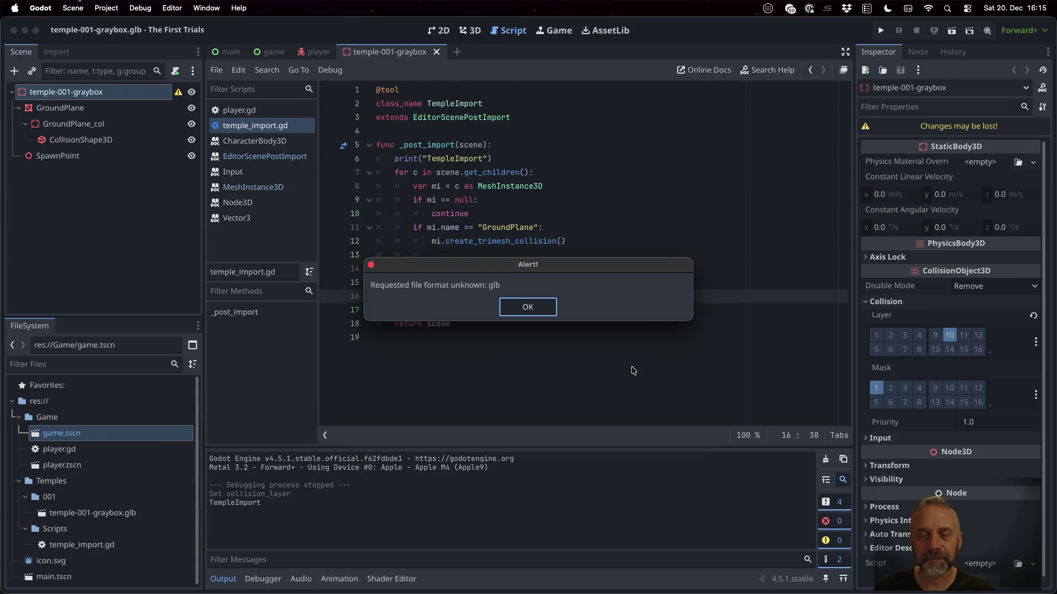
pyautogui.click(527, 307)
# Reimport temple-001-graybox.glb and move CollisionShape3D under the graybox root.
pyautogui.click(142, 512)
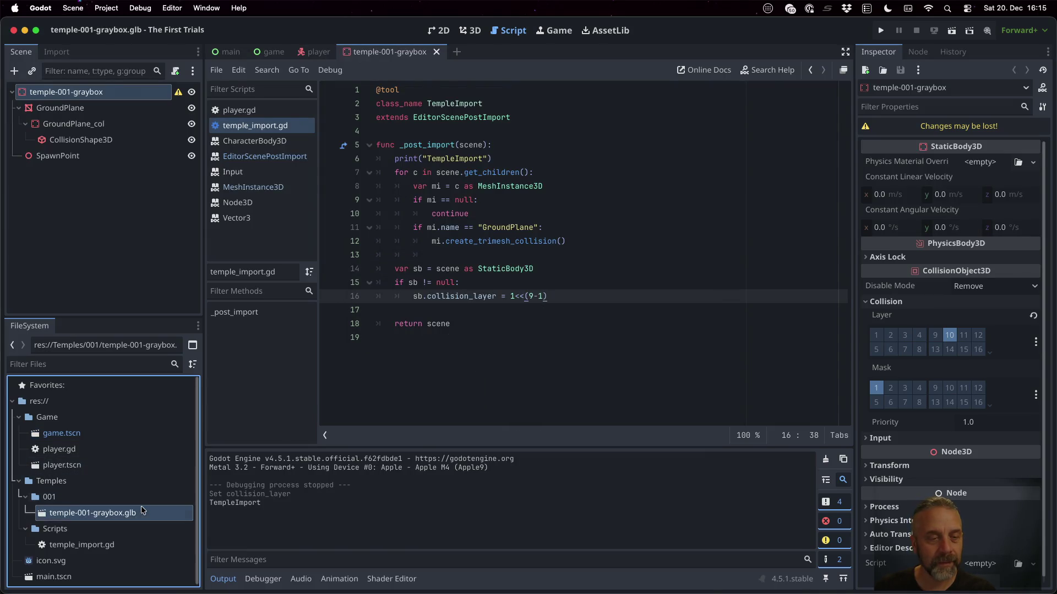
pyautogui.click(57, 52)
pyautogui.click(145, 305)
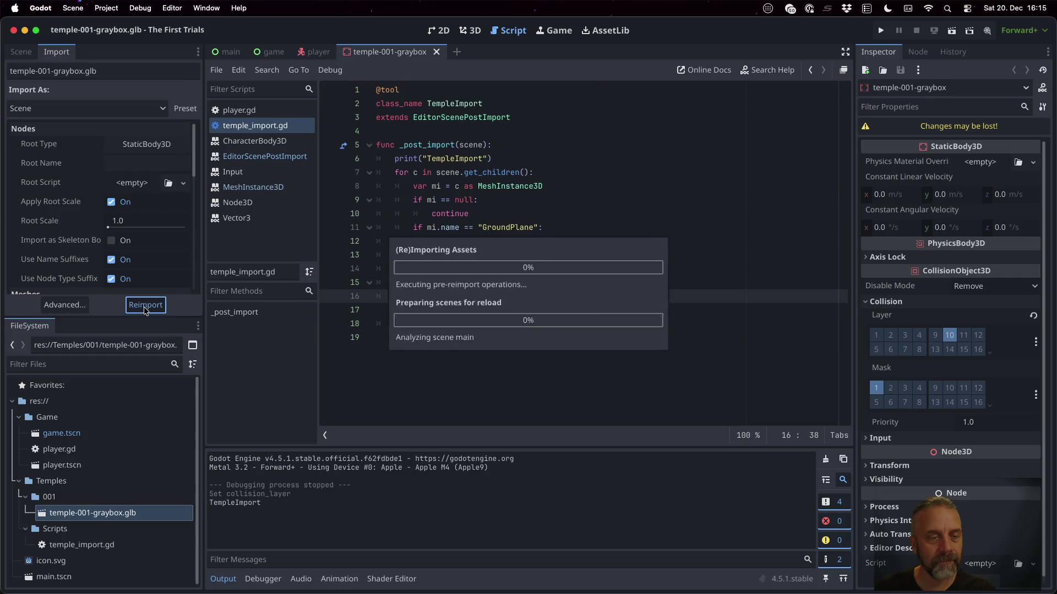
pyautogui.click(11, 53)
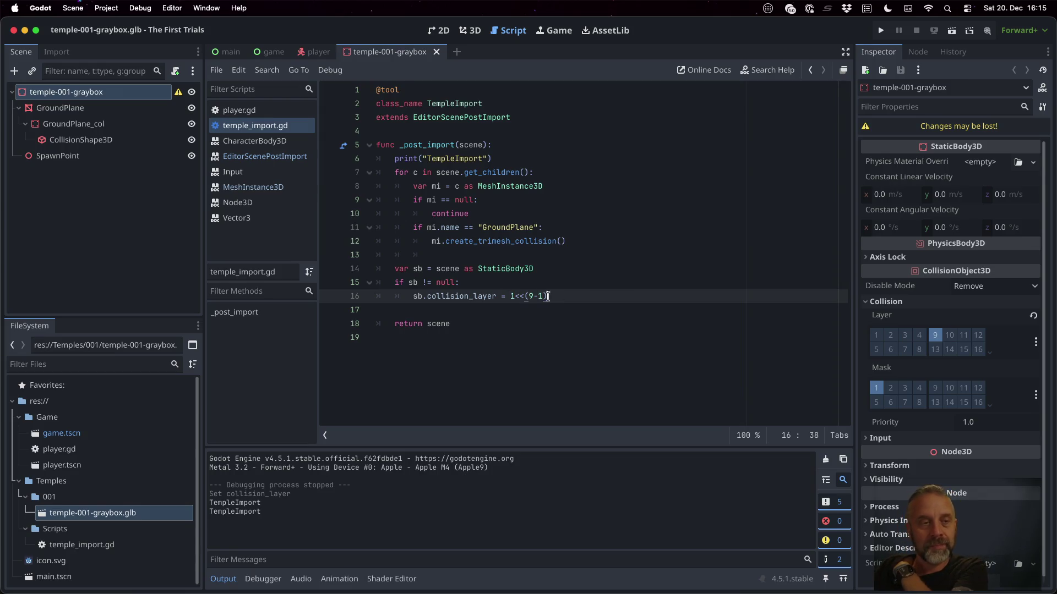
pyautogui.moveTo(81, 140); pyautogui.dragTo(82, 92)
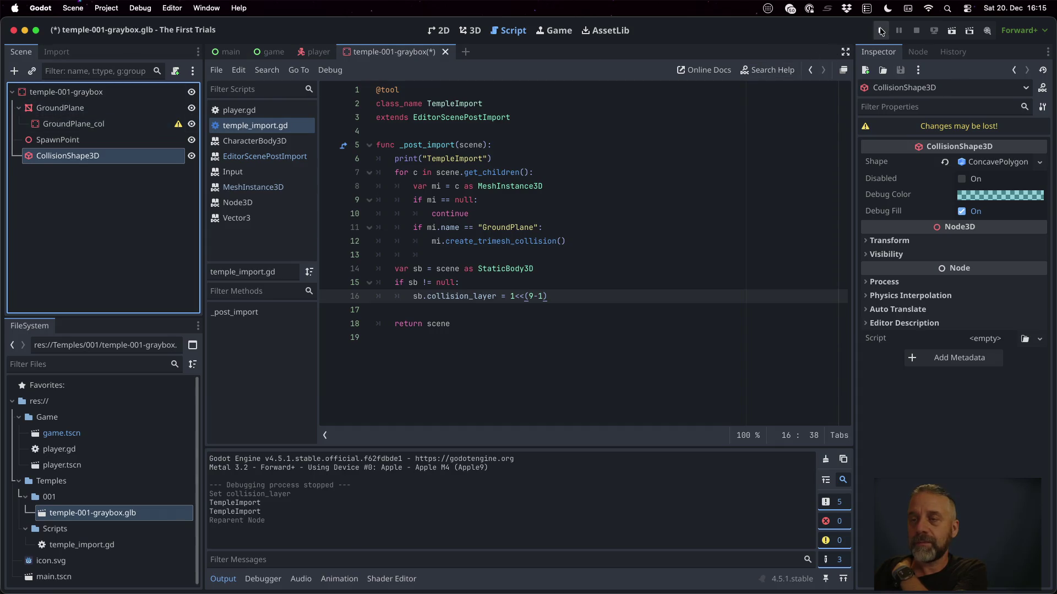
pyautogui.click(879, 32)
pyautogui.click(531, 347)
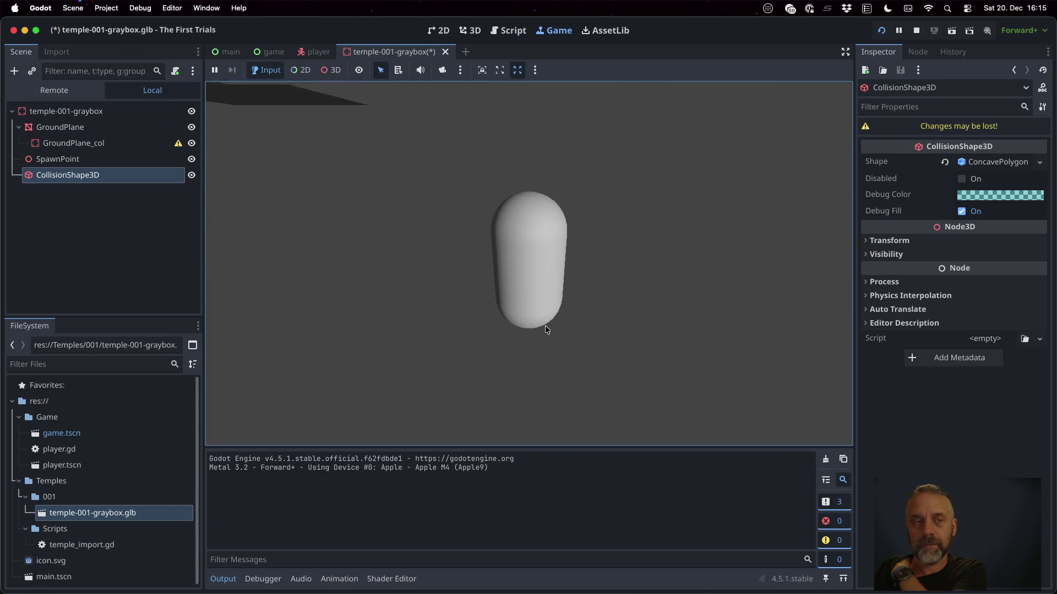
pyautogui.click(916, 31)
pyautogui.click(100, 127)
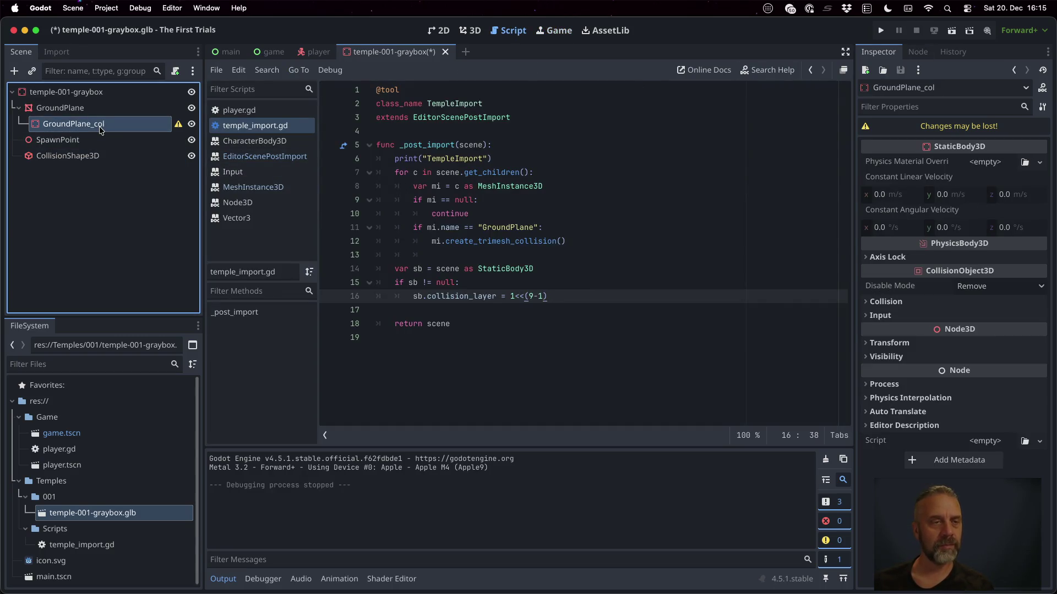
pyautogui.press('Delete')
pyautogui.press('Return')
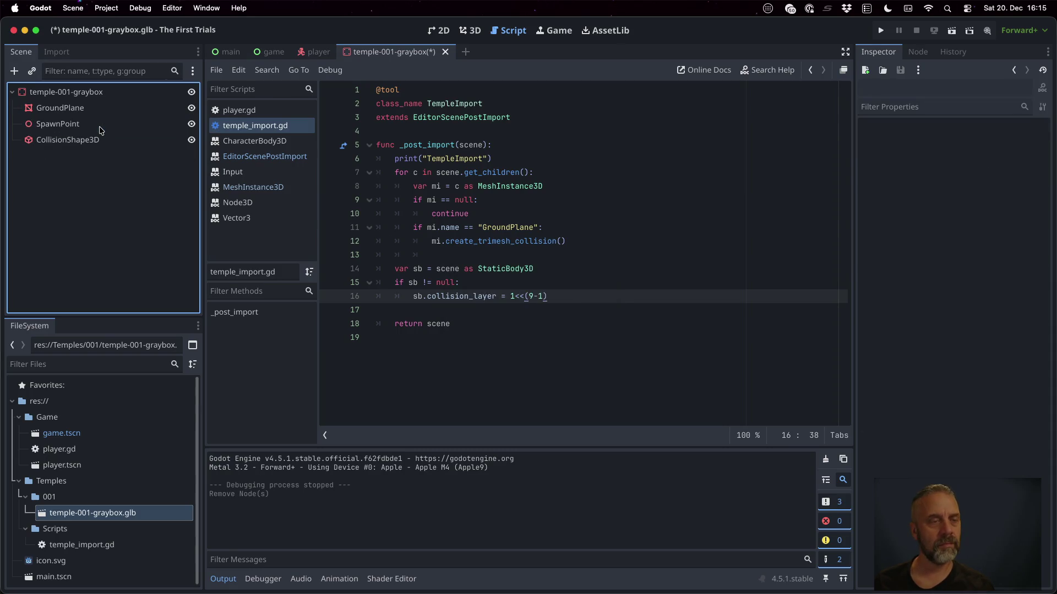
pyautogui.press('super+z')
pyautogui.press('super+z')
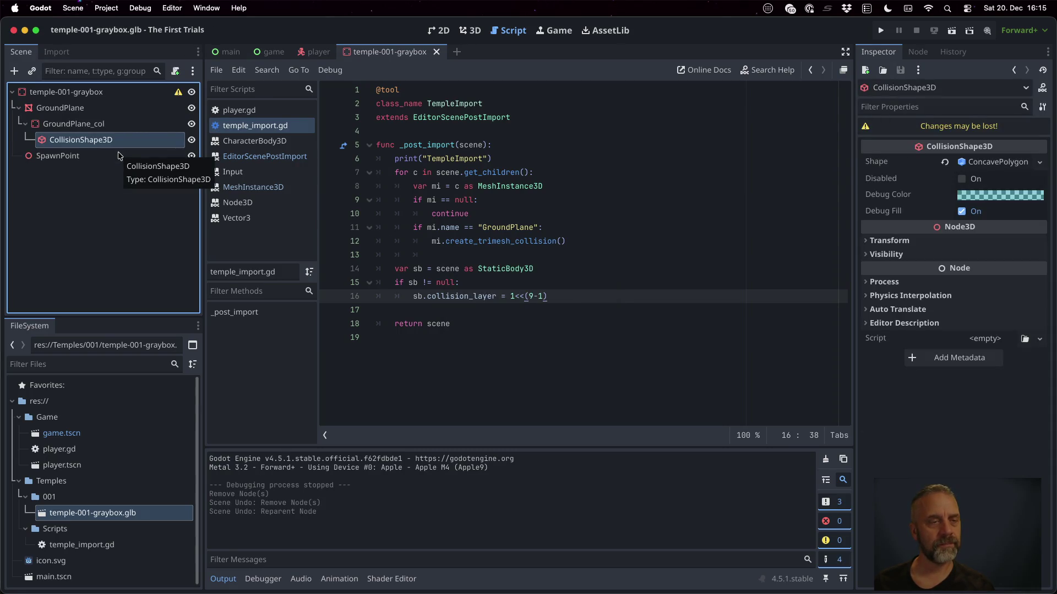
# Move CollisionShape3D under the temple-001-graybox root and delete GroundPlane_col.
pyautogui.click(104, 124)
pyautogui.moveTo(102, 139); pyautogui.dragTo(75, 91)
pyautogui.click(105, 124)
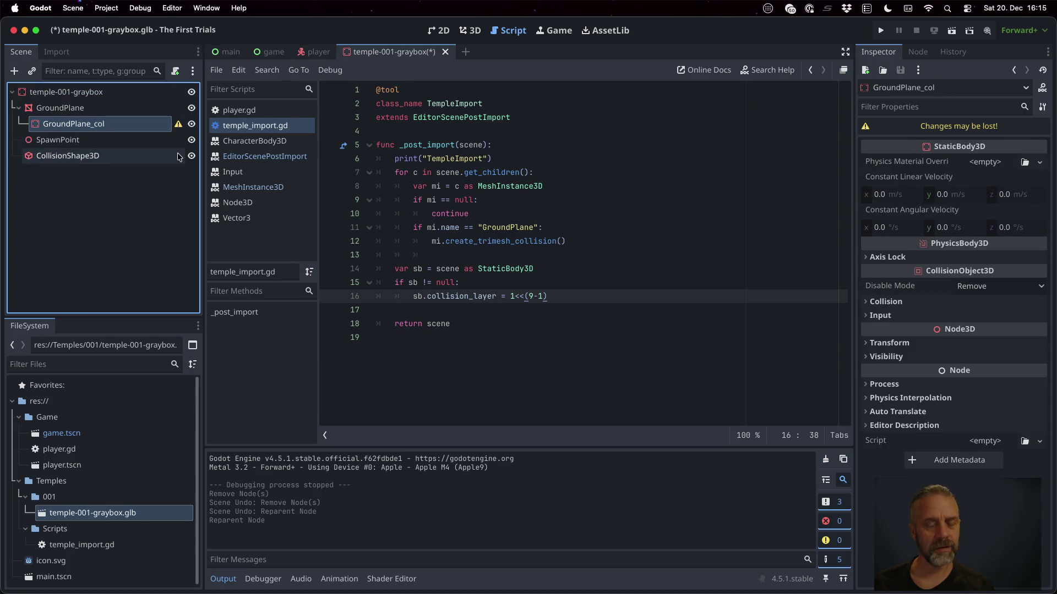
pyautogui.press('Delete')
pyautogui.click(96, 137)
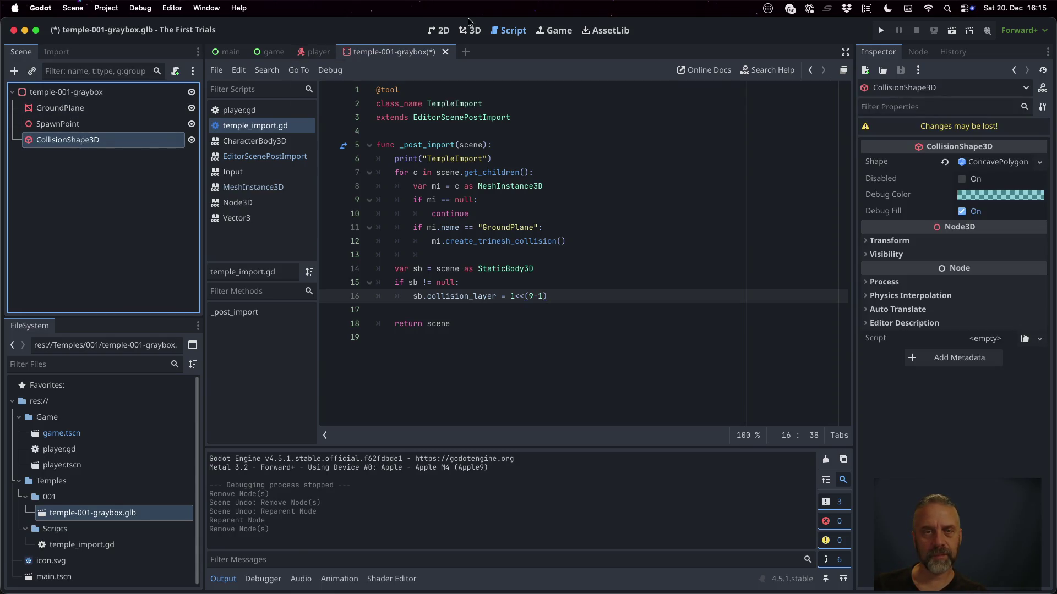
# Switch to the 3D view, select the graybox root, and run the project.
pyautogui.click(469, 31)
pyautogui.scroll(8, 436, 208)
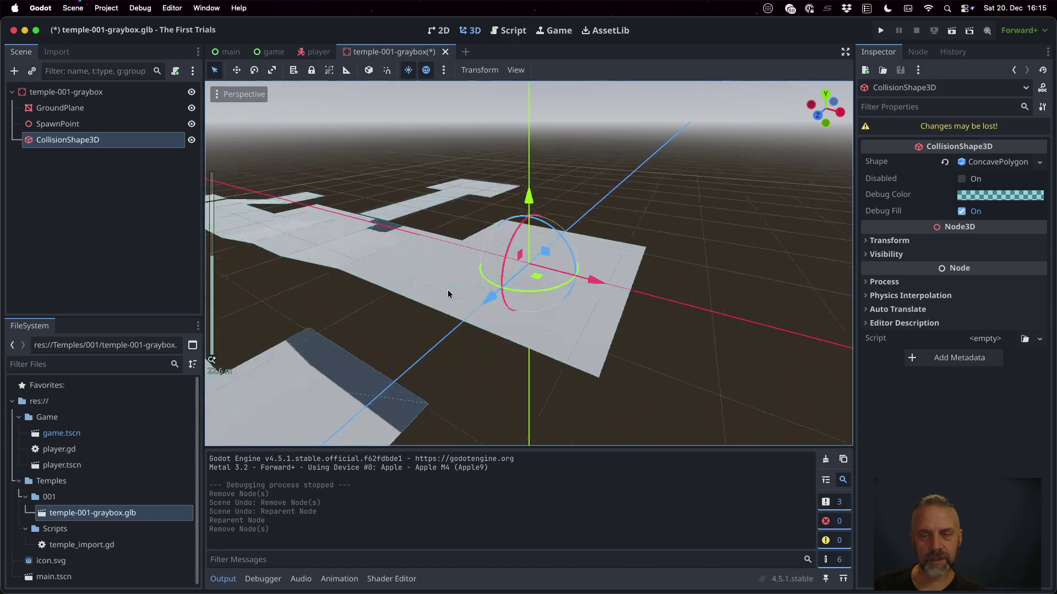
pyautogui.click(88, 92)
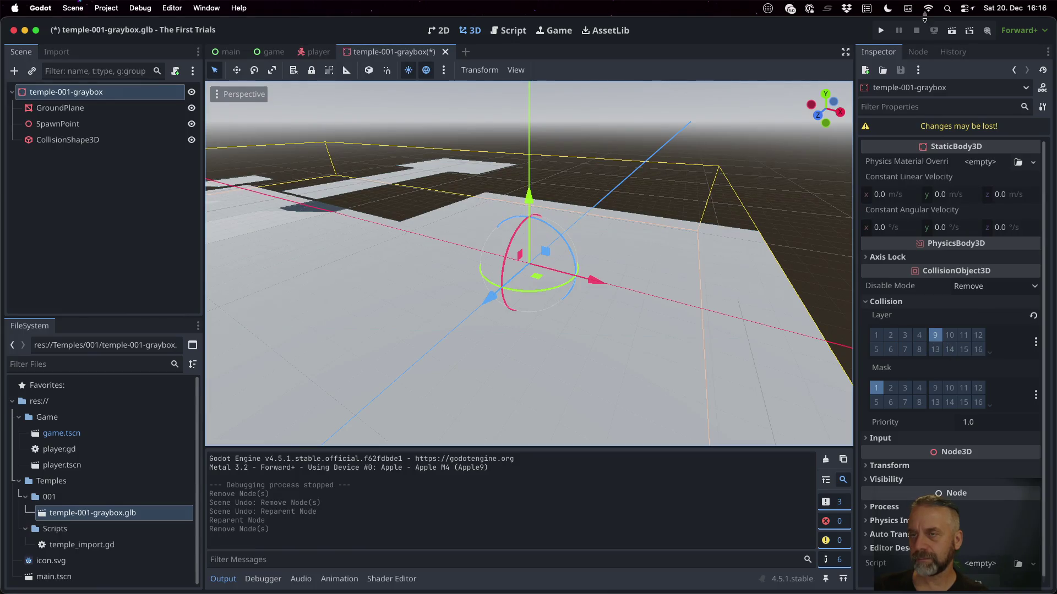
pyautogui.click(883, 30)
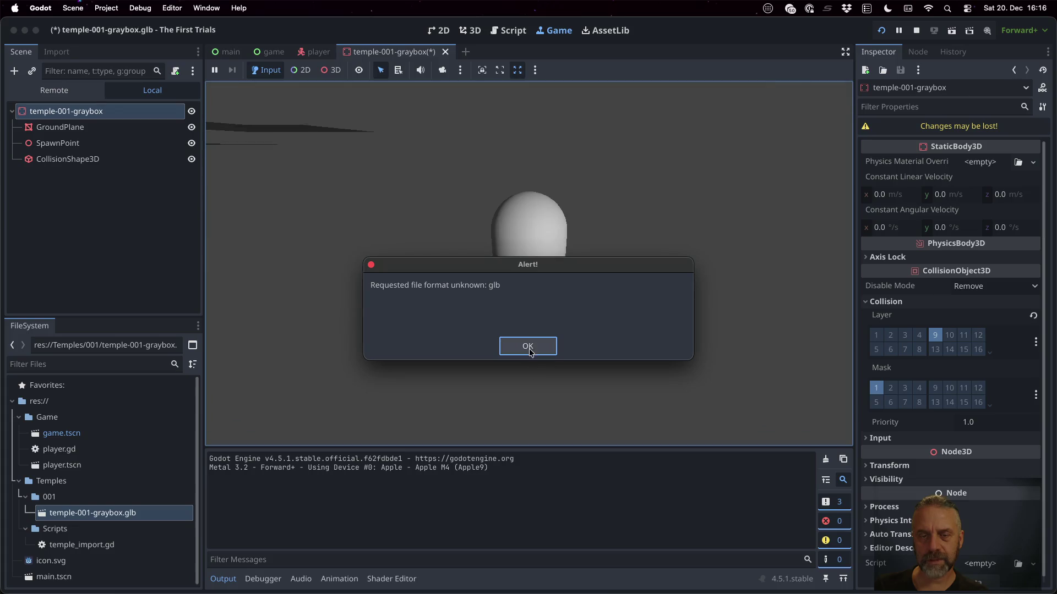
# Expand the running game's Remote tree down to GroundPlane's generated collision nodes.
pyautogui.click(529, 345)
pyautogui.click(68, 90)
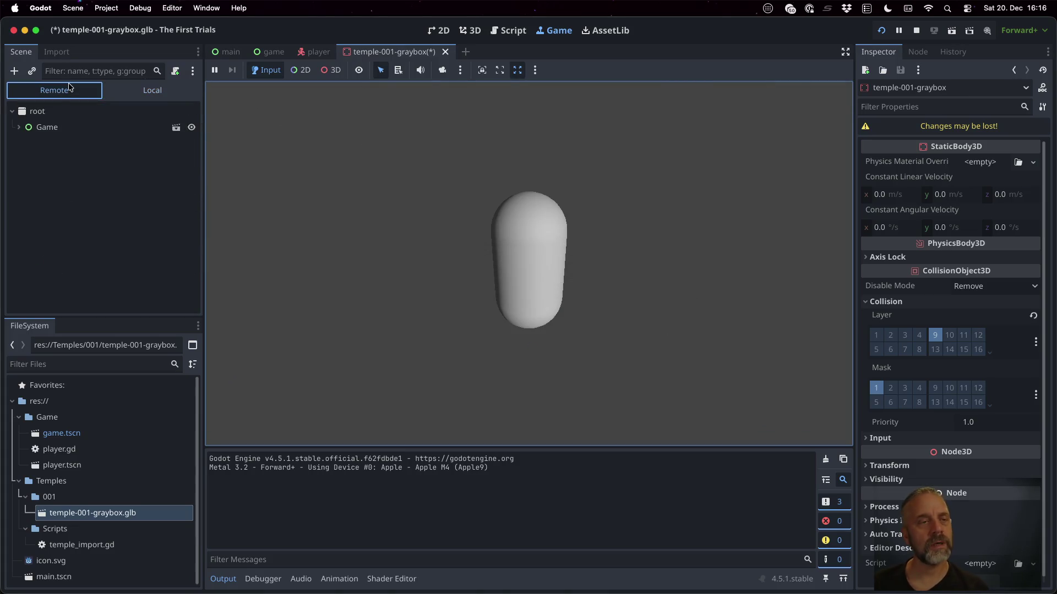
pyautogui.click(23, 129)
pyautogui.click(26, 143)
pyautogui.click(26, 208)
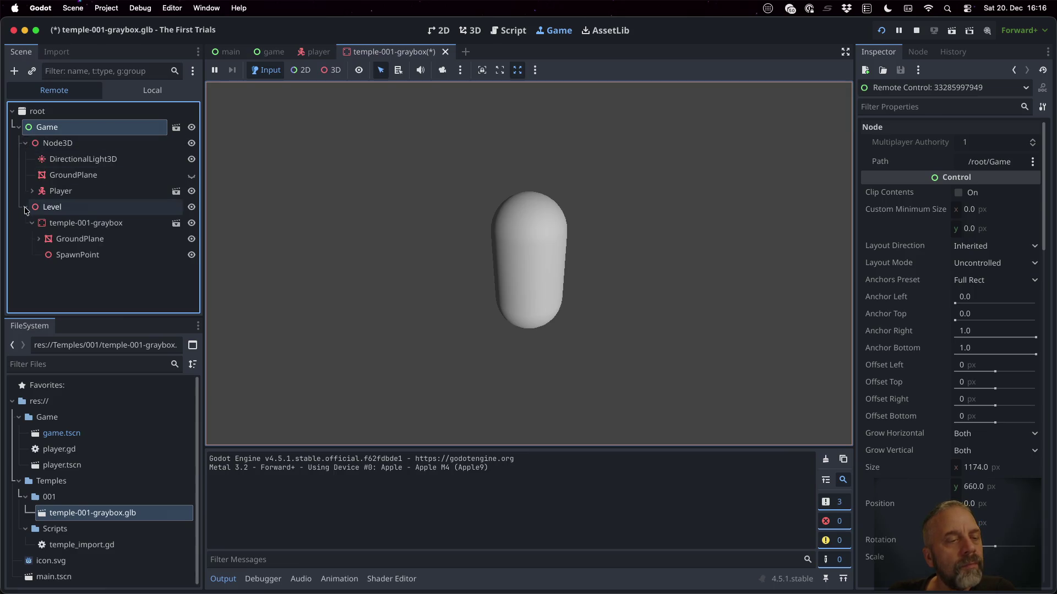
pyautogui.click(39, 239)
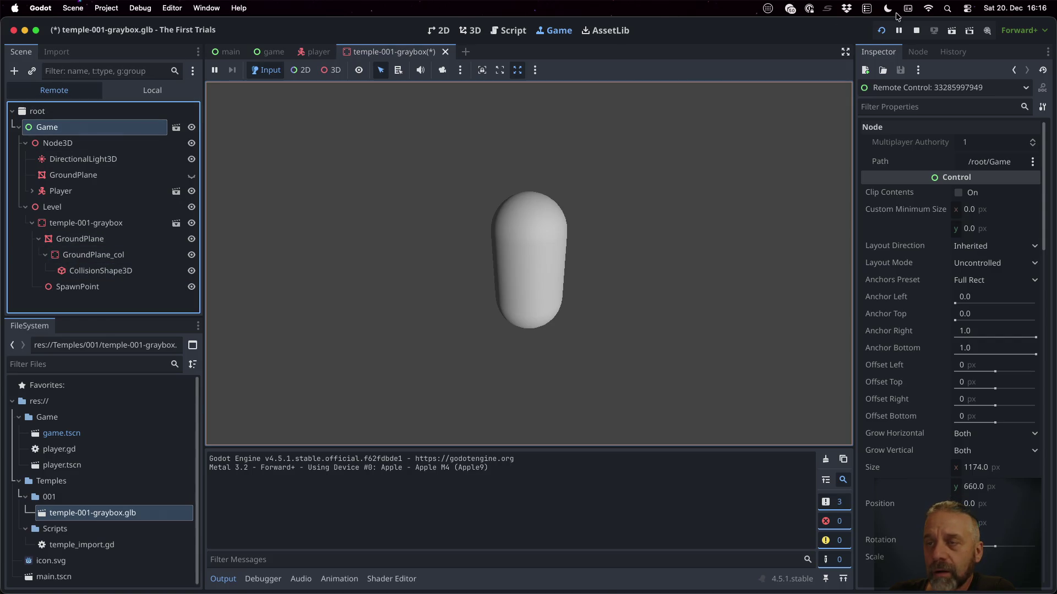
# Stop the game and try saving the graybox scene, dismissing the glb alerts.
pyautogui.click(915, 31)
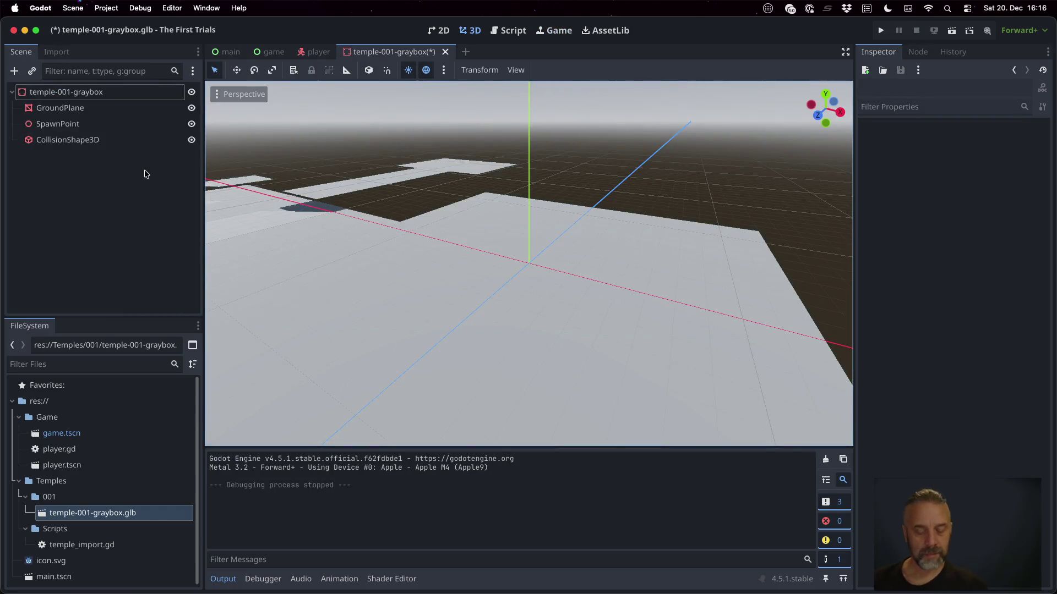
pyautogui.press('super+s')
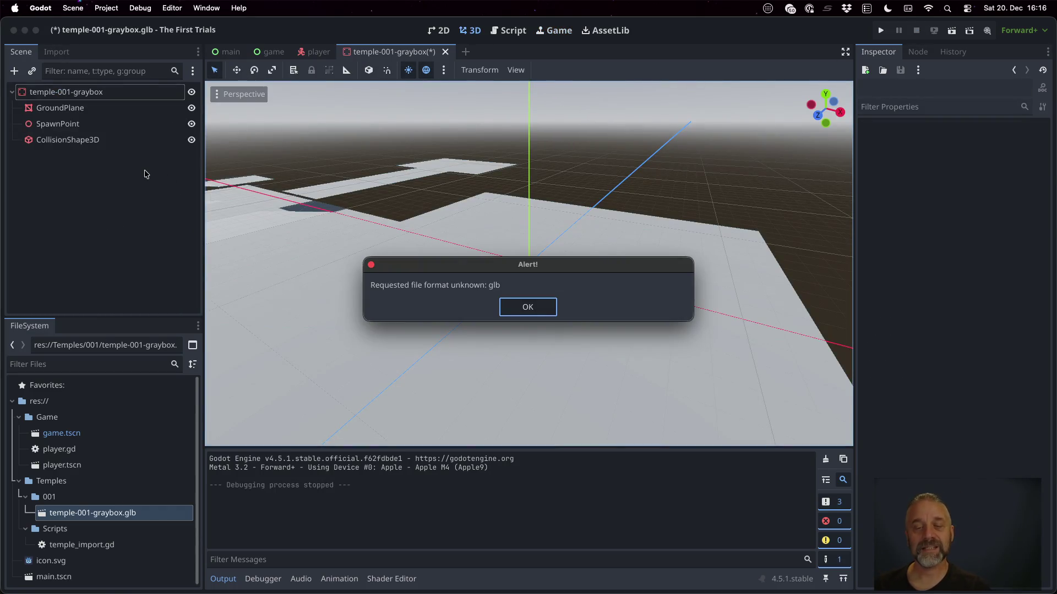
pyautogui.click(528, 308)
pyautogui.press('super+s')
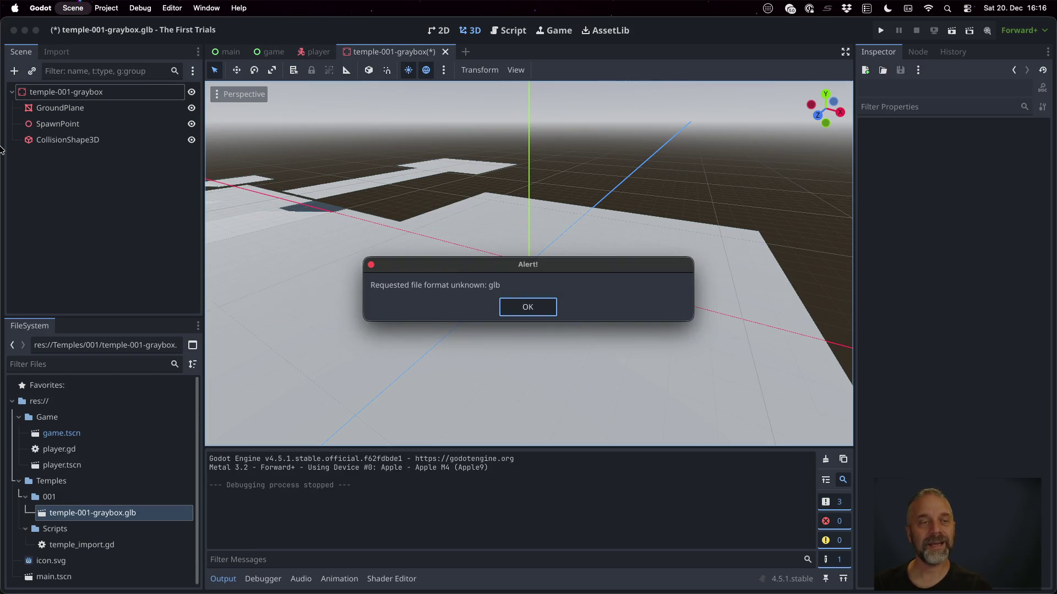
pyautogui.click(515, 307)
# Open game.tscn and make the temple-001-graybox instance local.
pyautogui.doubleClick(90, 434)
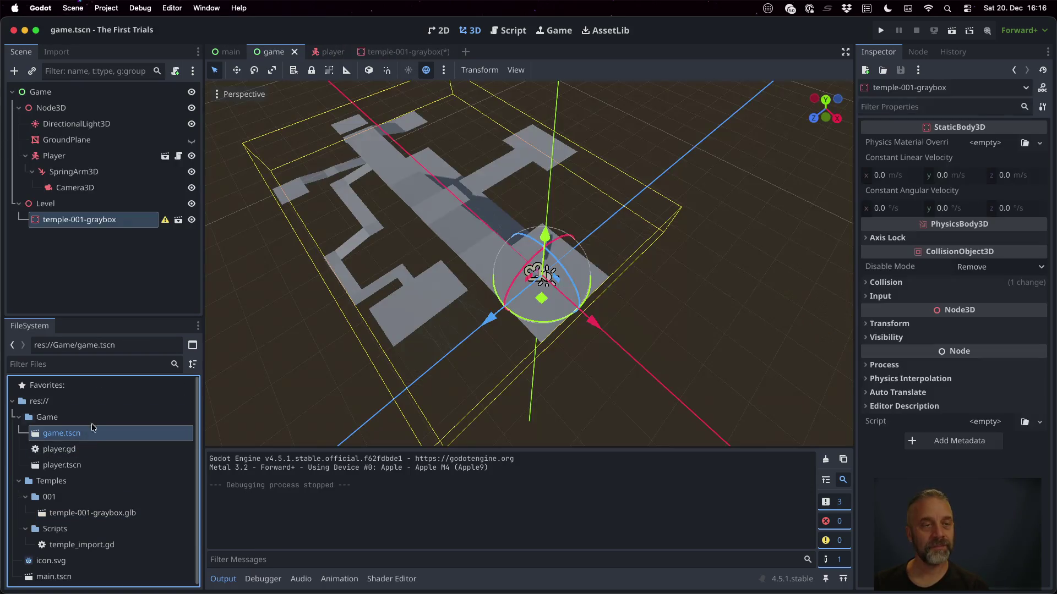
pyautogui.rightClick(97, 222)
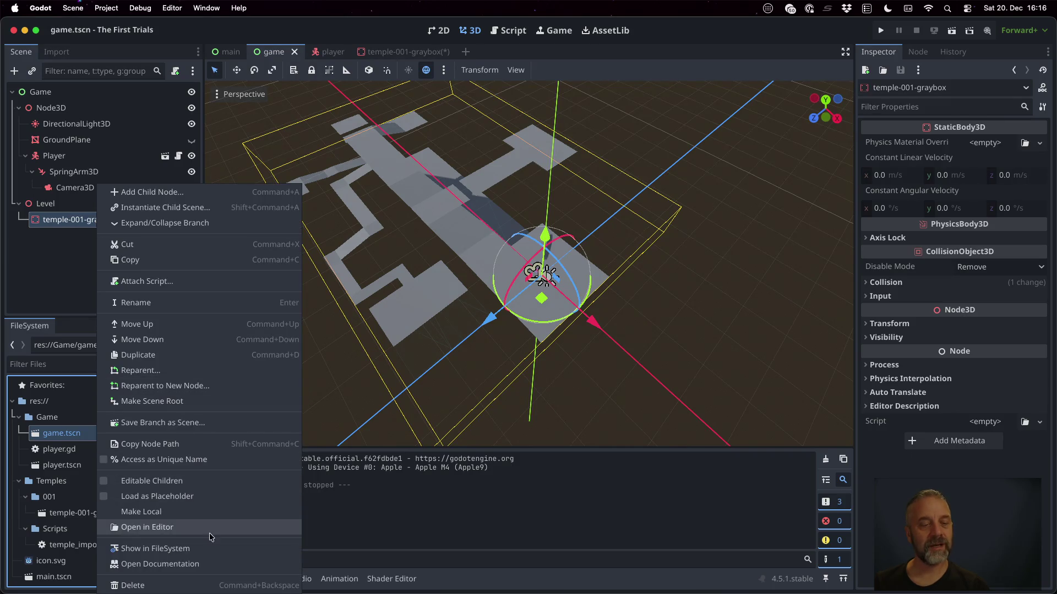
pyautogui.click(200, 512)
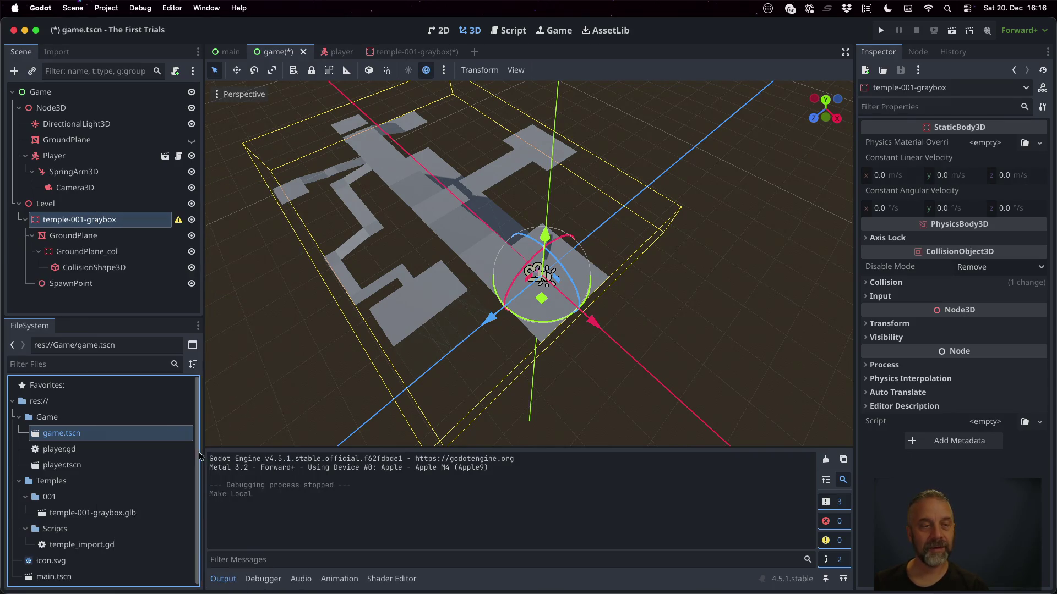
# Move CollisionShape3D directly under temple-001-graybox and delete GroundPlane_col.
pyautogui.moveTo(122, 273); pyautogui.dragTo(87, 221)
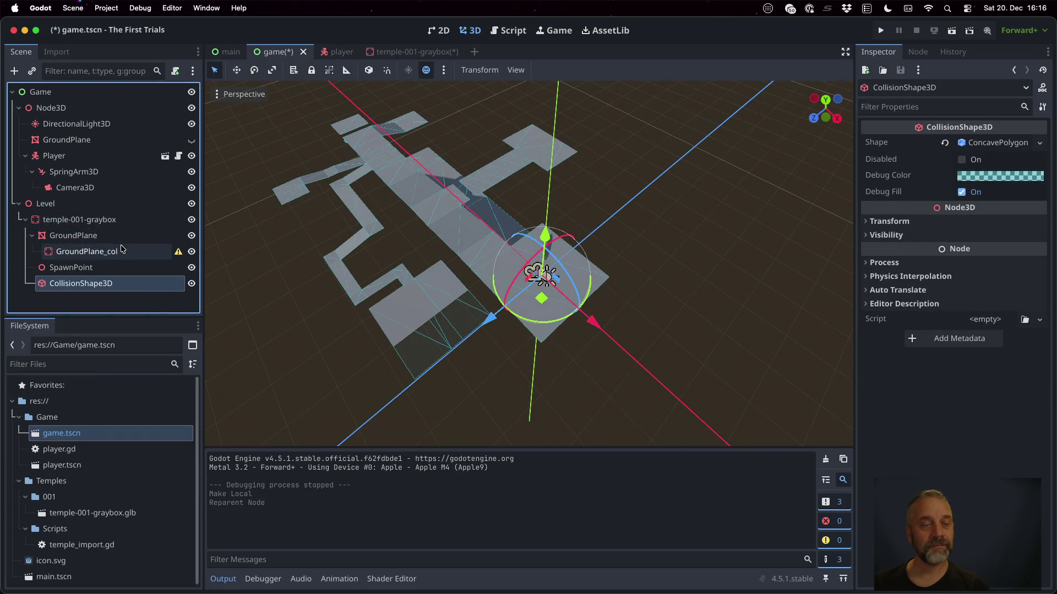
pyautogui.click(144, 251)
pyautogui.press('Delete')
pyautogui.press('Return')
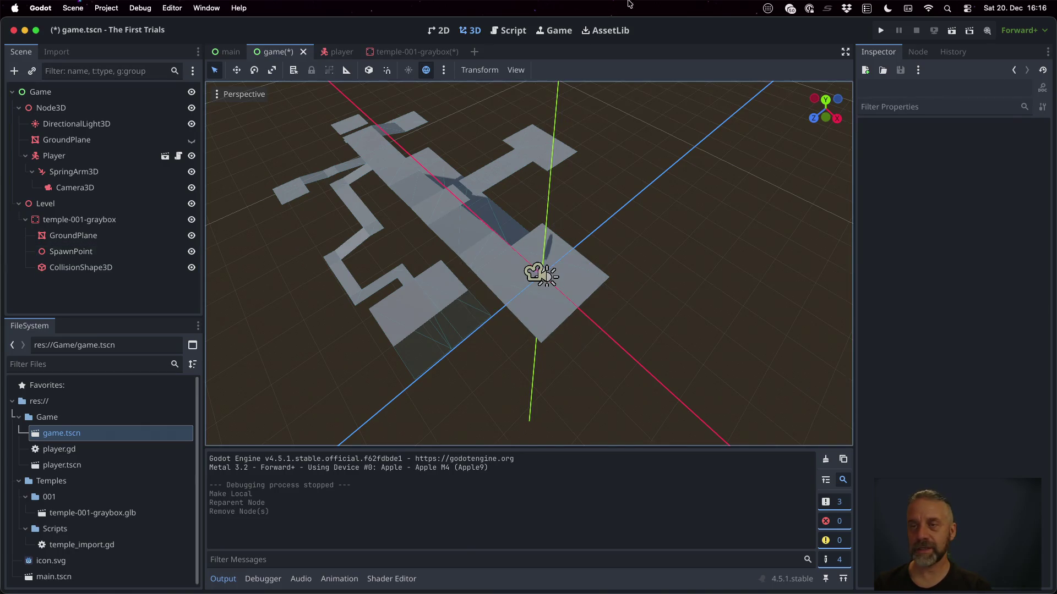
# Run the game to test the collision, dismiss the glb alert, then stop it.
pyautogui.click(881, 30)
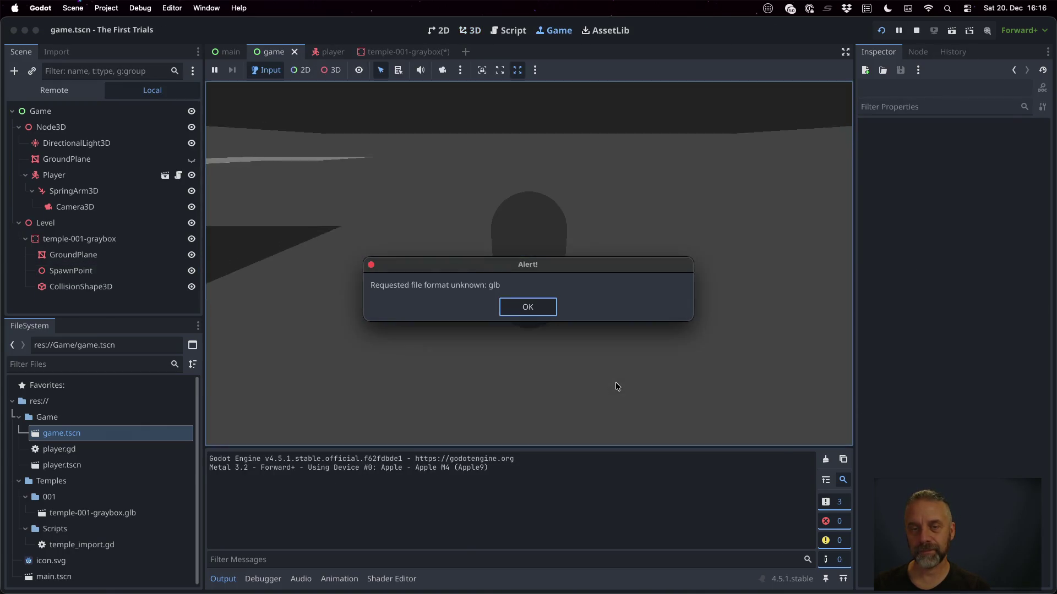
pyautogui.click(913, 36)
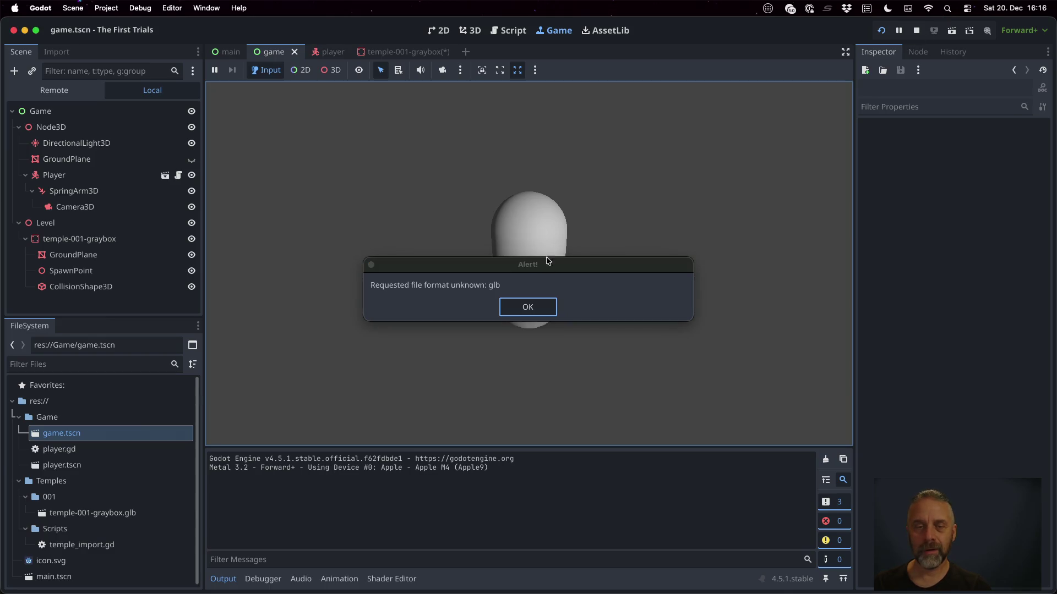
pyautogui.click(528, 303)
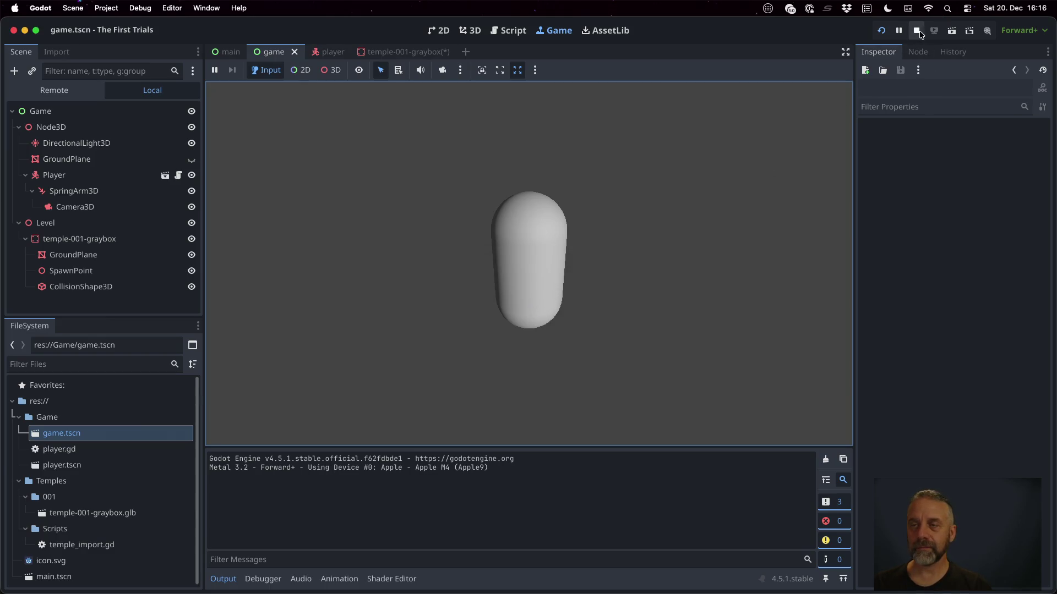
pyautogui.click(919, 31)
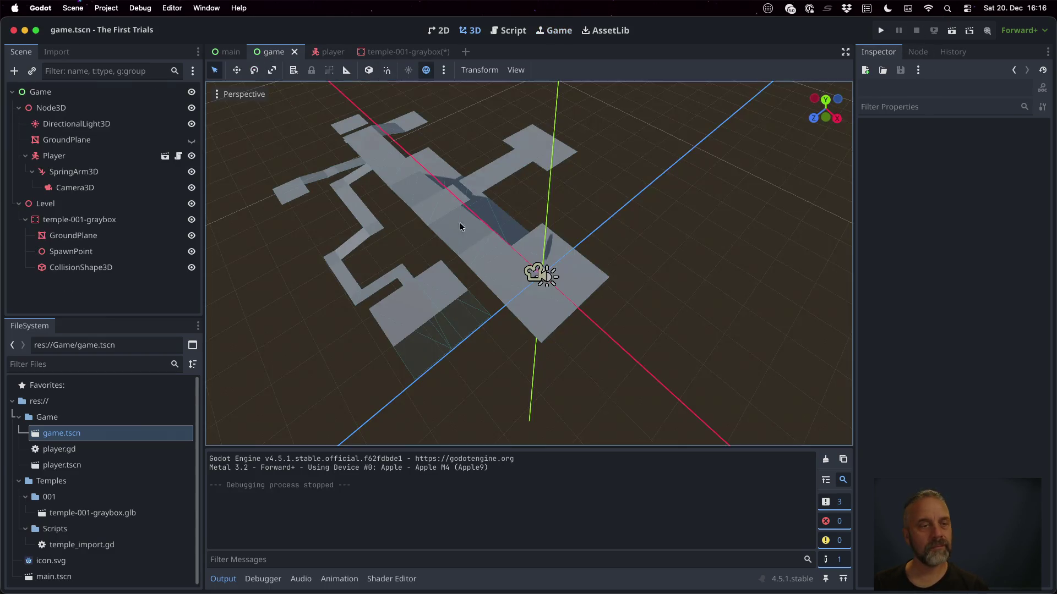
# Select GroundPlane and orbit the viewport to look down on the ground.
pyautogui.click(94, 226)
pyautogui.click(94, 233)
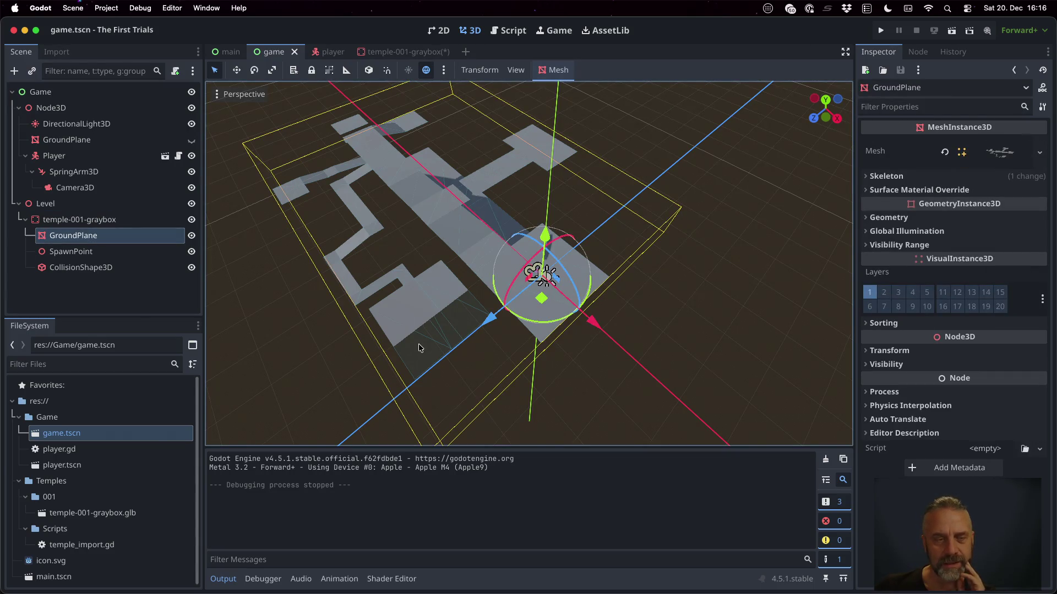
pyautogui.scroll(5, 445, 321)
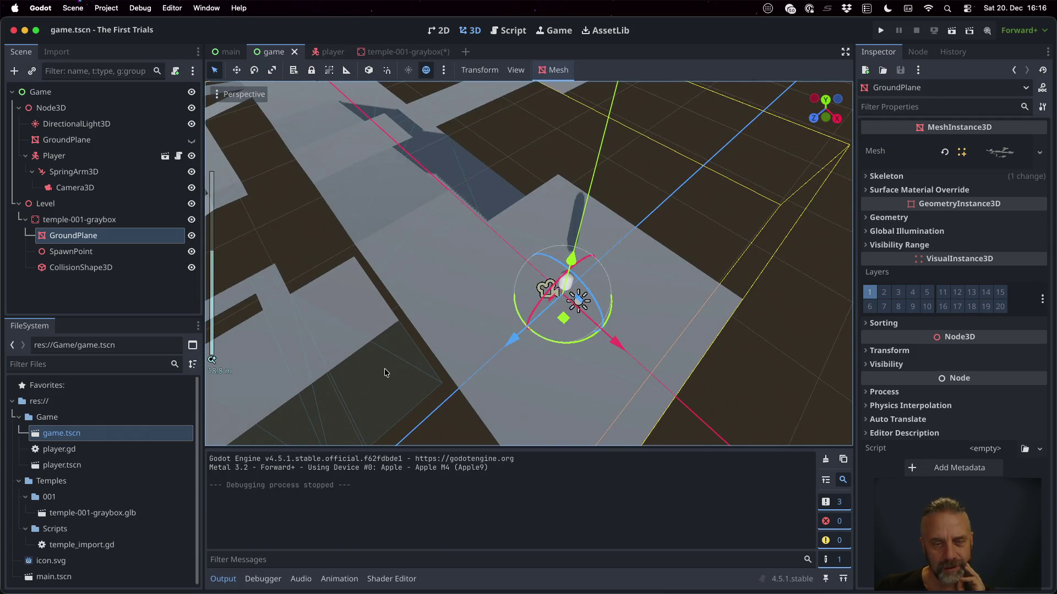
pyautogui.moveTo(432, 319)
pyautogui.mouseDown()
pyautogui.moveTo(413, 382)
pyautogui.moveTo(385, 409)
pyautogui.mouseUp()
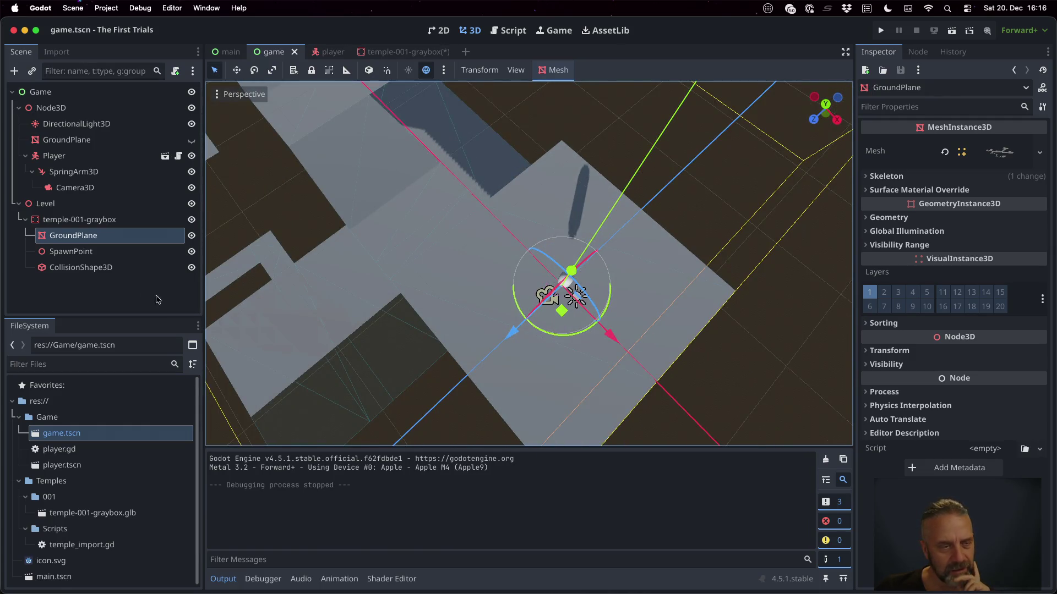
pyautogui.click(160, 220)
pyautogui.click(161, 251)
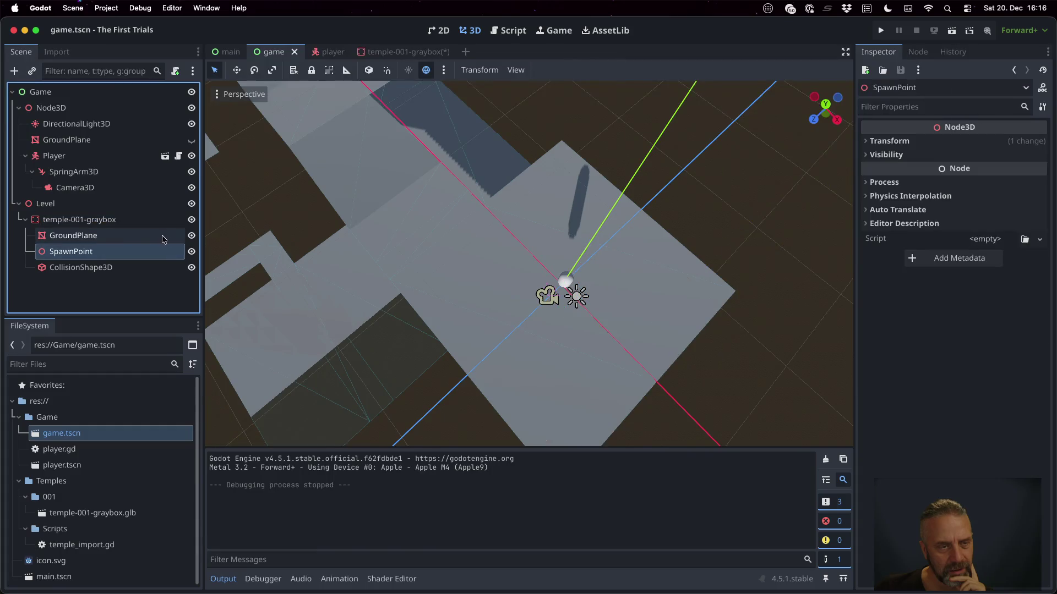
# Toggle GroundPlane and CollisionShape3D visibility, then save game.tscn and run the game.
pyautogui.click(192, 235)
pyautogui.click(192, 236)
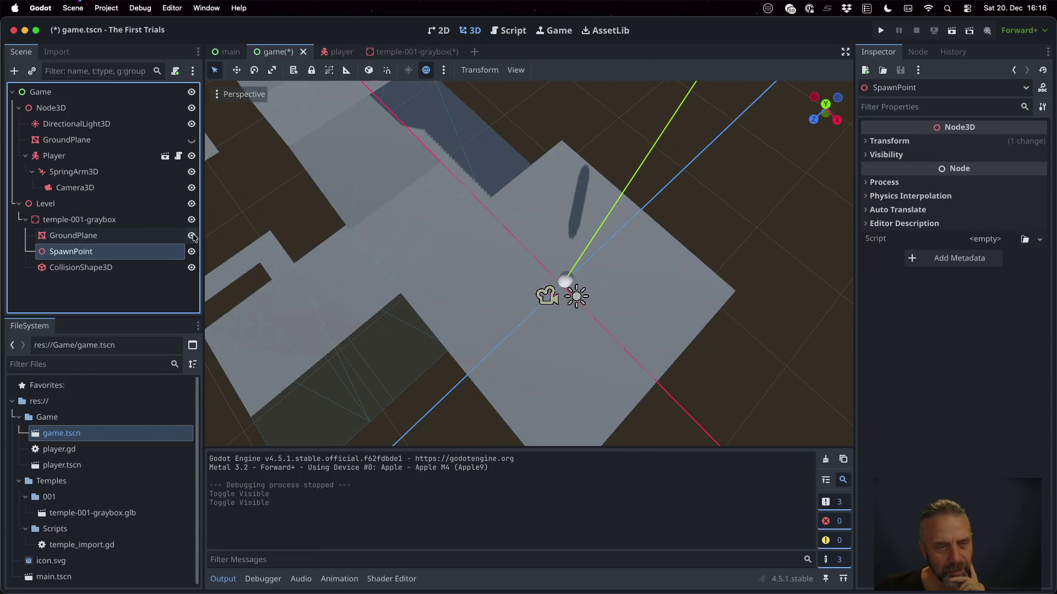
pyautogui.click(192, 268)
pyautogui.click(192, 267)
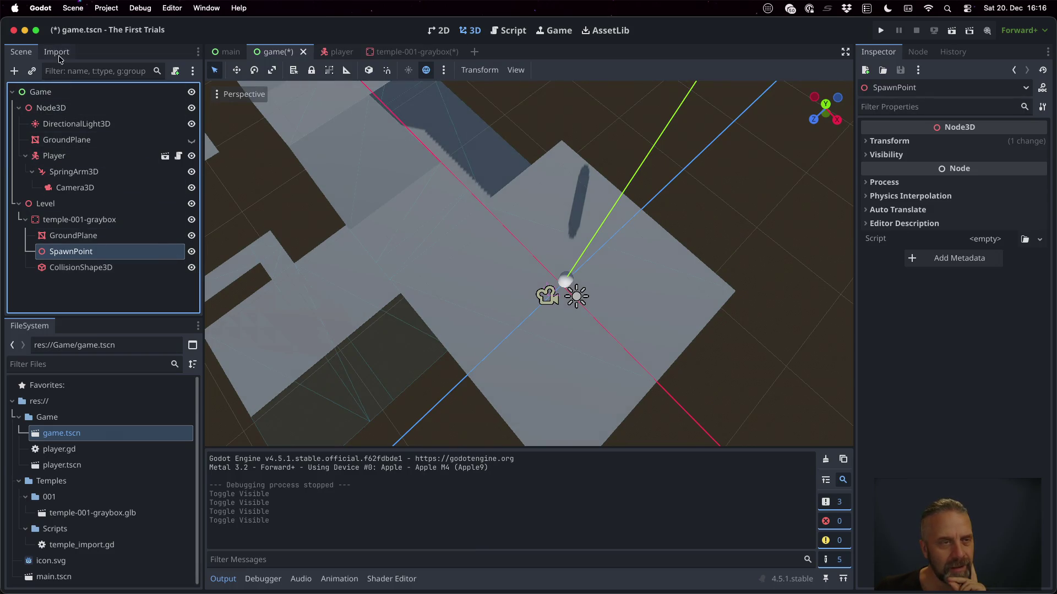
pyautogui.press('super+s')
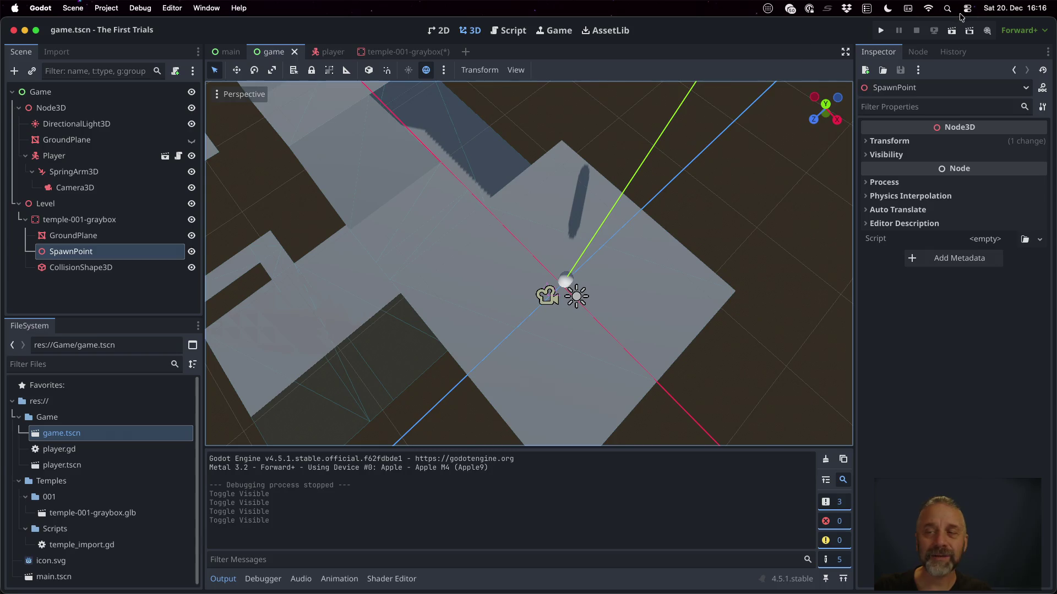
pyautogui.click(881, 28)
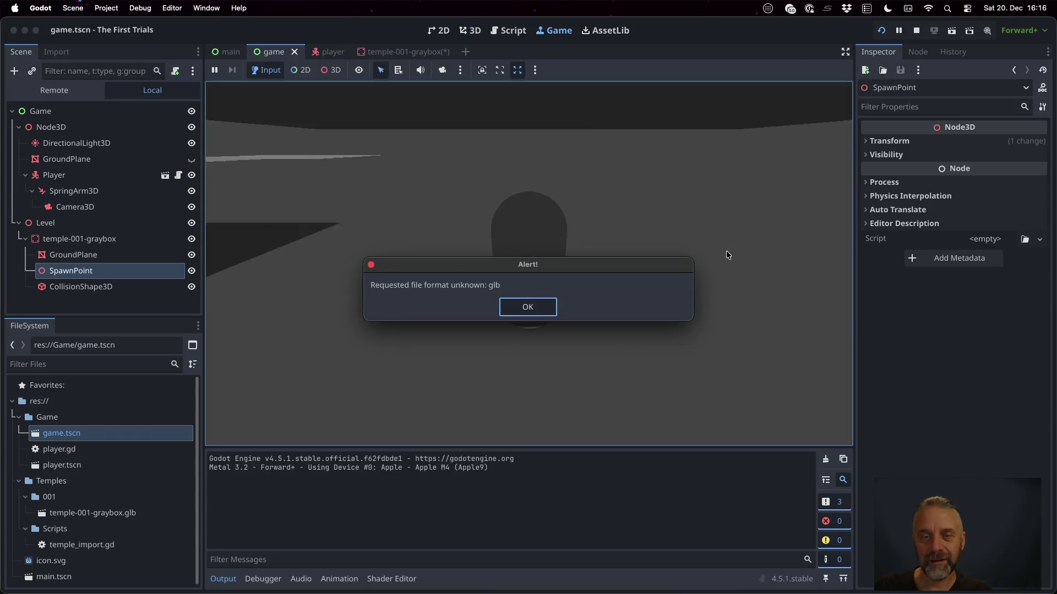
# In the Remote tree, expand the live graybox and inspect GroundPlane, SpawnPoint and CollisionShape3D.
pyautogui.press('Return')
pyautogui.click(54, 90)
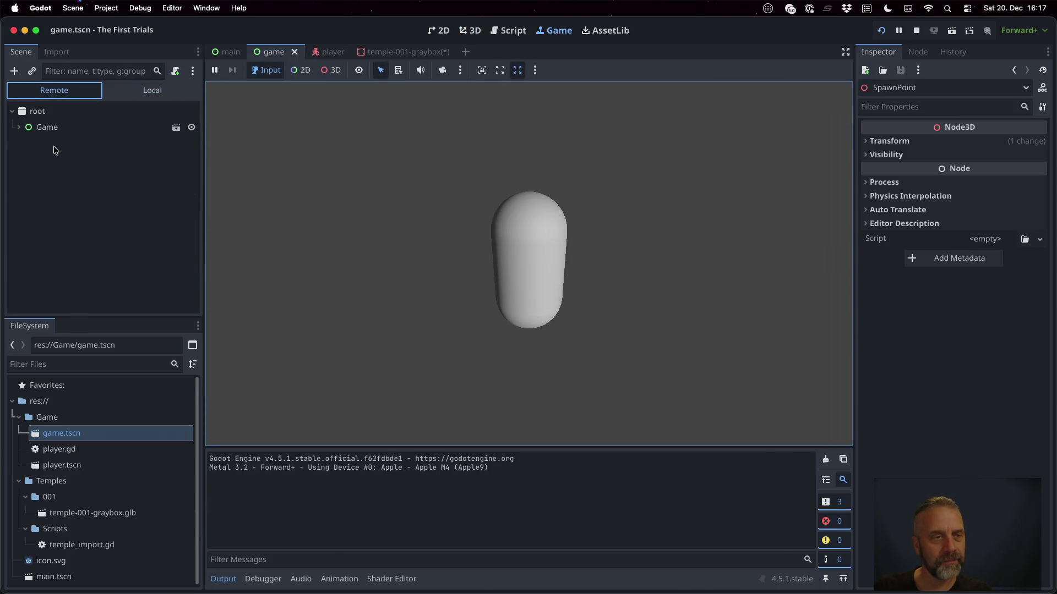
pyautogui.click(25, 159)
pyautogui.click(32, 175)
pyautogui.click(72, 192)
pyautogui.click(102, 223)
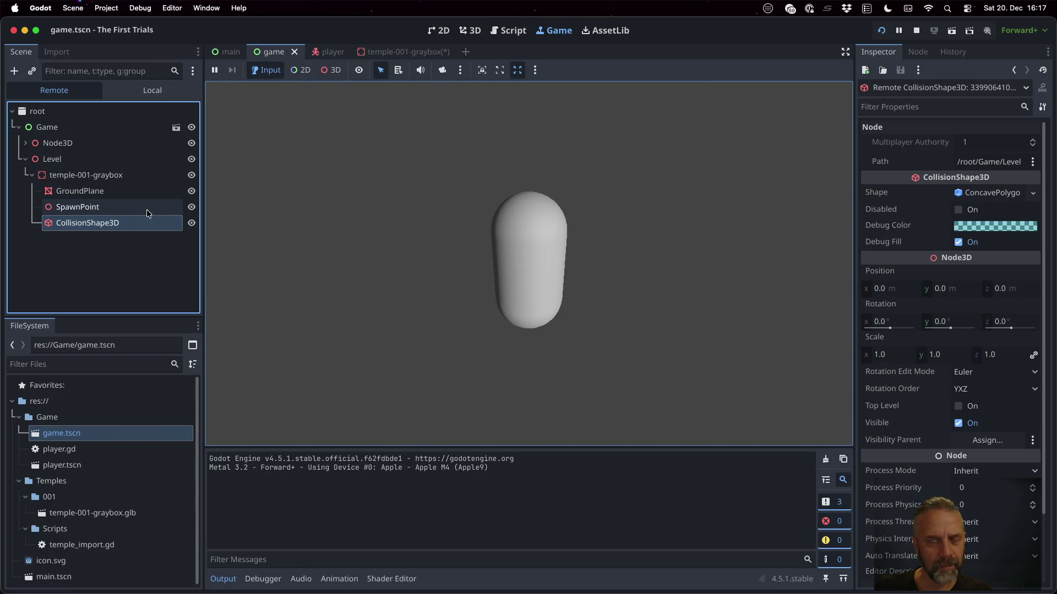
pyautogui.click(125, 190)
pyautogui.click(122, 208)
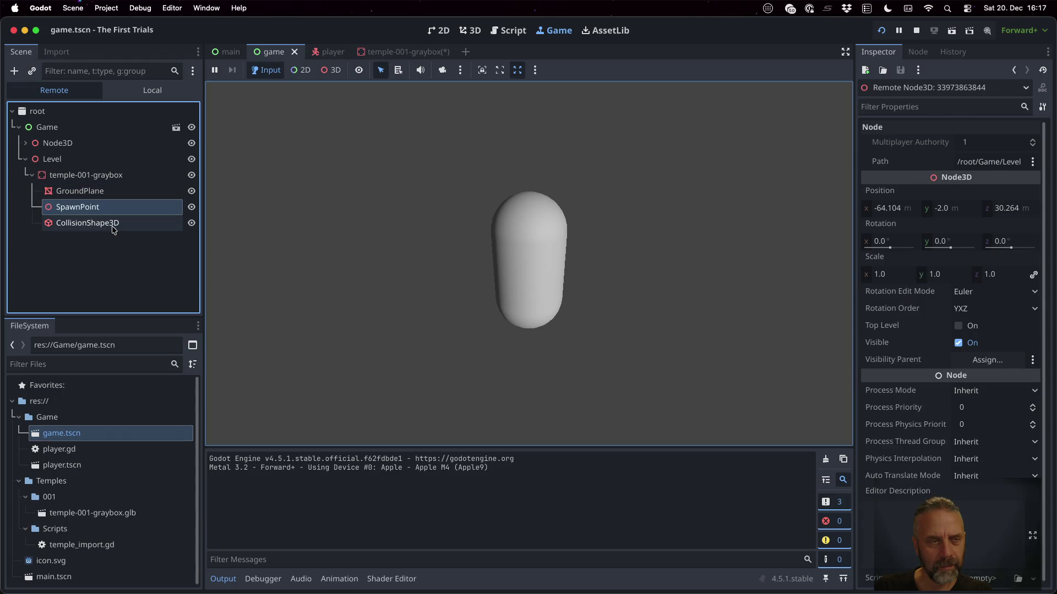
pyautogui.click(112, 226)
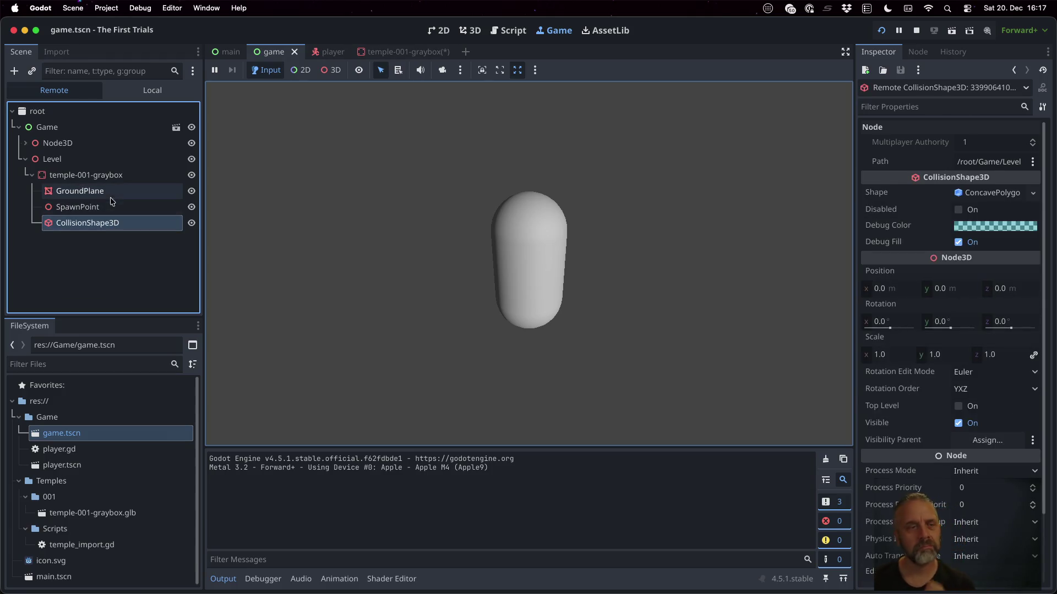
# Enable collision layer 9 on the live graybox body, then stop the game.
pyautogui.click(107, 179)
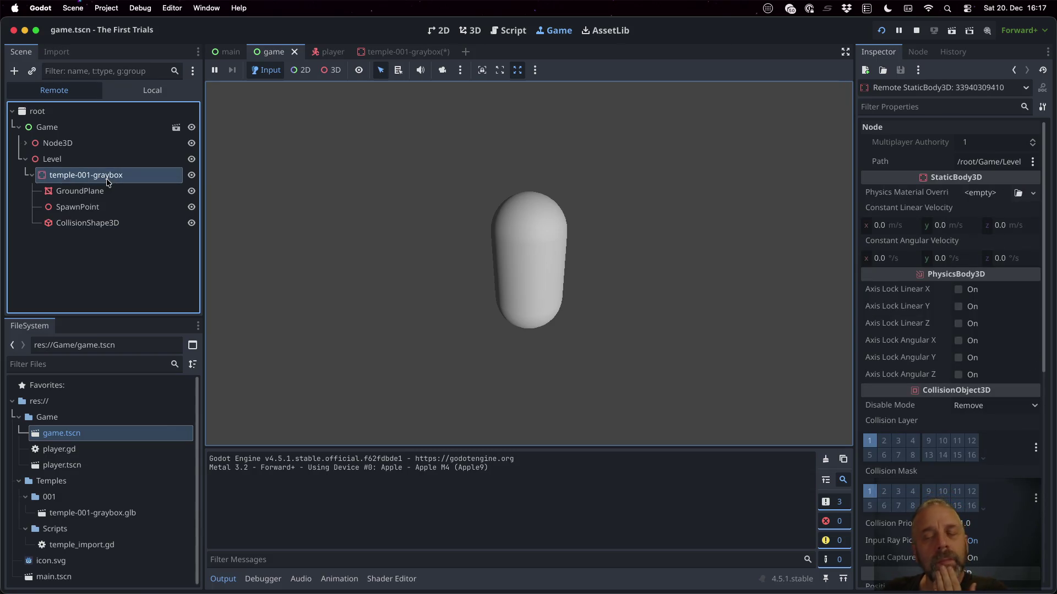
pyautogui.scroll(-5, 907, 281)
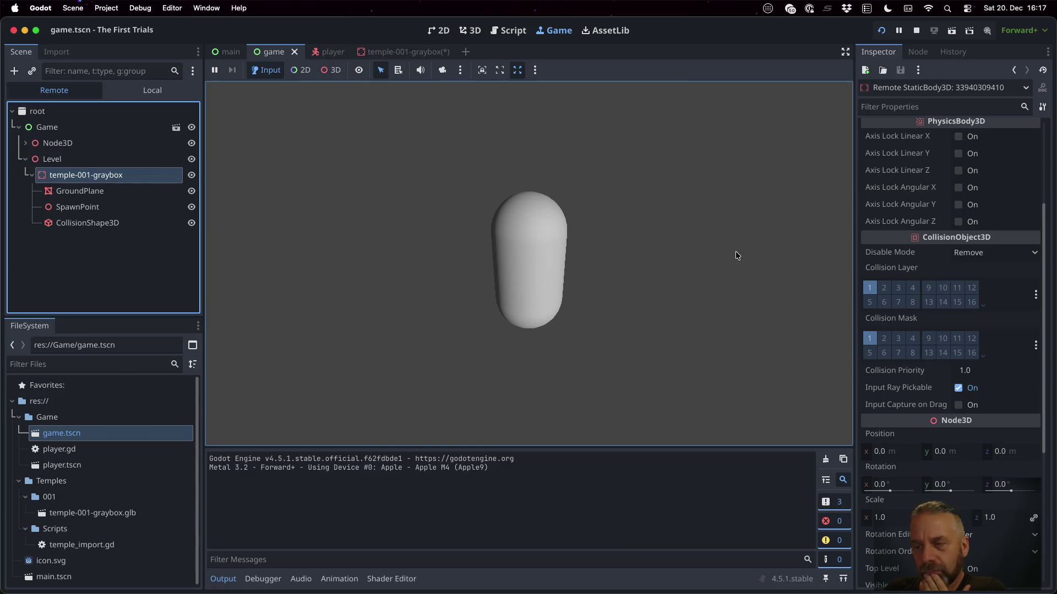
pyautogui.click(928, 289)
pyautogui.click(928, 29)
pyautogui.click(110, 219)
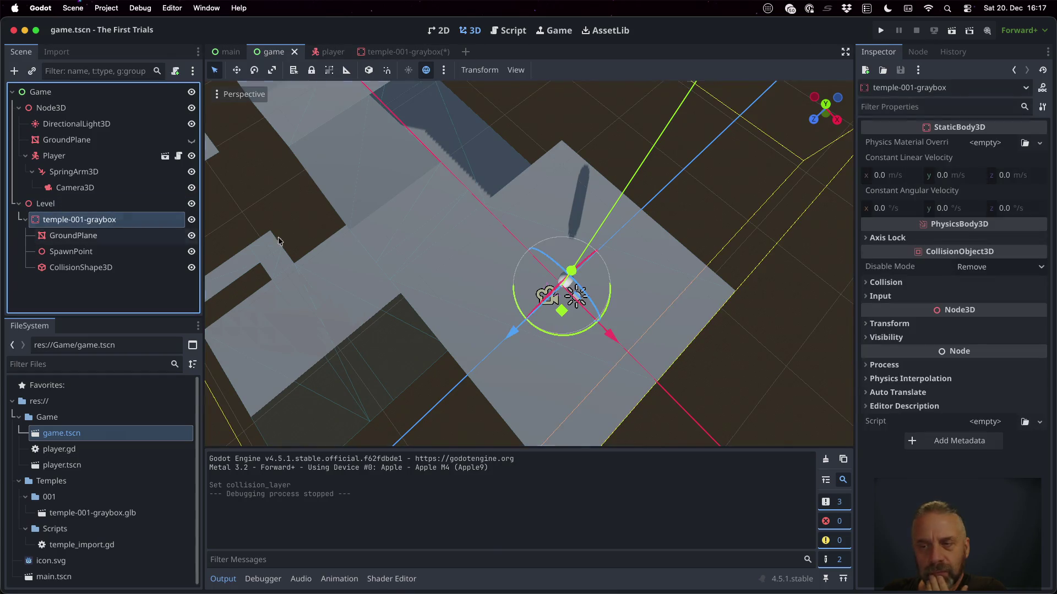
# Put the graybox body on collision layer 9 and save game.tscn.
pyautogui.click(961, 282)
pyautogui.click(935, 315)
pyautogui.click(876, 316)
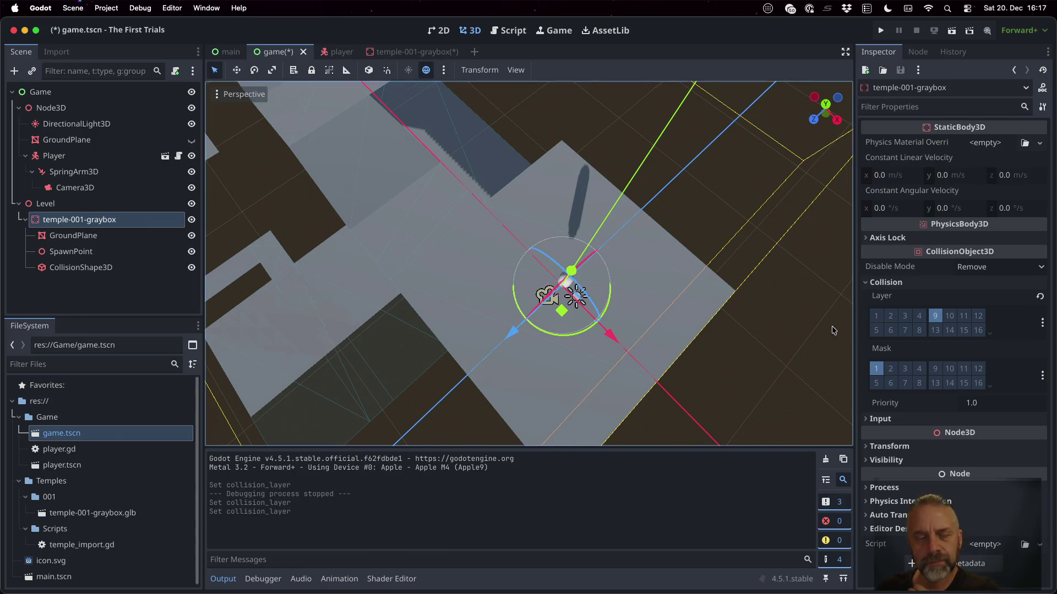
pyautogui.press('super+s')
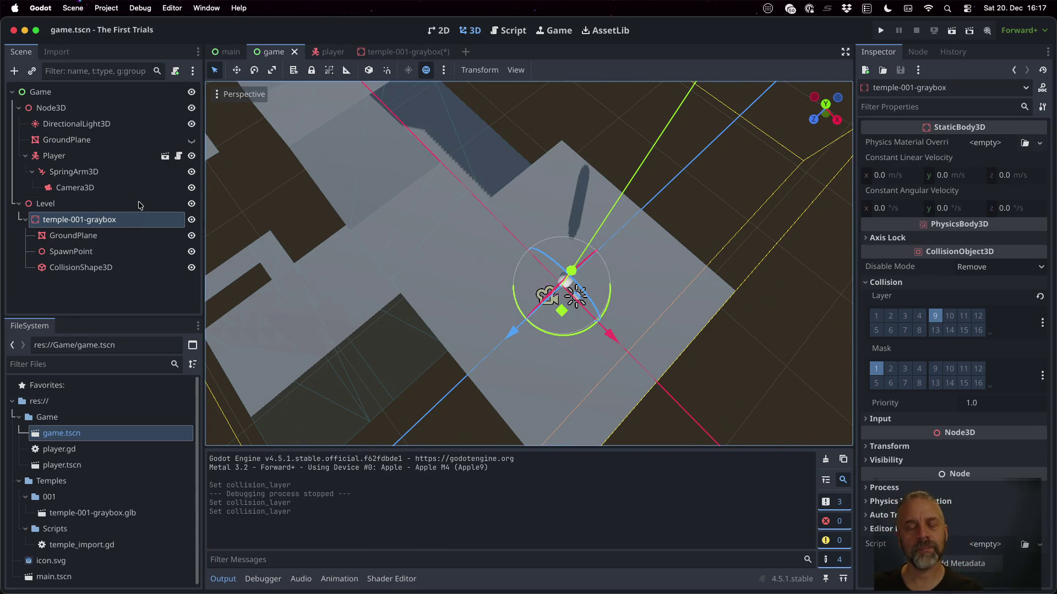
# Test-run the game, turning the camera around the player, then stop it.
pyautogui.click(881, 31)
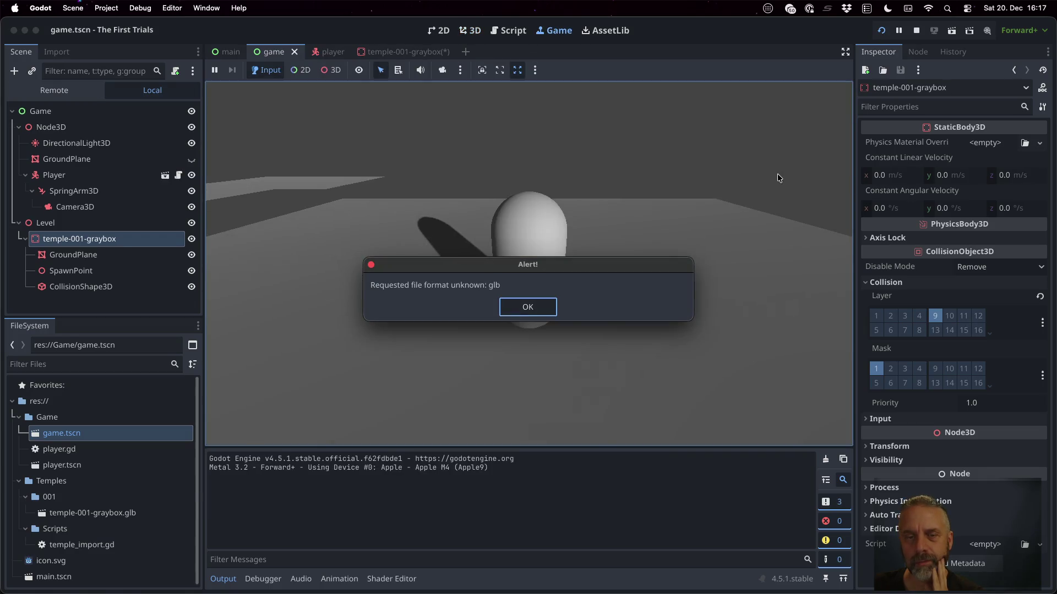
pyautogui.click(529, 307)
pyautogui.press('Left')
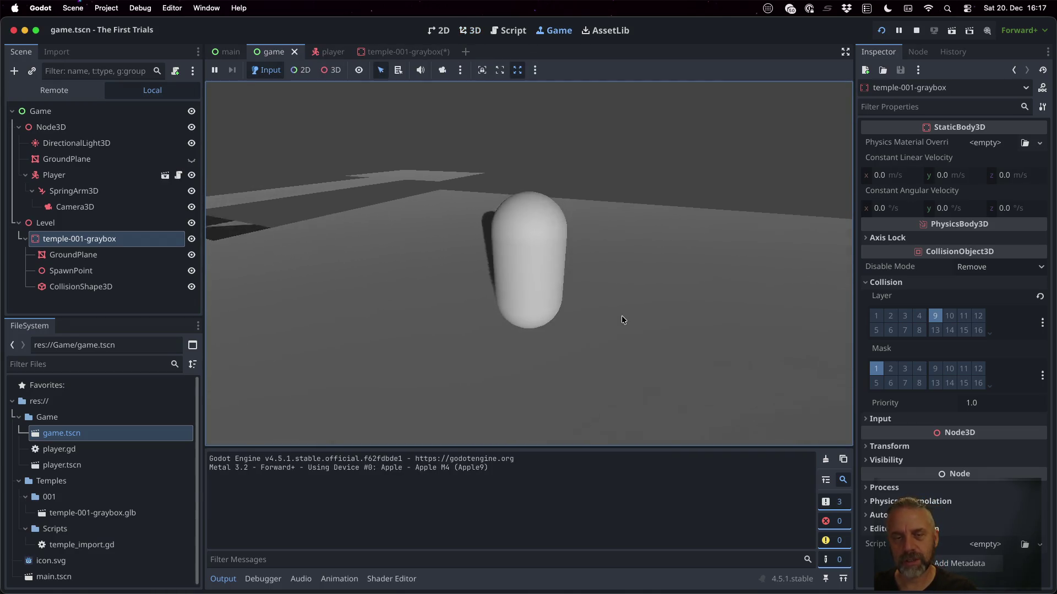
pyautogui.press('Left')
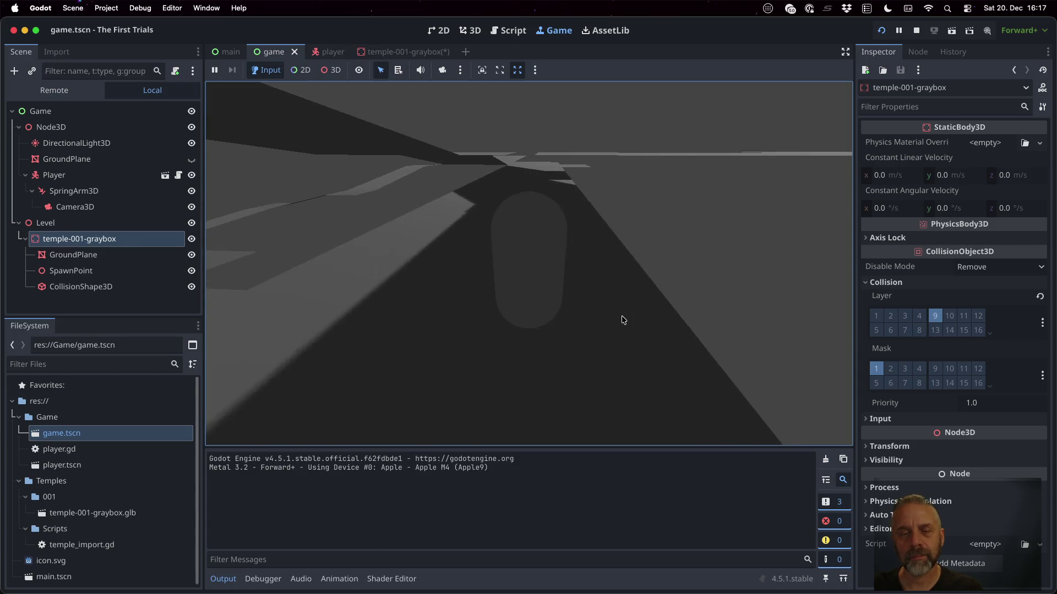
pyautogui.click(916, 31)
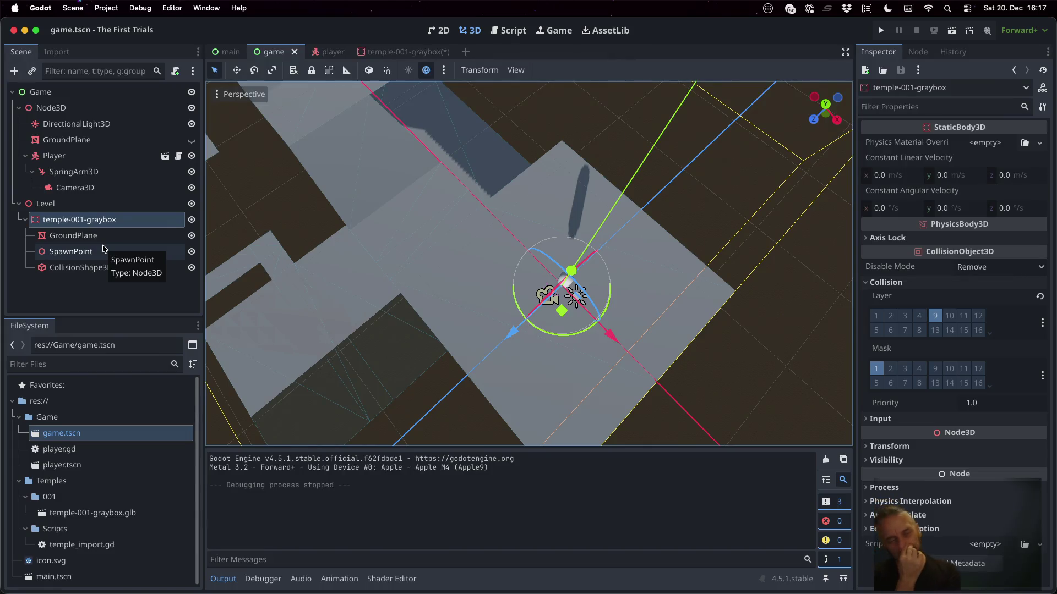
# Read the documentation for create_trimesh_collision from temple_import.gd.
pyautogui.click(509, 31)
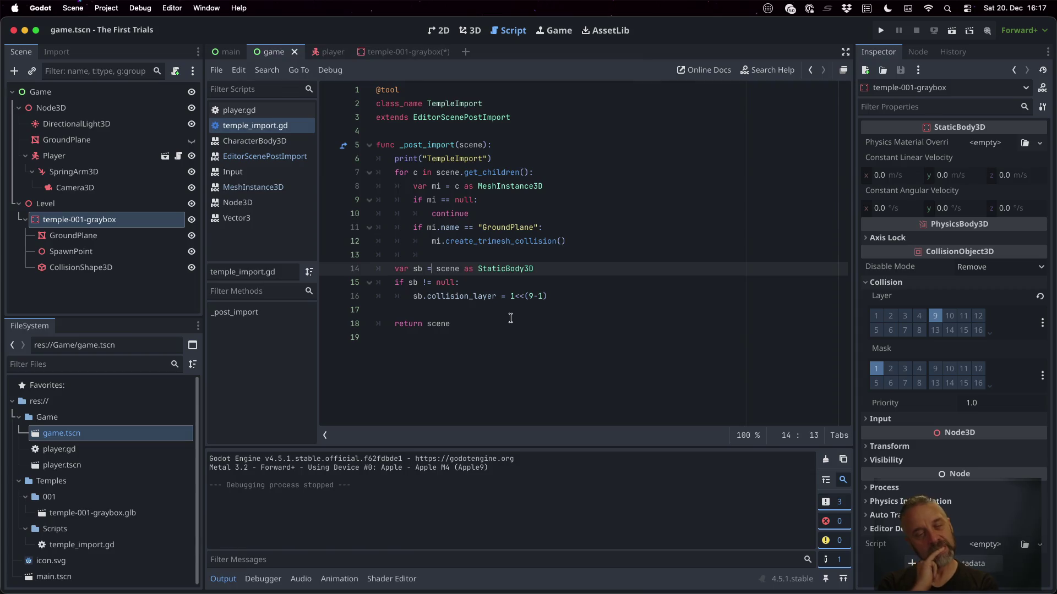
pyautogui.keyDown('super'); pyautogui.click(491, 241); pyautogui.keyUp('super')
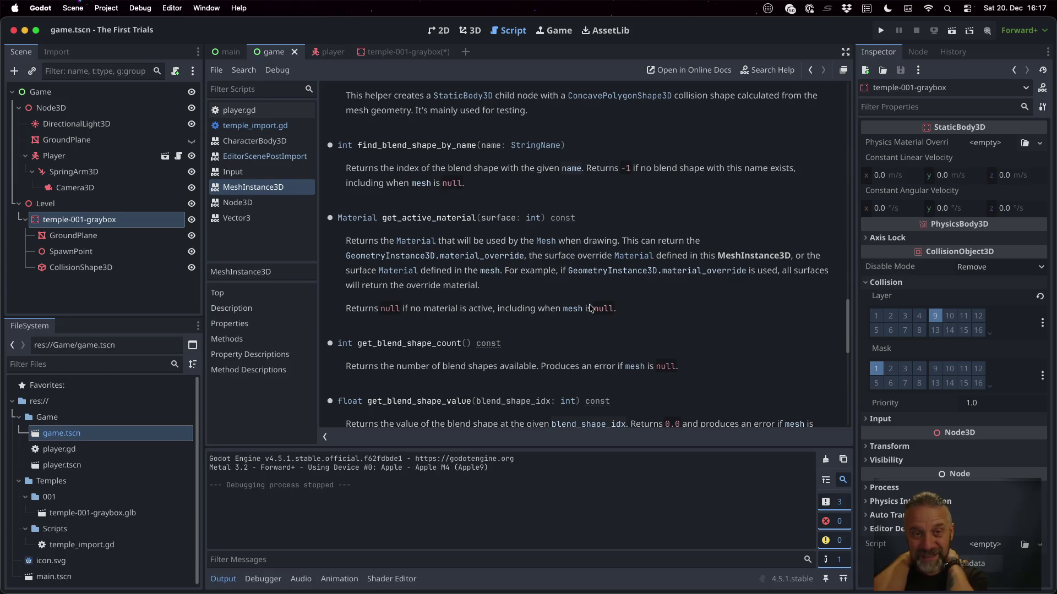
pyautogui.scroll(5, 590, 308)
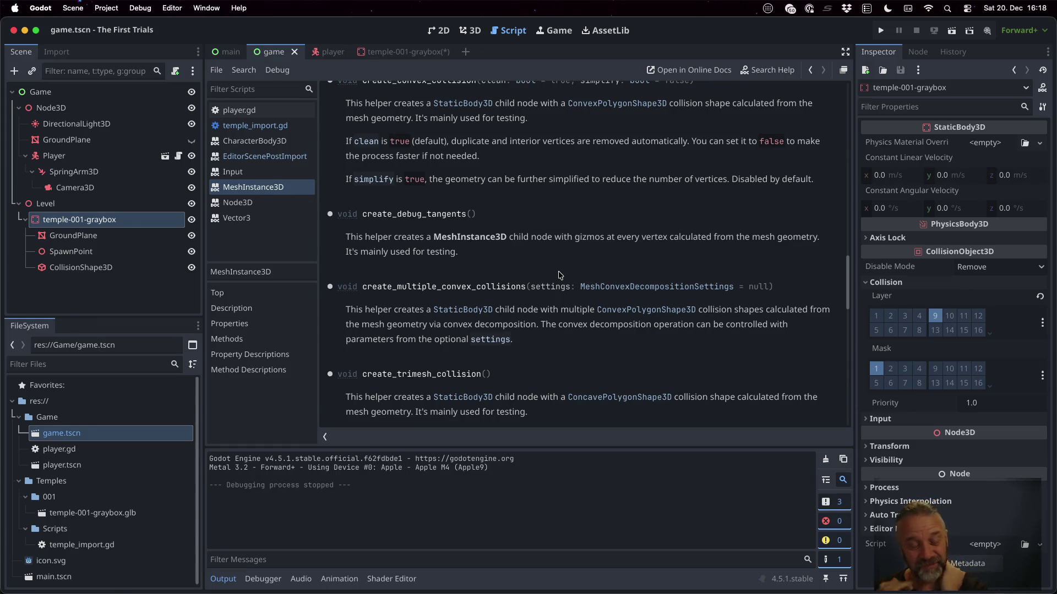
pyautogui.scroll(-5, 559, 274)
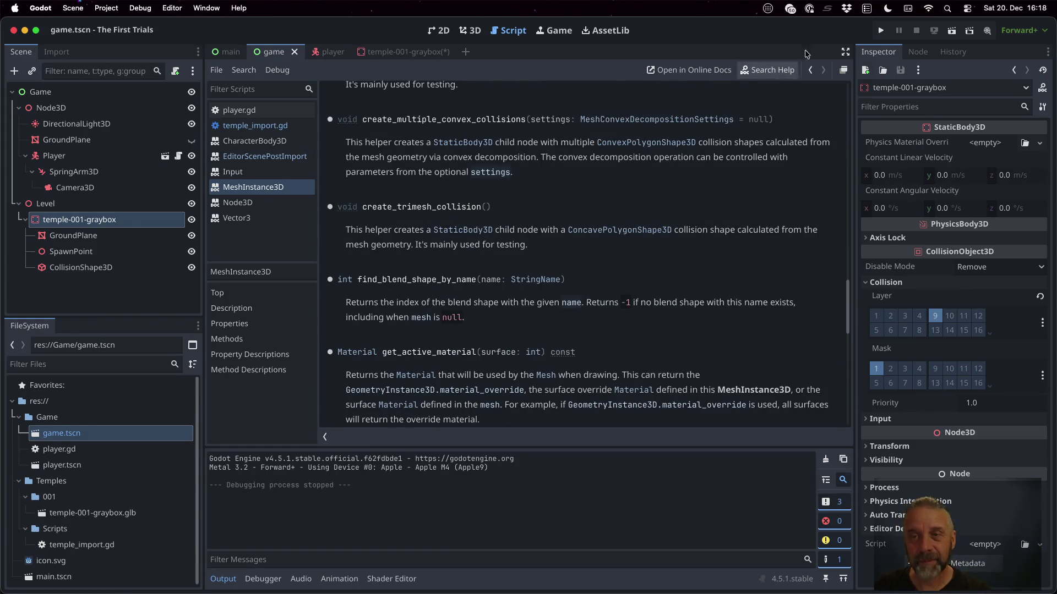
# Search the help for 'trimesh' and open the create_trimesh_shape docs.
pyautogui.click(774, 68)
pyautogui.write('trimesh')
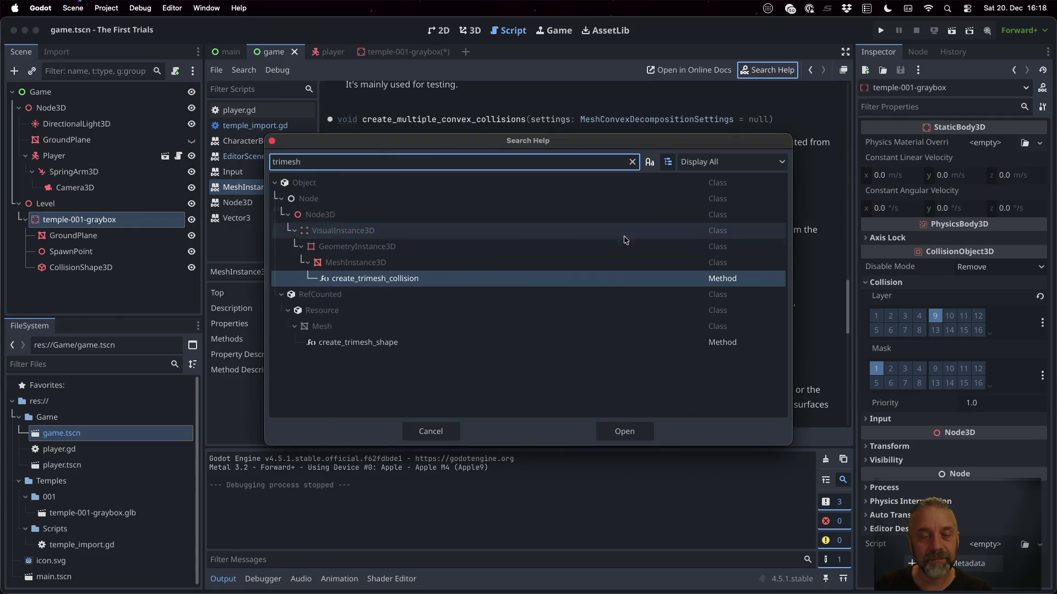
pyautogui.doubleClick(361, 342)
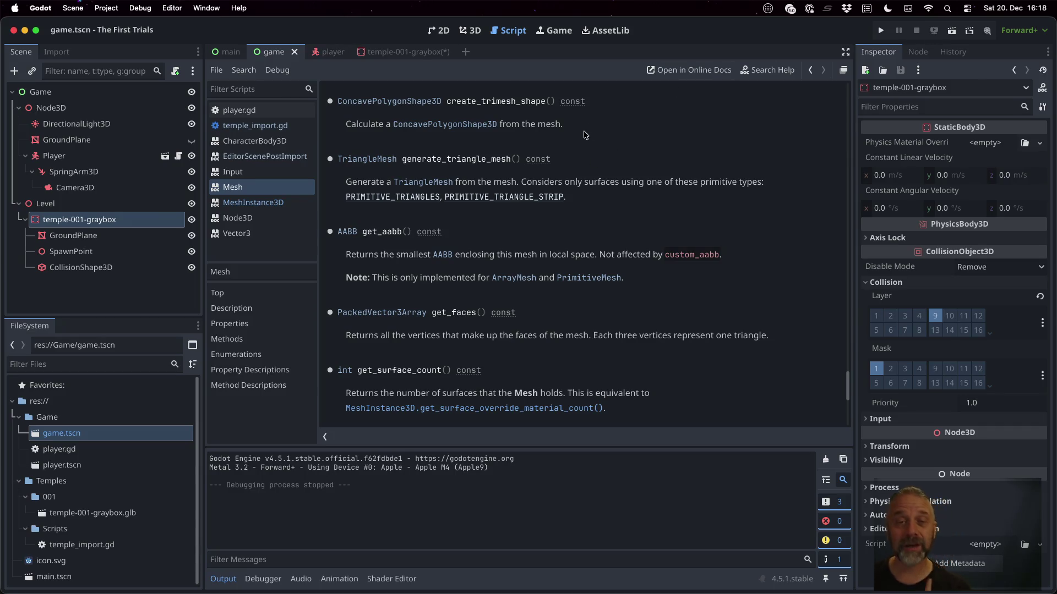
# Look up the MeshInstance3D class reference and return to temple_import.gd.
pyautogui.click(255, 125)
pyautogui.click(488, 243)
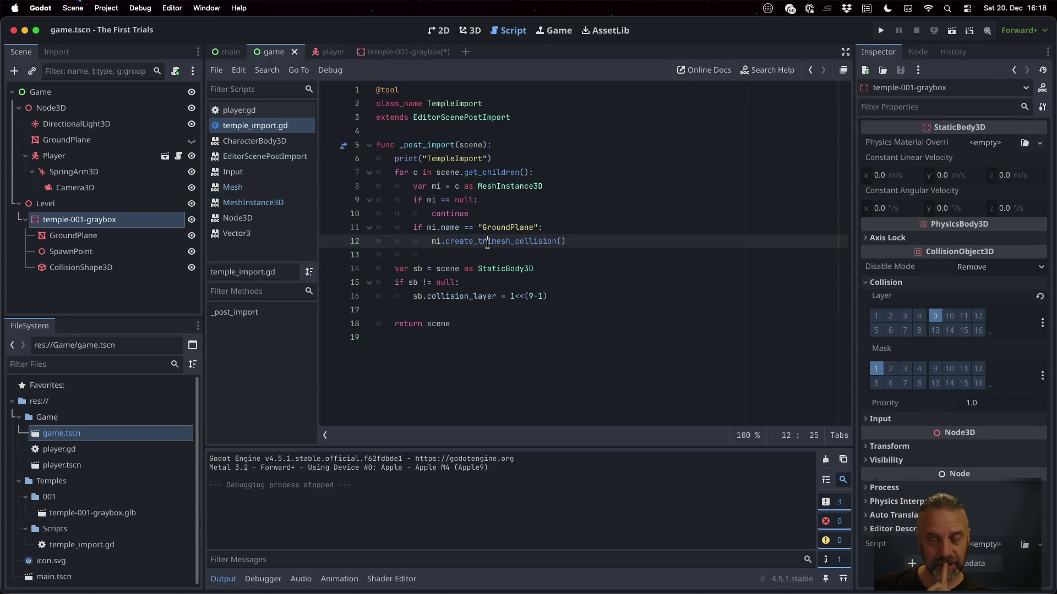
pyautogui.keyDown('super'); pyautogui.click(515, 187); pyautogui.keyUp('super')
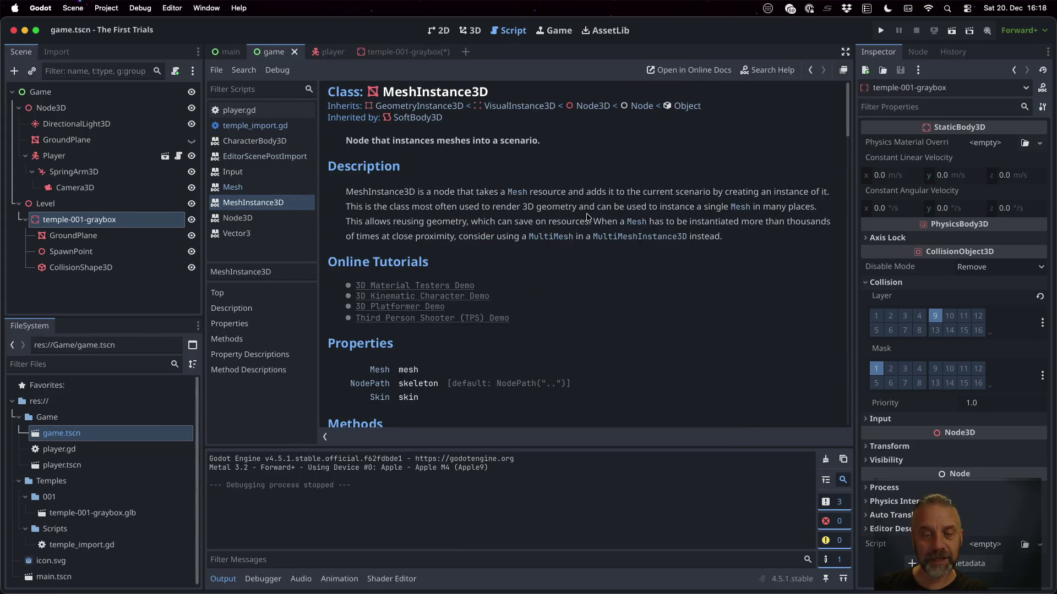
pyautogui.moveTo(450, 54)
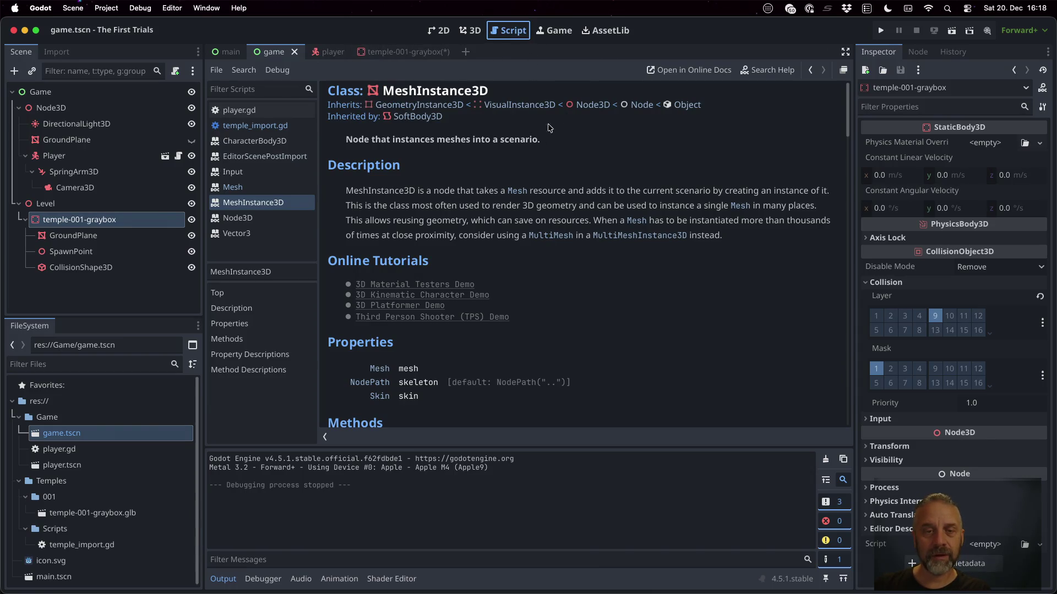
pyautogui.click(273, 127)
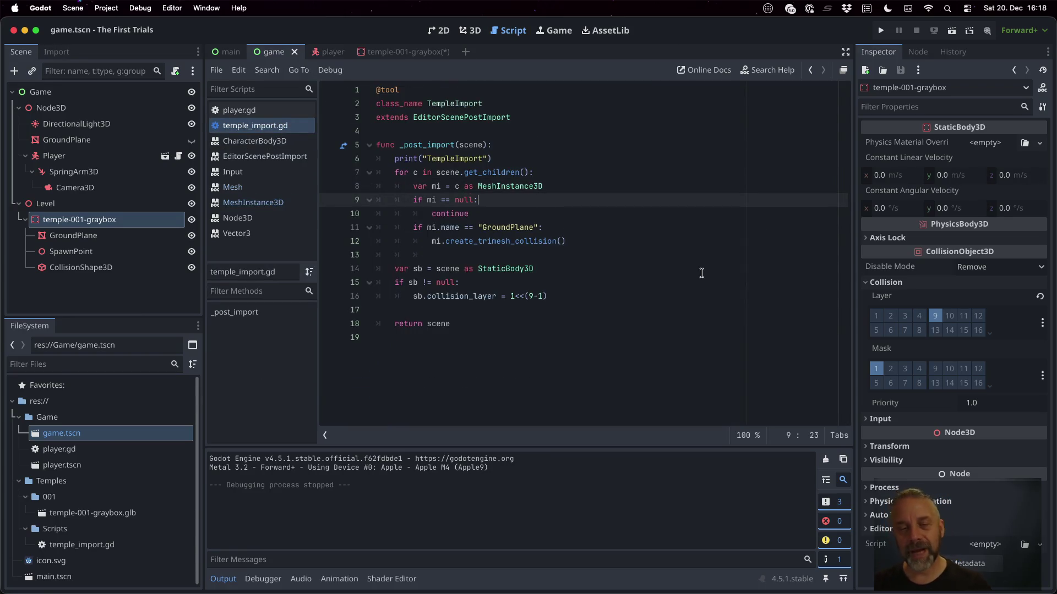
# Add 'var m = mi.mesh' and 'if m != null:' before the trimesh collision call.
pyautogui.press('Down')
pyautogui.press('Down')
pyautogui.press('End')
pyautogui.press('Return')
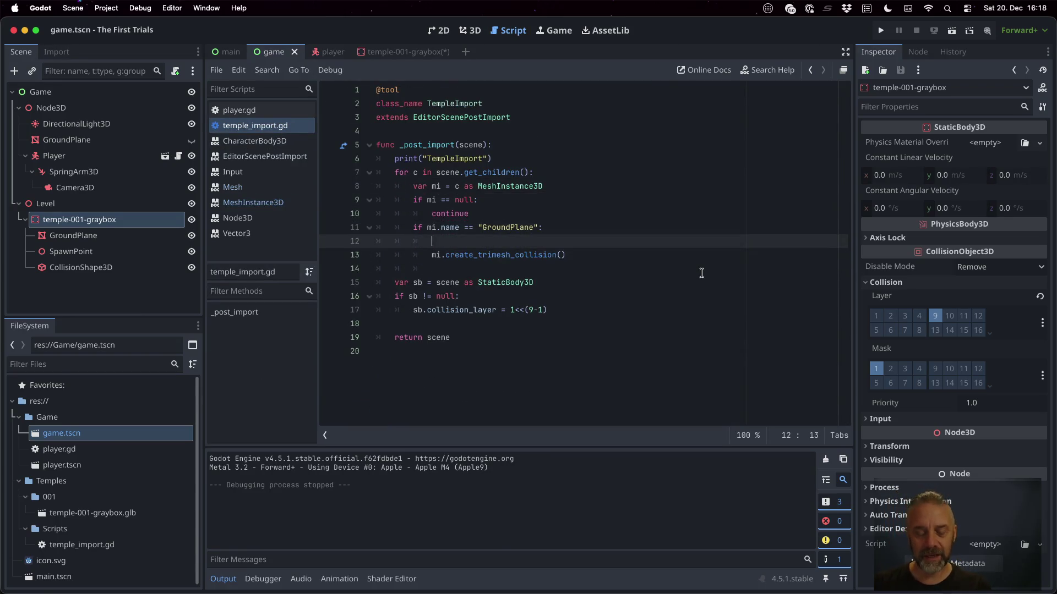
pyautogui.write('var m = mi.')
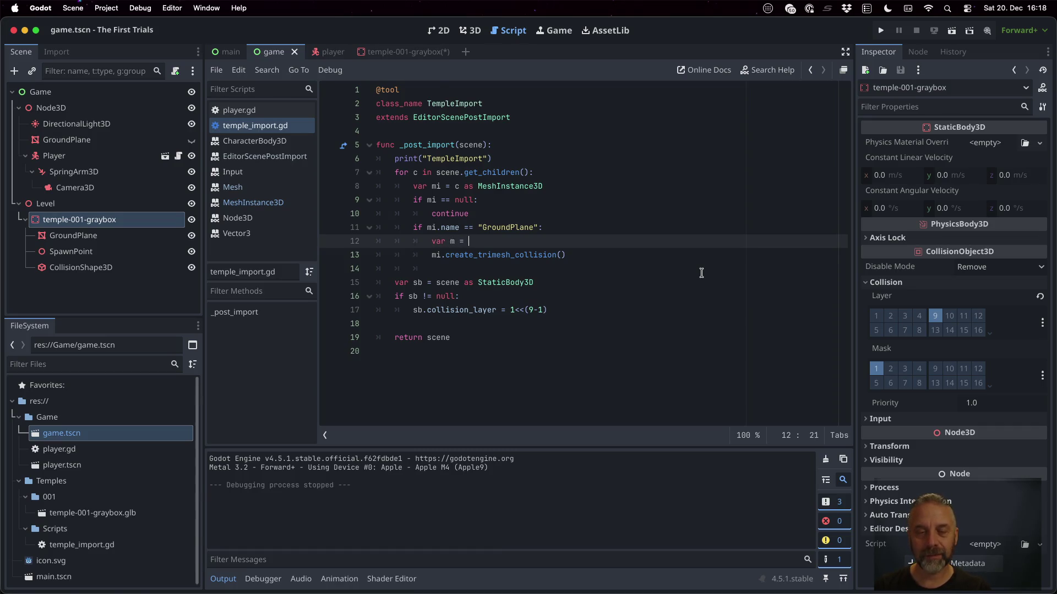
pyautogui.write('mesh')
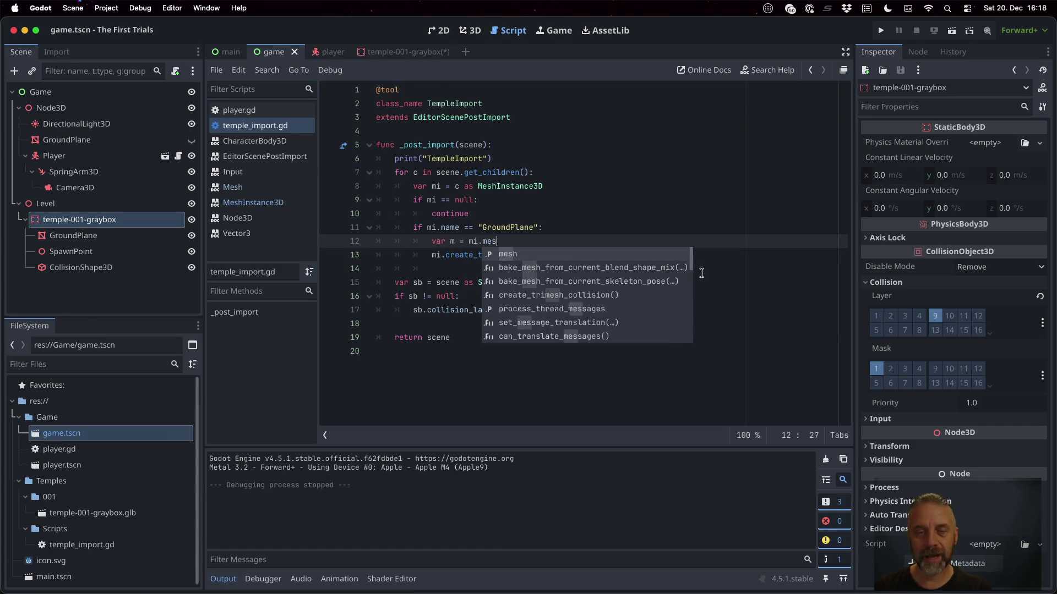
pyautogui.press('Return')
pyautogui.press('Return')
pyautogui.write('if ')
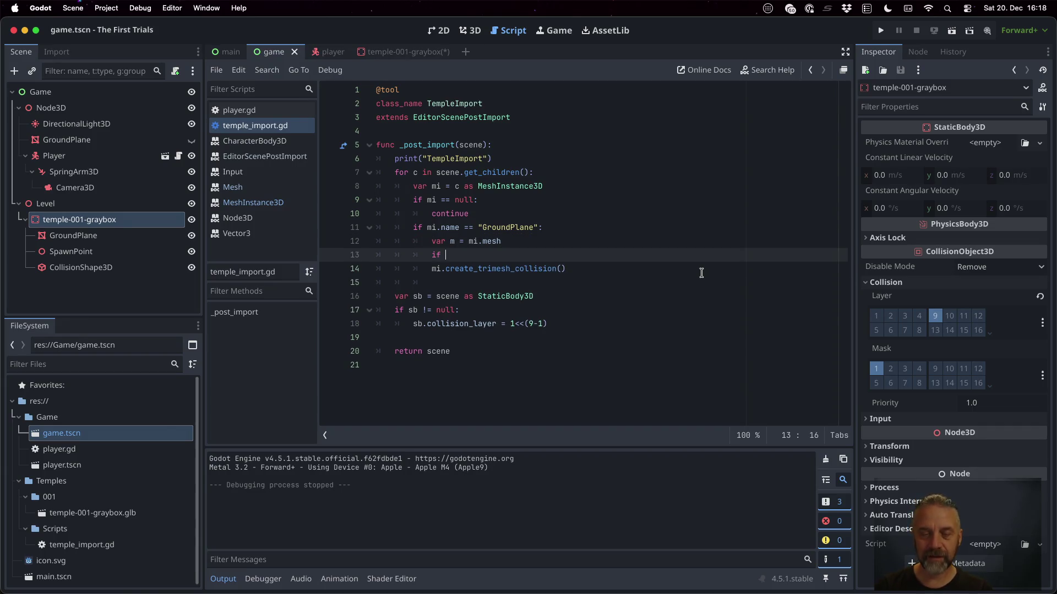
pyautogui.write('m != null:')
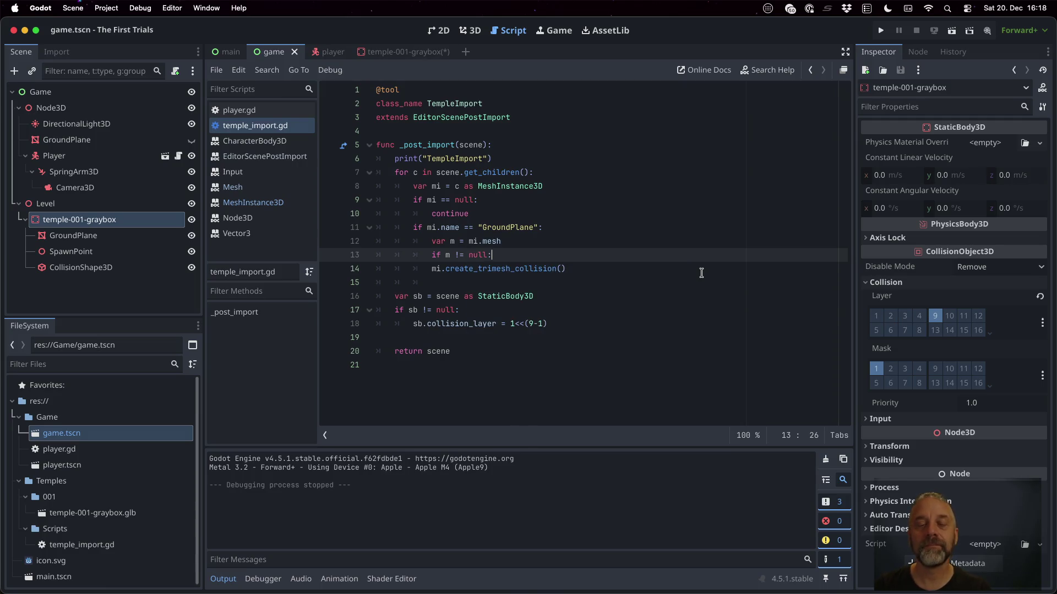
pyautogui.press('Return')
# Add 'var s = m.create_trimesh_shape()' inside the null check and save.
pyautogui.write('m.cr')
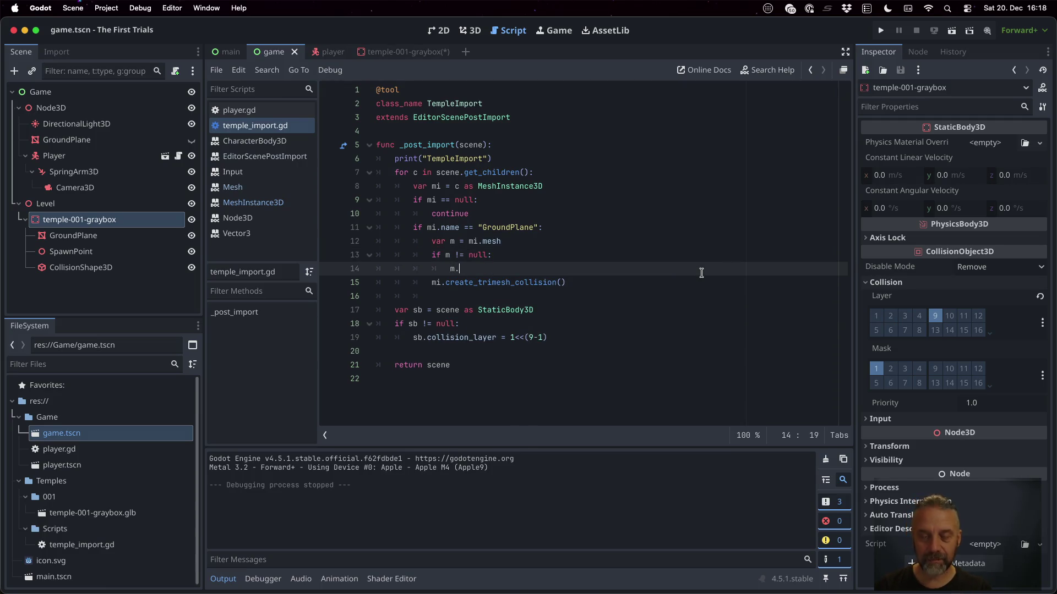
pyautogui.press('Down')
pyautogui.press('Down')
pyautogui.press('Down')
pyautogui.press('Return')
pyautogui.press('Home')
pyautogui.write('var s =')
pyautogui.hotkey('ctrl', 's')
# Add 'var cs = CollisionObject3D.new()', start a cs.shape line, and check CollisionObject3D's docs.
pyautogui.press('End')
pyautogui.press('Return')
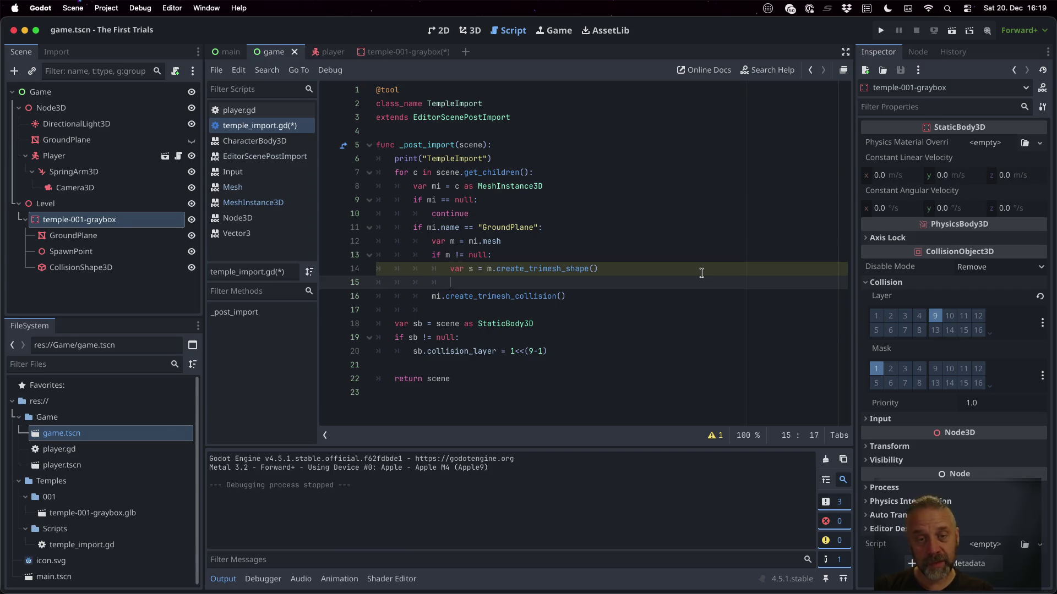
pyautogui.write('var c')
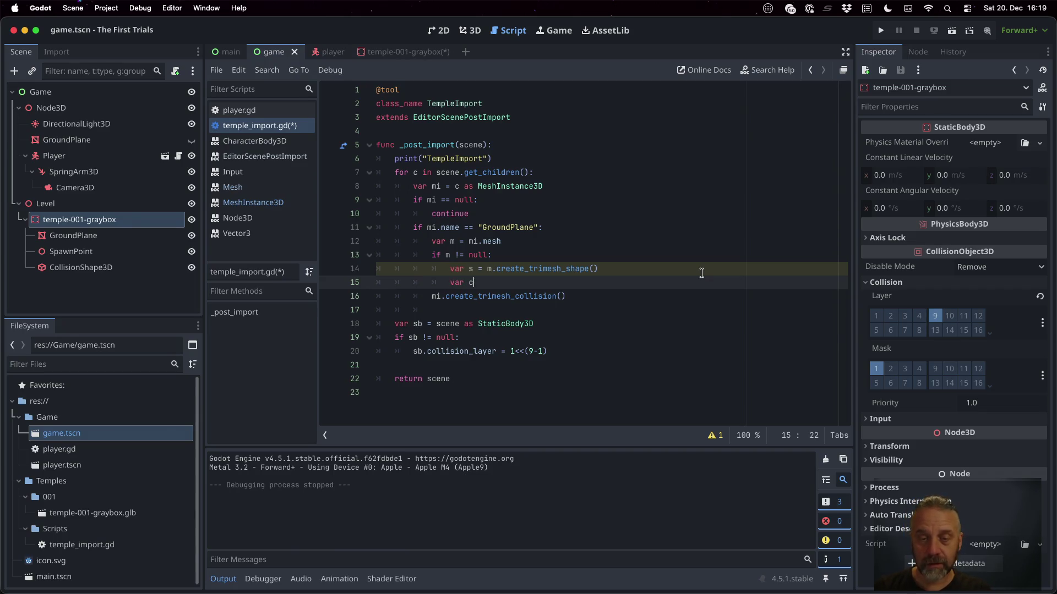
pyautogui.write('s = Coll')
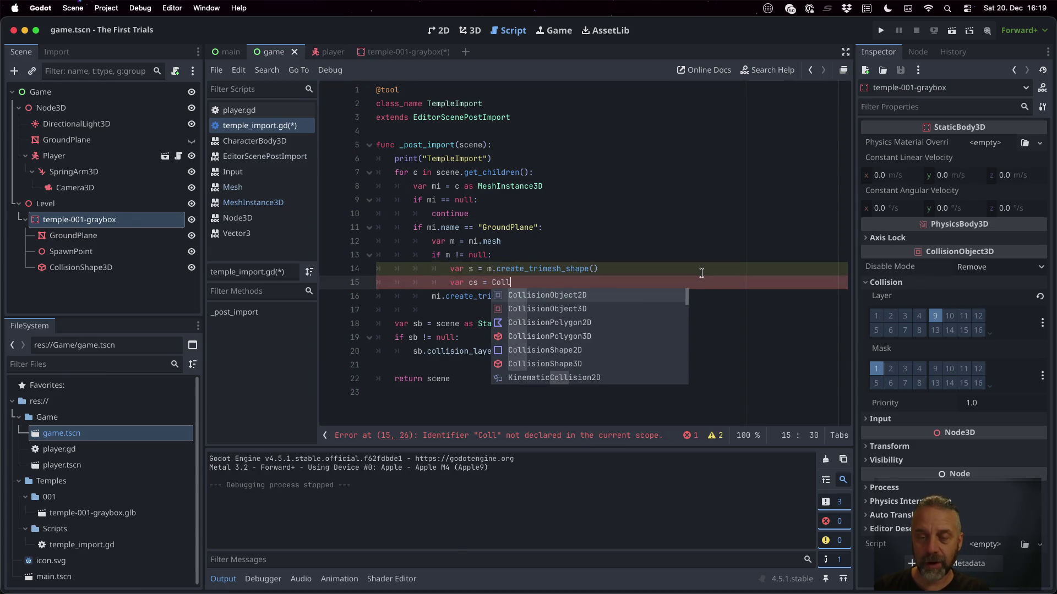
pyautogui.press('Down')
pyautogui.press('Return')
pyautogui.write('new()')
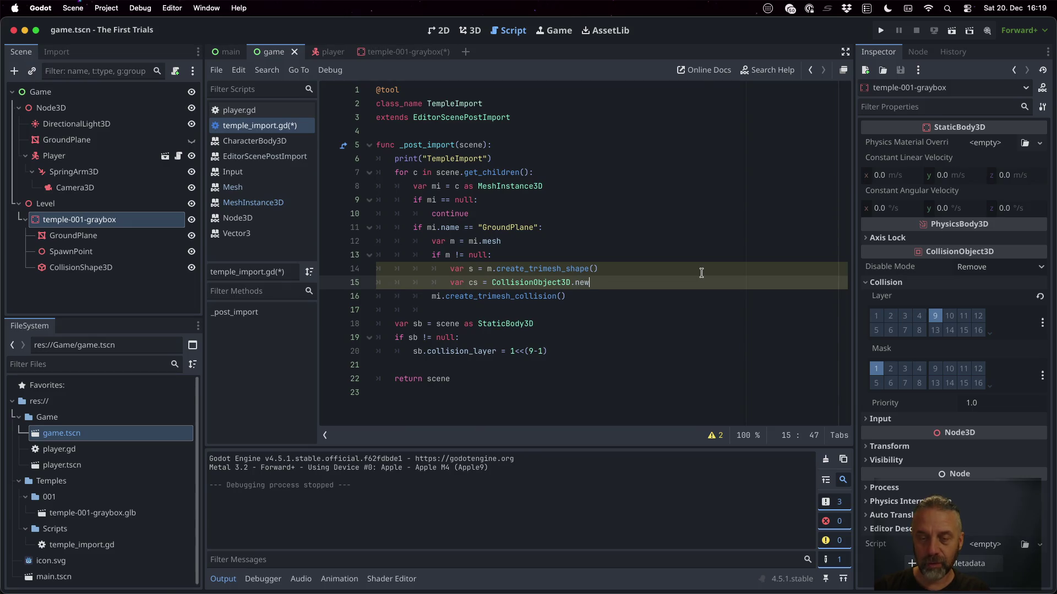
pyautogui.press('Return')
pyautogui.write('cs.sh')
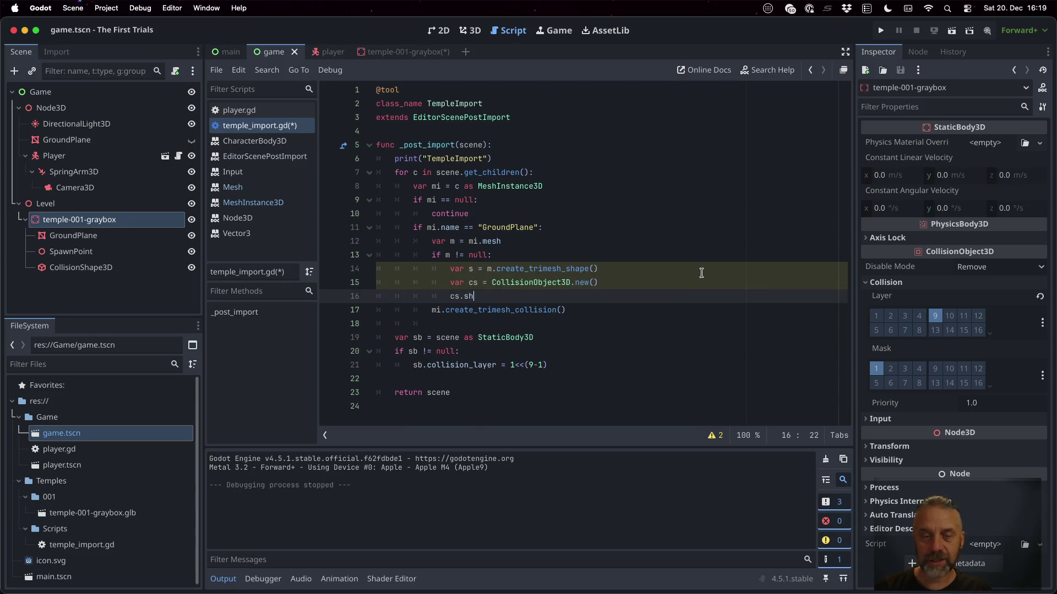
pyautogui.write('ape.')
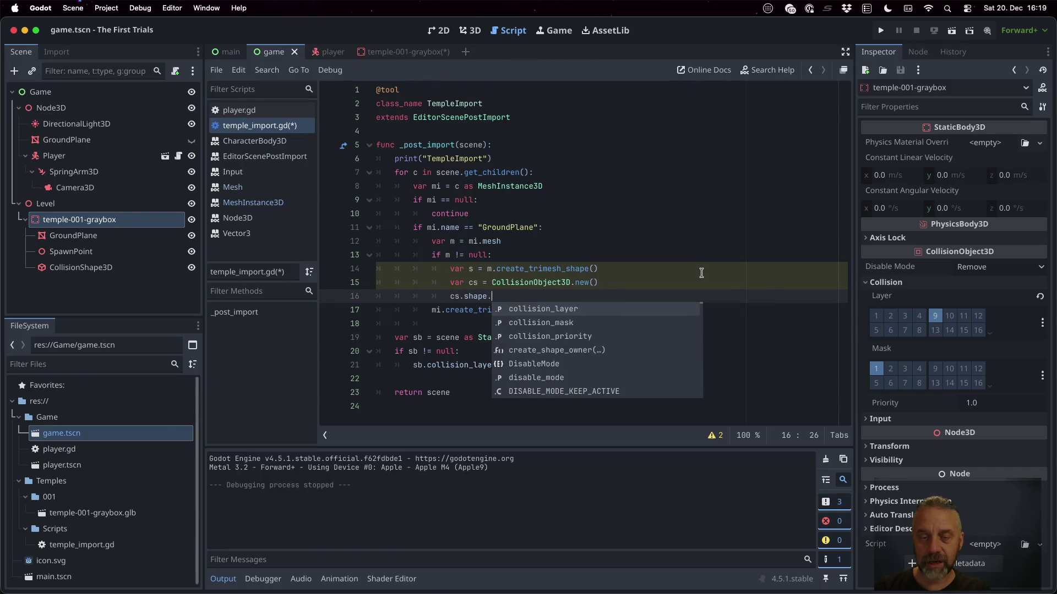
pyautogui.press('Escape')
pyautogui.press('BackSpace')
pyautogui.press('BackSpace')
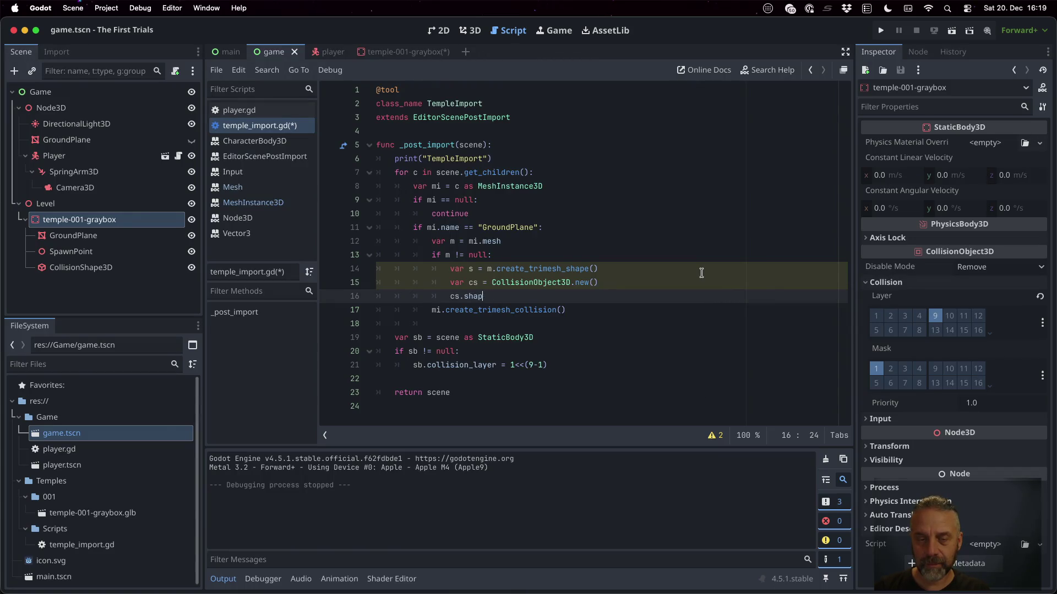
pyautogui.keyDown('super'); pyautogui.click(553, 283); pyautogui.keyUp('super')
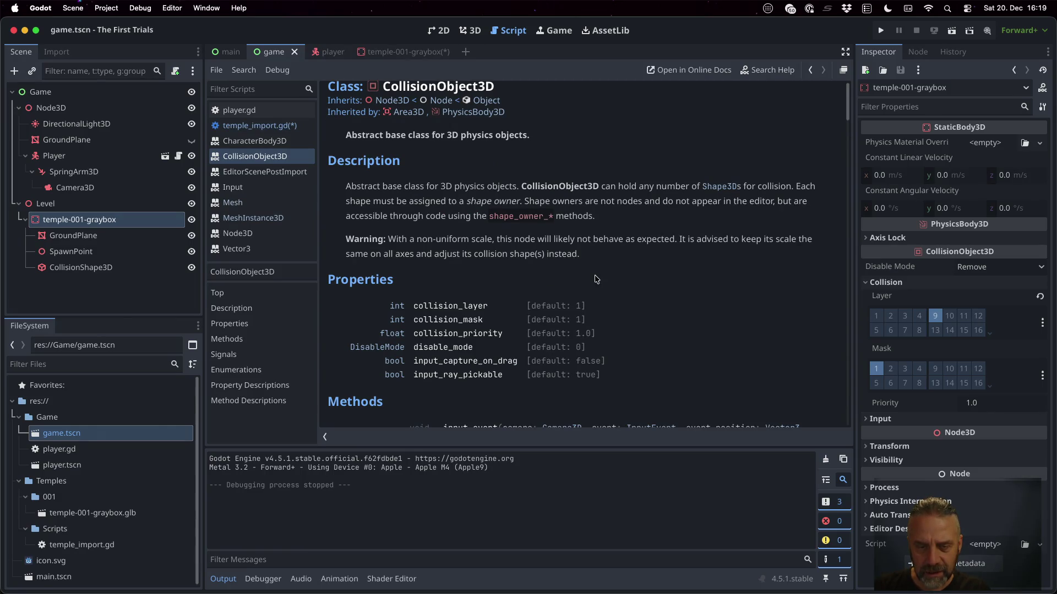
# Scroll through the CollisionObject3D reference page to review its members.
pyautogui.scroll(-5, 596, 279)
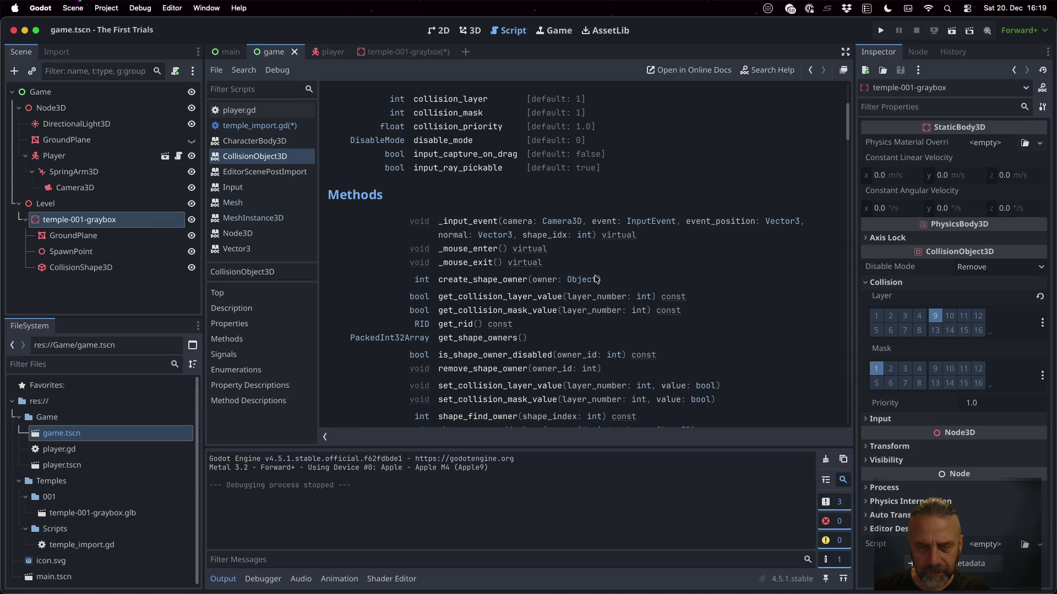
pyautogui.scroll(-1, 596, 279)
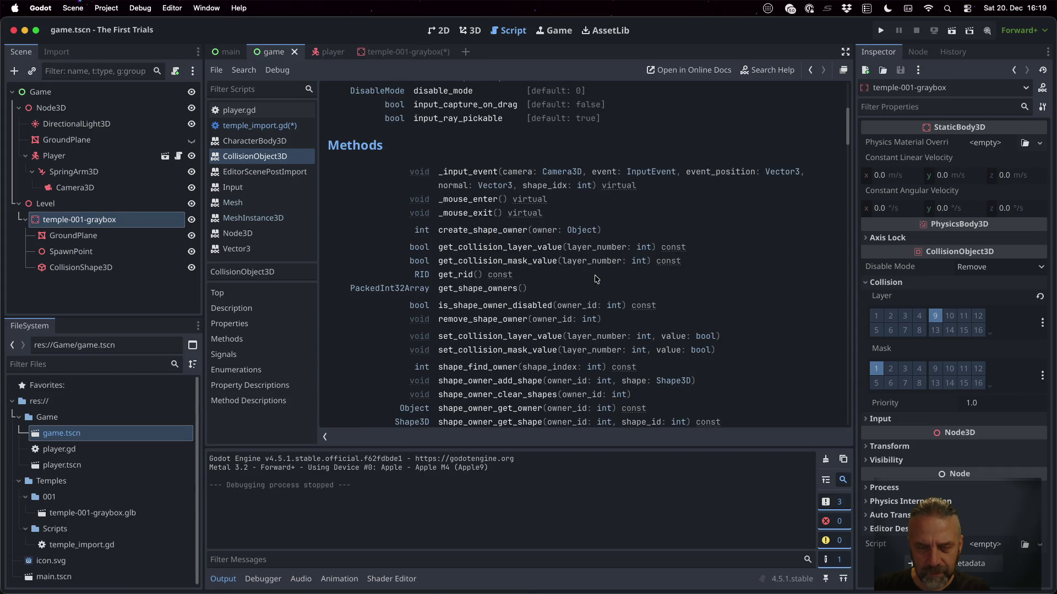
pyautogui.scroll(-4, 596, 279)
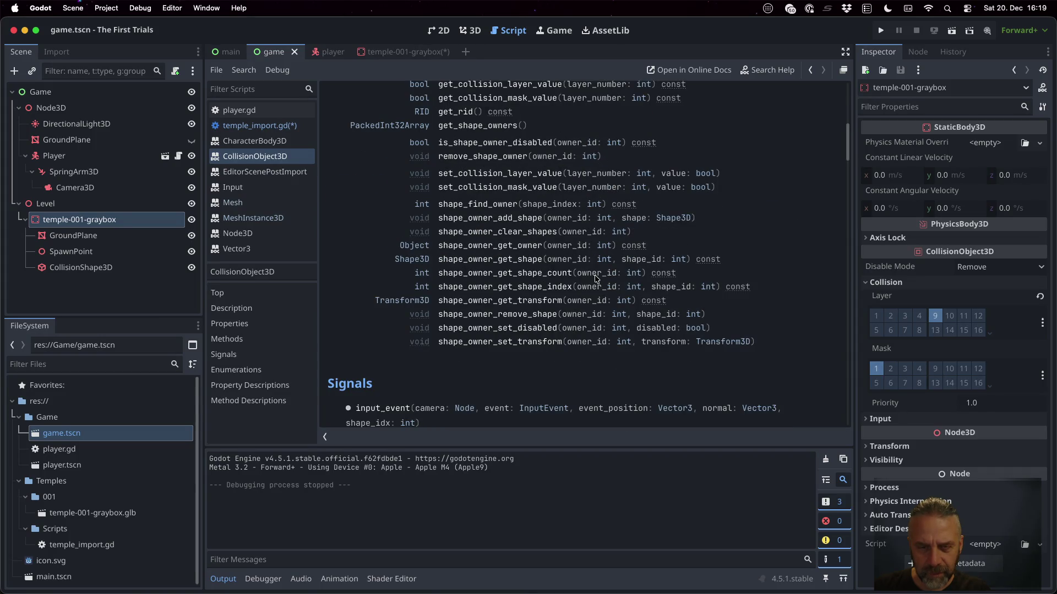
pyautogui.scroll(10, 596, 279)
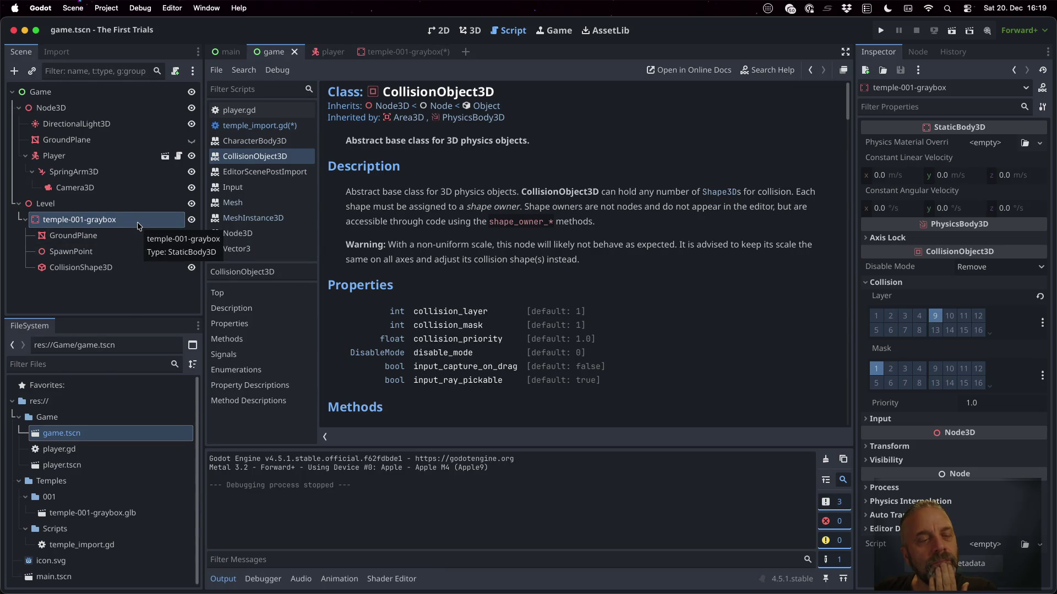
# Inspect the existing CollisionShape3D's ConcavePolygon shape, then switch to the temple-001-graybox scene.
pyautogui.click(119, 265)
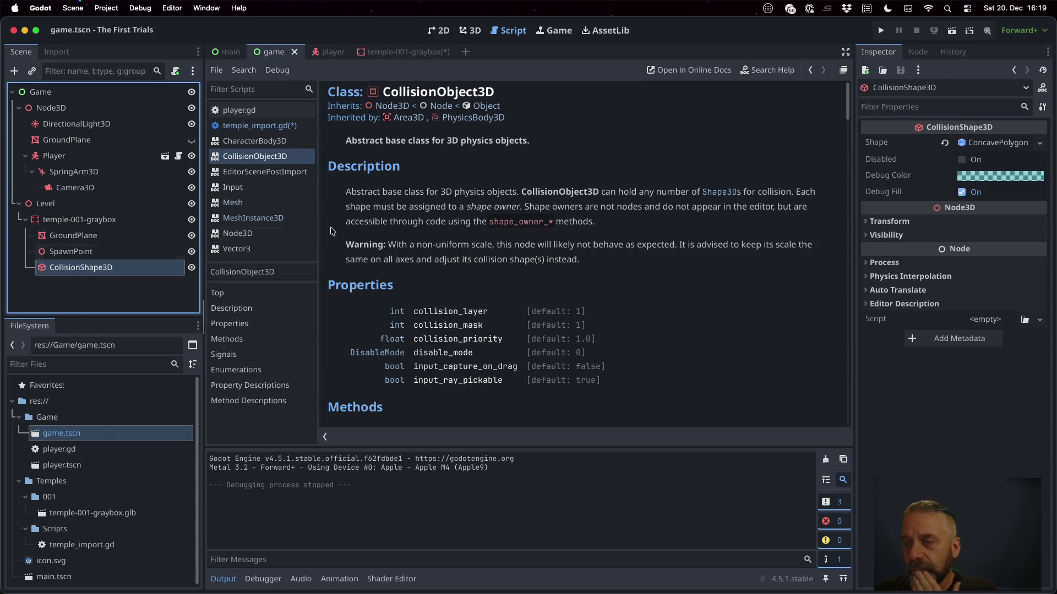
pyautogui.moveTo(875, 143)
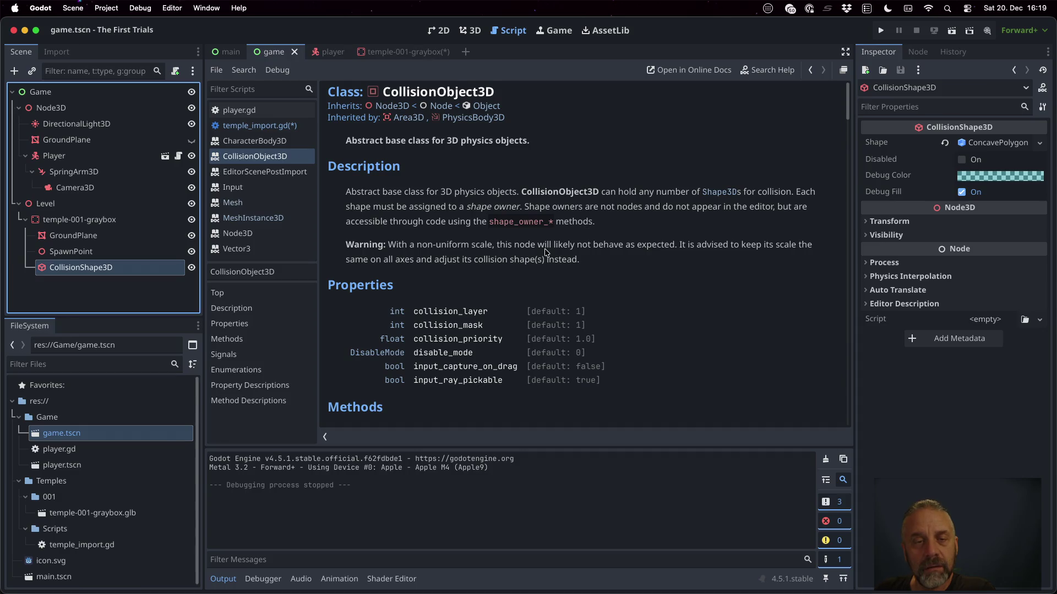
pyautogui.scroll(-2, 545, 253)
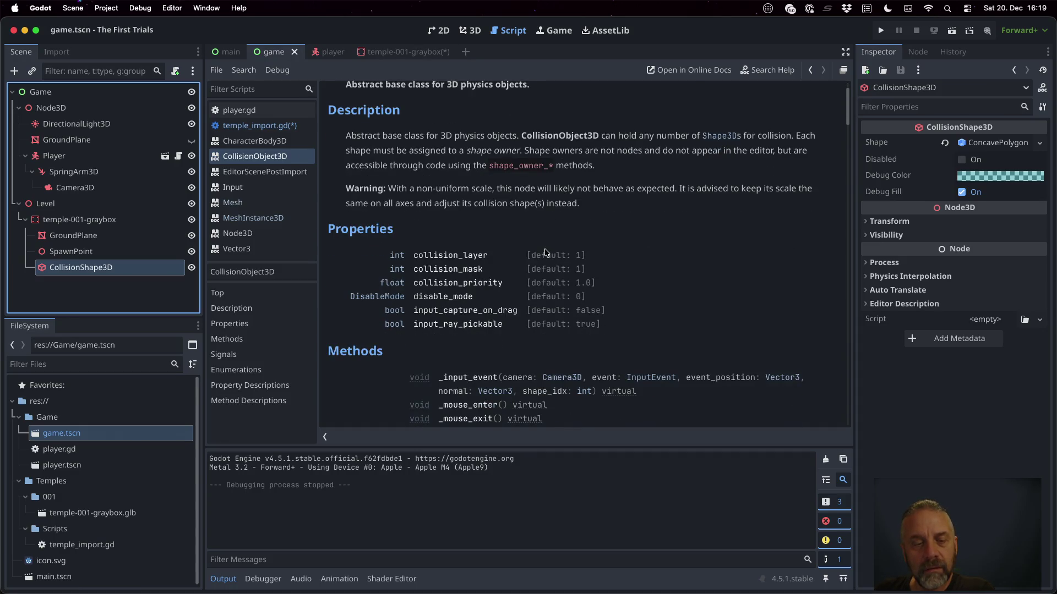
pyautogui.scroll(-5, 545, 252)
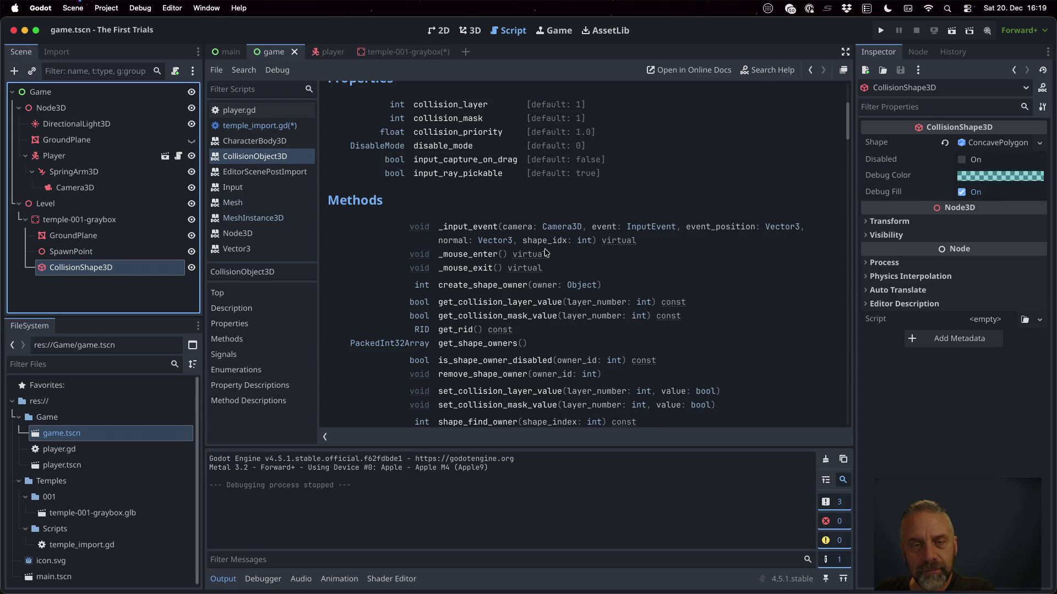
pyautogui.scroll(-15, 545, 252)
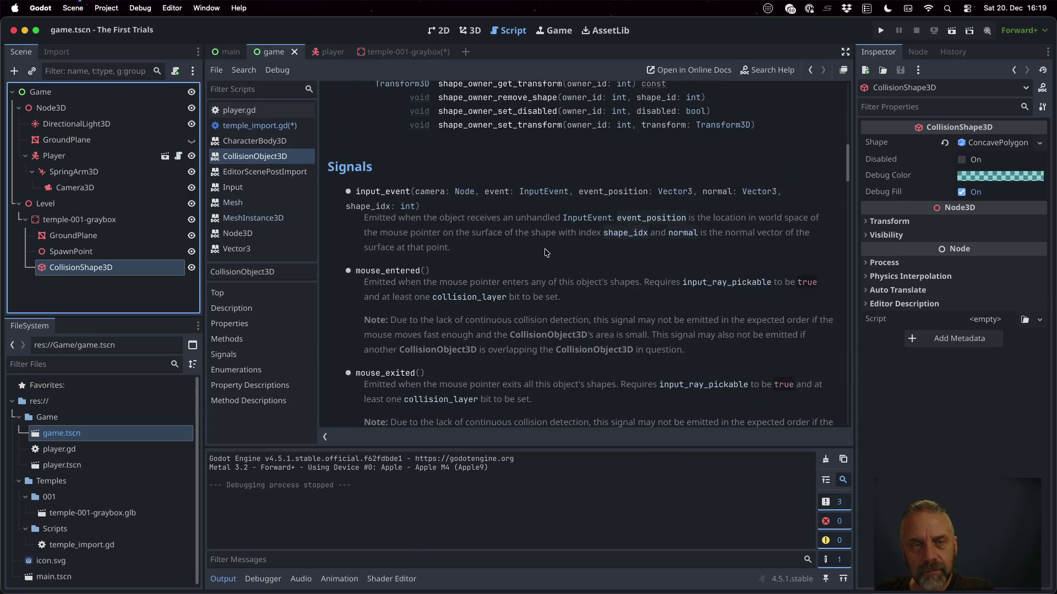
pyautogui.click(435, 53)
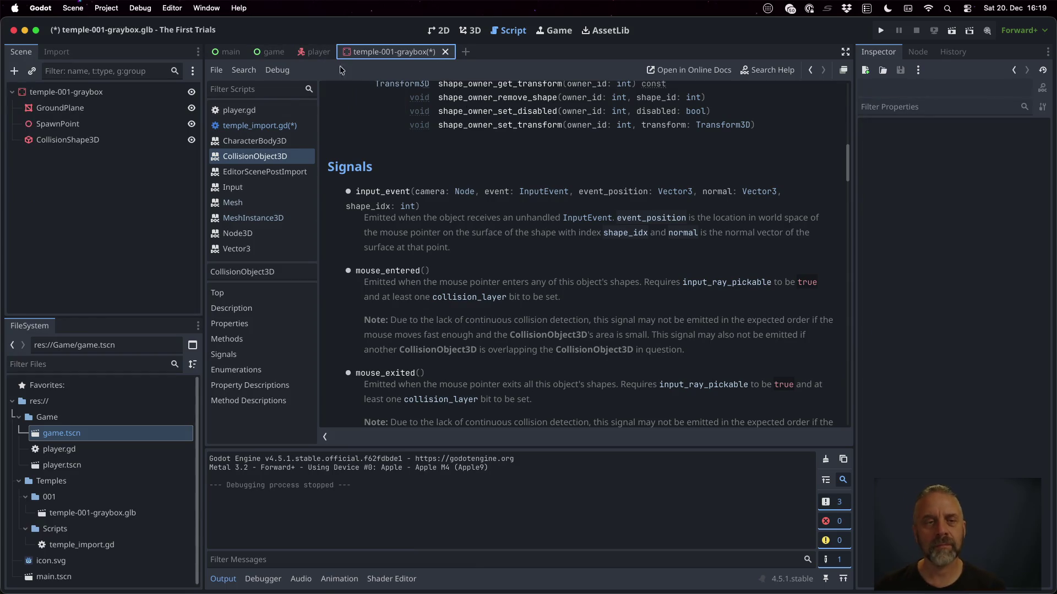
# In temple_import.gd, complete the line 'cs.shape = s' and save the script.
pyautogui.click(259, 125)
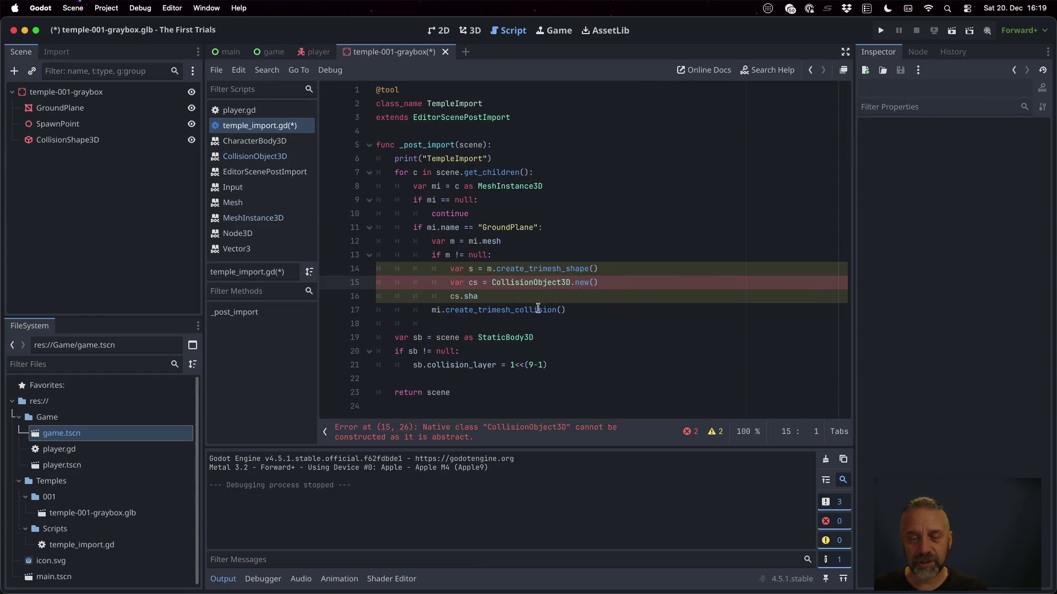
pyautogui.click(518, 297)
pyautogui.write('pge')
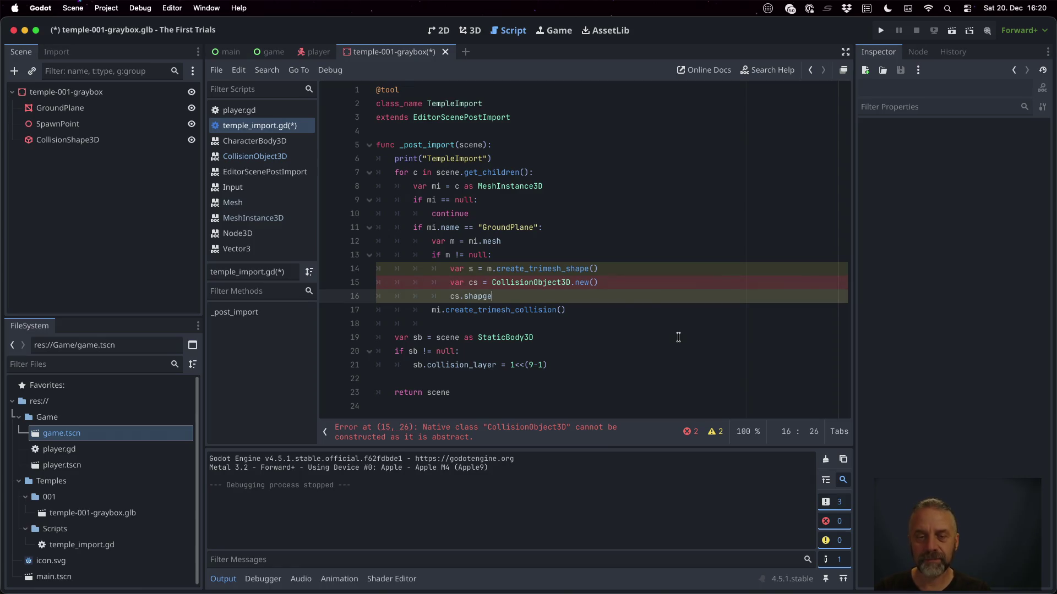
pyautogui.press('BackSpace')
pyautogui.press('BackSpace')
pyautogui.write('e')
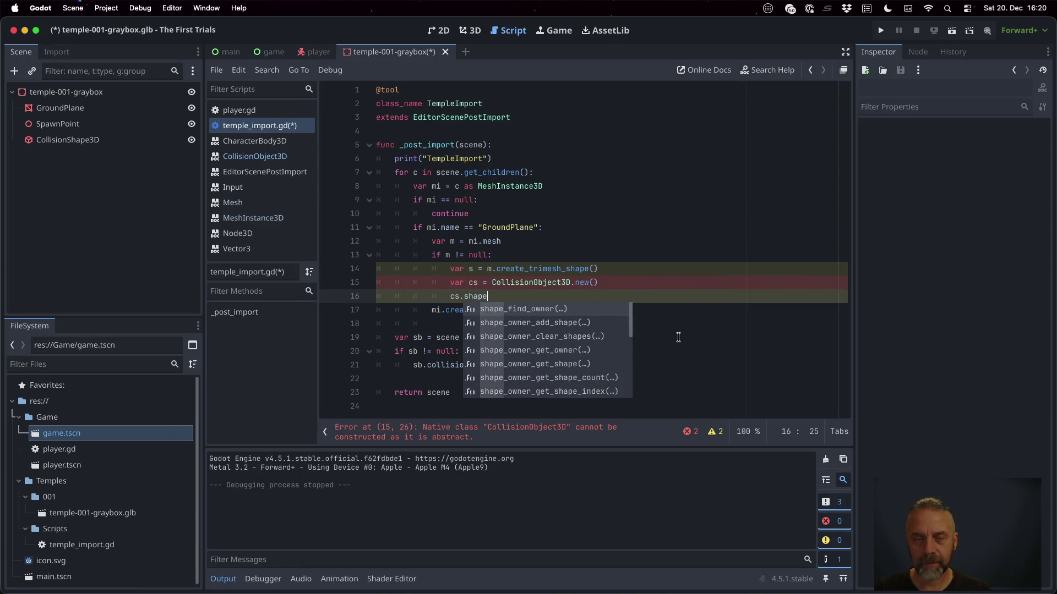
pyautogui.write(' = s')
pyautogui.hotkey('ctrl', 's')
pyautogui.press('Return')
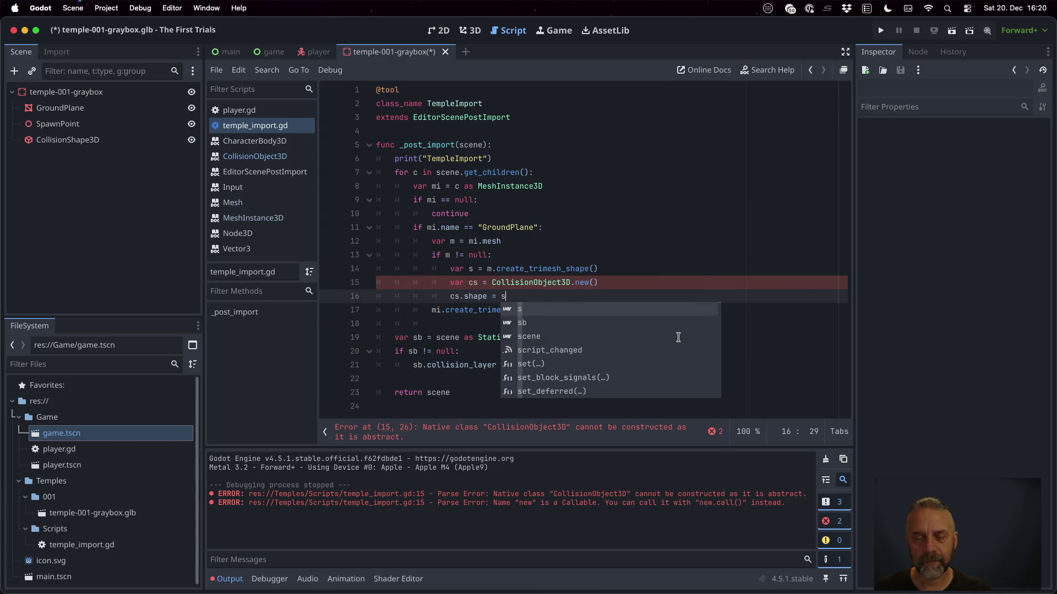
pyautogui.press('Escape')
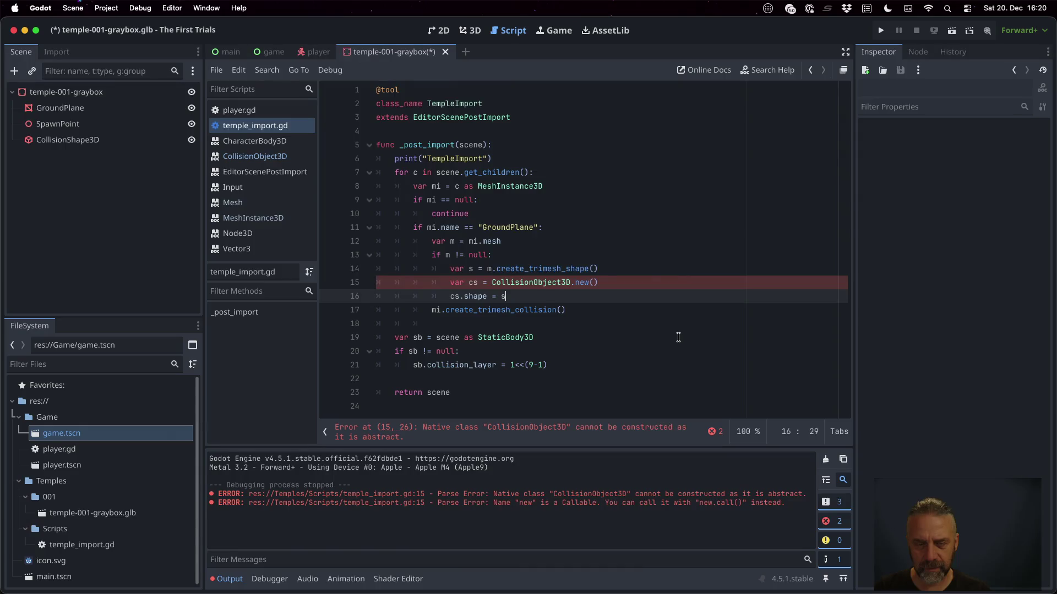
# Change line 15 to create a CollisionShape3D.new() instead of CollisionObject3D, and save.
pyautogui.press('Up')
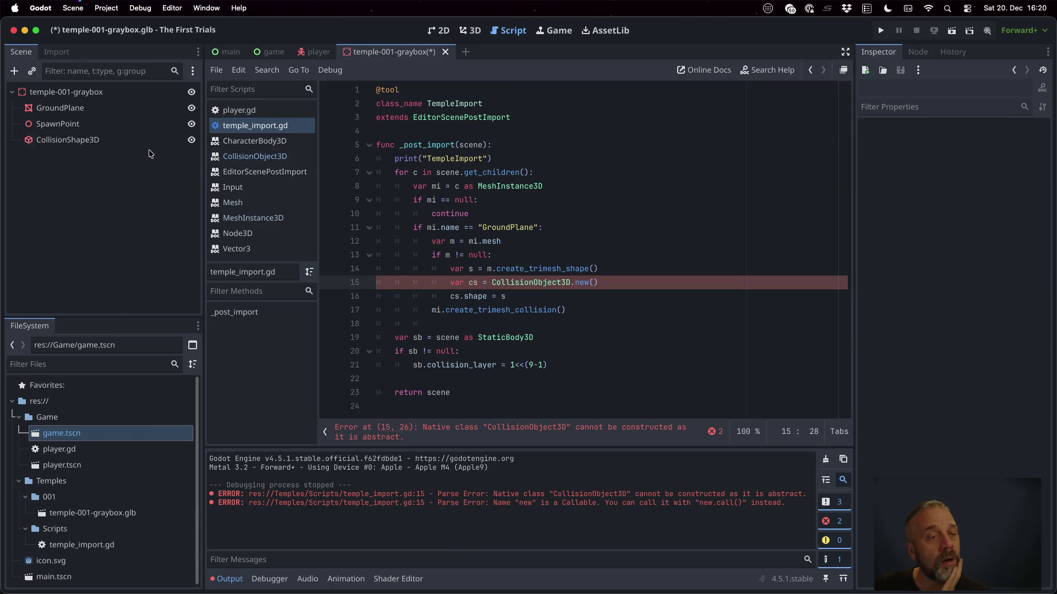
pyautogui.click(131, 145)
pyautogui.write('Shap')
pyautogui.press('Return')
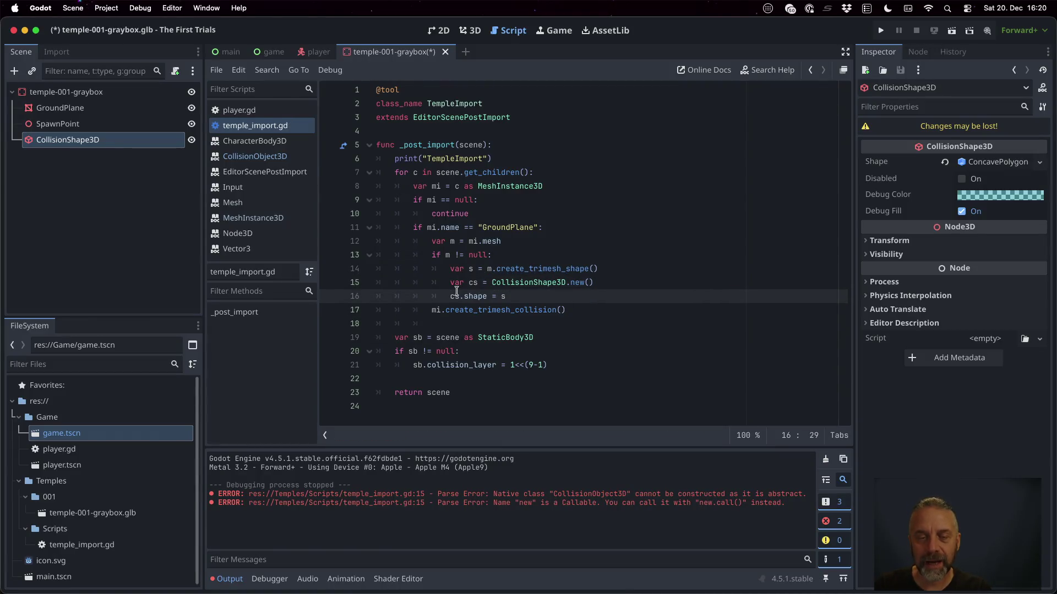
pyautogui.keyDown('super'); pyautogui.click(474, 297); pyautogui.keyUp('super')
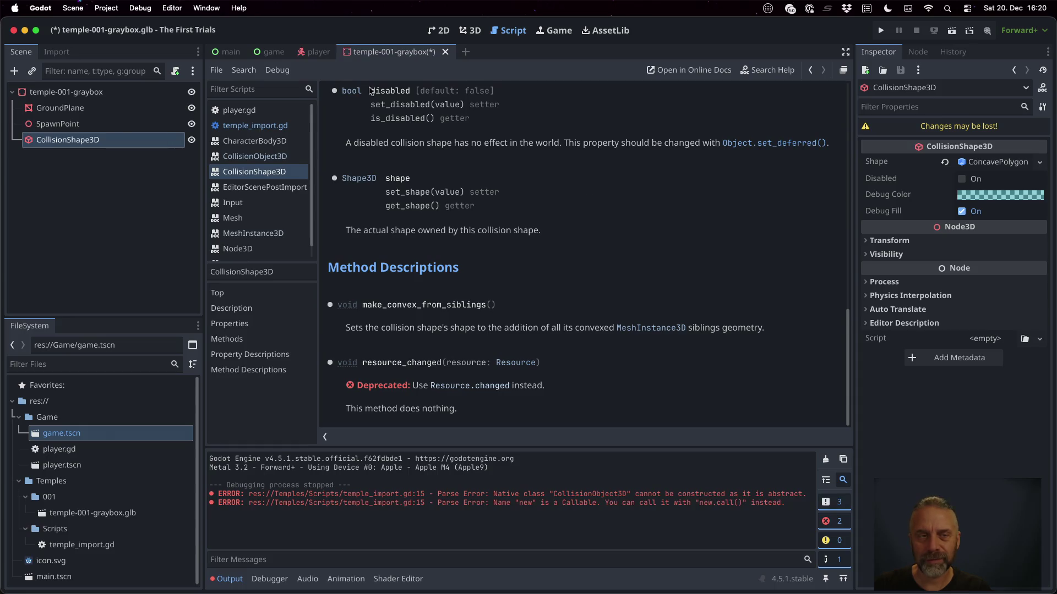
pyautogui.click(254, 126)
pyautogui.press('super+s')
pyautogui.press('Return')
# Comment out the mi.create_trimesh_collision() line and save the script.
pyautogui.click(583, 311)
pyautogui.press('super+Left')
pyautogui.write('#mi.create_trimesh_collision(')
pyautogui.press('super+s')
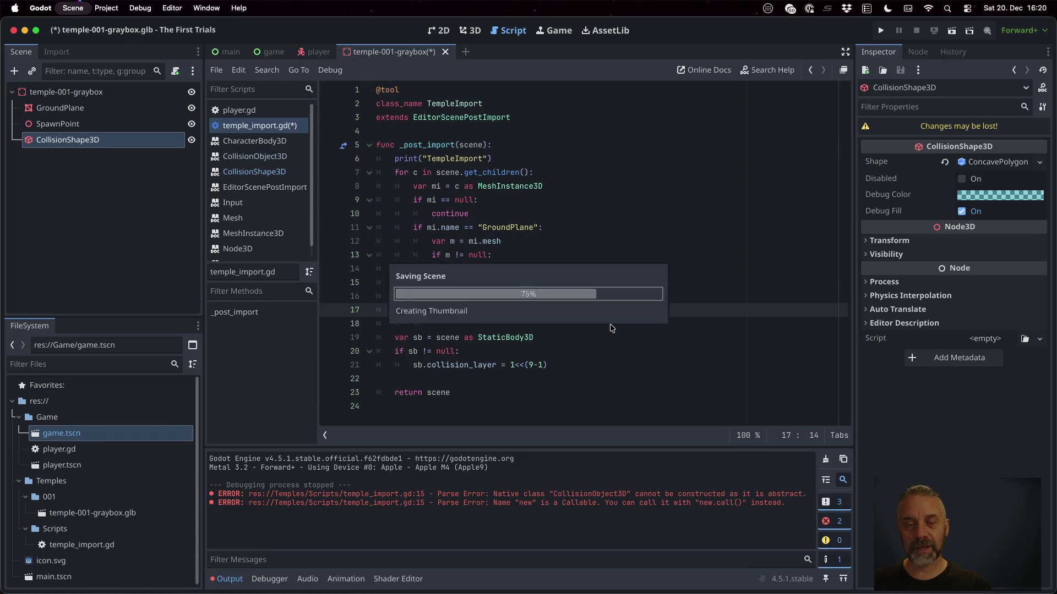
pyautogui.press('Return')
# Add 'scene.add_child(cs)' after the cs.shape line and save the script.
pyautogui.press('Up')
pyautogui.press('End')
pyautogui.press('Return')
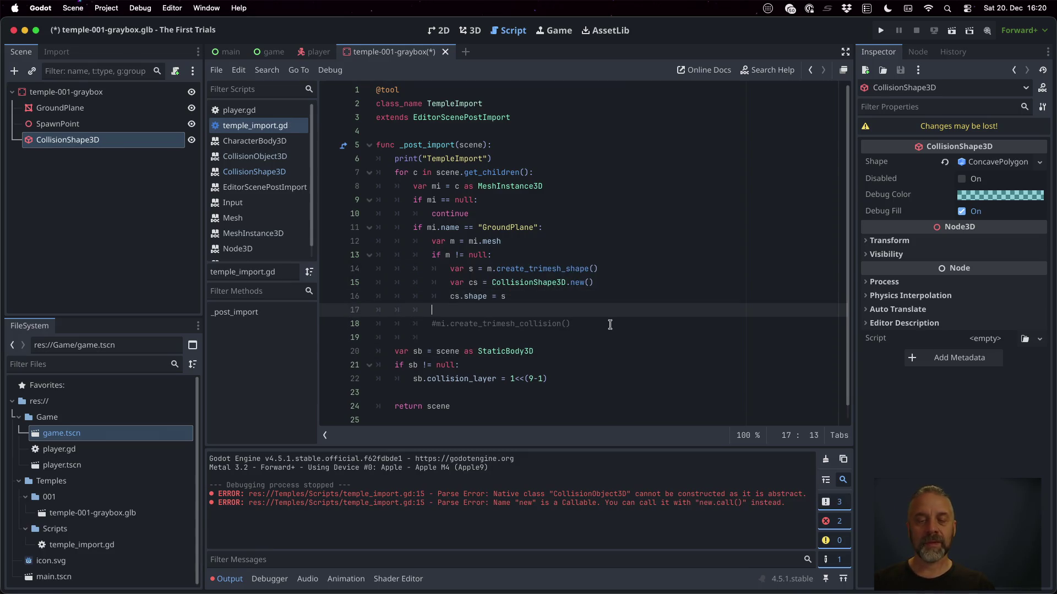
pyautogui.write('scene.ad')
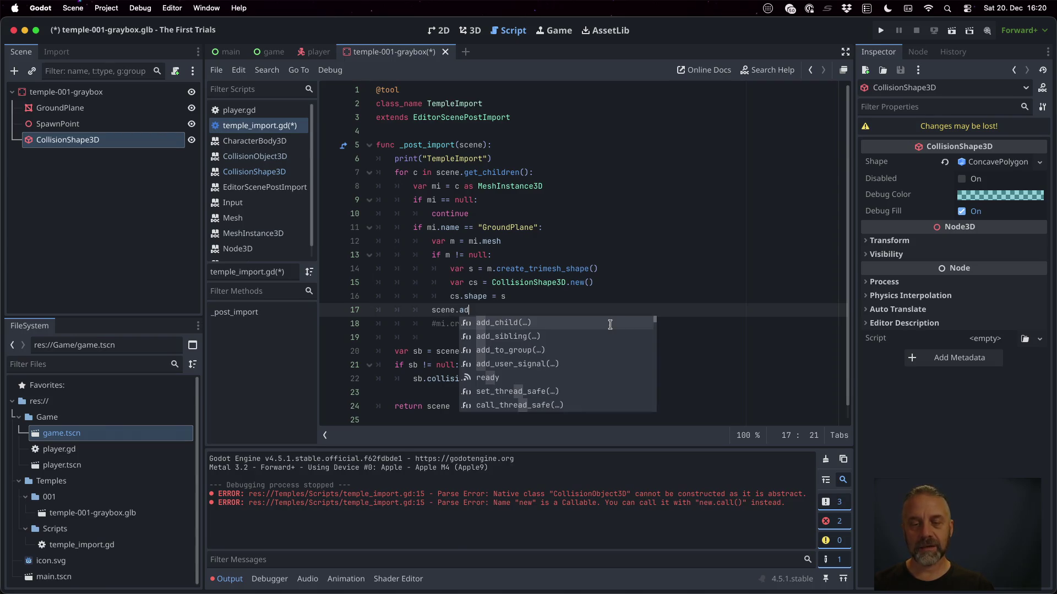
pyautogui.press('Return')
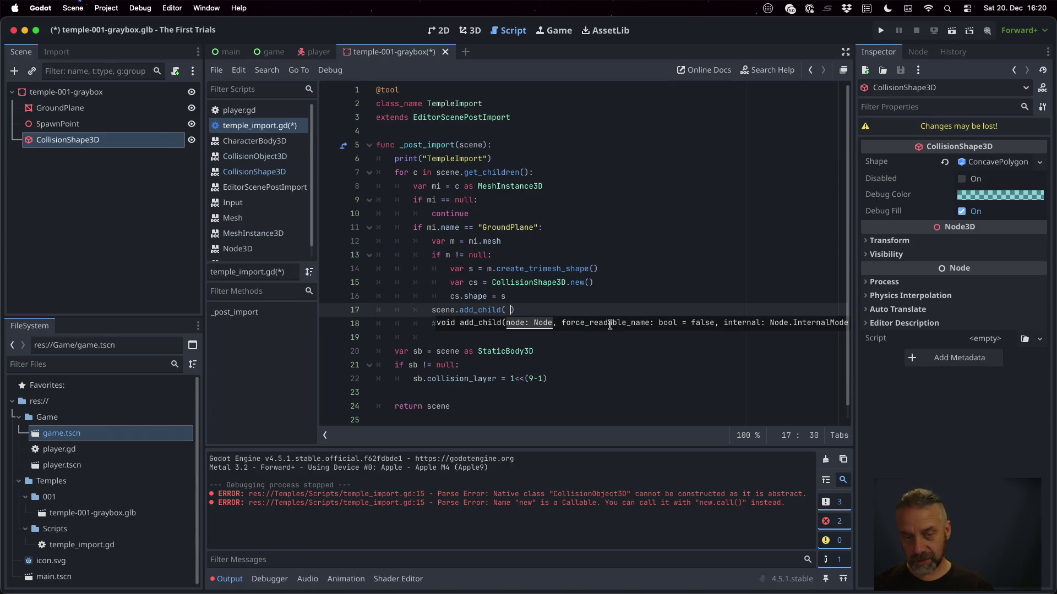
pyautogui.write('cs')
pyautogui.press('cmd+s')
pyautogui.press('Return')
pyautogui.press('Down')
pyautogui.press('Home')
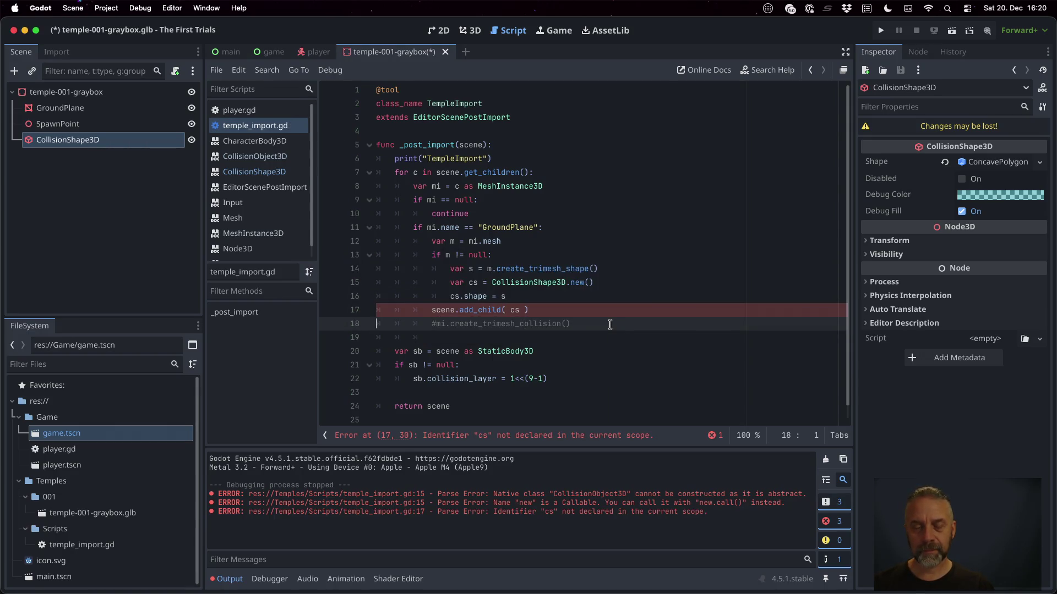
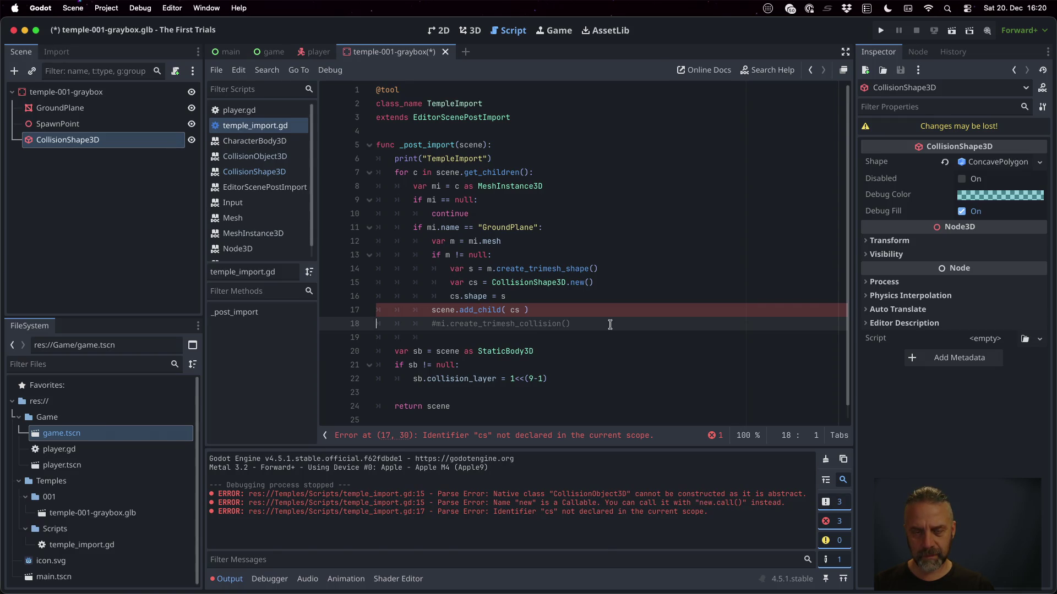
# Indent scene.add_child(cs) into the mesh check, delete the commented trimesh line, and save.
pyautogui.press('Up')
pyautogui.press('Tab')
pyautogui.press('Down')
pyautogui.tripleClick(610, 324)
pyautogui.press('BackSpace')
pyautogui.press('super+s')
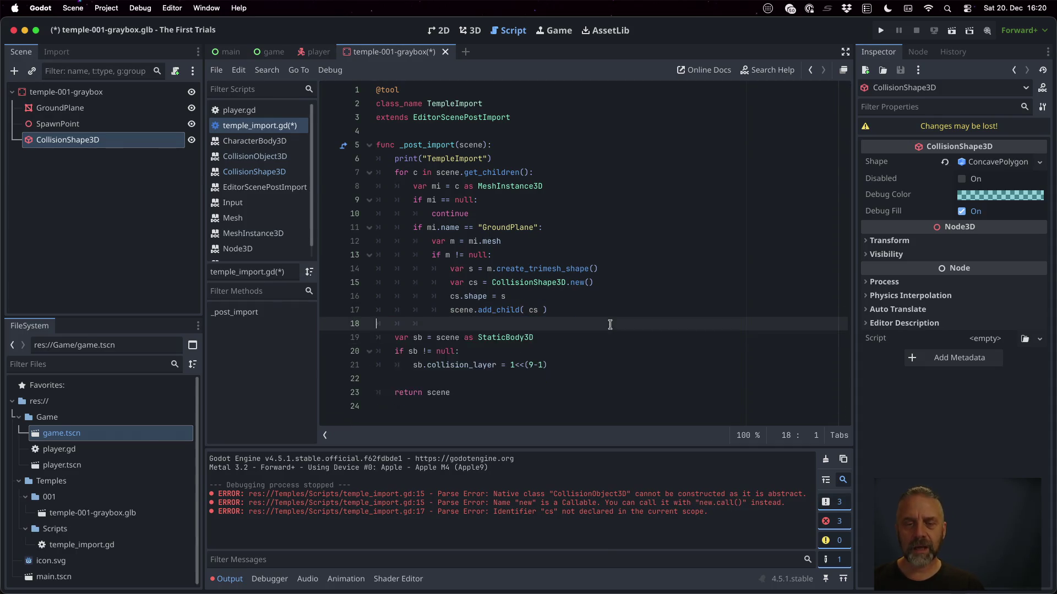
pyautogui.press('Return')
# Add cs.name = "GounrdPlane_CollisionShape" after the cs.shape line and save the script.
pyautogui.press('Up')
pyautogui.press('Up')
pyautogui.press('End')
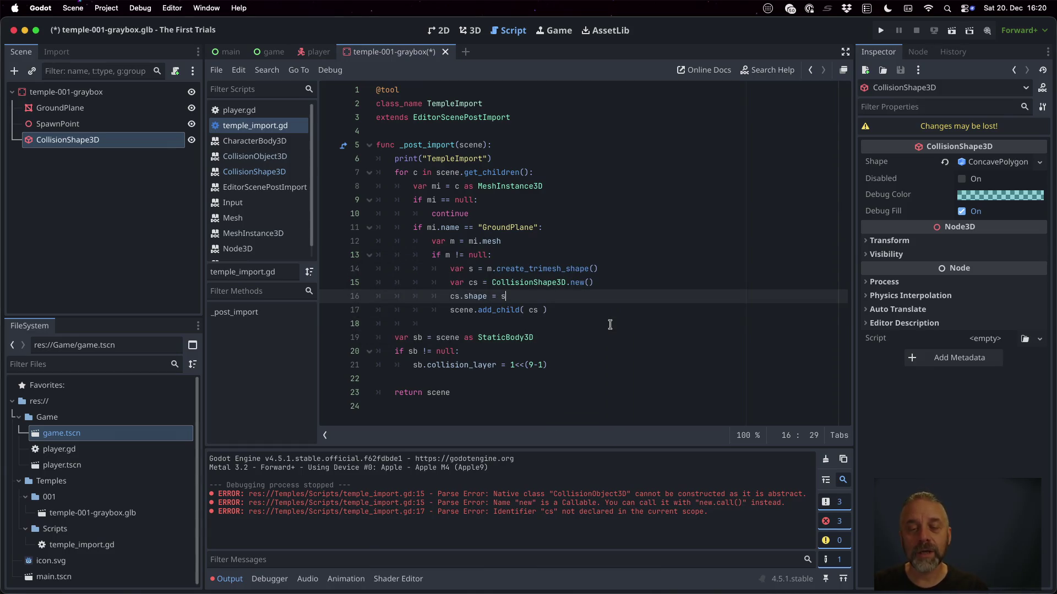
pyautogui.press('Return')
pyautogui.write('cs.name = "')
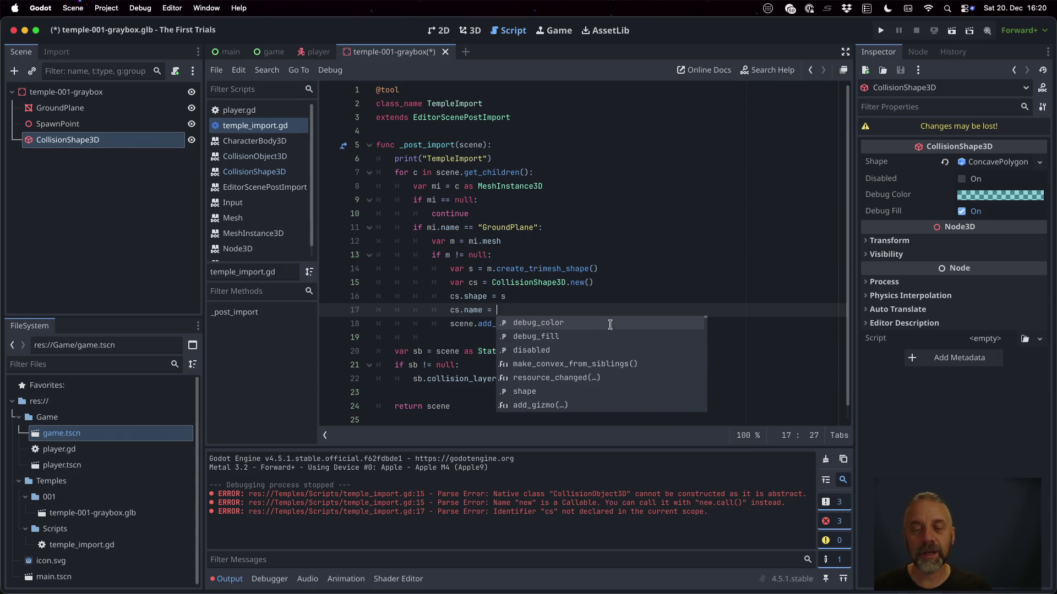
pyautogui.write('GounrdPla')
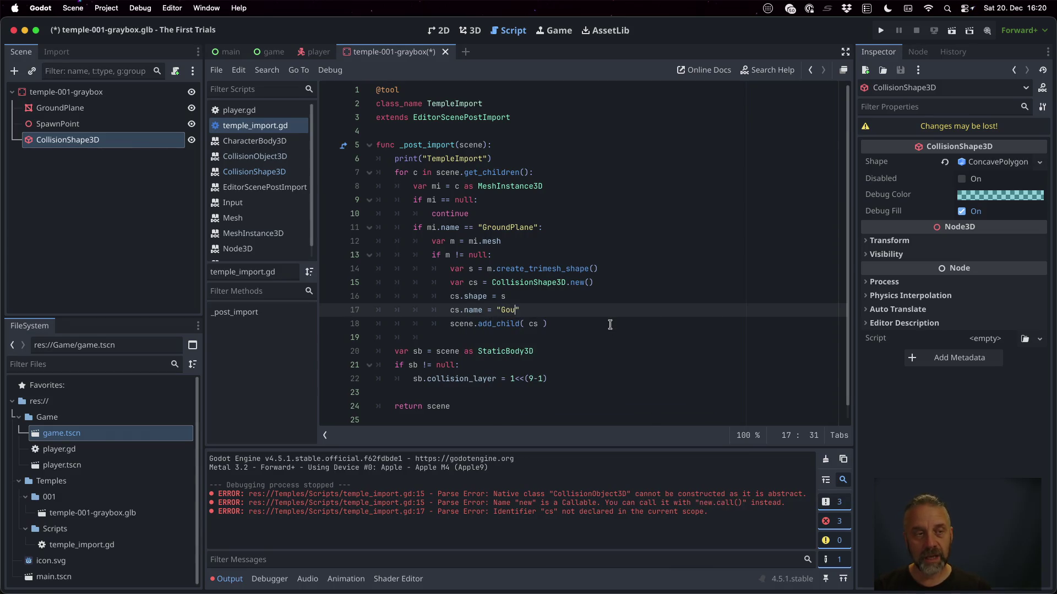
pyautogui.write('ne_Collis')
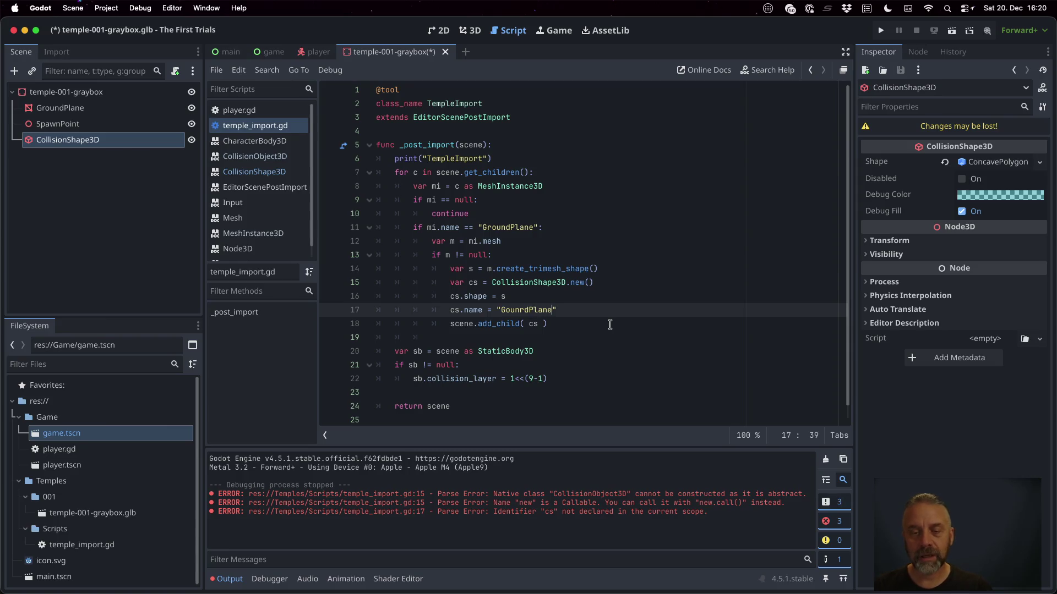
pyautogui.write('ionShape')
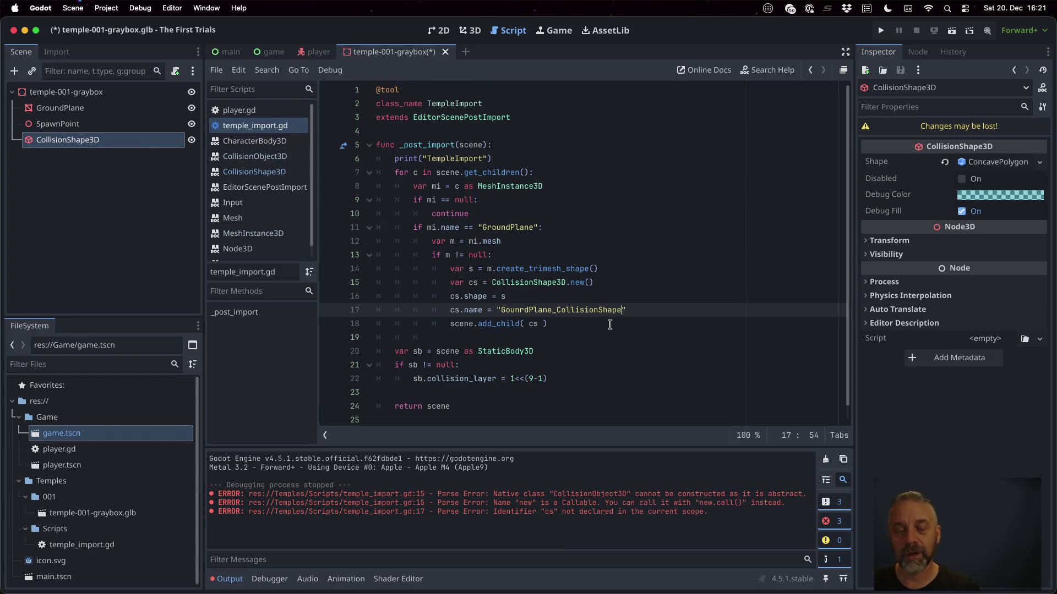
pyautogui.press('super+s')
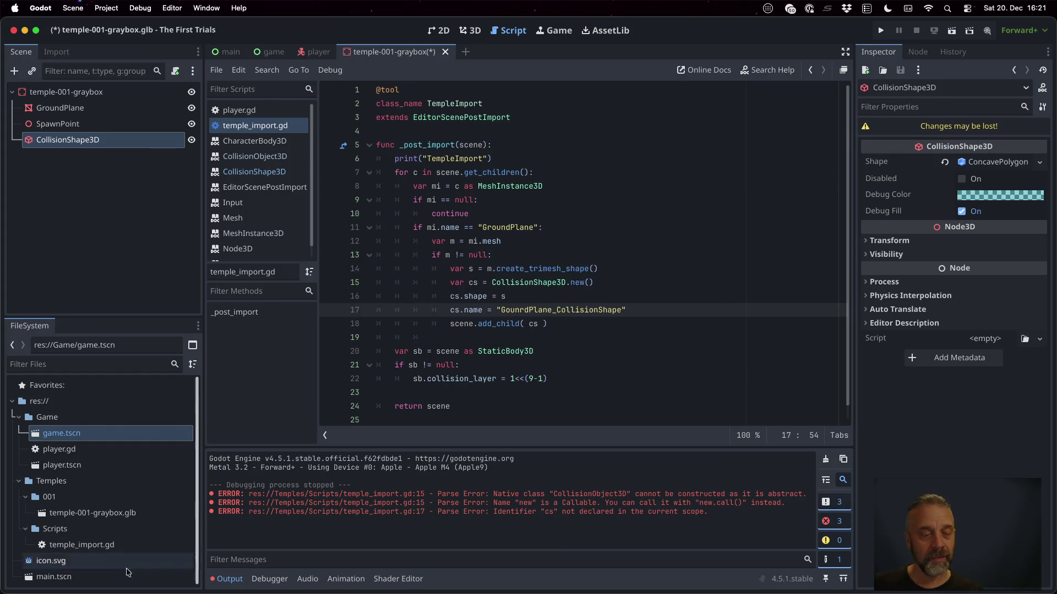
# Reimport temple-001-graybox.glb and inspect its plane mesh in the advanced import settings.
pyautogui.click(105, 515)
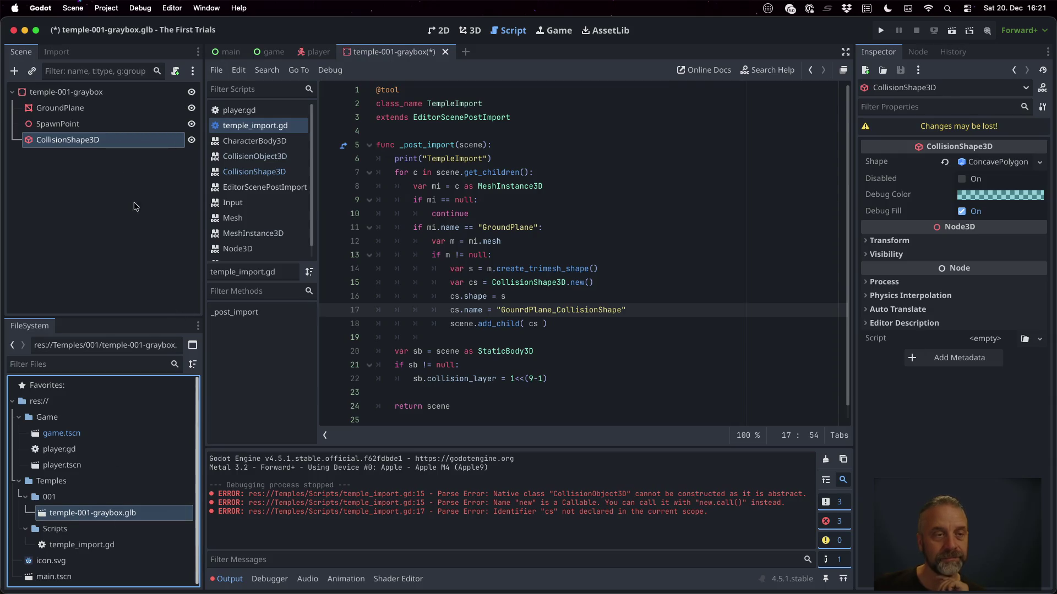
pyautogui.click(56, 51)
pyautogui.click(146, 305)
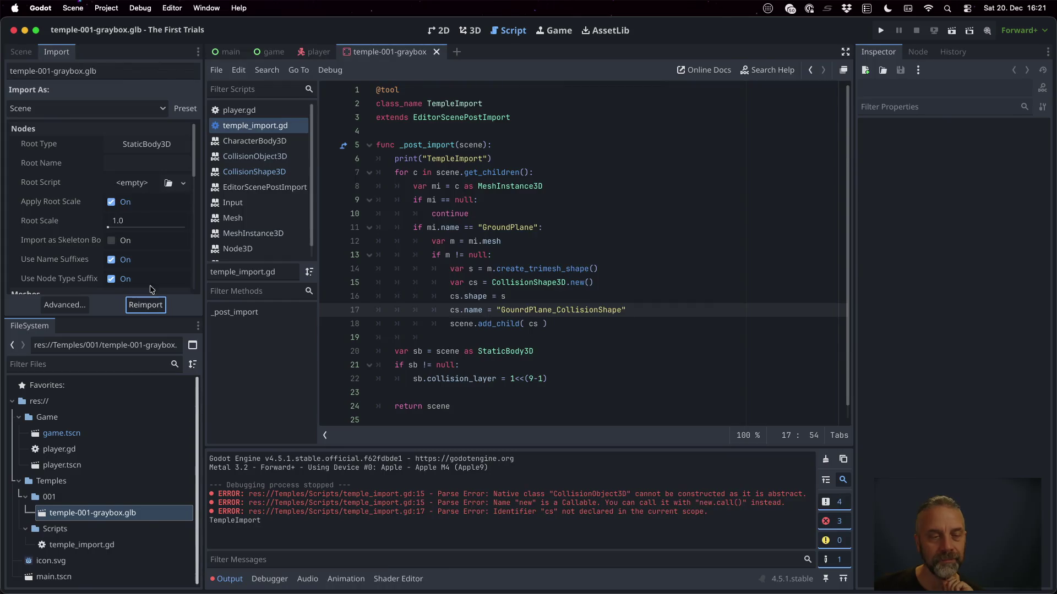
pyautogui.doubleClick(105, 512)
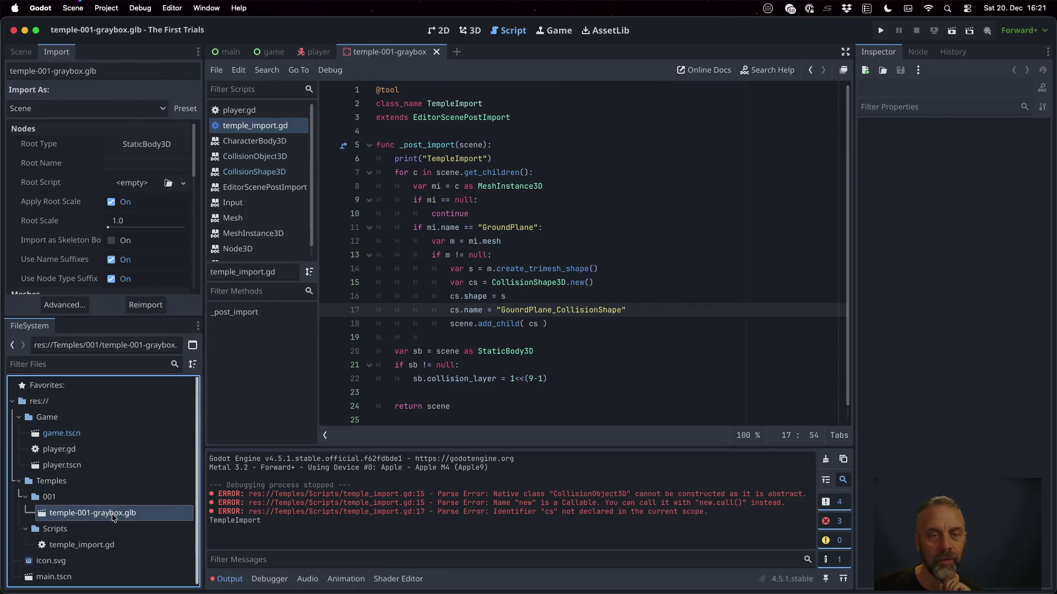
pyautogui.click(132, 145)
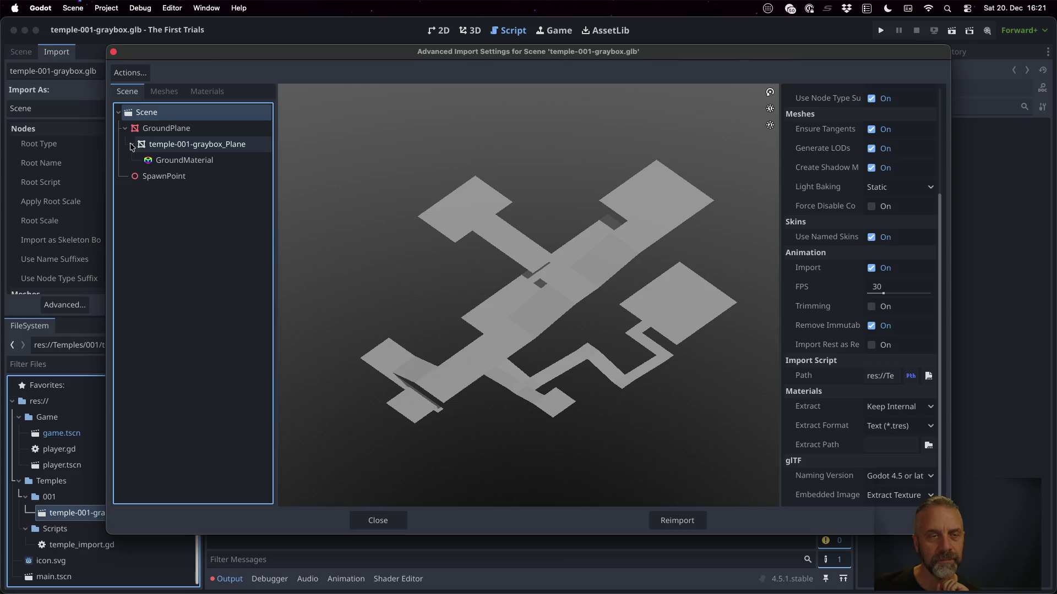
pyautogui.click(132, 145)
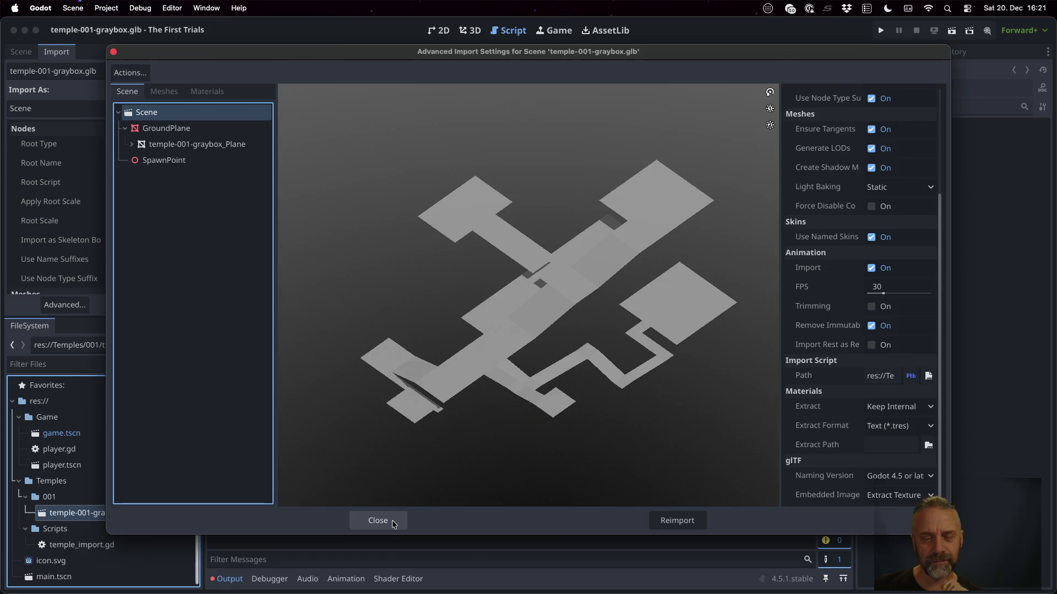
pyautogui.click(392, 520)
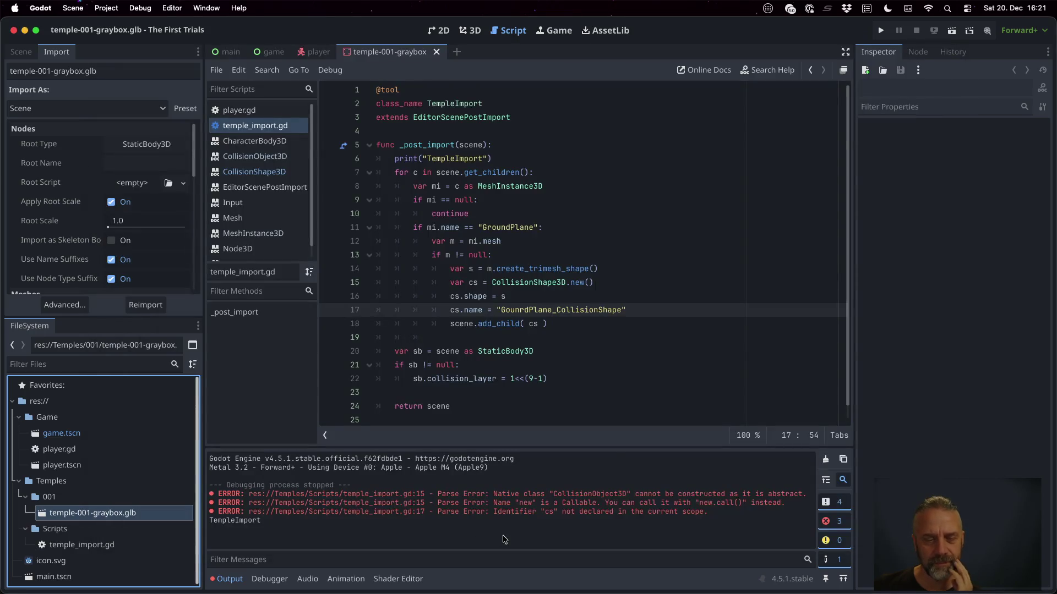
# Review the CollisionObject3D errors, clear the Output, and reimport the glb again.
pyautogui.doubleClick(576, 494)
pyautogui.doubleClick(578, 503)
pyautogui.doubleClick(583, 513)
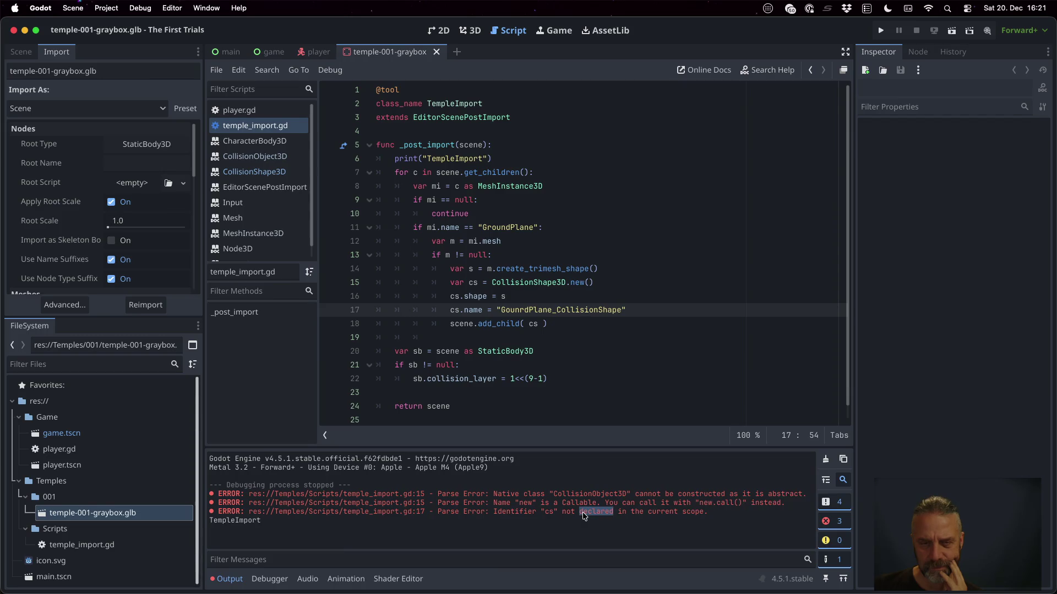
pyautogui.click(567, 288)
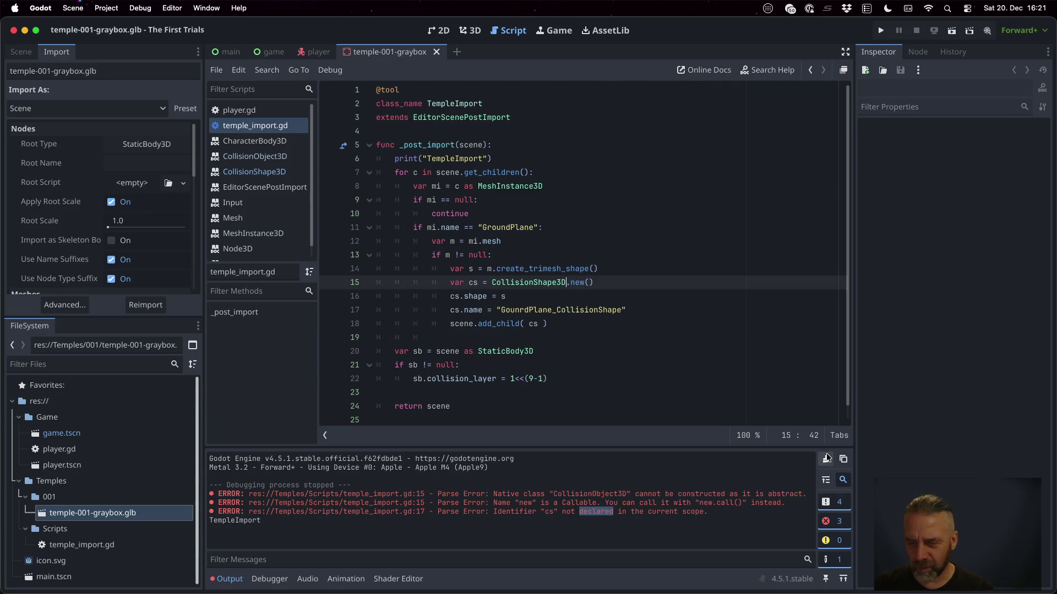
pyautogui.click(140, 513)
pyautogui.click(144, 300)
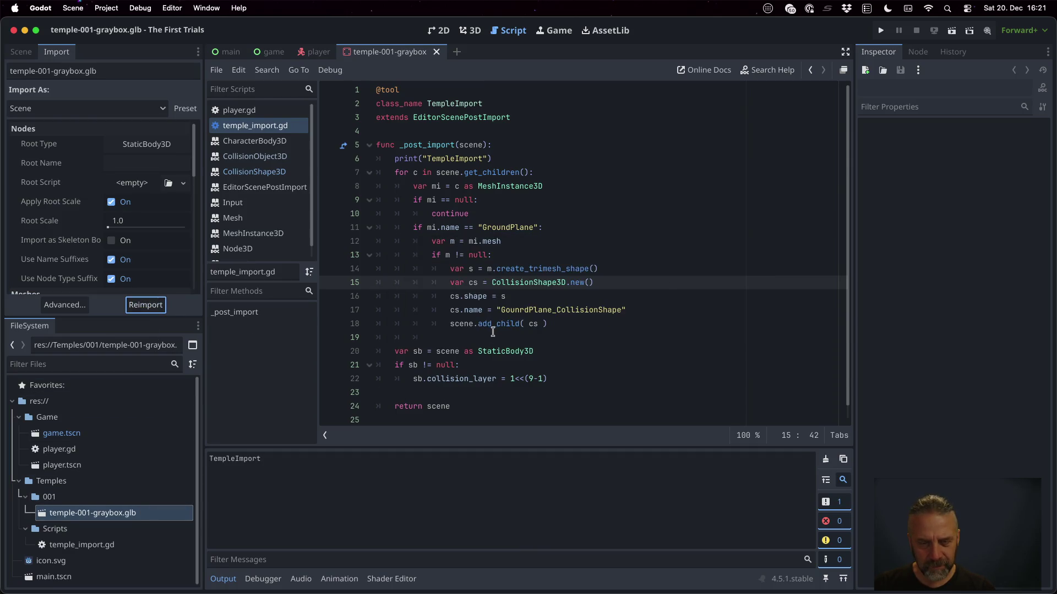
pyautogui.click(18, 53)
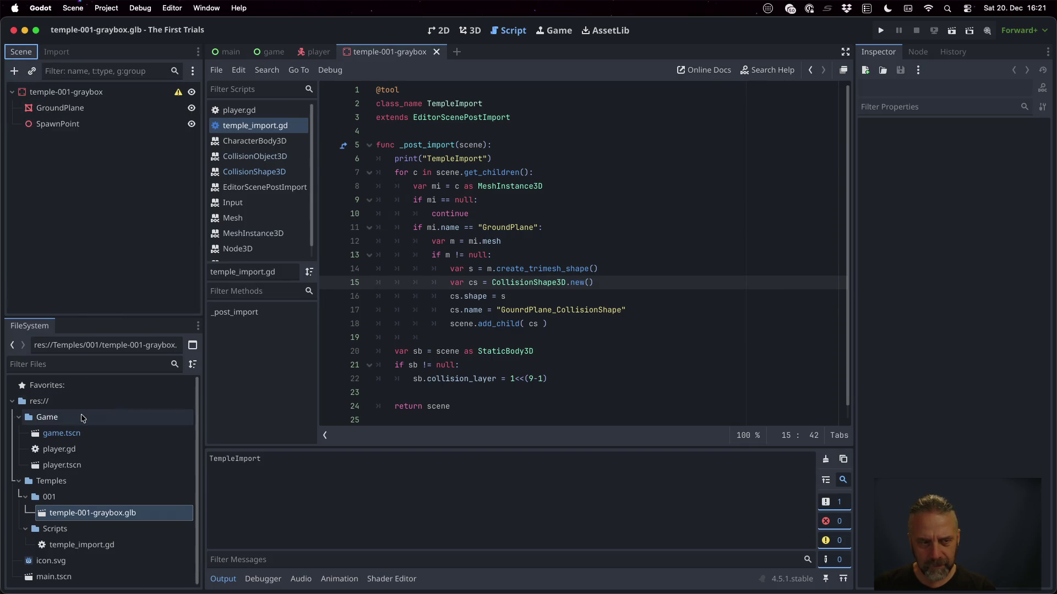
# In game.tscn, replace the temple-001-graybox instance with a fresh copy of the glb.
pyautogui.doubleClick(86, 434)
pyautogui.click(77, 220)
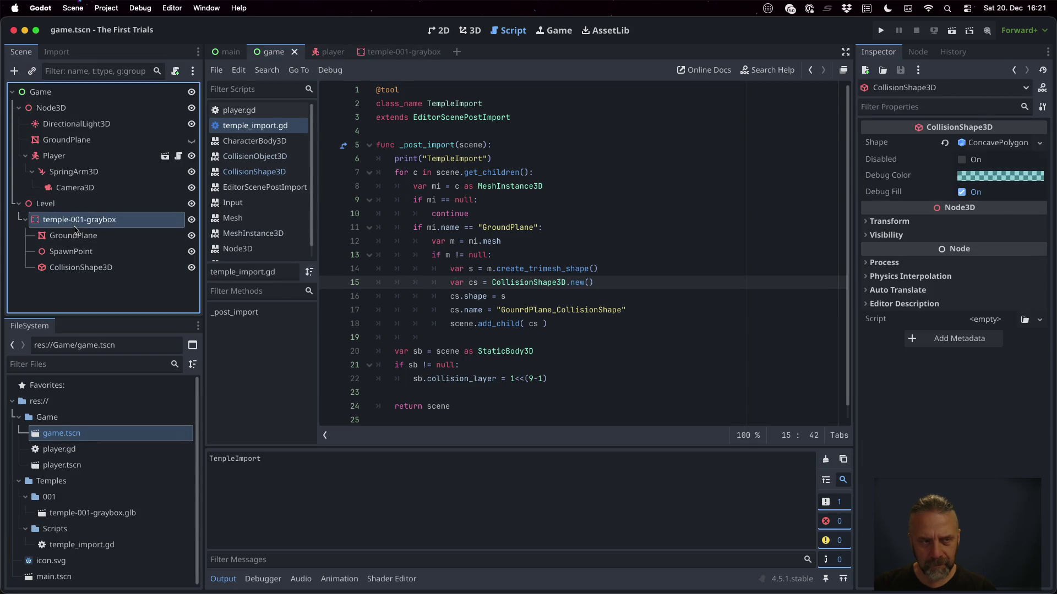
pyautogui.press('Delete')
pyautogui.press('Return')
pyautogui.moveTo(124, 512); pyautogui.dragTo(82, 219)
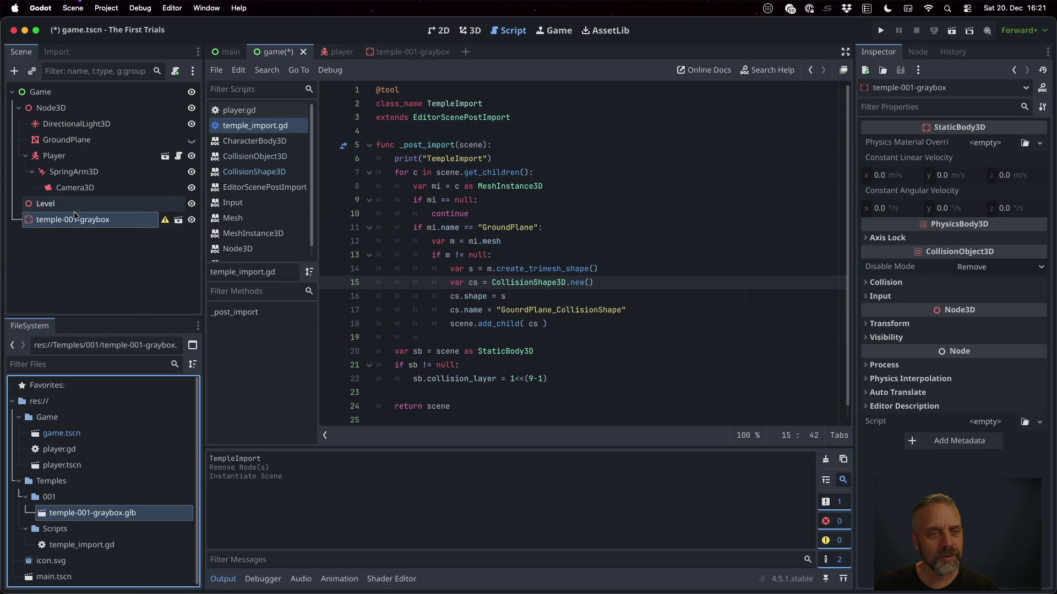
# Open the temple-001-graybox scene in its own tab.
pyautogui.click(177, 220)
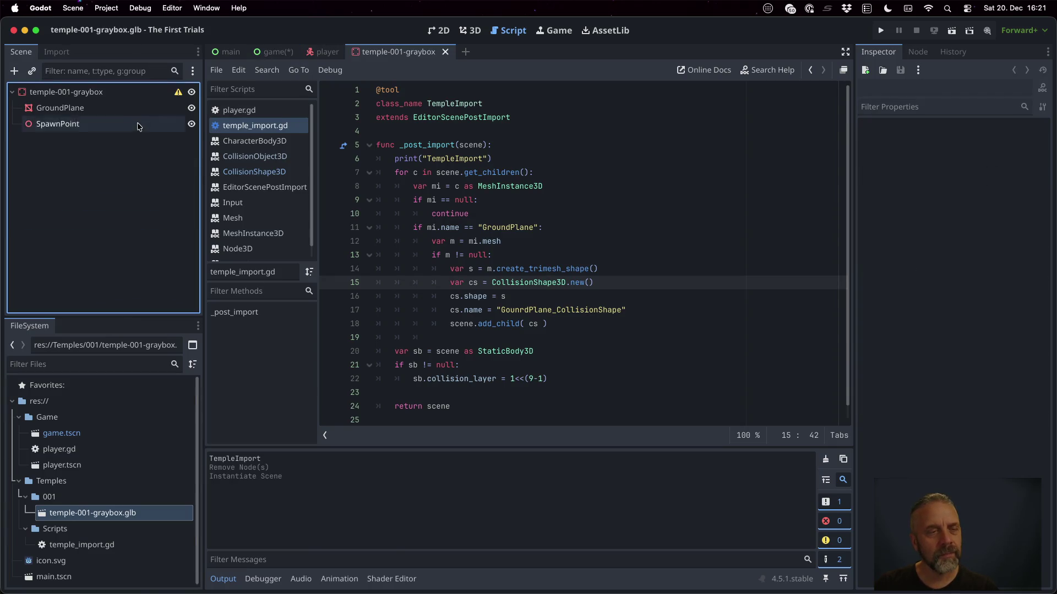
pyautogui.moveTo(178, 92)
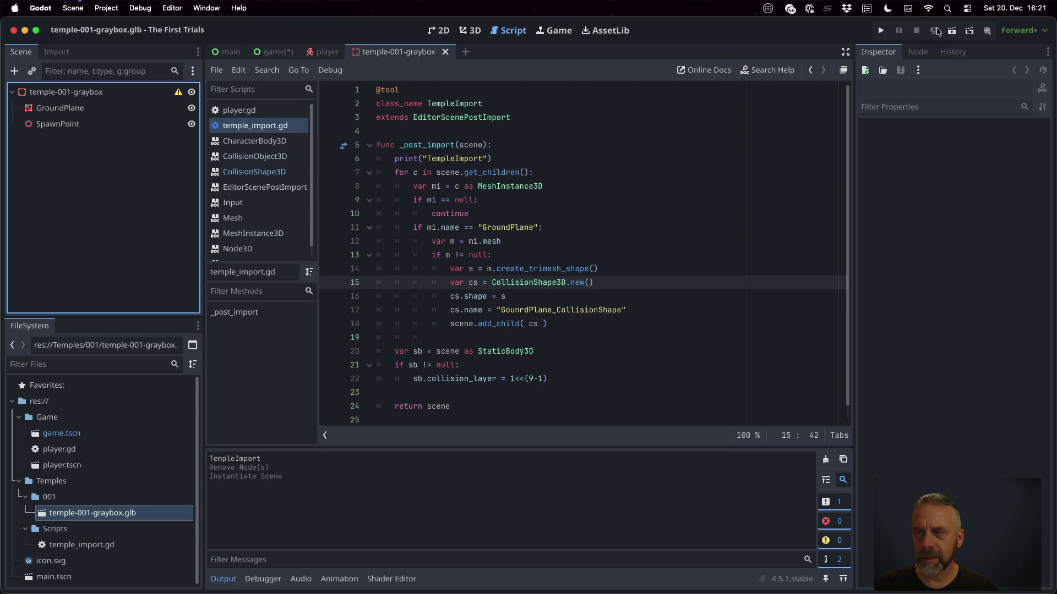
pyautogui.click(557, 268)
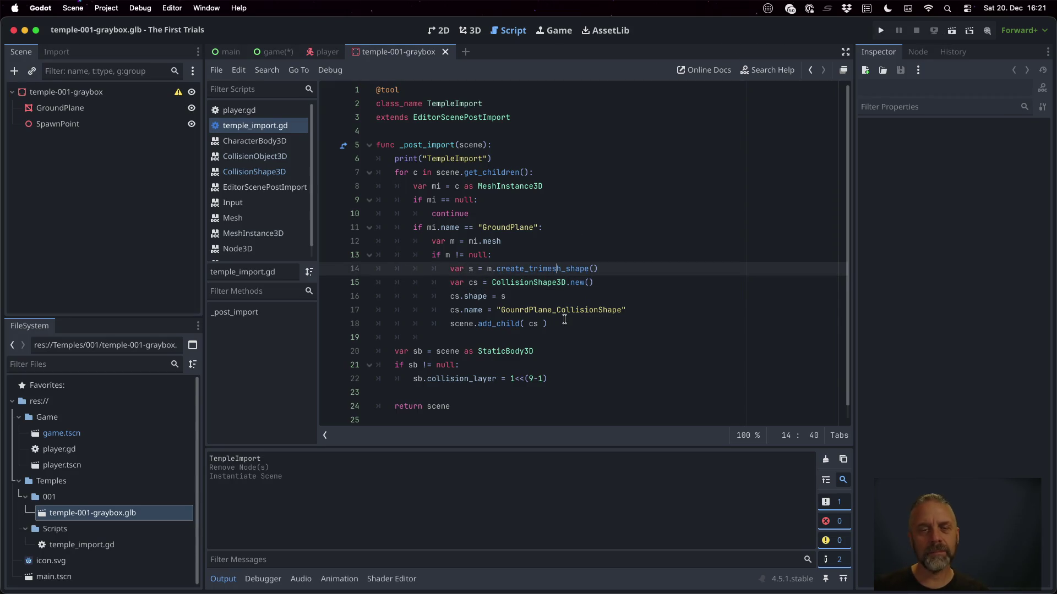
# Add a "Found Ground" print under the GroundPlane check, save, and reimport the glb.
pyautogui.press('Up')
pyautogui.press('Up')
pyautogui.press('Up')
pyautogui.press('Return')
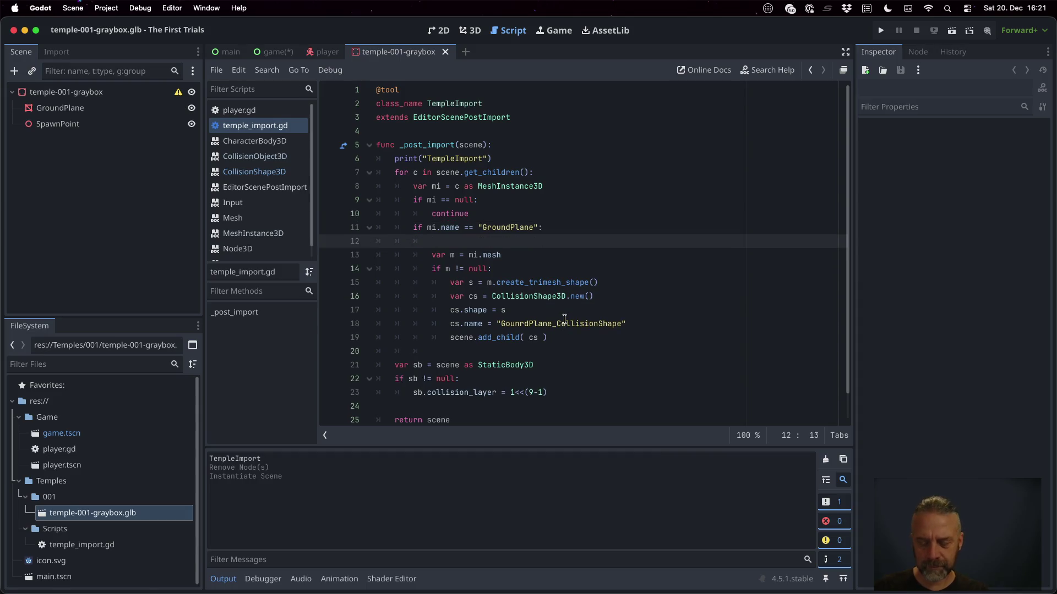
pyautogui.write('nt("Found GroundPlane')
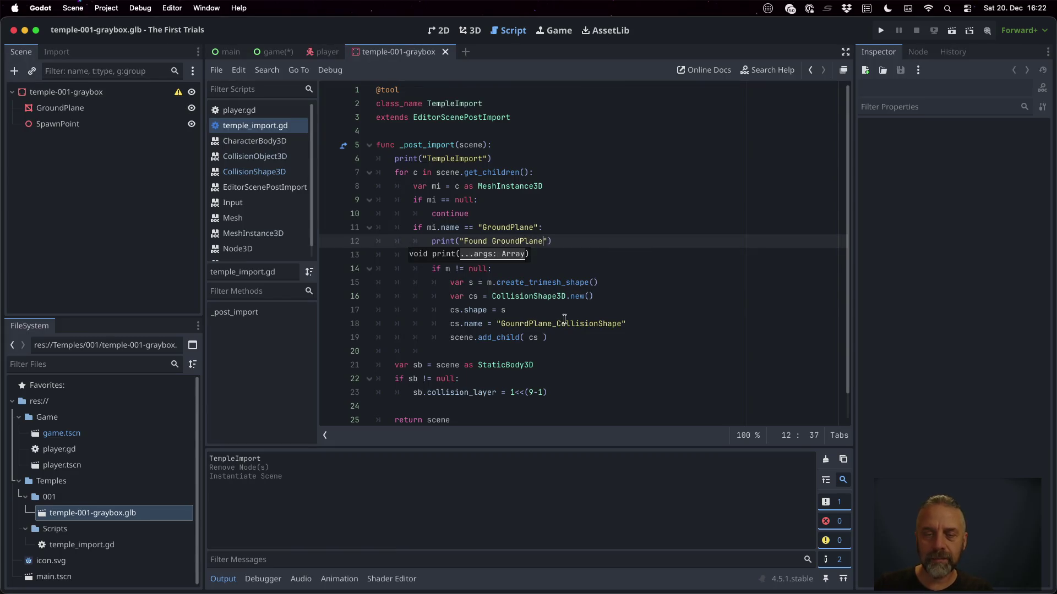
pyautogui.hotkey('ctrl', 's')
pyautogui.click(153, 509)
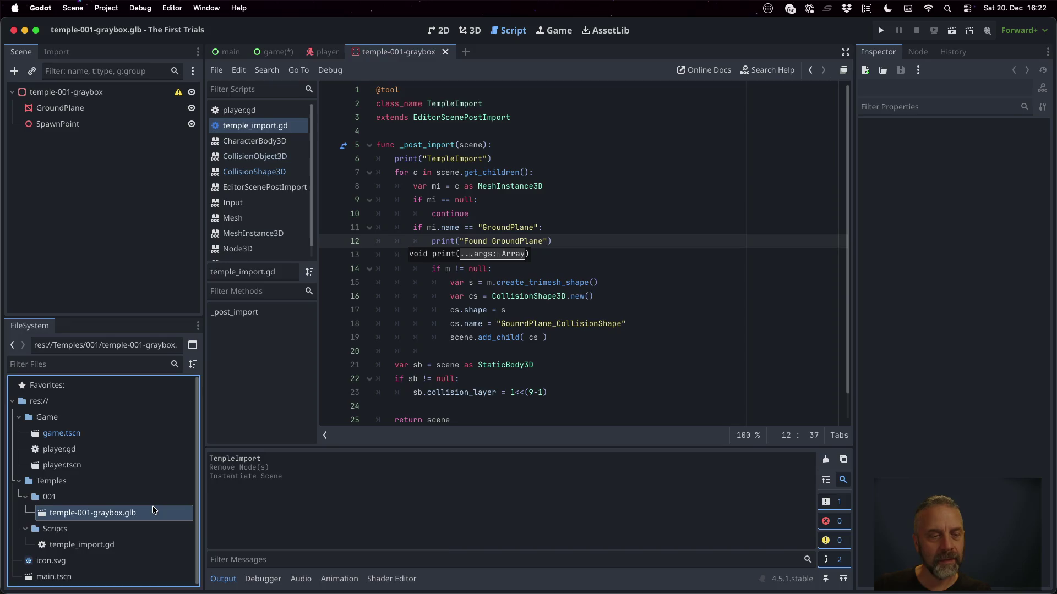
pyautogui.click(57, 52)
pyautogui.click(147, 306)
# Add an "Added CollisionShape" print after cs.name, save, reimport, and view the node tree.
pyautogui.click(578, 259)
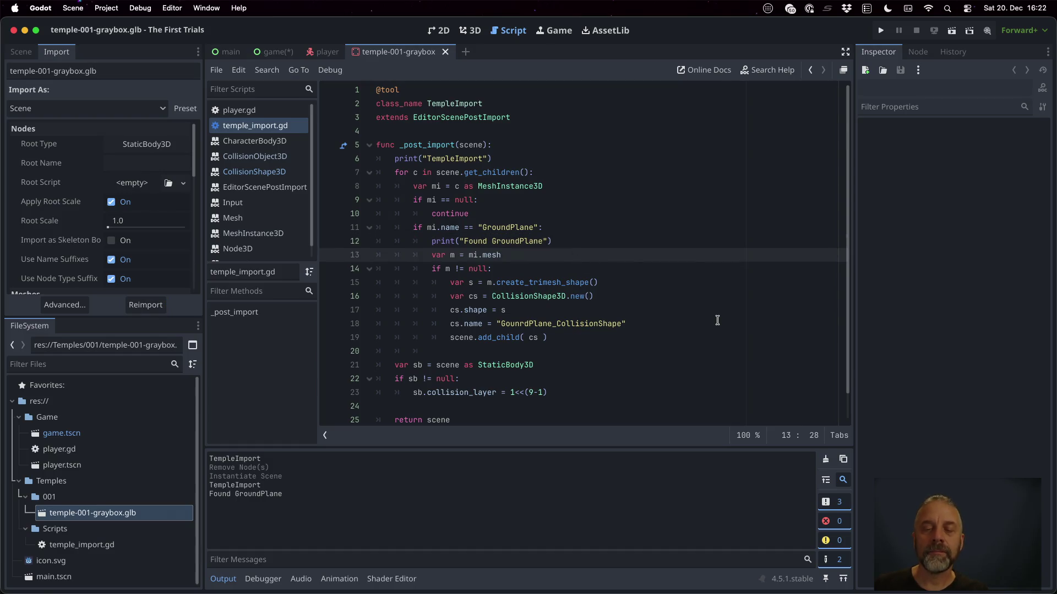
pyautogui.press('Down')
pyautogui.press('Down')
pyautogui.press('Down')
pyautogui.press('End')
pyautogui.press('Return')
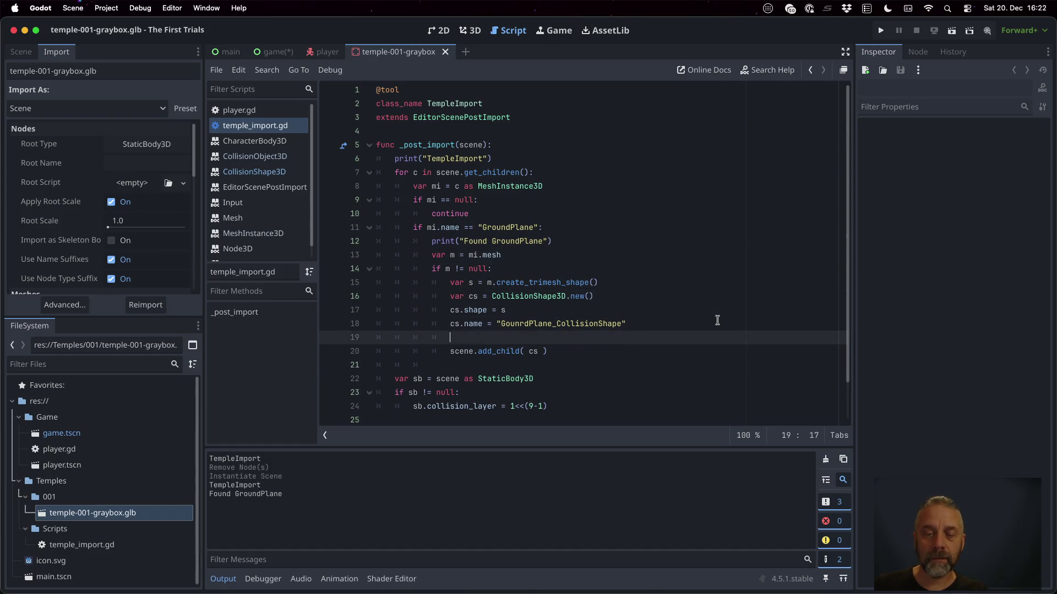
pyautogui.write('("Added Collision')
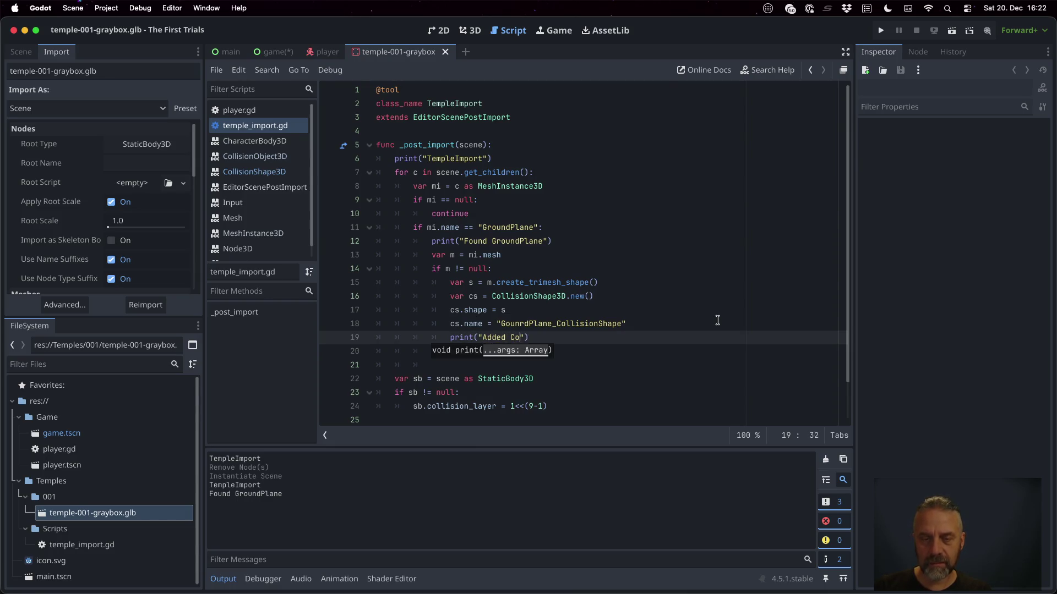
pyautogui.write('Shape')
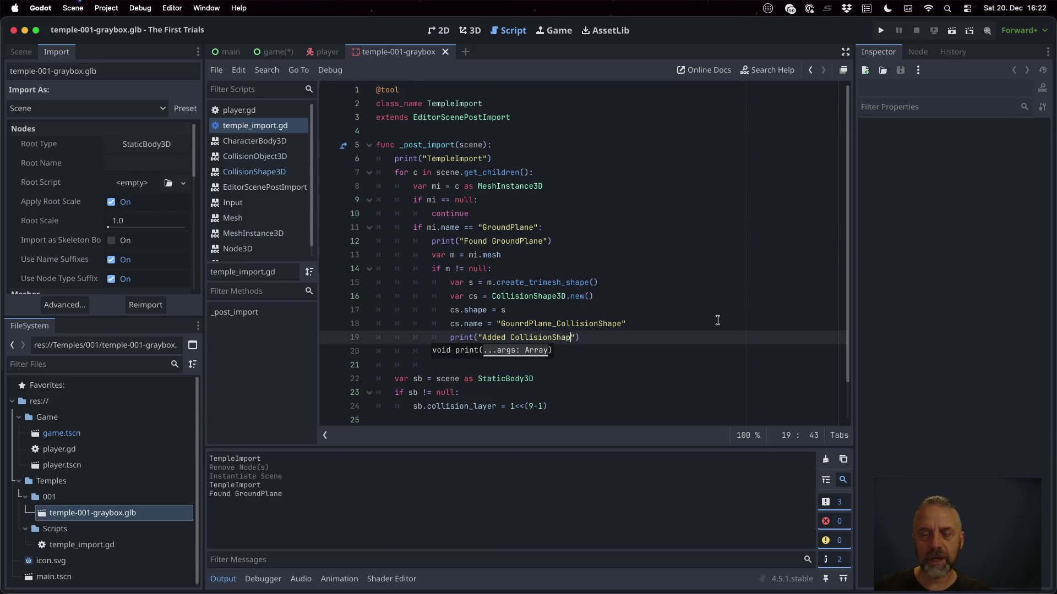
pyautogui.press('super+s')
pyautogui.click(527, 307)
pyautogui.click(145, 305)
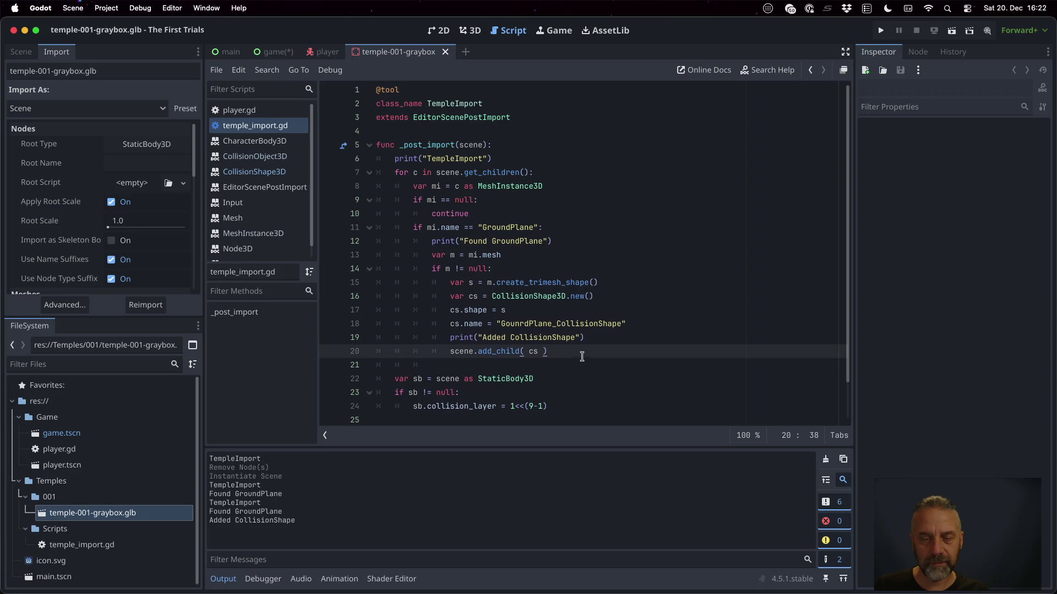
pyautogui.scroll(-1, 582, 356)
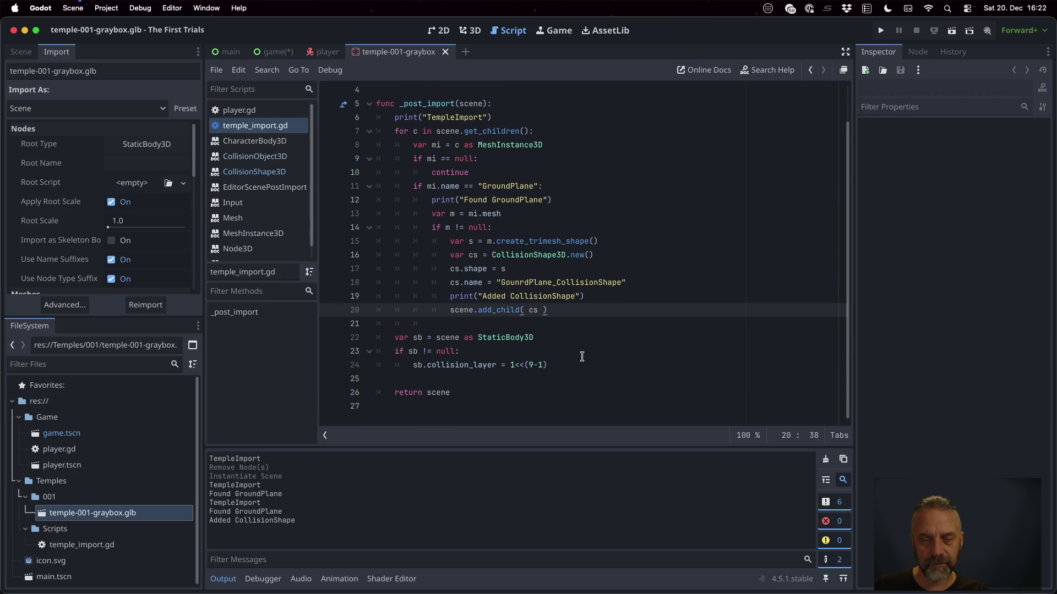
pyautogui.click(21, 52)
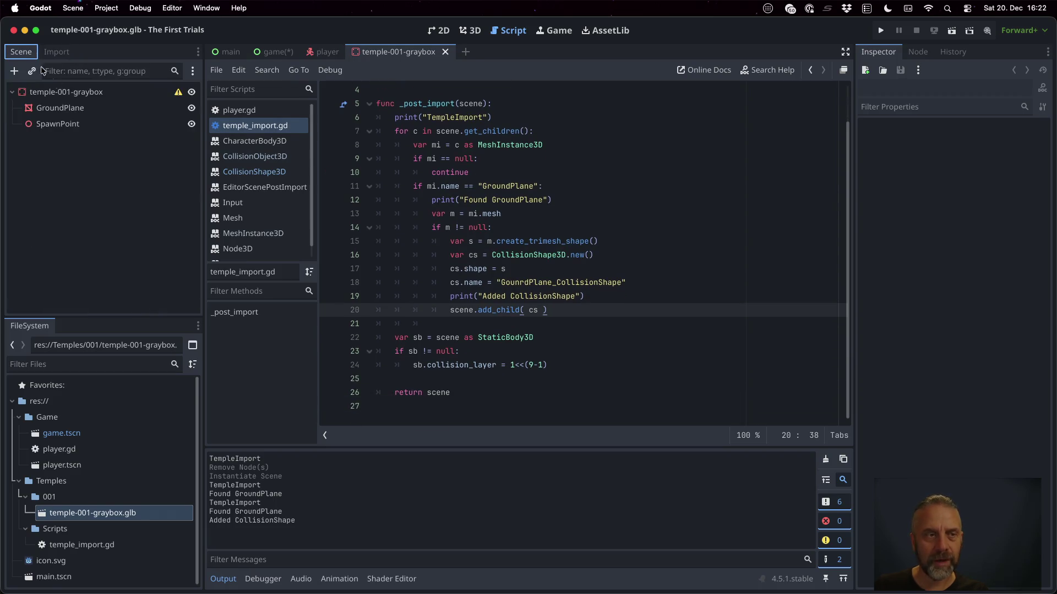
# Delete the temple-001-graybox instance under Level in game.tscn.
pyautogui.doubleClick(61, 434)
pyautogui.click(94, 206)
pyautogui.click(107, 222)
pyautogui.press('Delete')
pyautogui.press('Return')
# Inspect the graybox plane mesh in the advanced import settings.
pyautogui.doubleClick(123, 511)
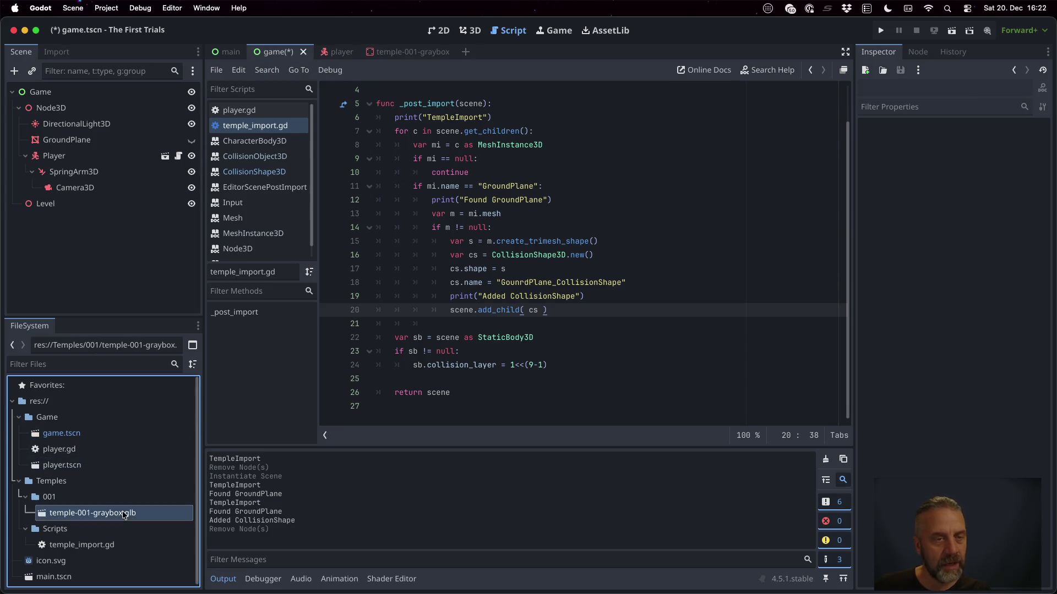
pyautogui.click(132, 145)
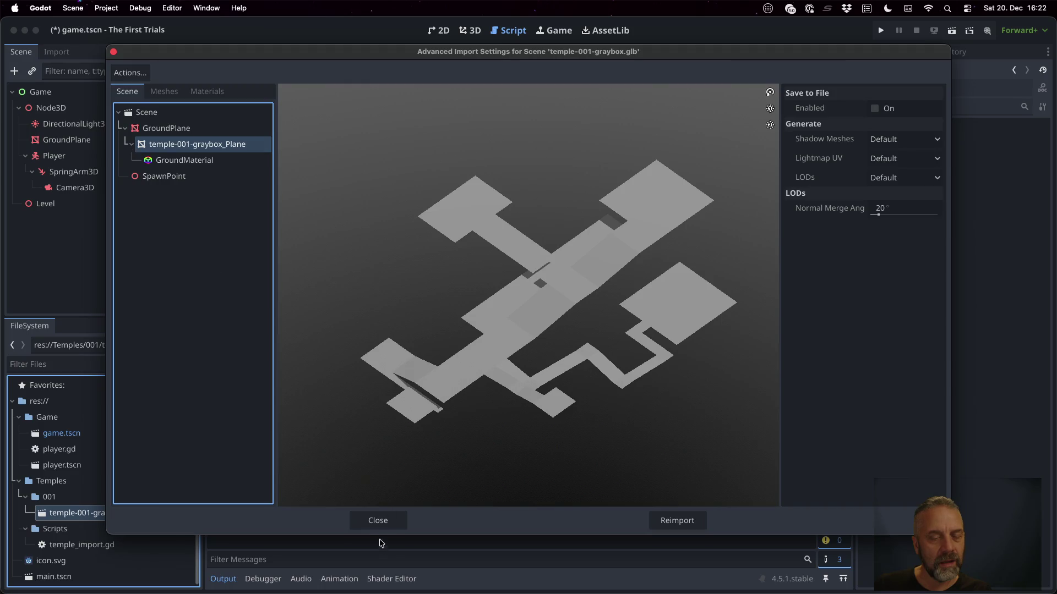
pyautogui.click(379, 521)
pyautogui.click(548, 338)
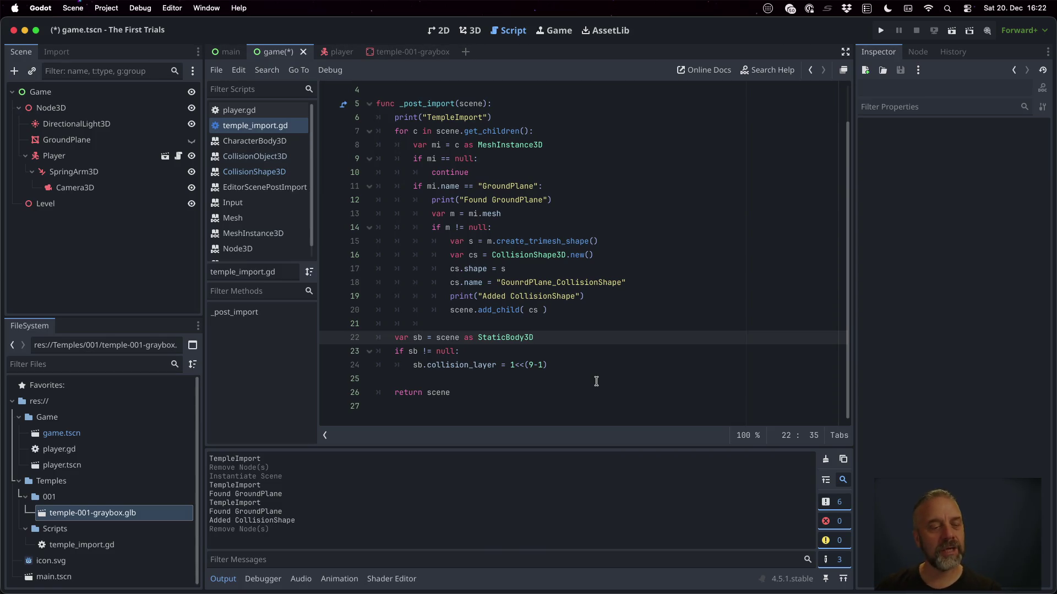
# Re-add temple-001-graybox.glb under Level, open its scene, and check the root's collision settings.
pyautogui.moveTo(94, 508); pyautogui.dragTo(50, 207)
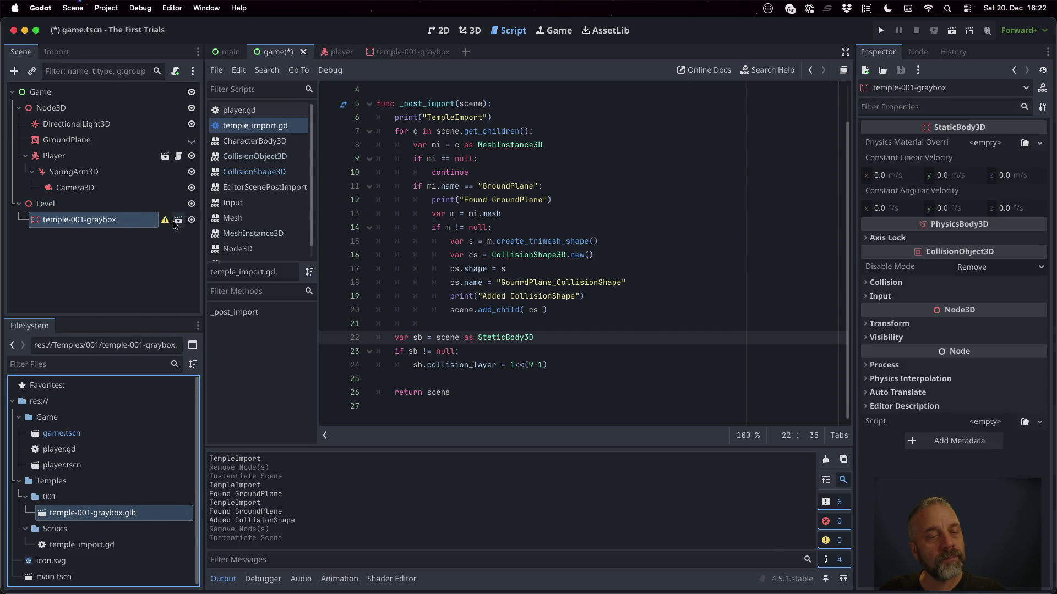
pyautogui.click(176, 221)
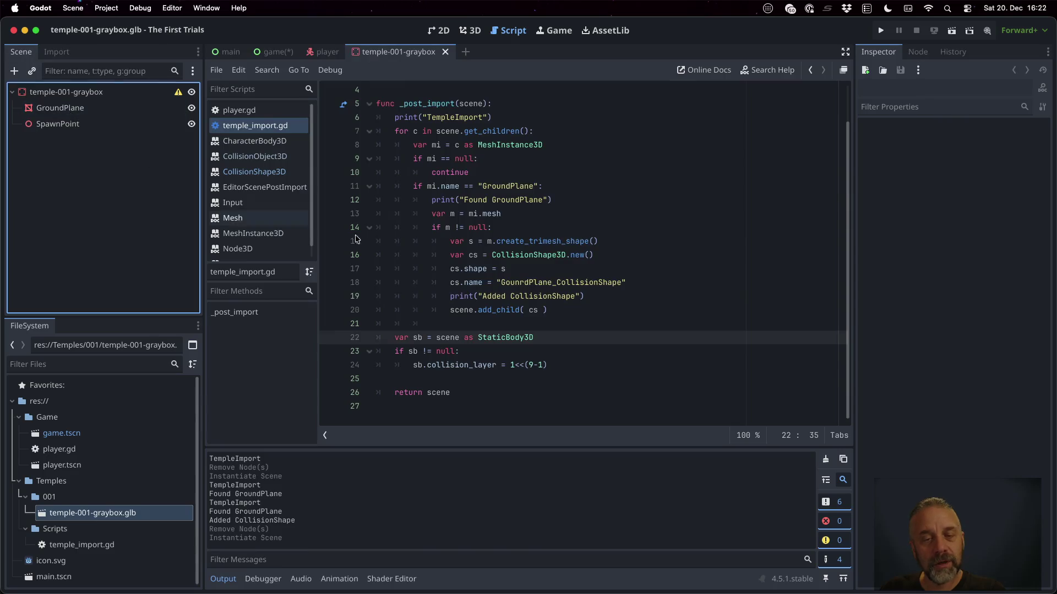
pyautogui.click(568, 337)
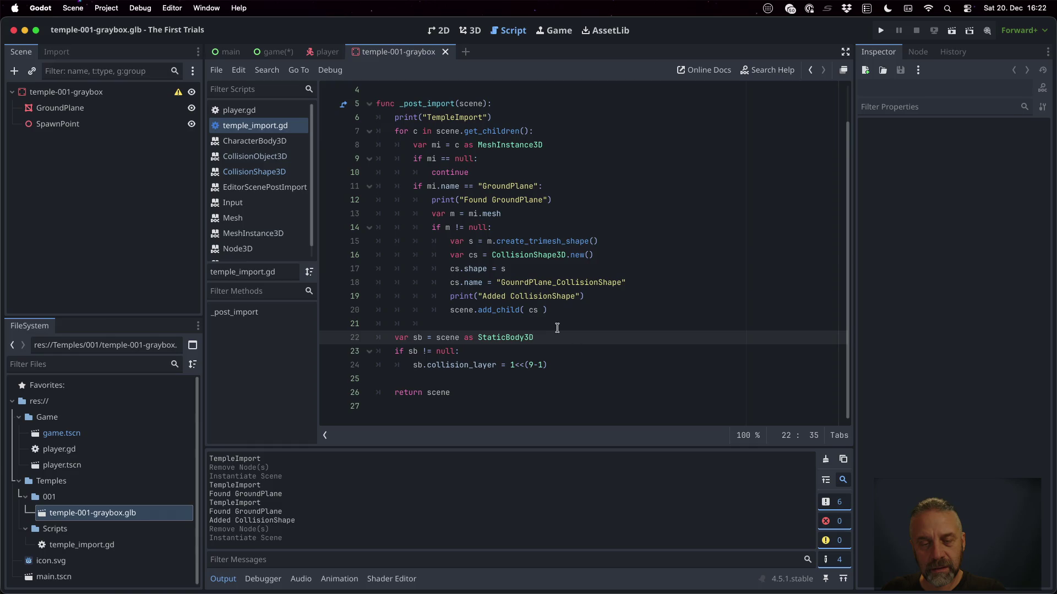
pyautogui.click(66, 92)
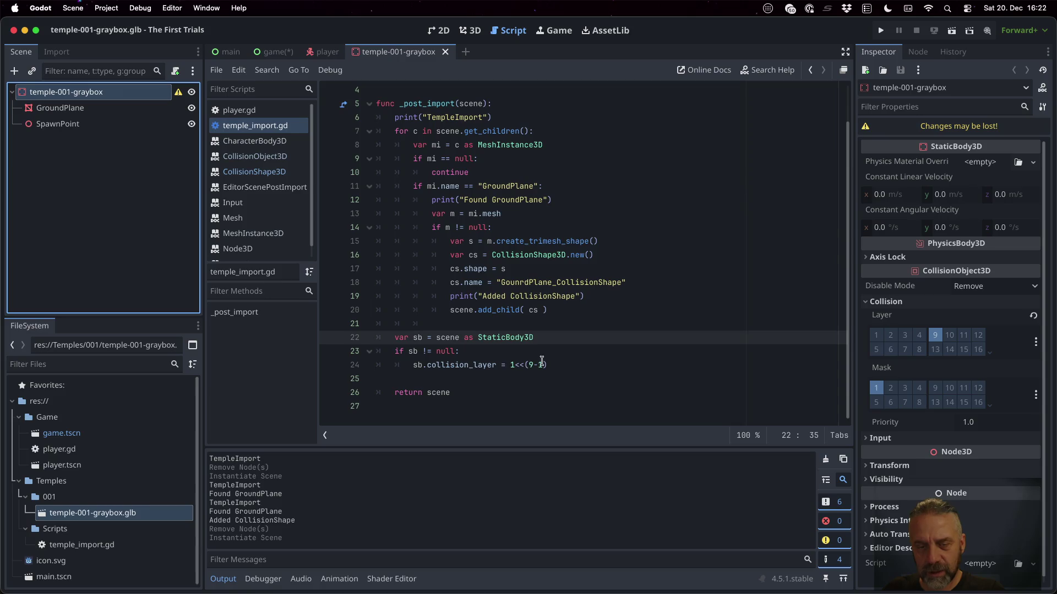
pyautogui.doubleClick(488, 310)
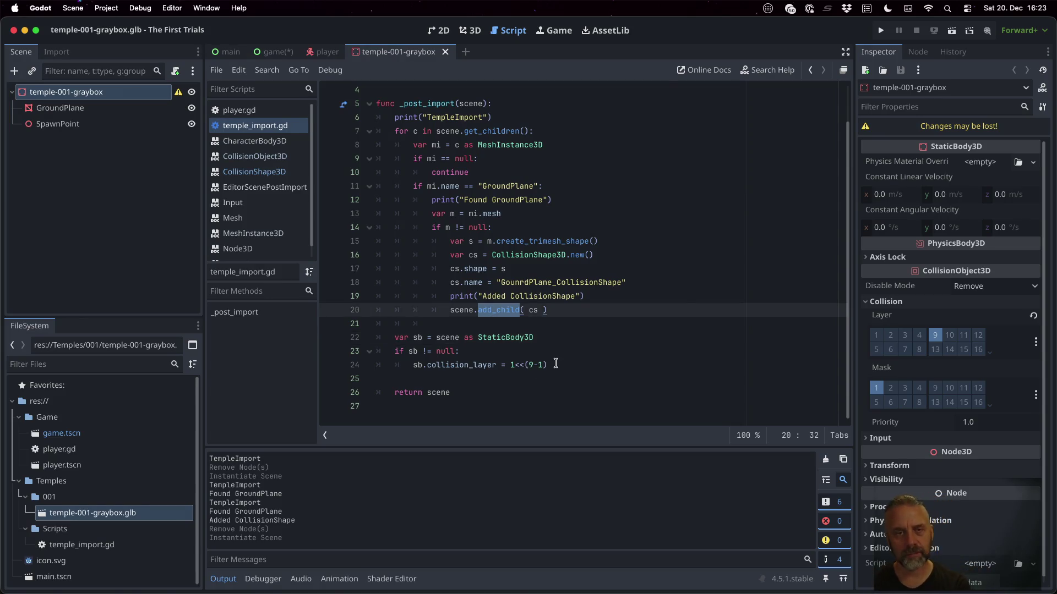
pyautogui.hotkey('ctrl', 'Left')
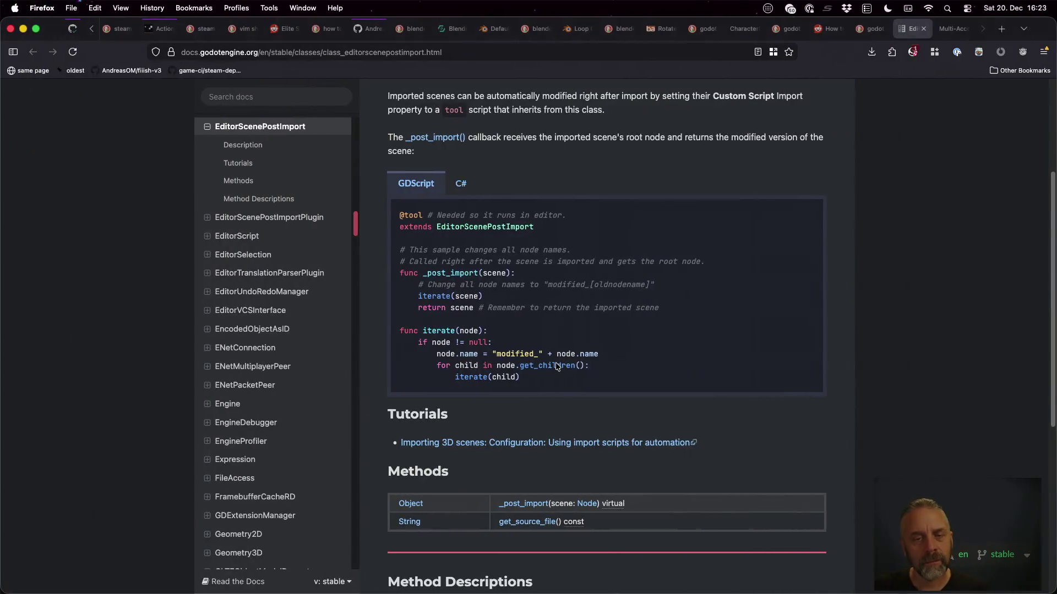
# Search the web for 'godot add child in _post_import'.
pyautogui.press('super+t')
pyautogui.write('godot ad')
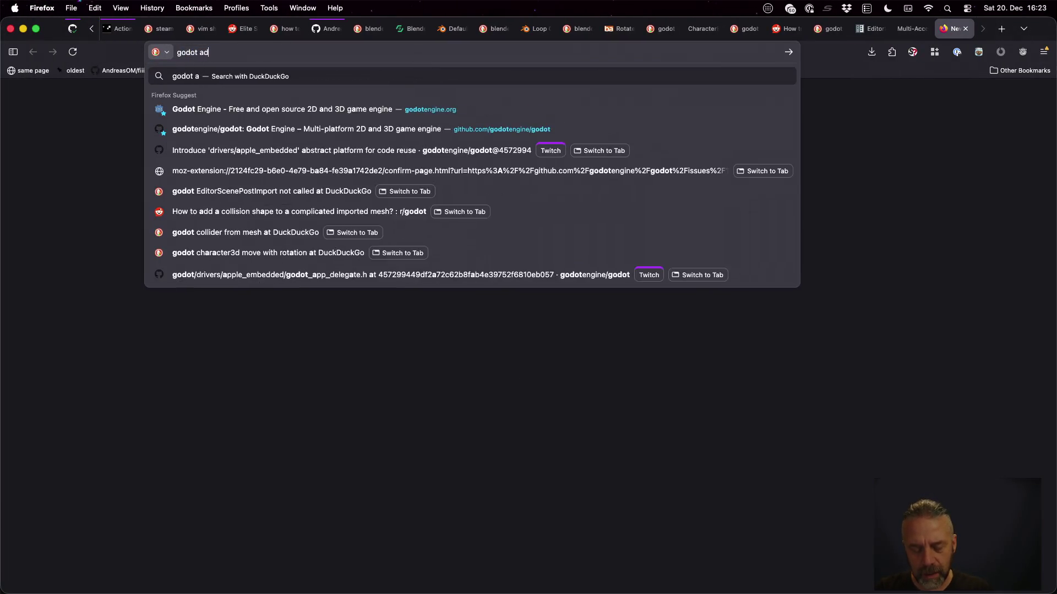
pyautogui.write('d child in')
pyautogui.hotkey('ctrl', 'Right')
pyautogui.scroll(1, 465, 209)
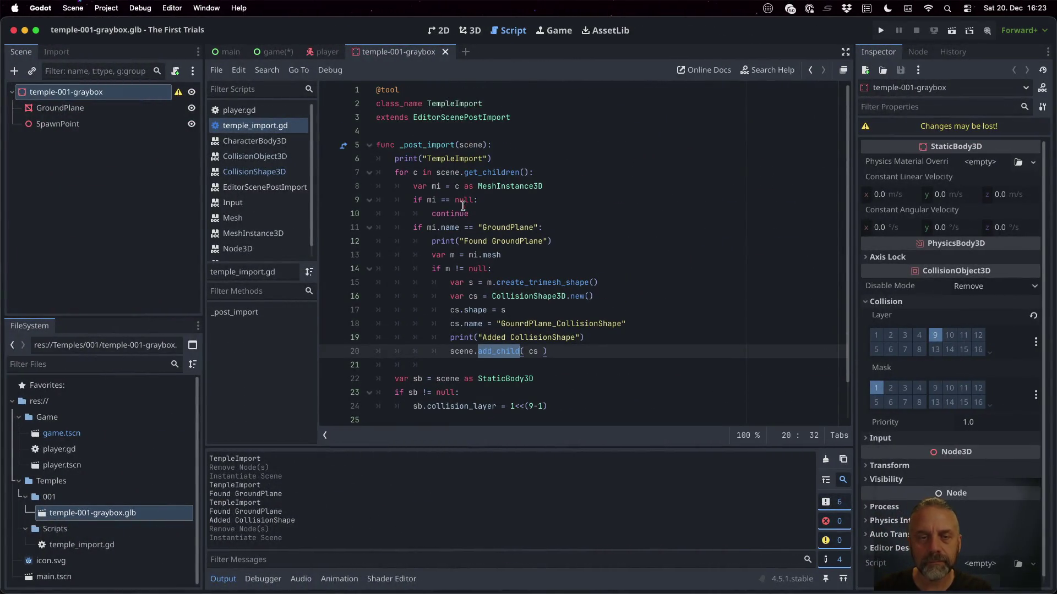
pyautogui.doubleClick(438, 145)
pyautogui.press('super+c')
pyautogui.hotkey('ctrl', 'Left')
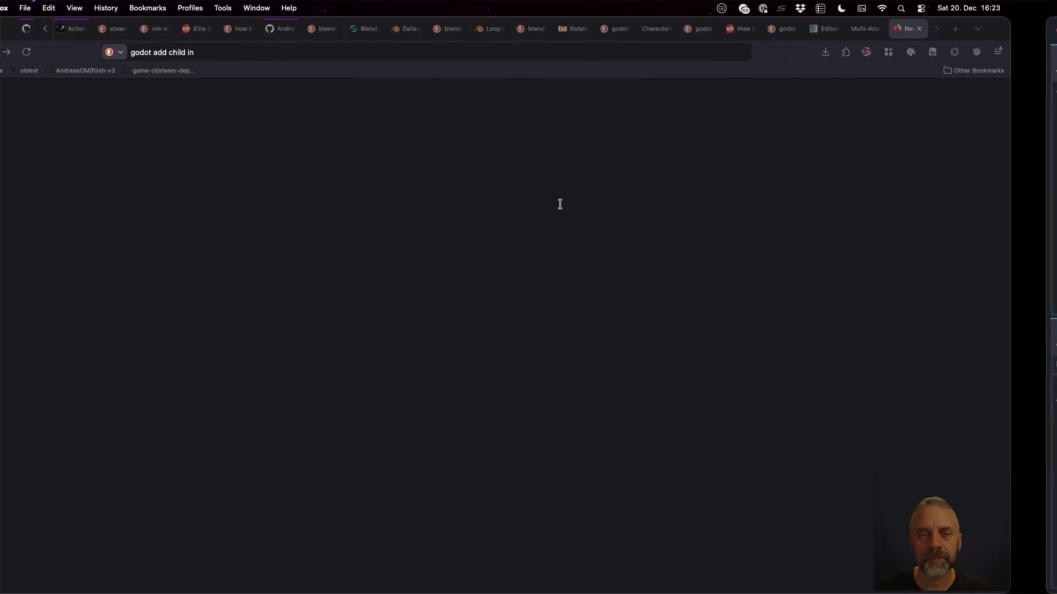
pyautogui.press('super+v')
pyautogui.press('Return')
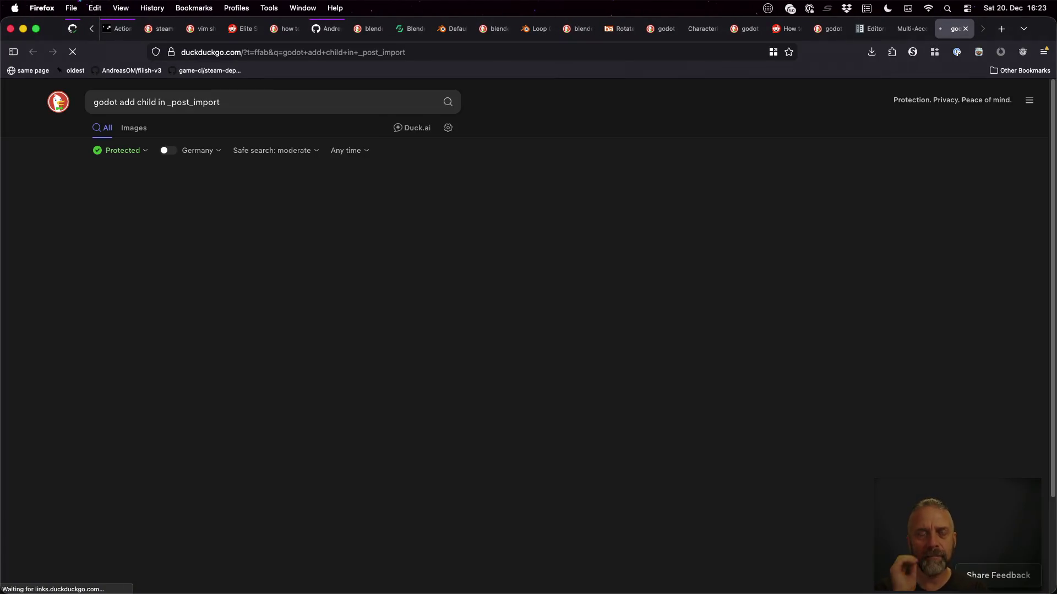
# Read the "Can't add child in _post_import" forum thread, then open a new line above add_child.
pyautogui.click(242, 285)
pyautogui.scroll(-4, 536, 367)
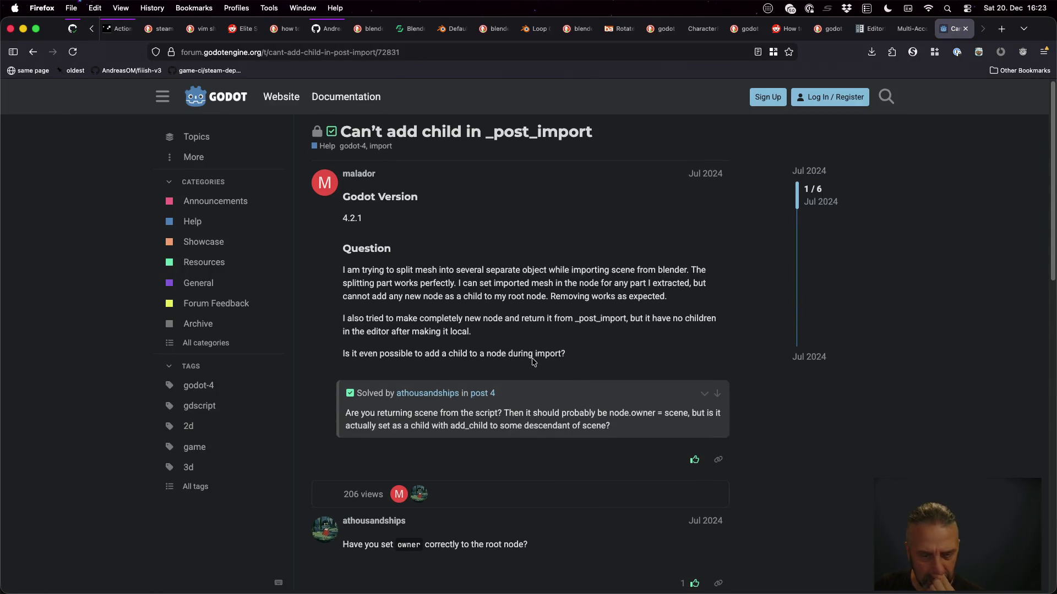
pyautogui.scroll(-1, 550, 370)
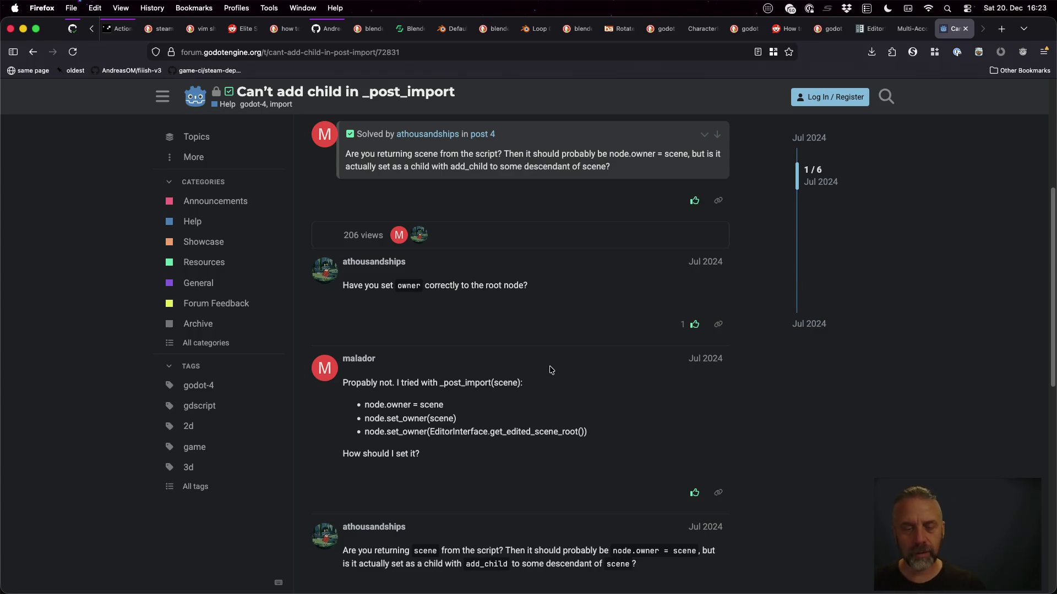
pyautogui.press('super+Tab')
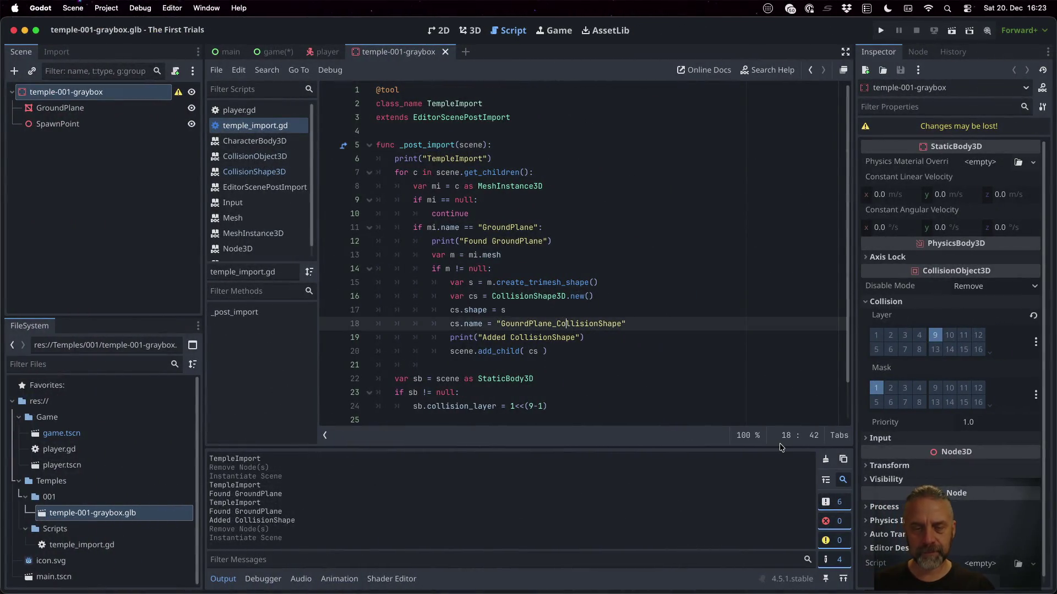
pyautogui.press('Down')
pyautogui.press('Return')
# Add cs.owner = scene above scene.add_child(cs), save, and reimport the graybox.
pyautogui.press('Up')
pyautogui.press('Down')
pyautogui.write('o')
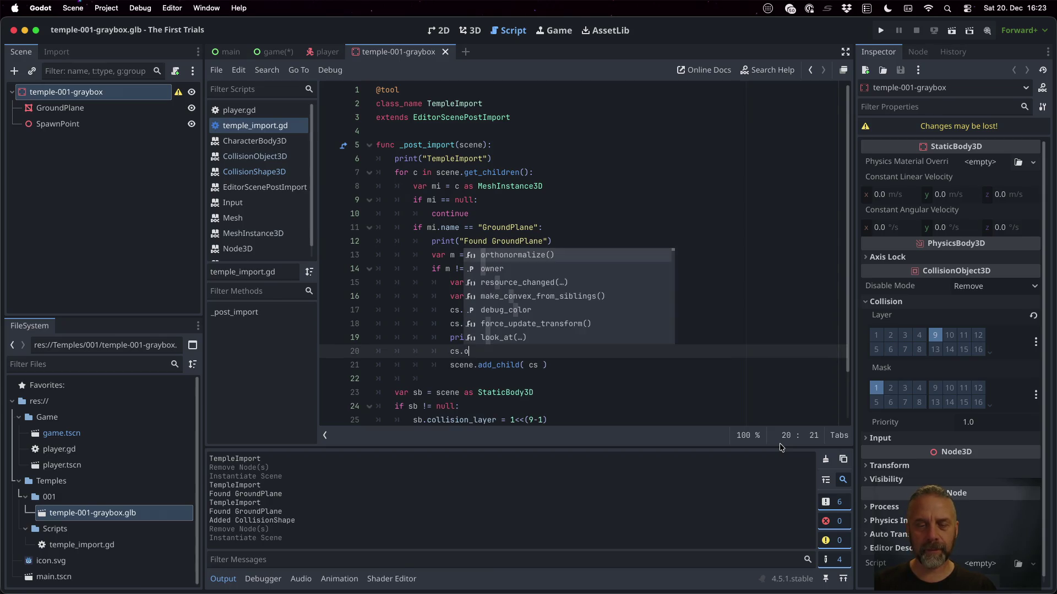
pyautogui.write('w')
pyautogui.press('Return')
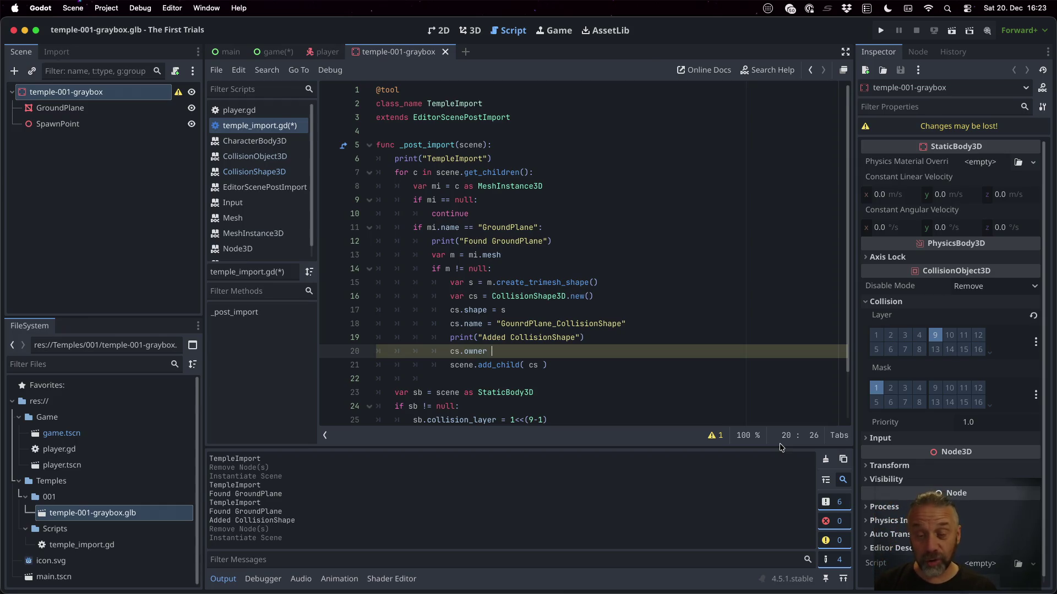
pyautogui.write('= scene')
pyautogui.press('super+s')
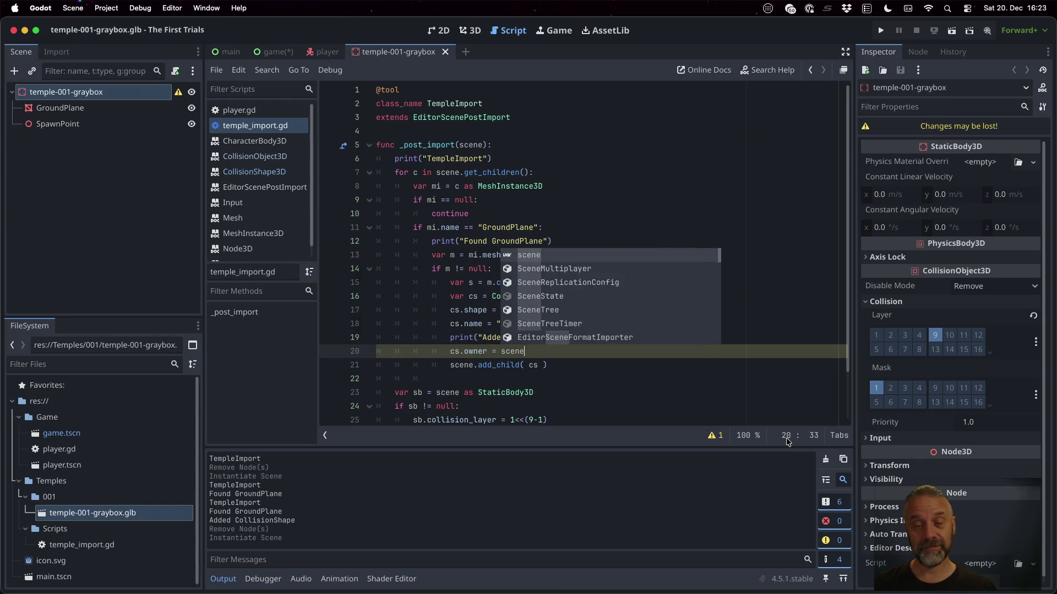
pyautogui.click(712, 247)
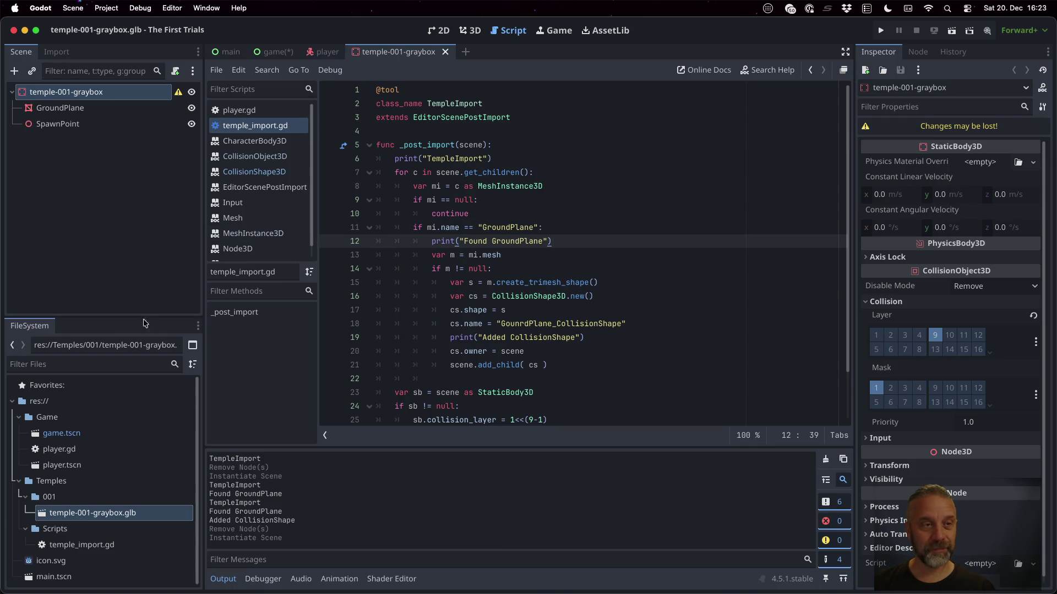
pyautogui.click(56, 52)
pyautogui.click(145, 305)
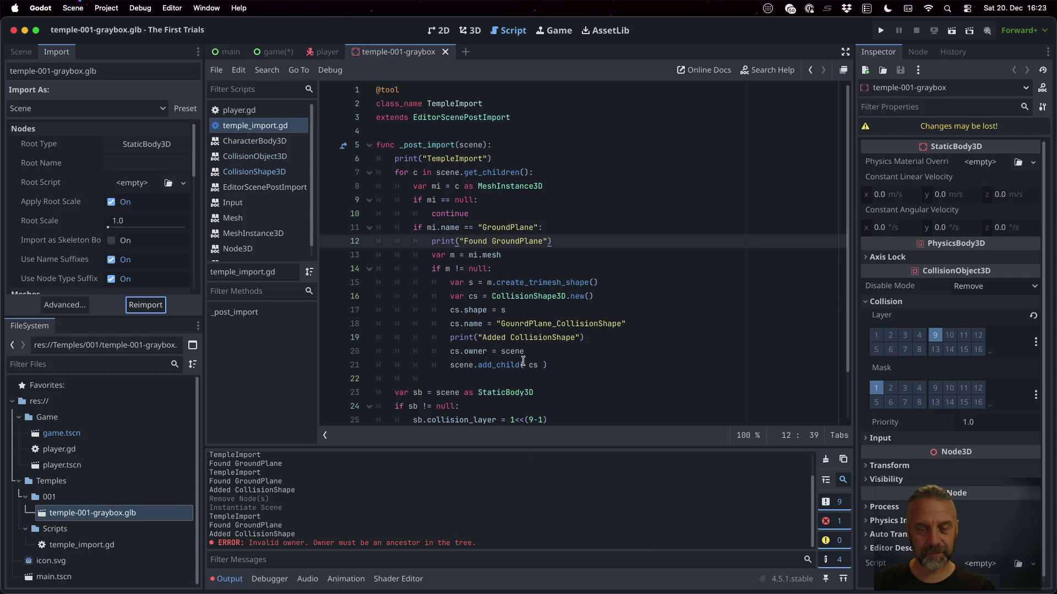
# Move scene.add_child(cs) above cs.owner = scene, save, and reimport the graybox.
pyautogui.click(569, 353)
pyautogui.press('Down')
pyautogui.hotkey('shift', 'Down')
pyautogui.press('BackSpace')
pyautogui.press('Up')
pyautogui.press('super+v')
pyautogui.press('super+s')
pyautogui.press('Return')
pyautogui.press('super+s')
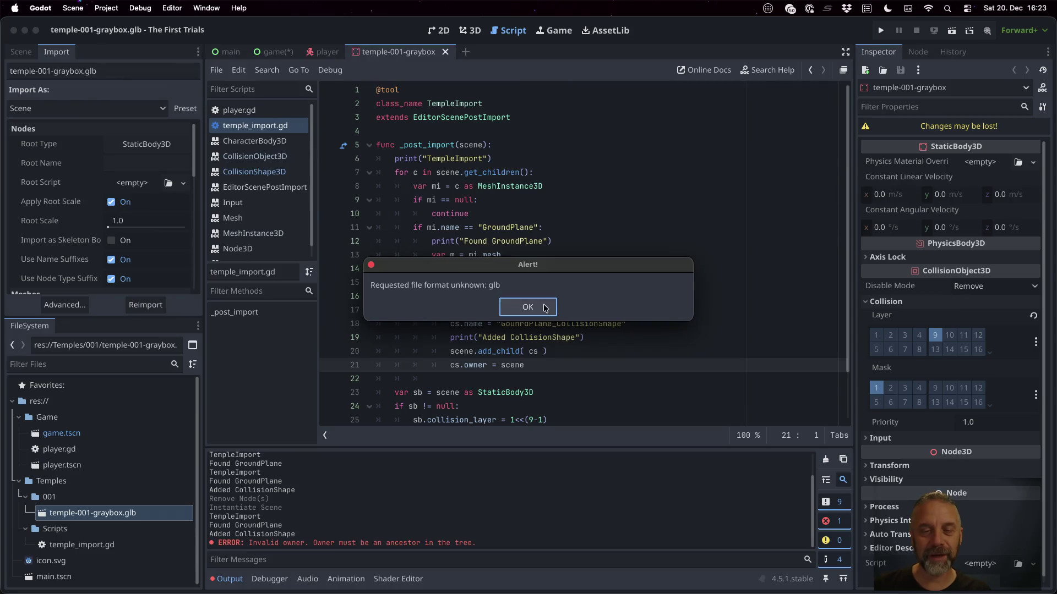
pyautogui.click(542, 307)
pyautogui.click(162, 300)
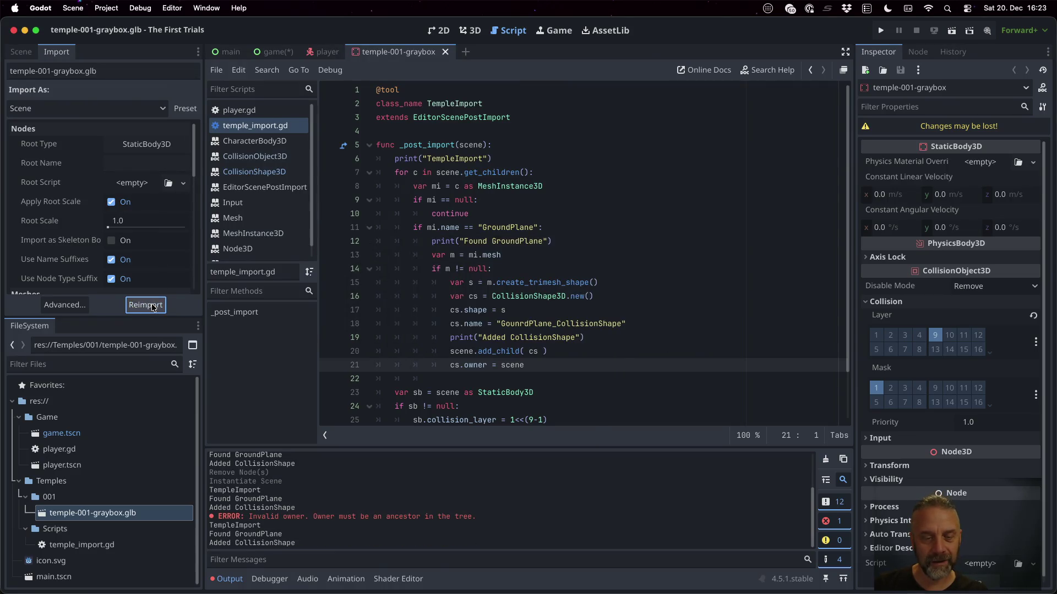
# Check the graybox's plane mesh and node tree for the new GounrdPlane_CollisionShape.
pyautogui.doubleClick(128, 514)
pyautogui.click(133, 145)
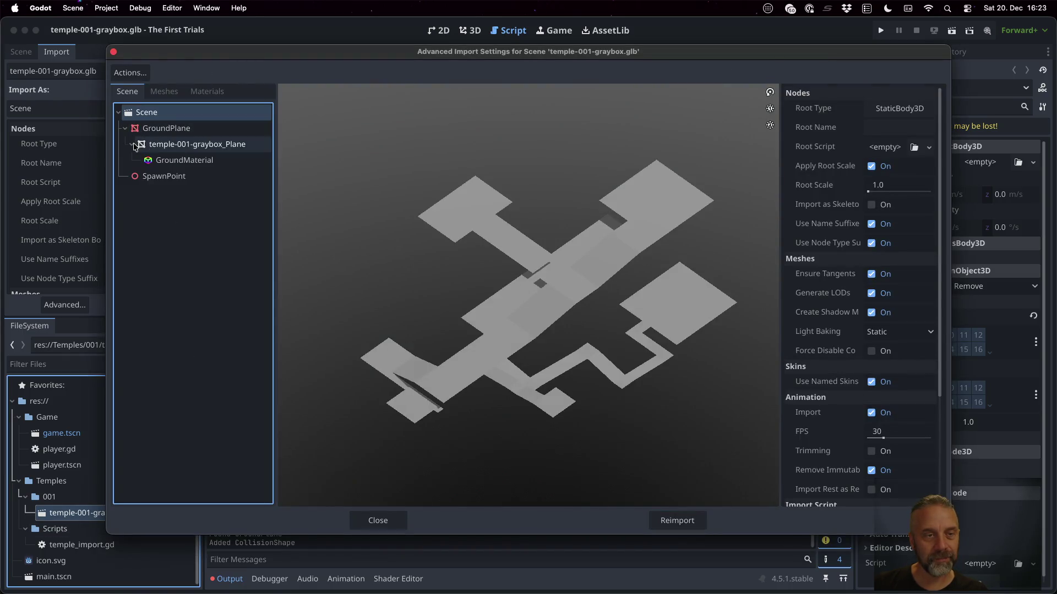
pyautogui.click(378, 520)
pyautogui.click(23, 52)
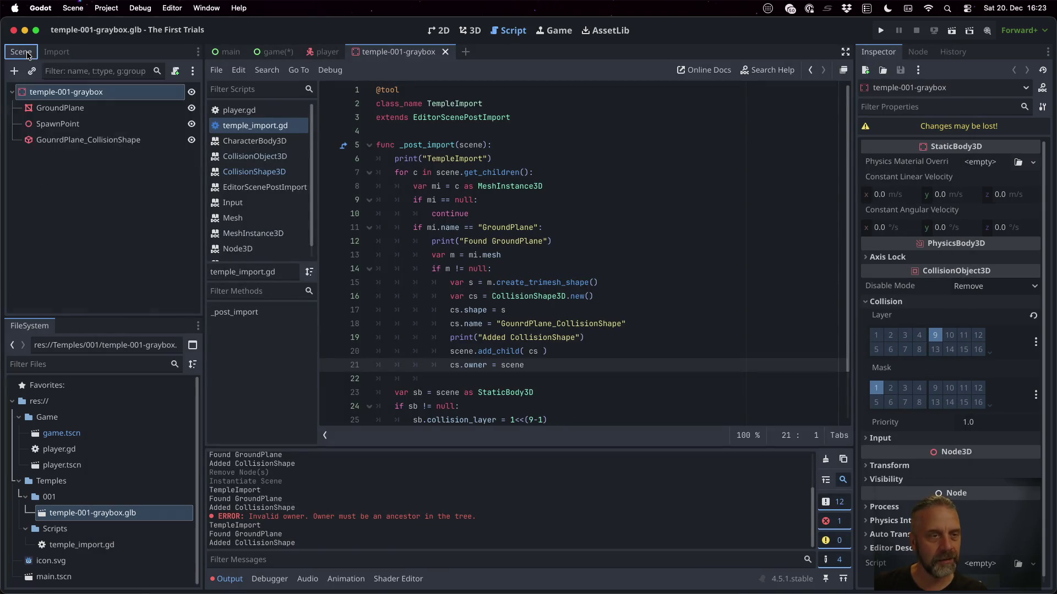
# Delete the old graybox instance from game.tscn.
pyautogui.doubleClick(105, 437)
pyautogui.click(101, 221)
pyautogui.press('Delete')
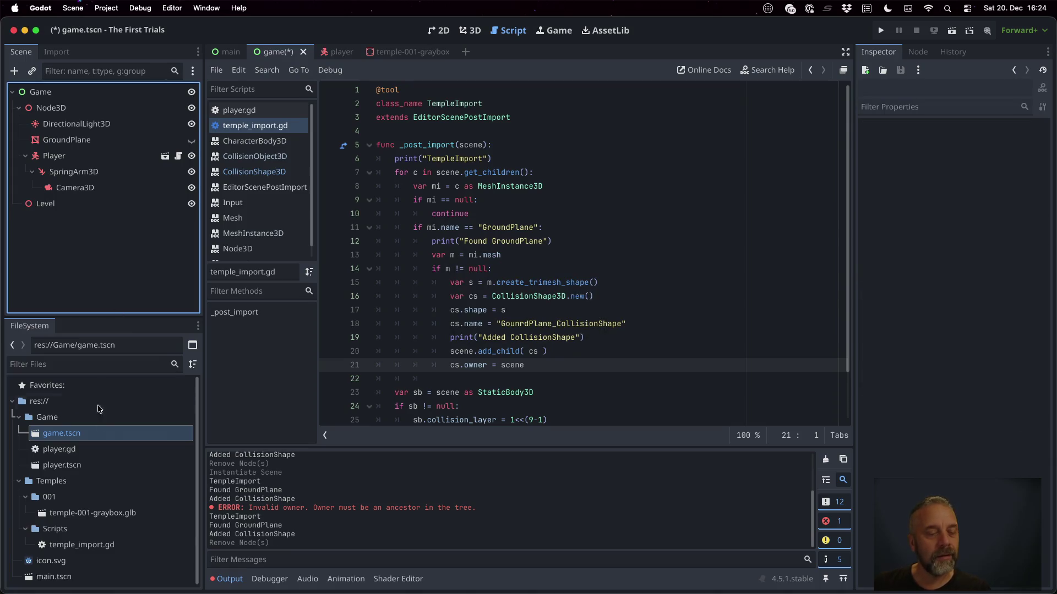
pyautogui.moveTo(93, 512); pyautogui.dragTo(40, 202)
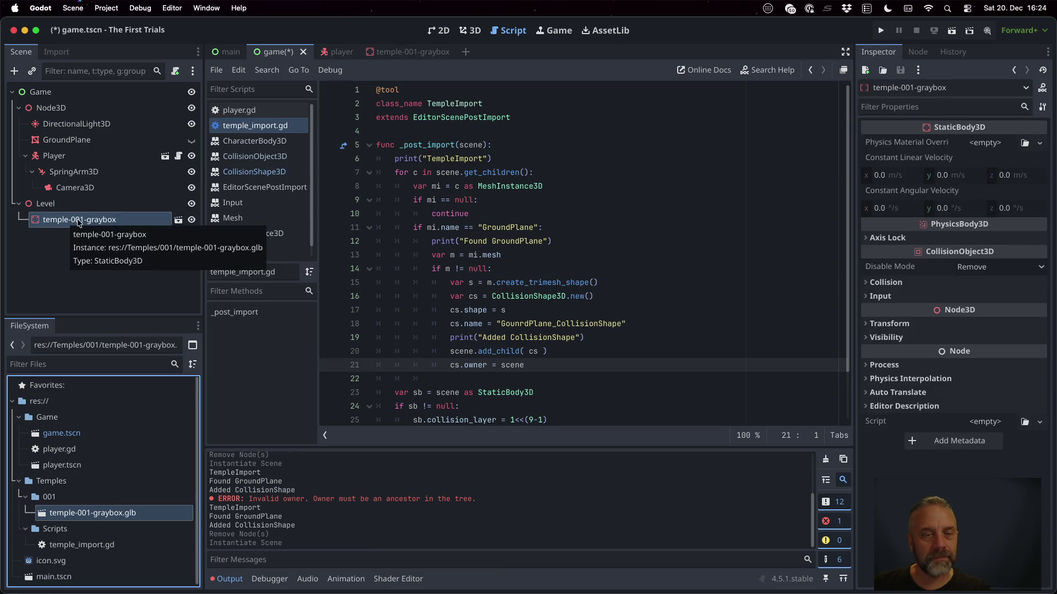
pyautogui.click(178, 221)
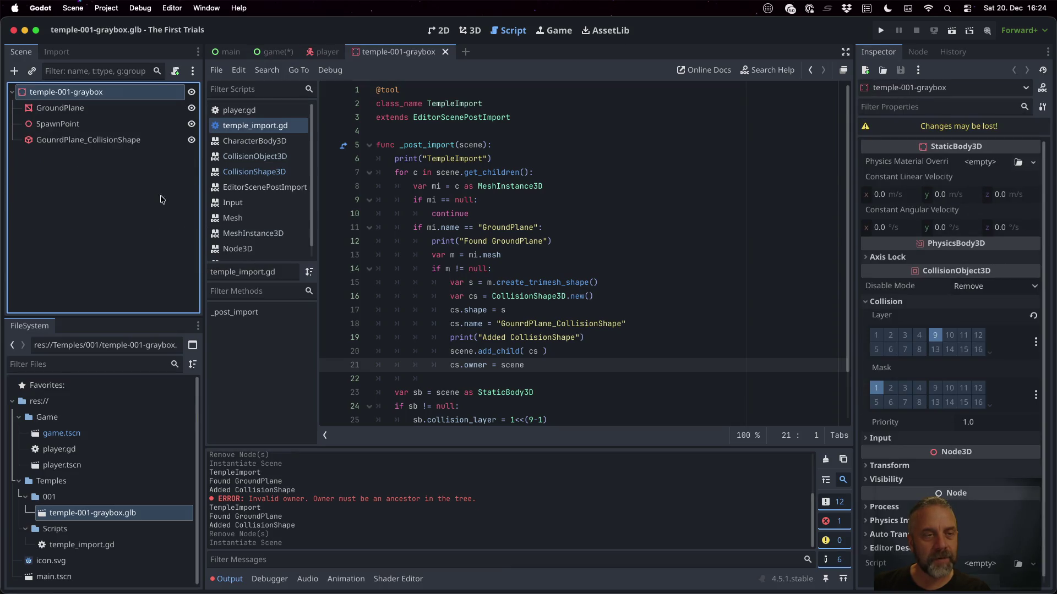
pyautogui.click(71, 141)
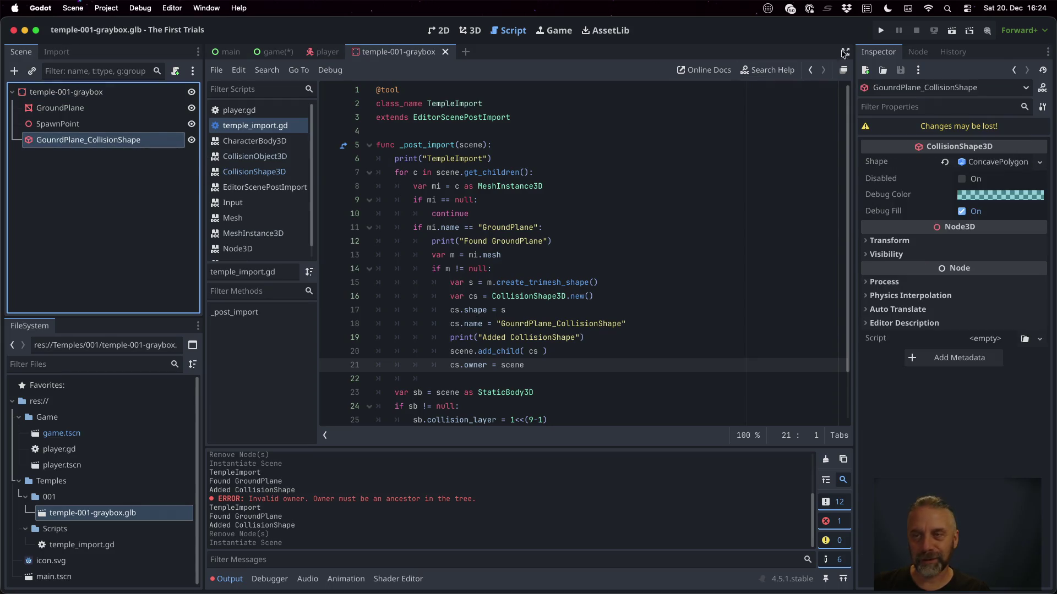
pyautogui.click(881, 31)
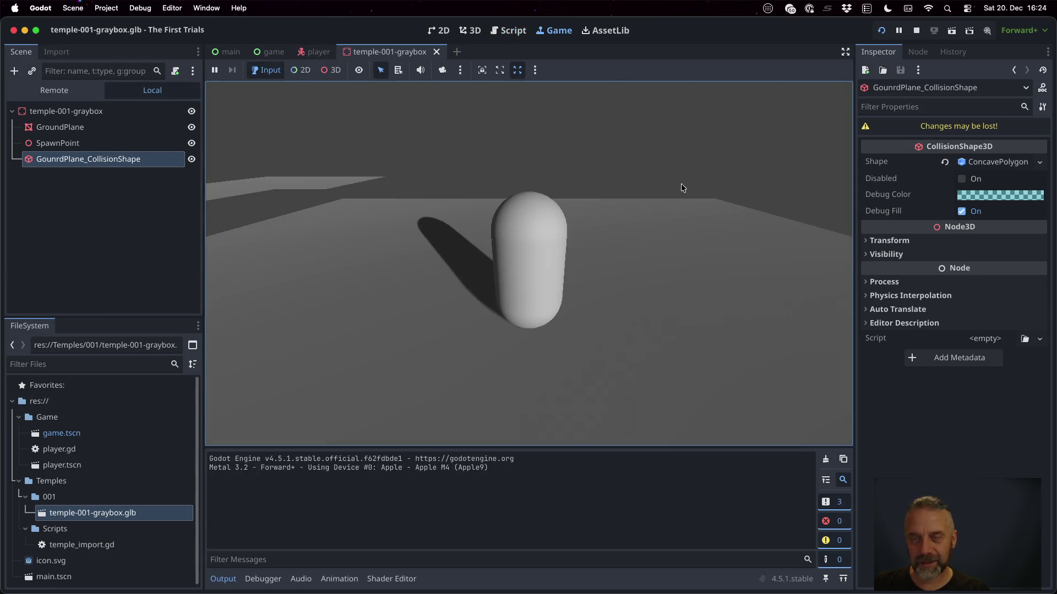
pyautogui.press('super+period')
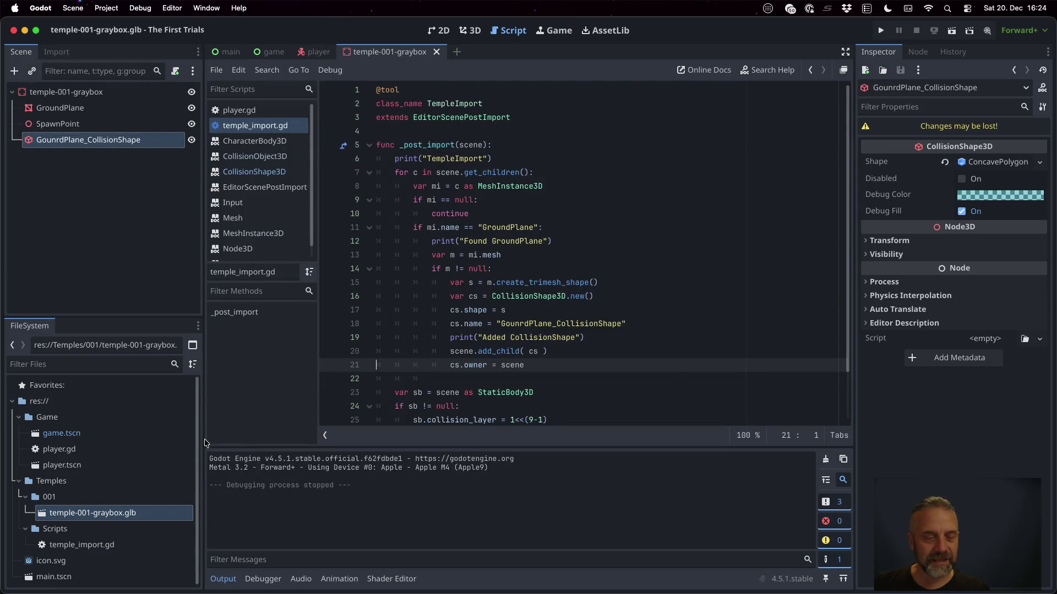
pyautogui.doubleClick(150, 511)
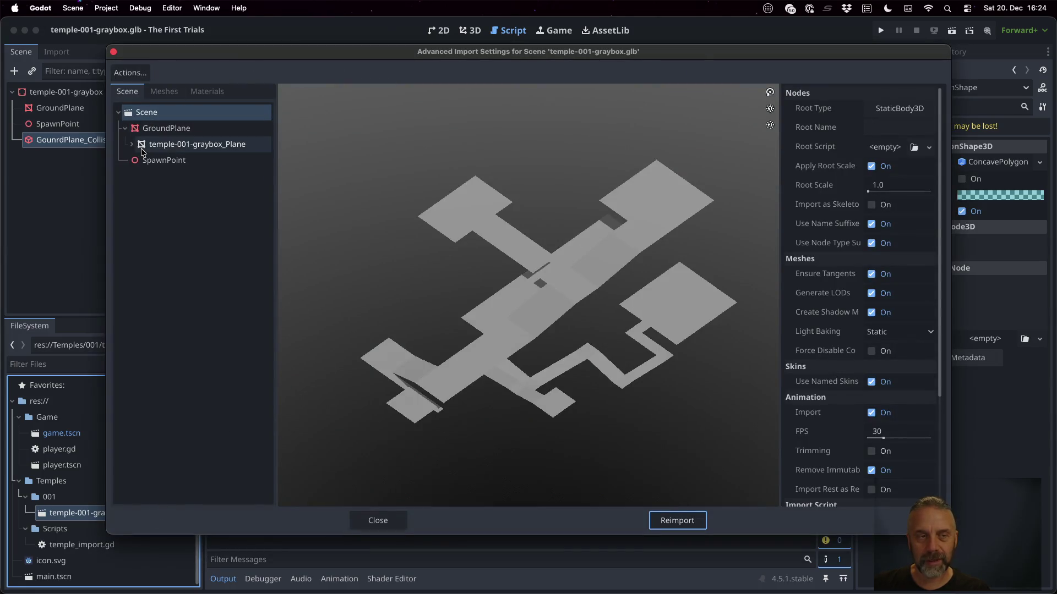
pyautogui.click(164, 92)
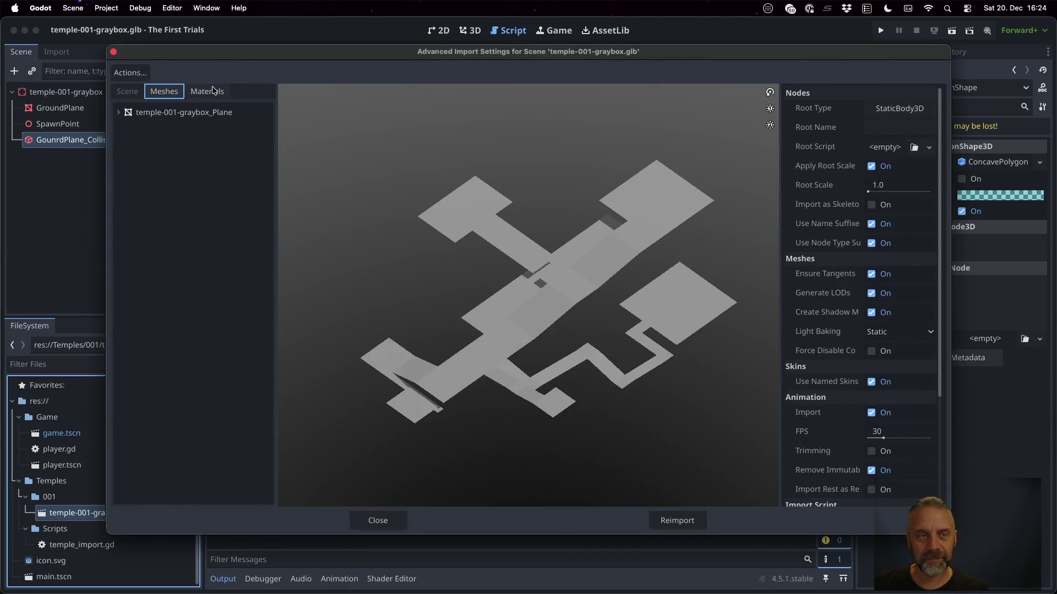
pyautogui.click(120, 112)
pyautogui.click(207, 91)
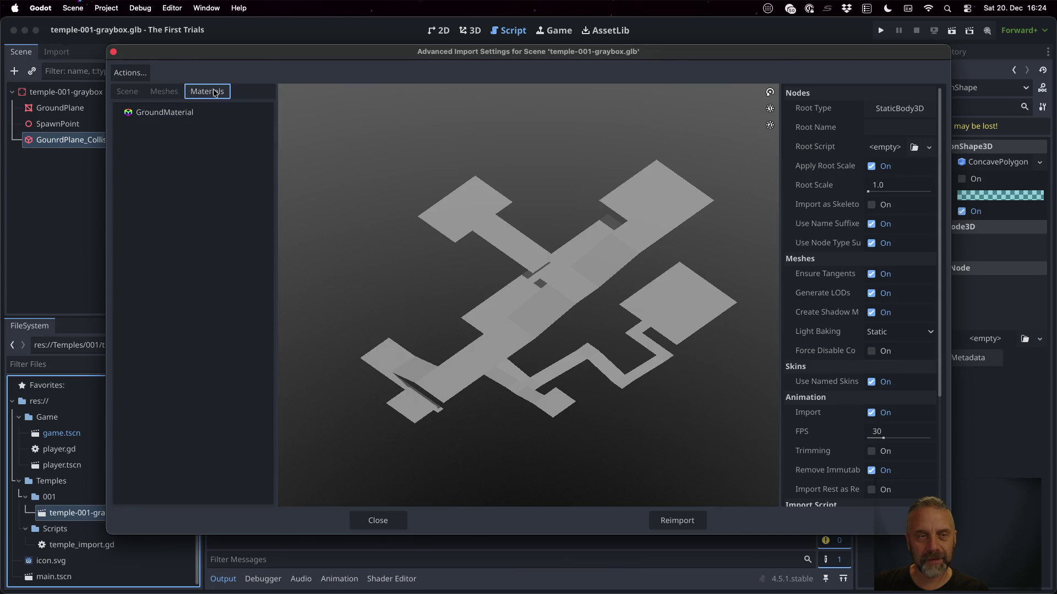
pyautogui.click(131, 92)
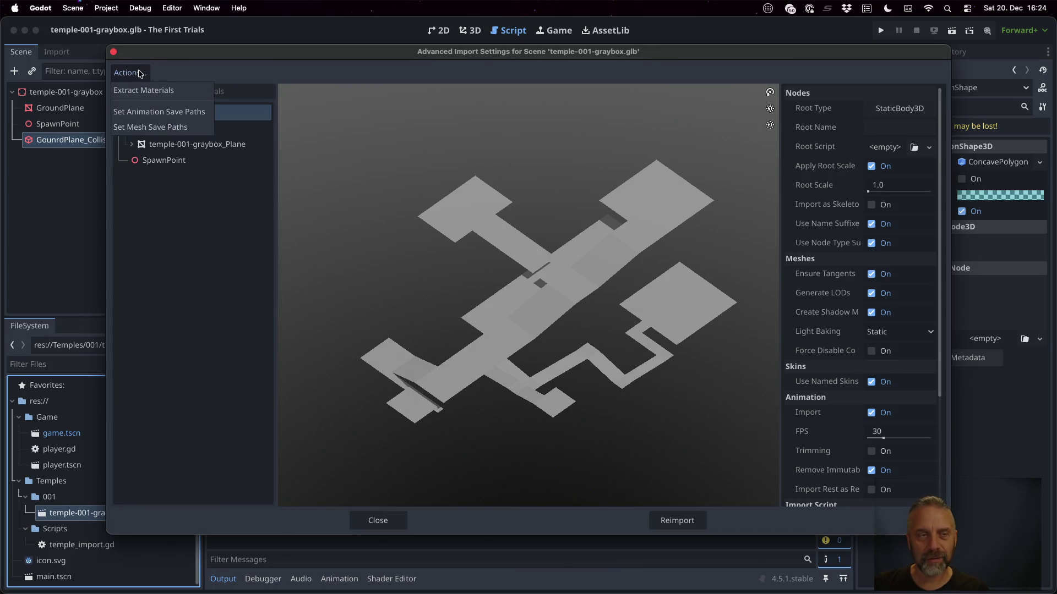
pyautogui.press('Escape')
pyautogui.press('Escape')
pyautogui.click(463, 311)
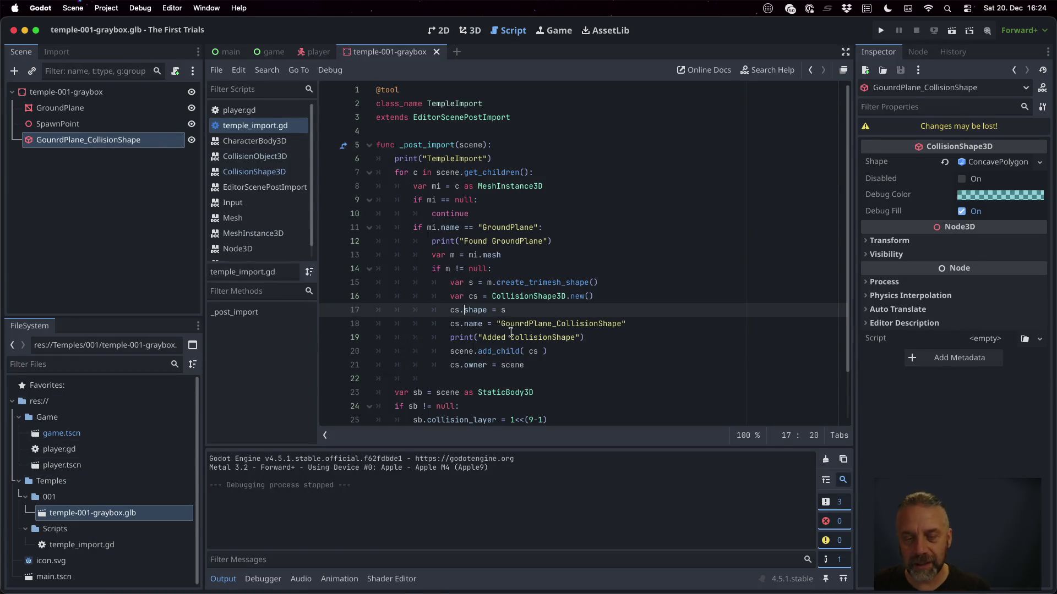
# Correct GounrdPlane to GroundPlane in the shape name and reimport temple-001-graybox.glb.
pyautogui.doubleClick(506, 228)
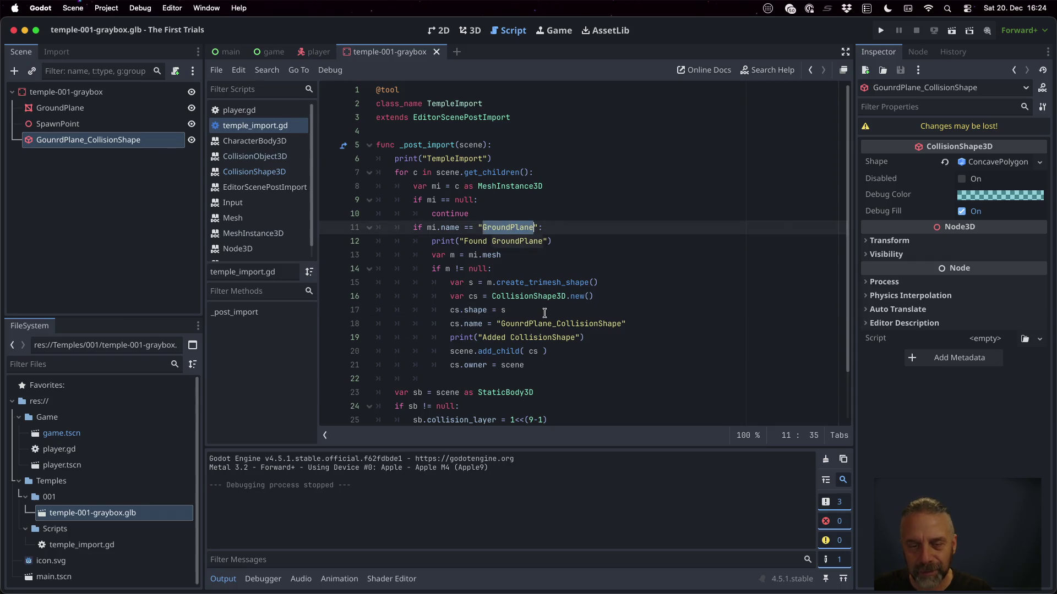
pyautogui.moveTo(553, 324); pyautogui.dragTo(506, 324)
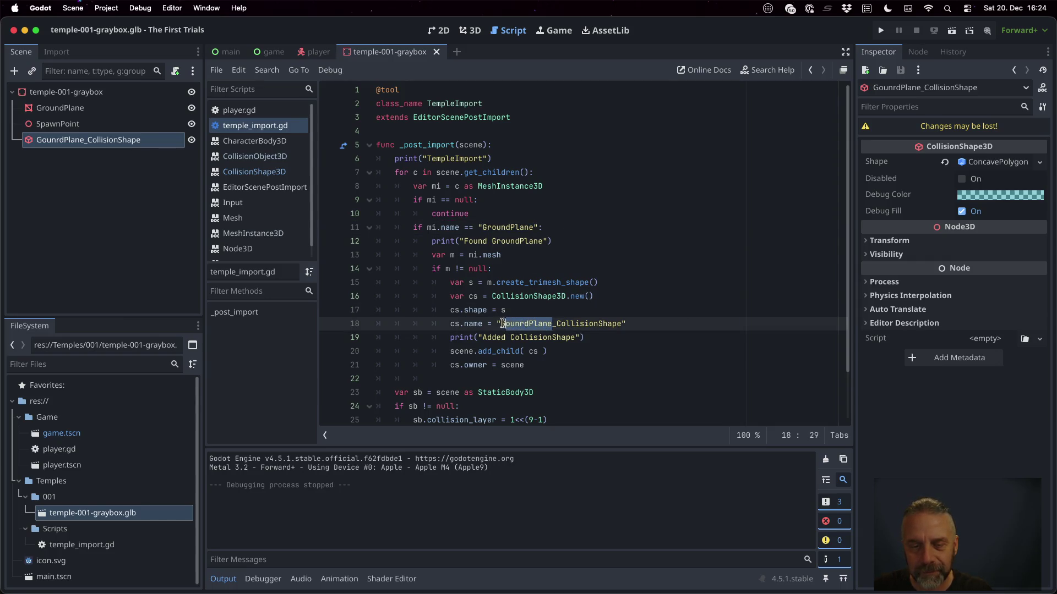
pyautogui.write('GroundPlane')
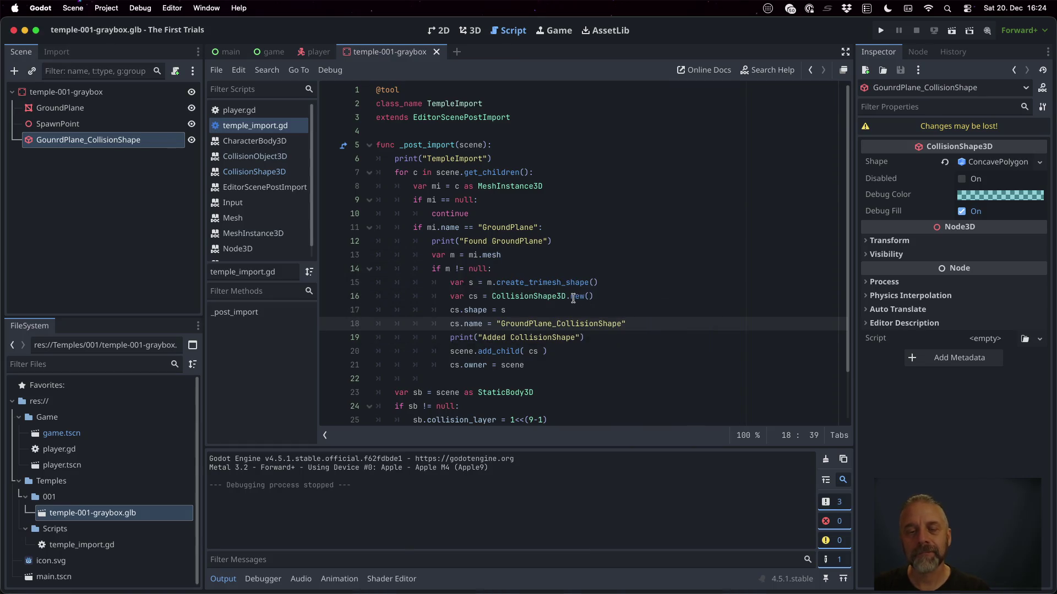
pyautogui.click(144, 512)
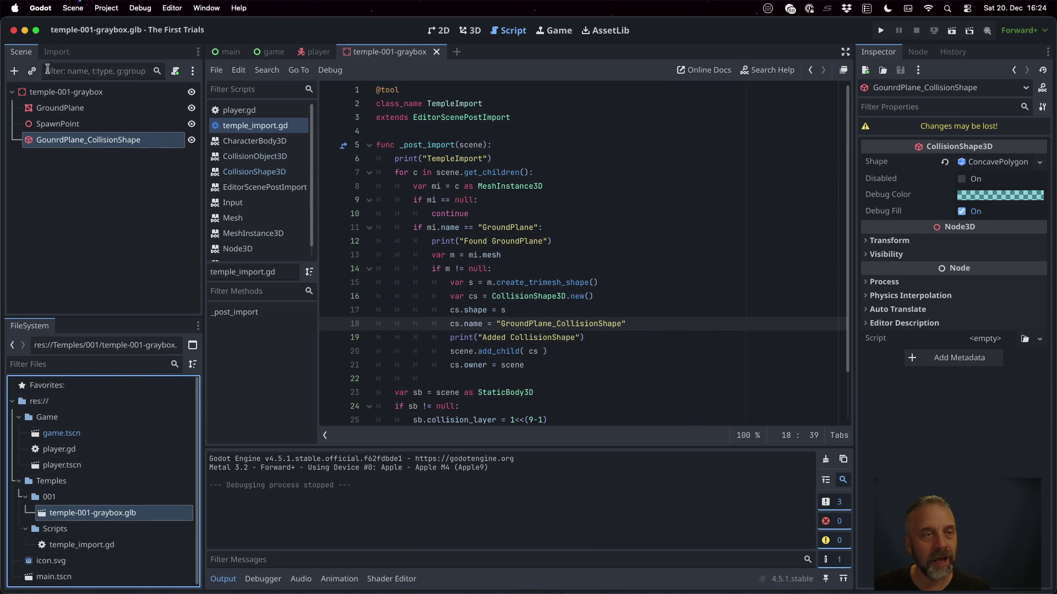
pyautogui.click(52, 53)
pyautogui.click(162, 304)
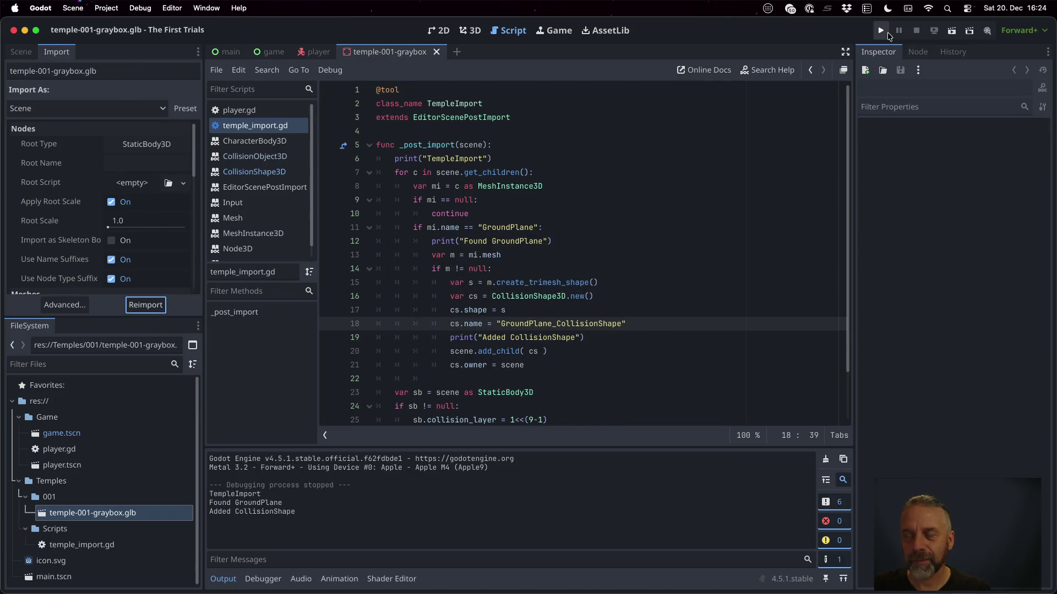
# Test-run the game and stop it.
pyautogui.click(881, 30)
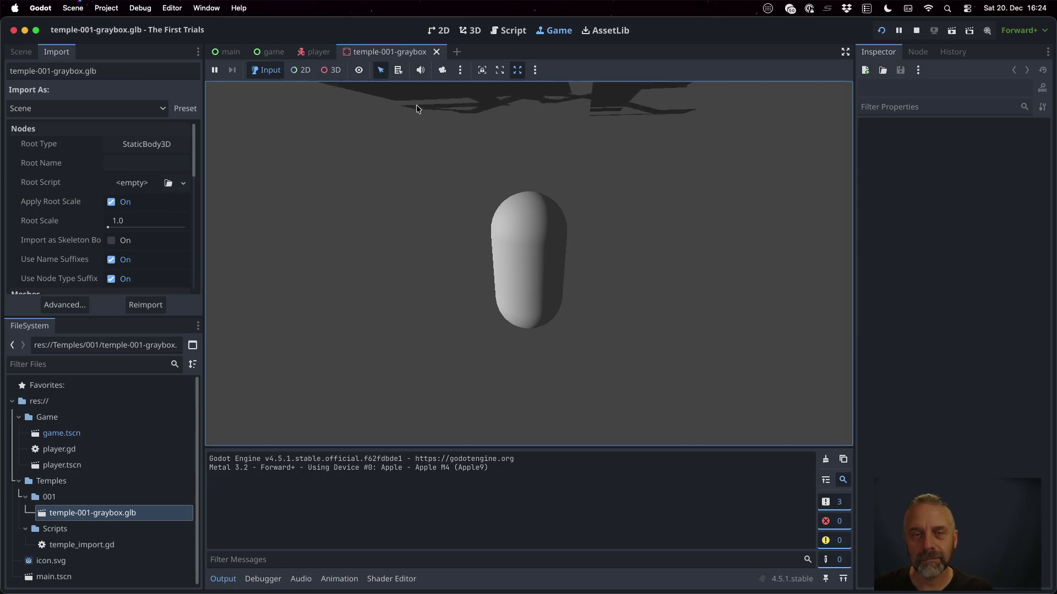
pyautogui.click(917, 31)
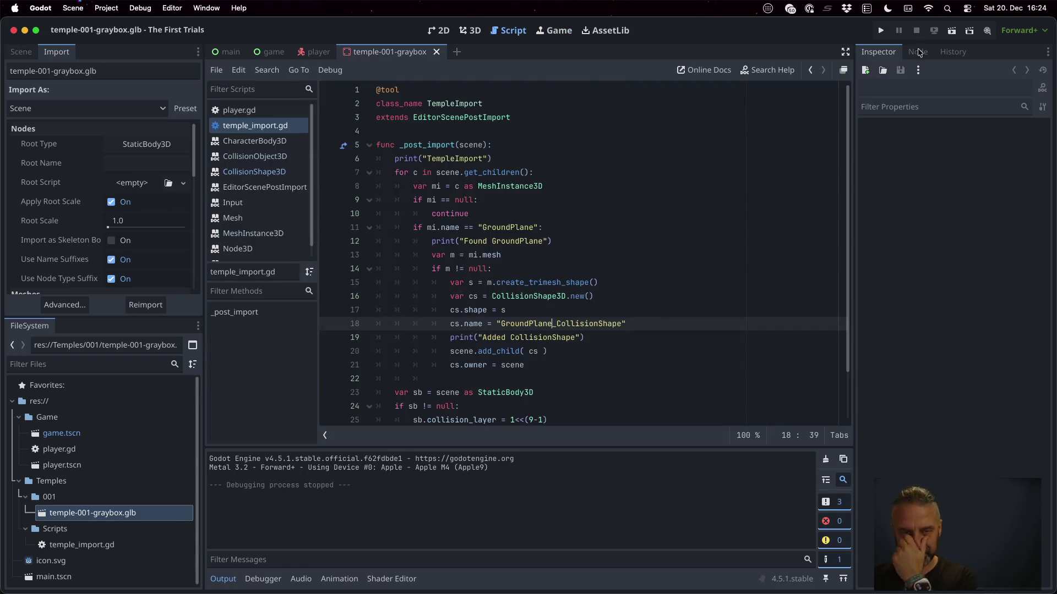
pyautogui.press('super+Tab')
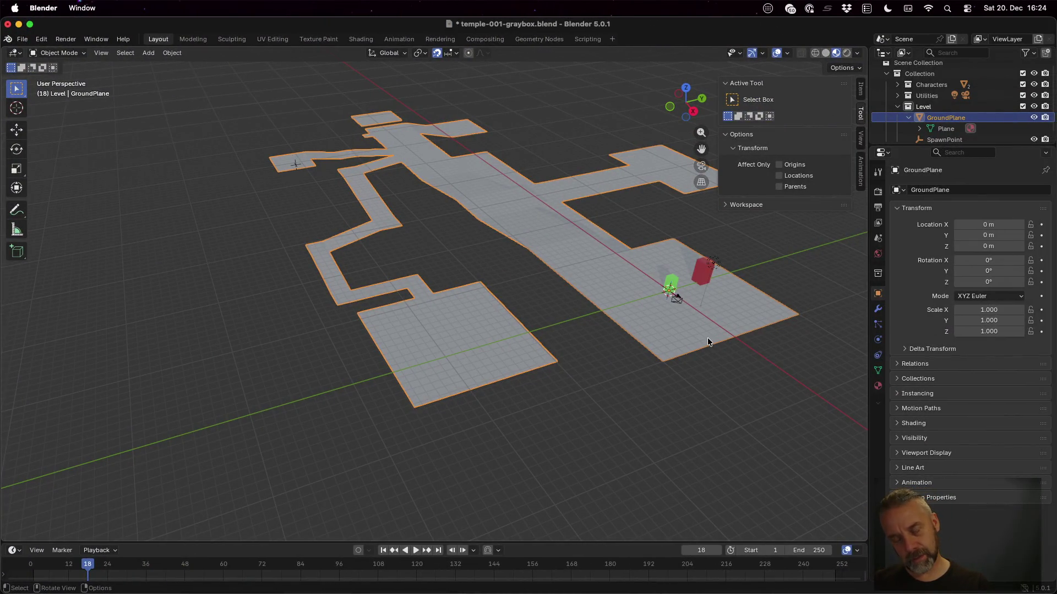
# Extrude a wall straight up from the spawn room's edge and save the blend file.
pyautogui.press('Tab')
pyautogui.click(664, 362)
pyautogui.keyDown('shift'); pyautogui.click(735, 337); pyautogui.keyUp('shift')
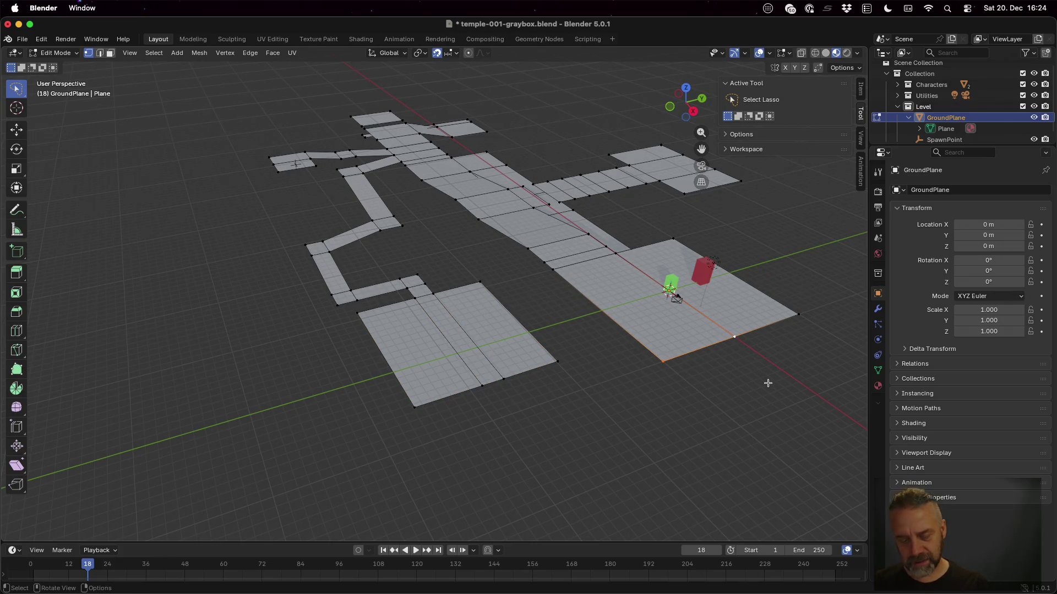
pyautogui.press('e')
pyautogui.press('z')
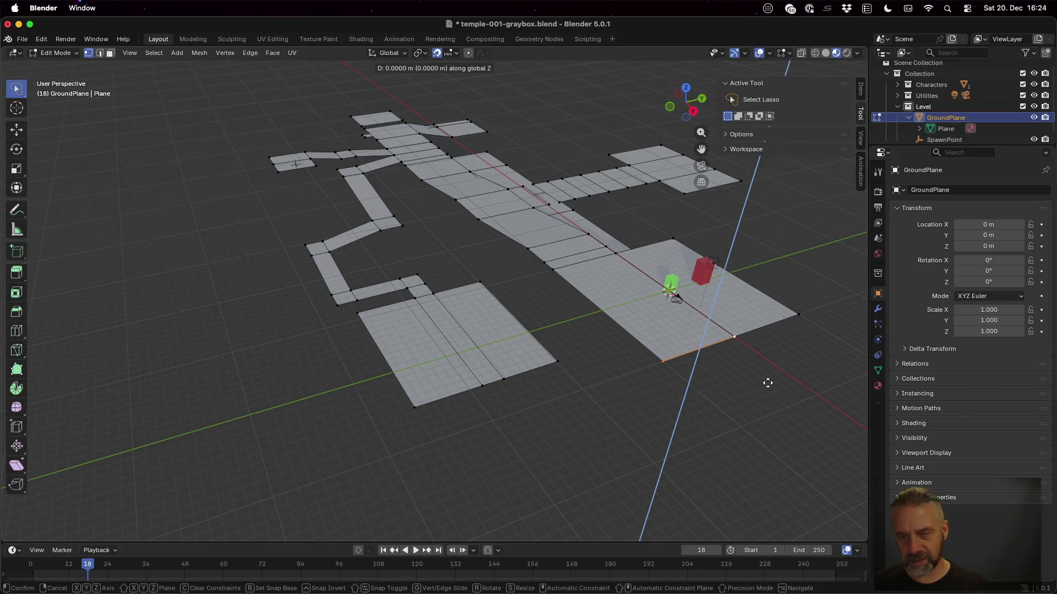
pyautogui.click(771, 323)
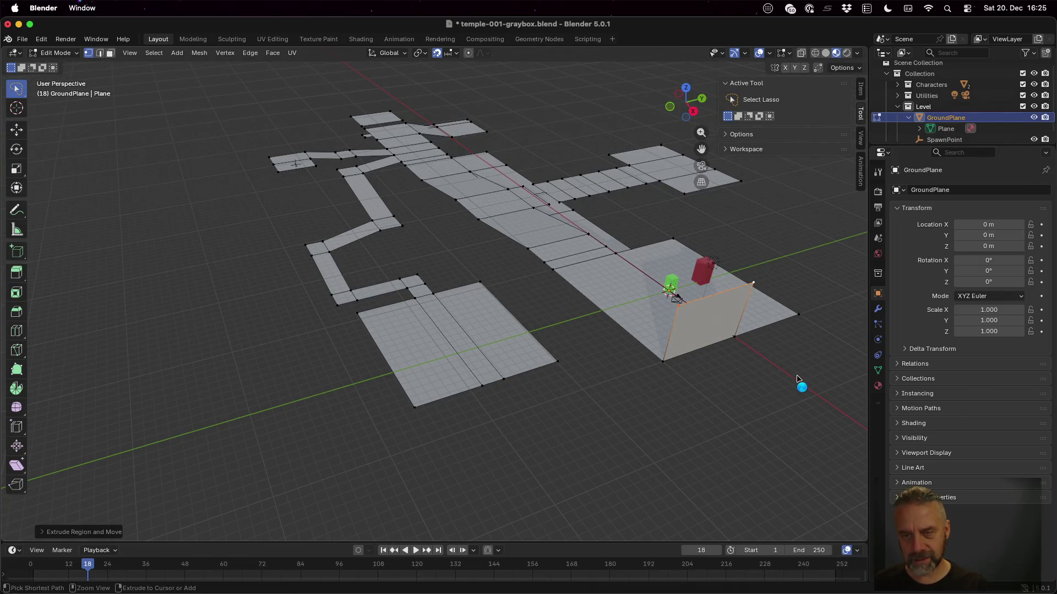
pyautogui.press('super+s')
pyautogui.press('Tab')
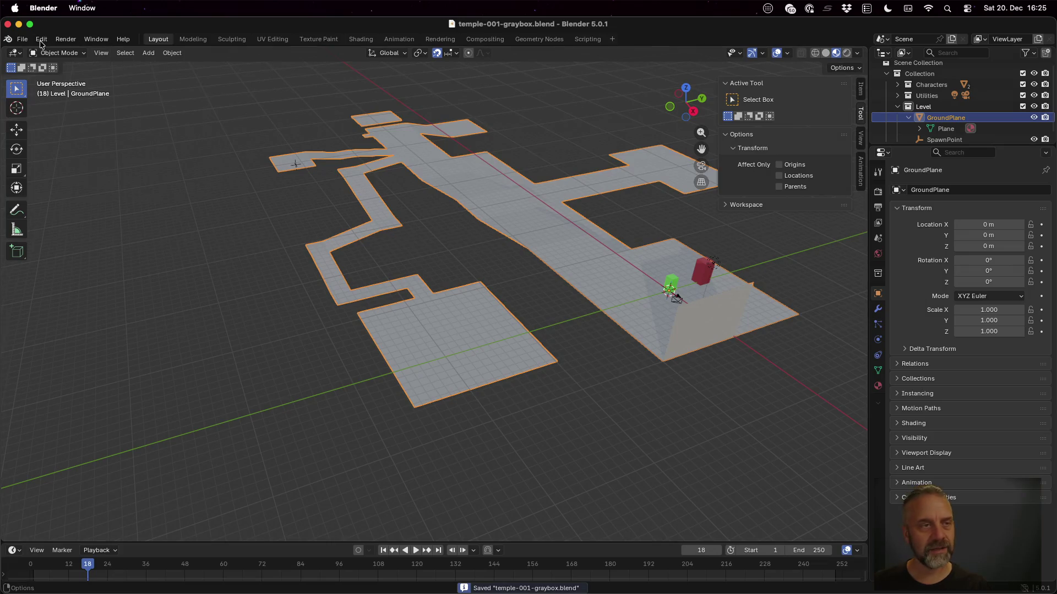
# Export the level as glTF 2.0 to temple-001-graybox.glb.
pyautogui.click(22, 39)
pyautogui.moveTo(77, 208)
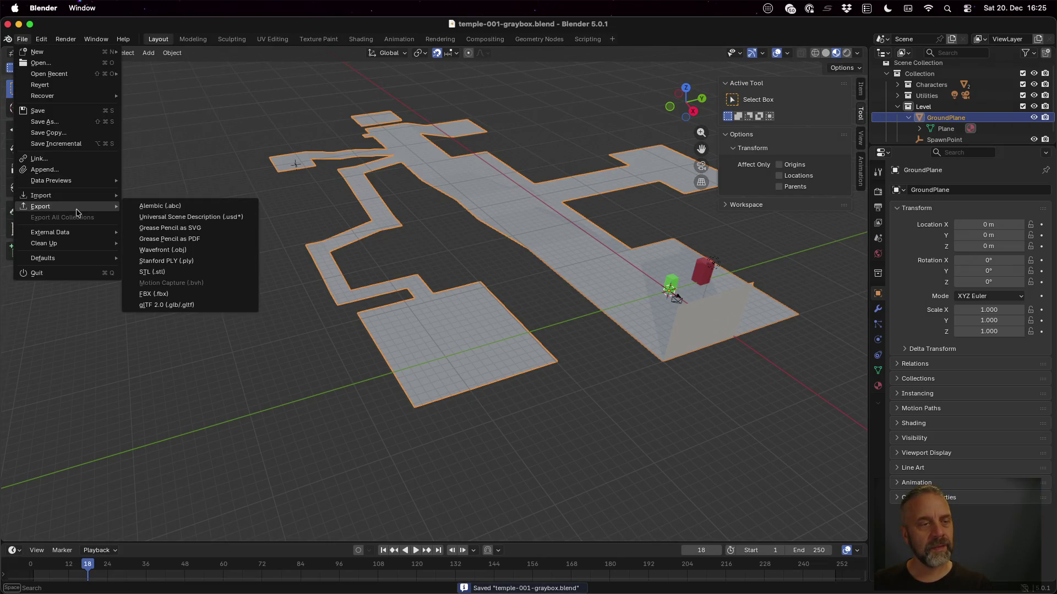
pyautogui.click(212, 310)
pyautogui.click(648, 528)
pyautogui.press('super+Tab')
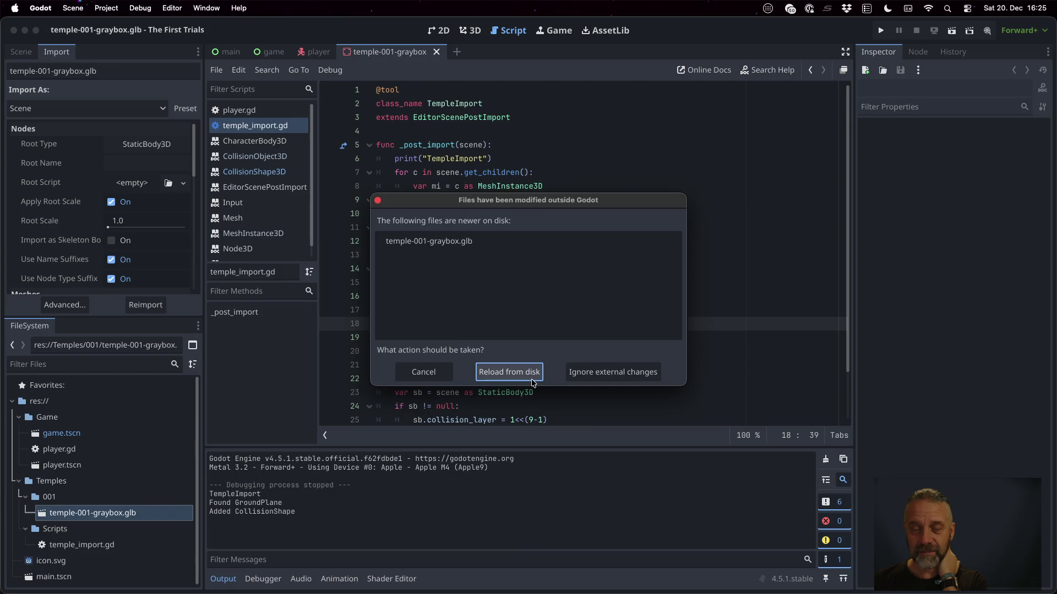
# Reload the updated temple glb from disk and run the game.
pyautogui.click(533, 380)
pyautogui.click(523, 242)
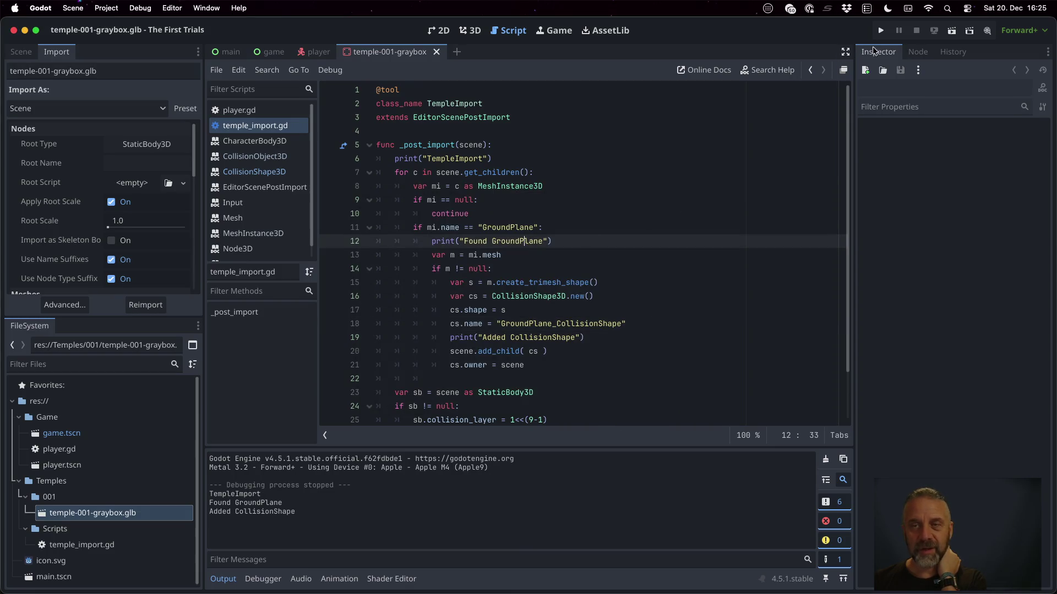
pyautogui.click(881, 30)
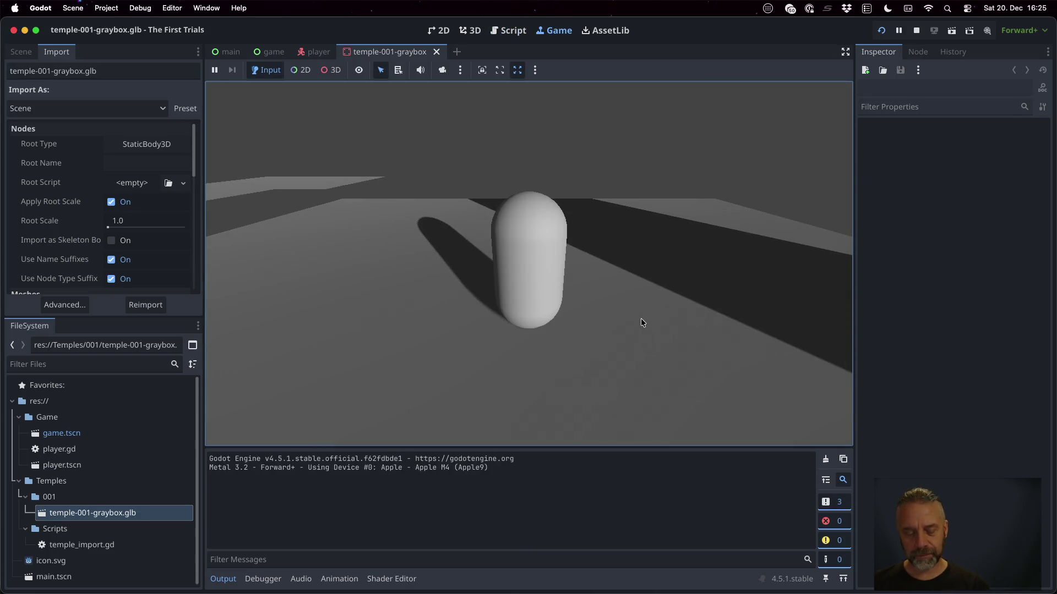
# Turn the camera around the player to view the new wall, then stop the game.
pyautogui.press('w')
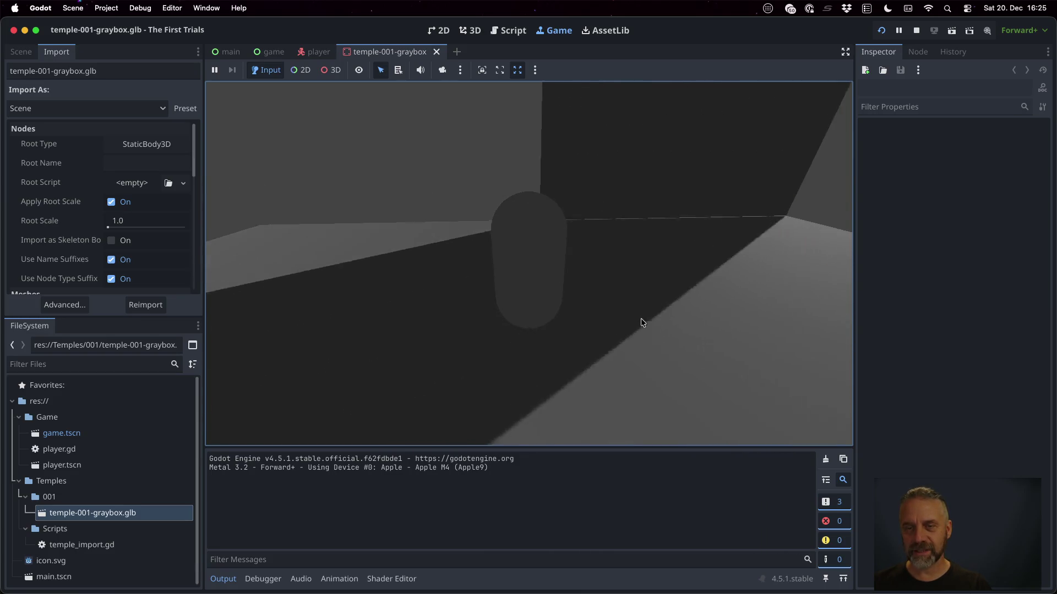
pyautogui.press('w')
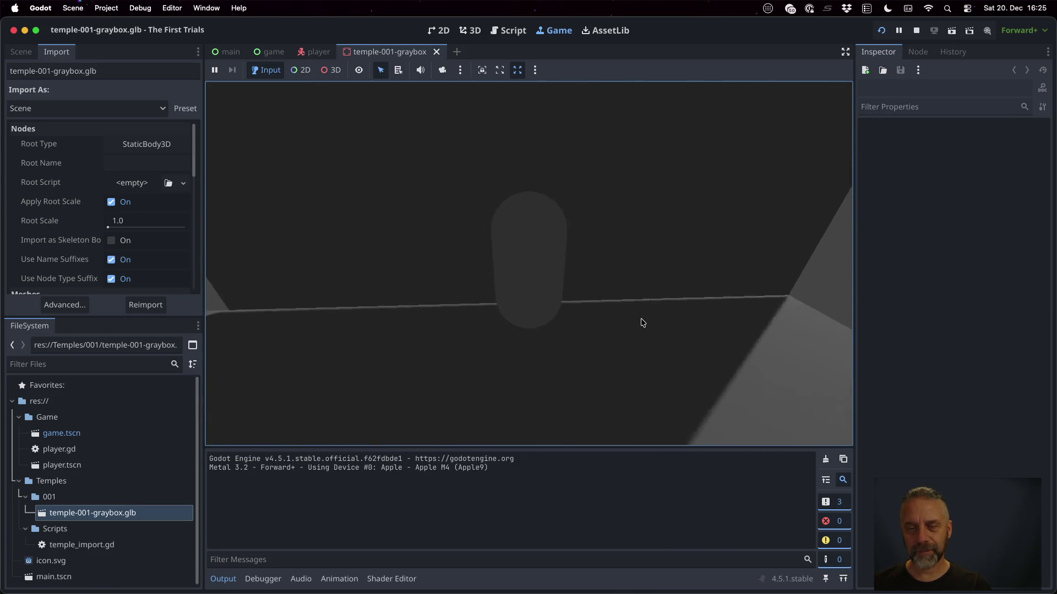
pyautogui.press('w')
pyautogui.press('w')
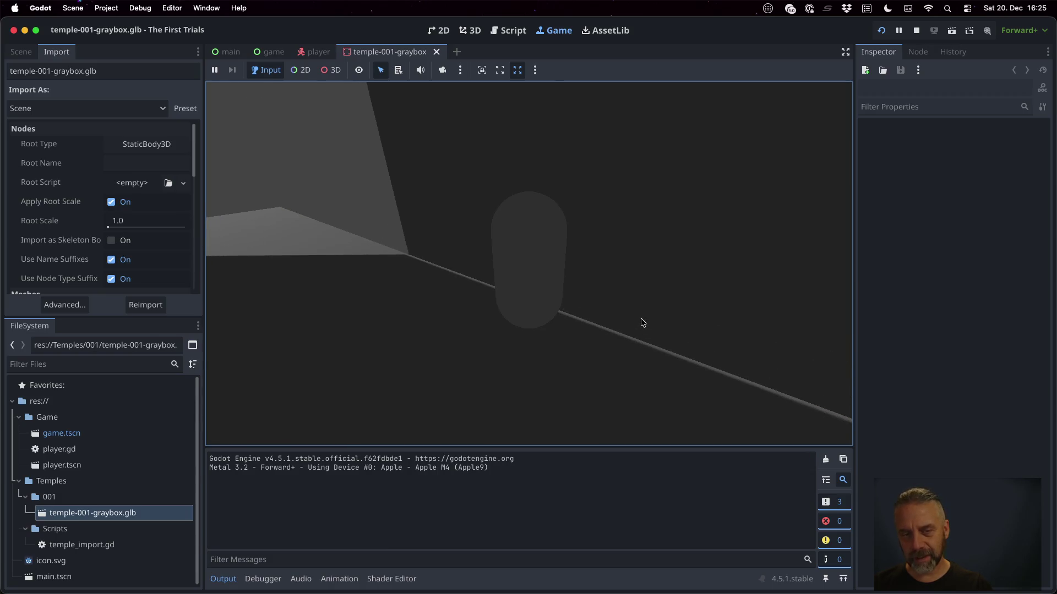
pyautogui.press('w')
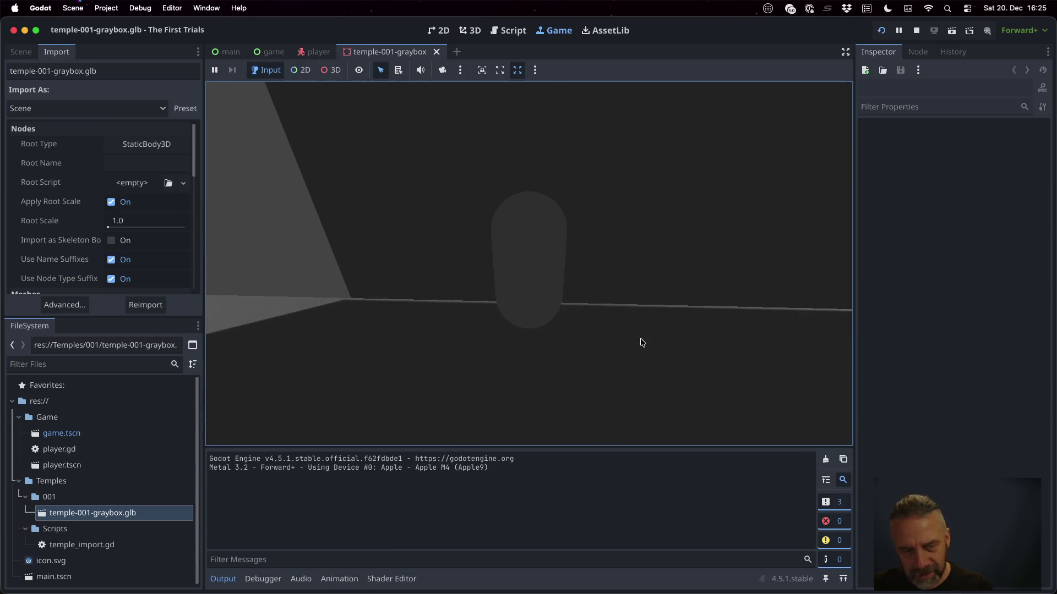
pyautogui.press('w')
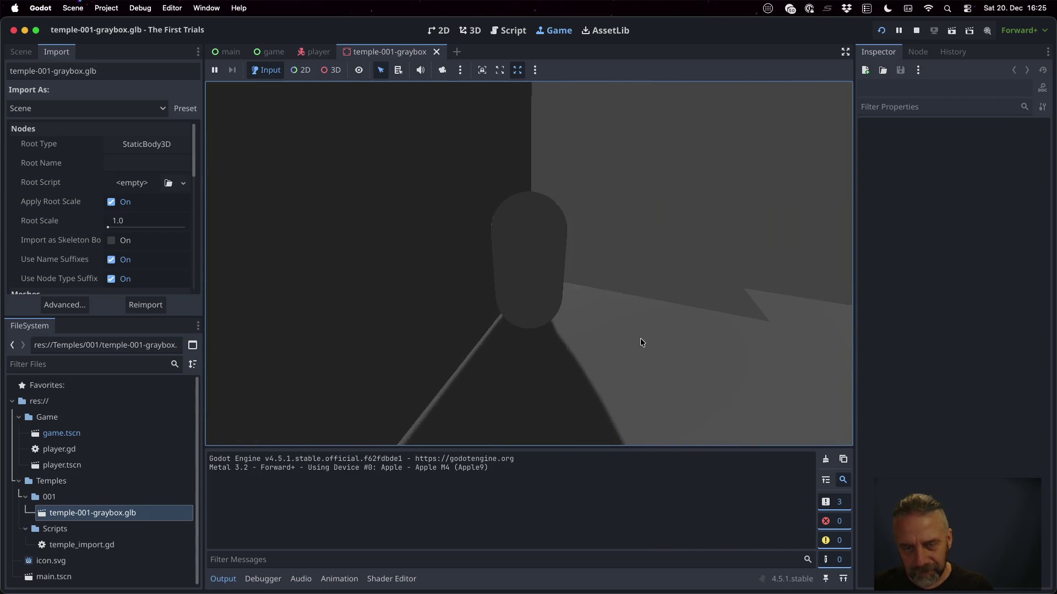
pyautogui.click(916, 30)
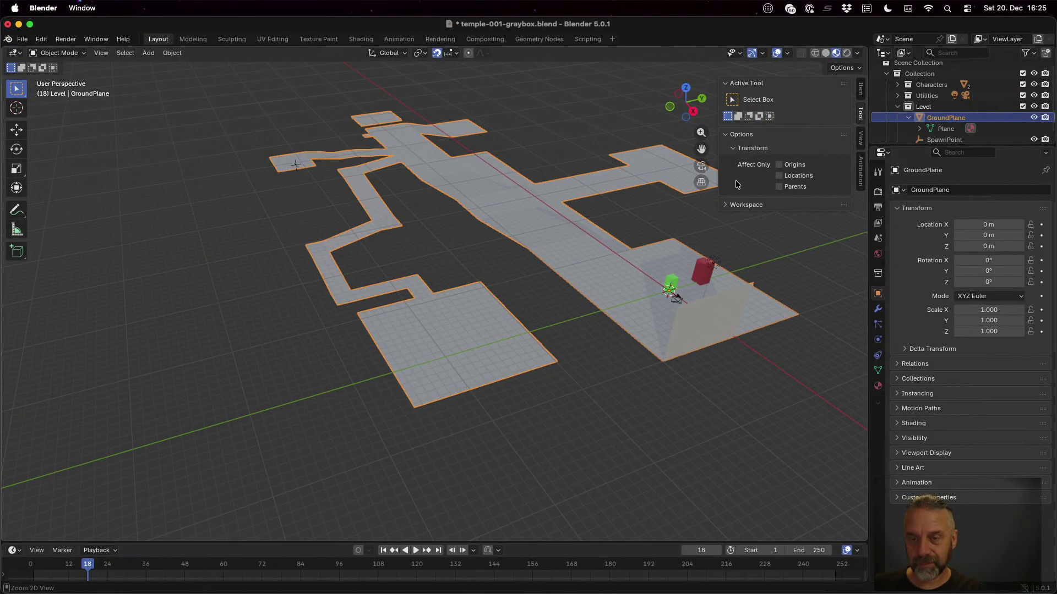
# Undo the wall extrusion on GroundPlane, save the blend file and return to Object Mode.
pyautogui.press('Tab')
pyautogui.hotkey('ctrl', 'z')
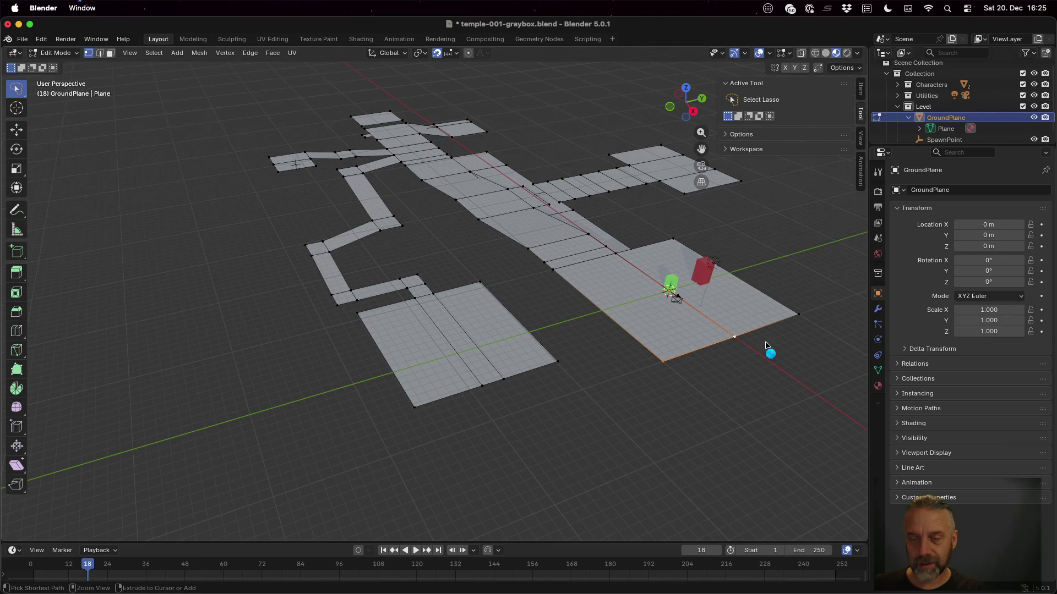
pyautogui.press('super+s')
pyautogui.press('Tab')
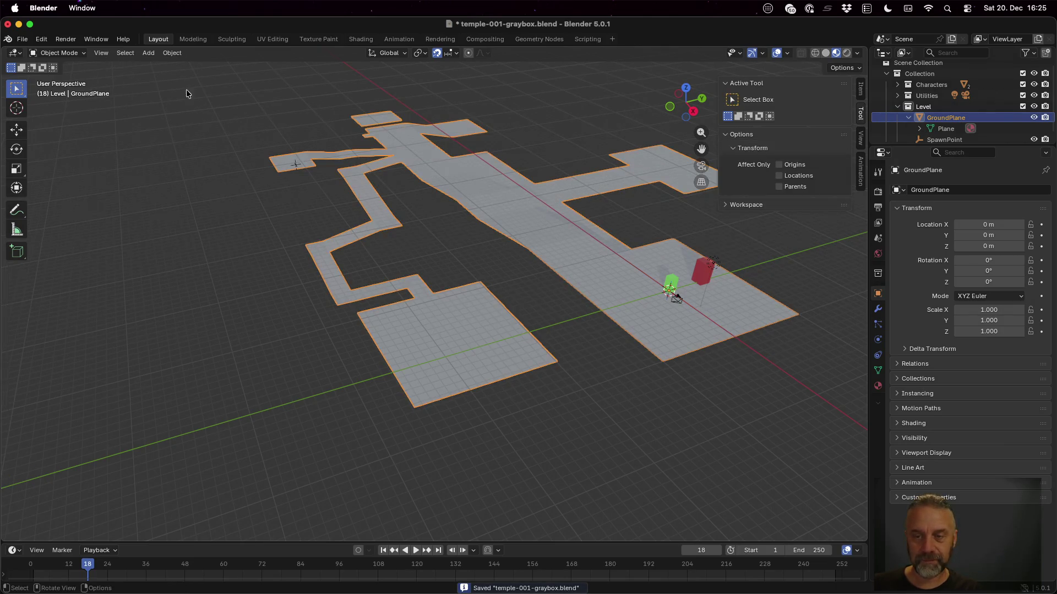
# Export the level as glTF 2.0, overwriting temple-001-graybox.glb.
pyautogui.click(22, 39)
pyautogui.moveTo(91, 207)
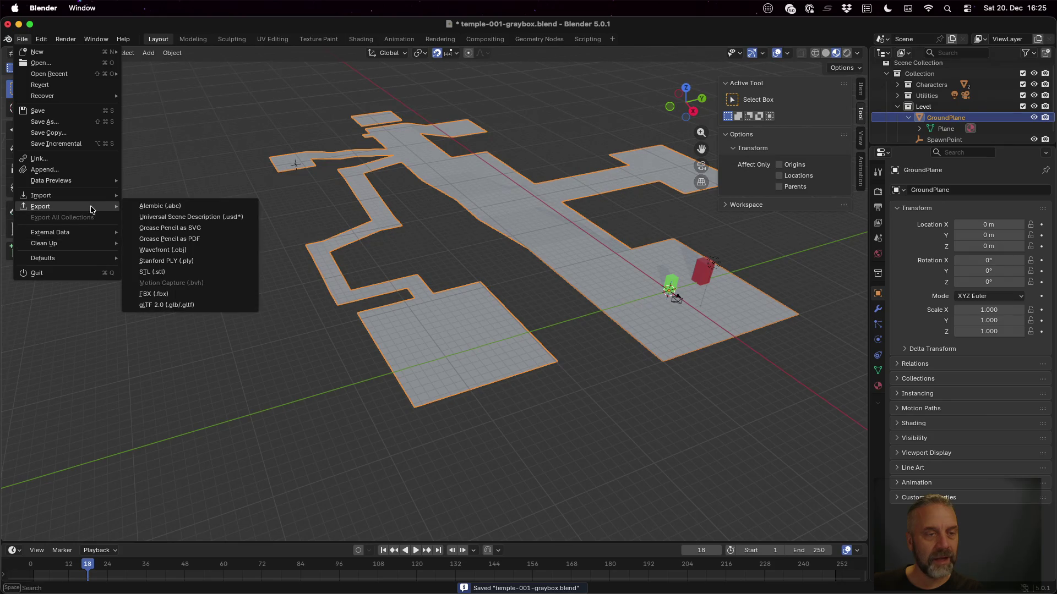
pyautogui.click(202, 305)
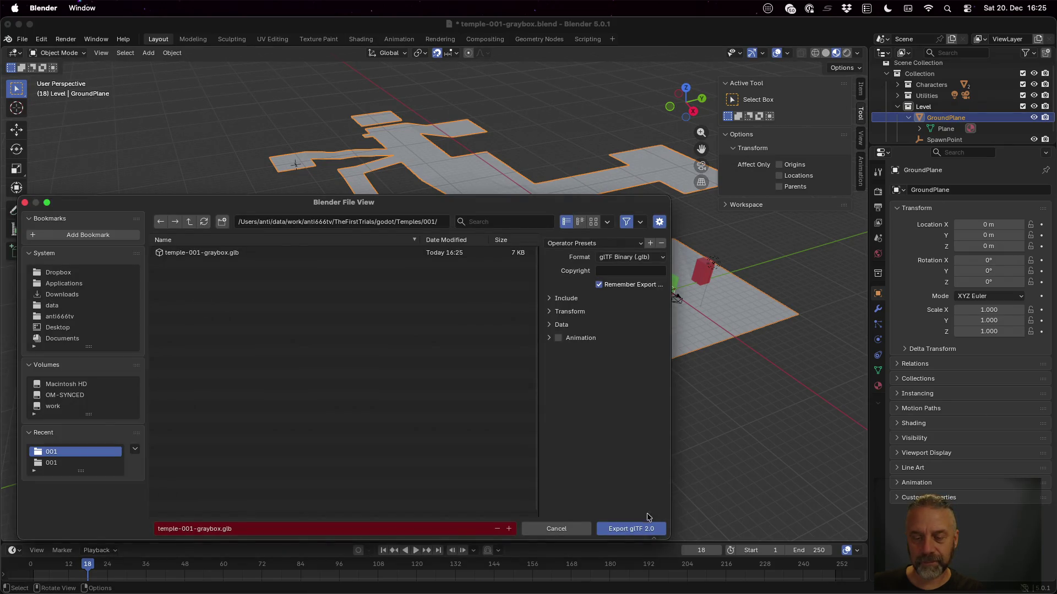
pyautogui.click(648, 525)
pyautogui.press('super+Tab')
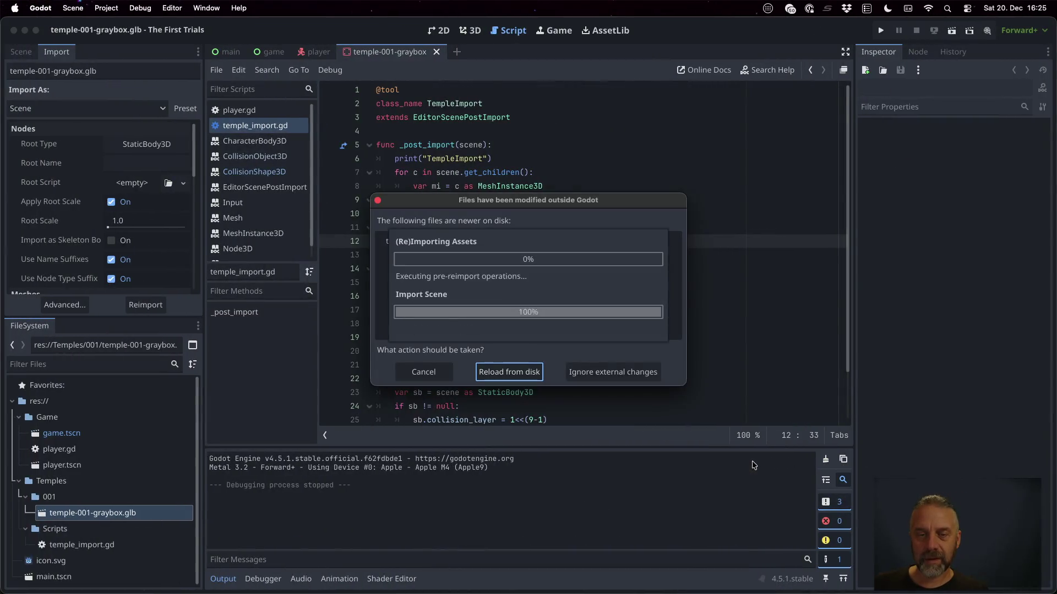
# Reload the wall-free graybox from disk and test-run the game to check the player's spawn.
pyautogui.click(510, 379)
pyautogui.click(881, 30)
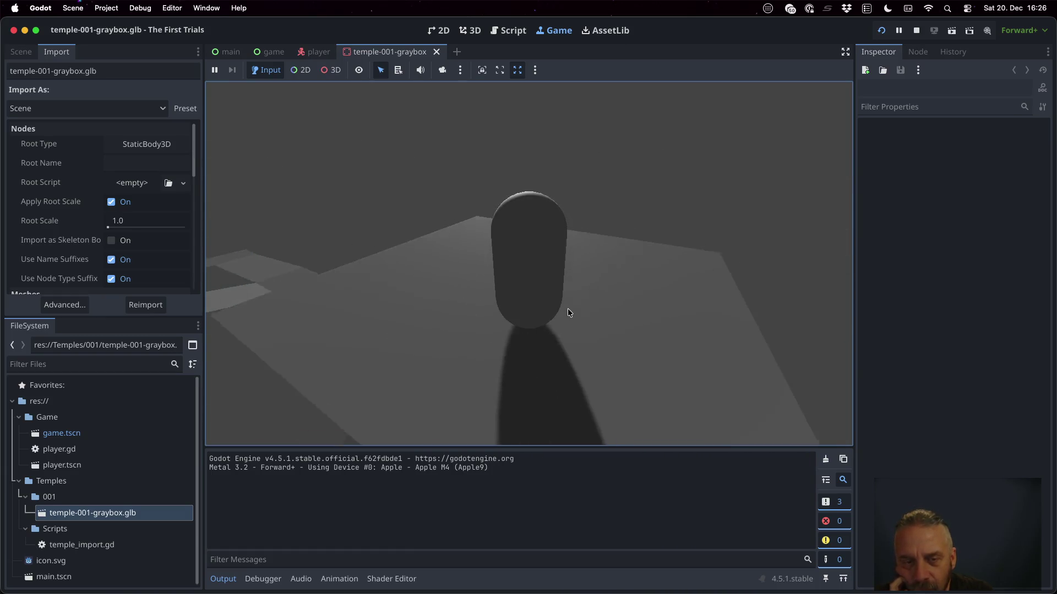
pyautogui.click(916, 30)
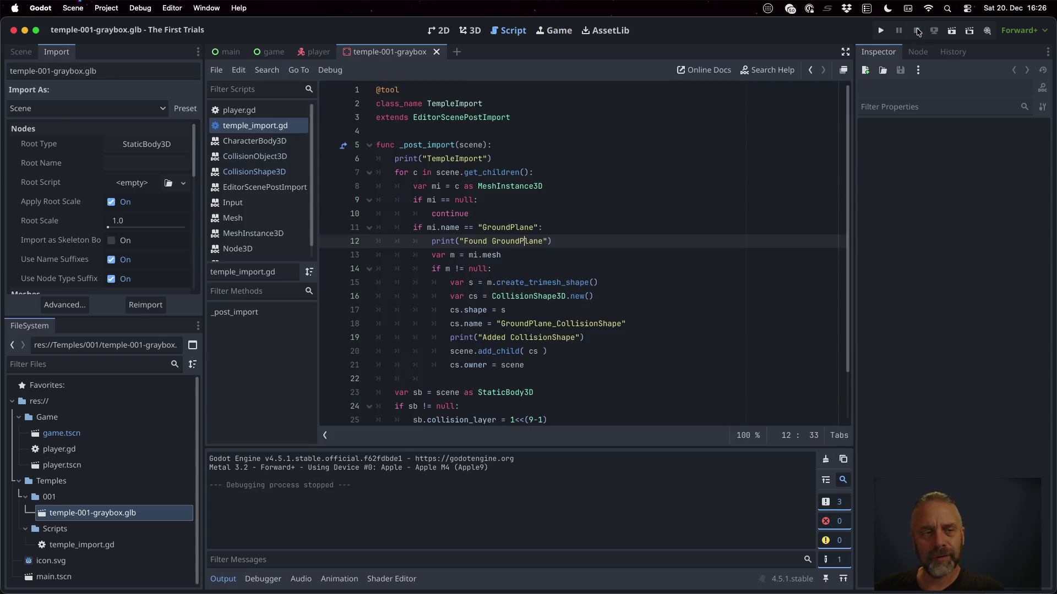
# In temple-001-graybox.glb's Advanced Import Settings, inspect SpawnPoint beside GroundPlane, then close.
pyautogui.click(21, 51)
pyautogui.doubleClick(120, 510)
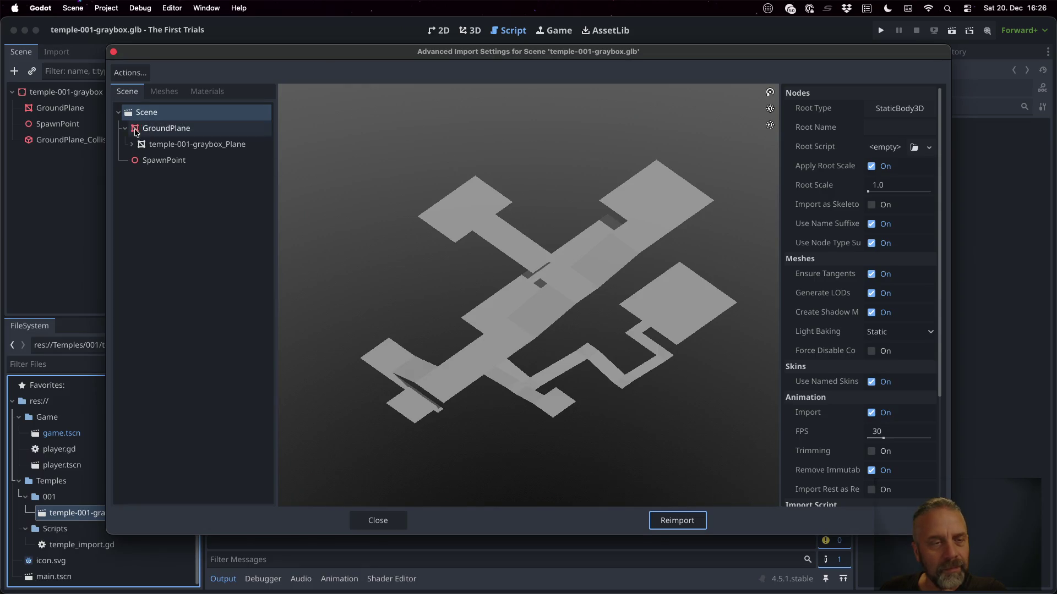
pyautogui.click(158, 160)
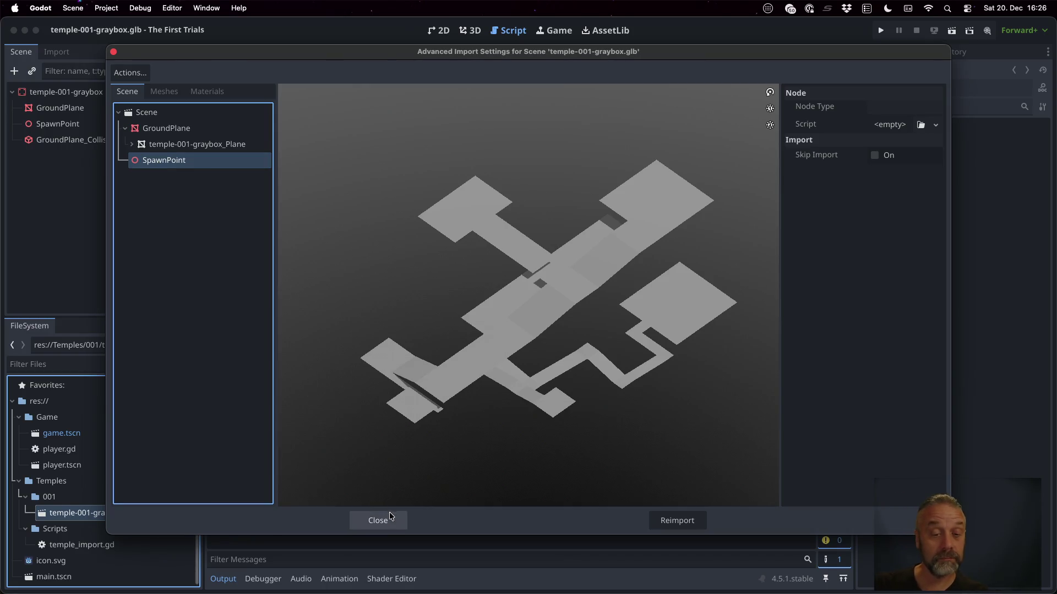
pyautogui.click(377, 520)
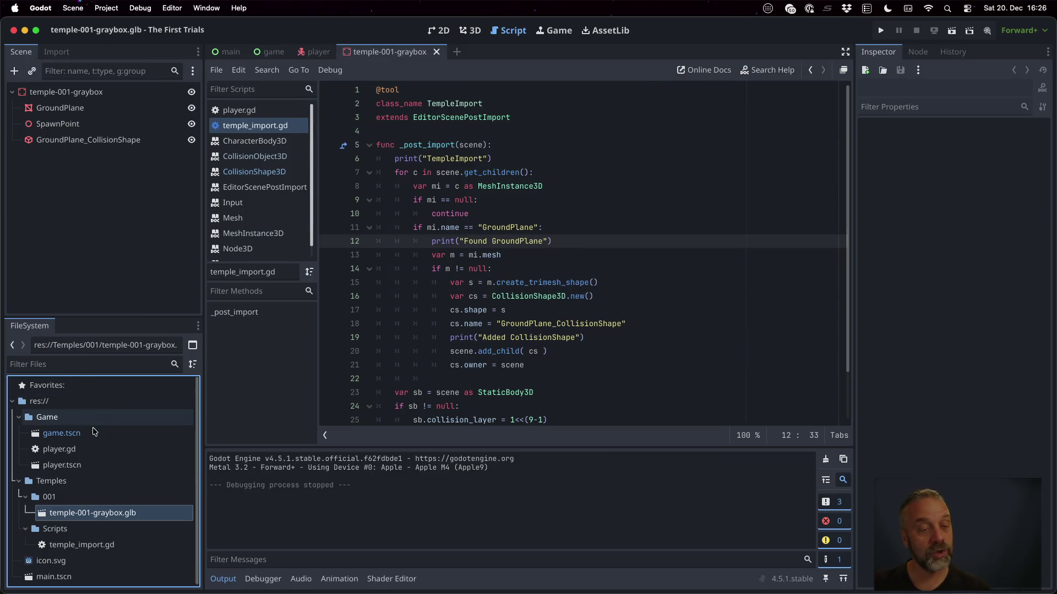
# Open game.tscn and attach a new game.gd script to the Game root node.
pyautogui.doubleClick(61, 433)
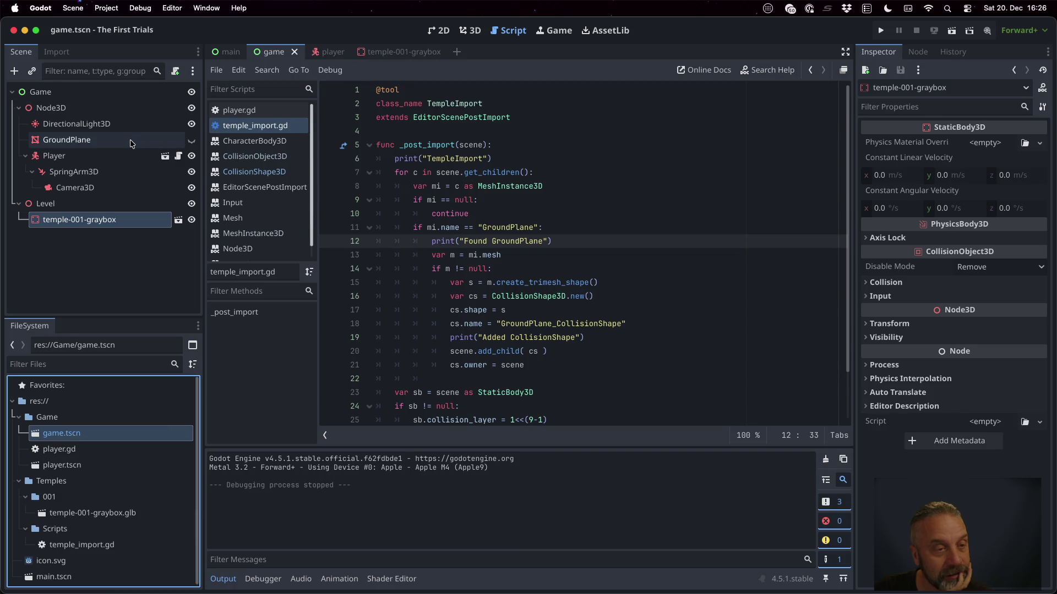
pyautogui.click(85, 154)
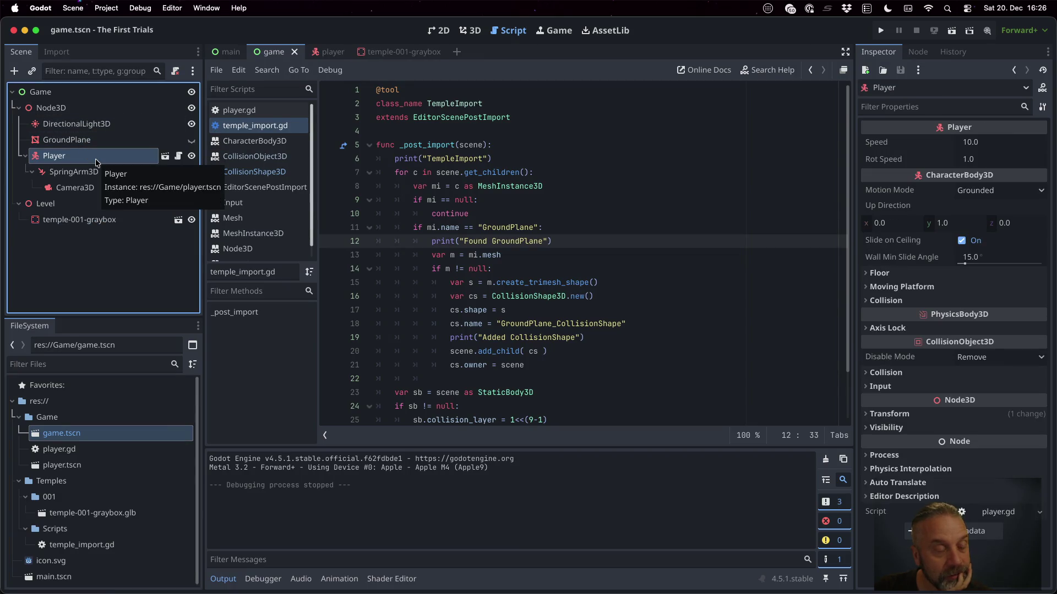
pyautogui.click(139, 94)
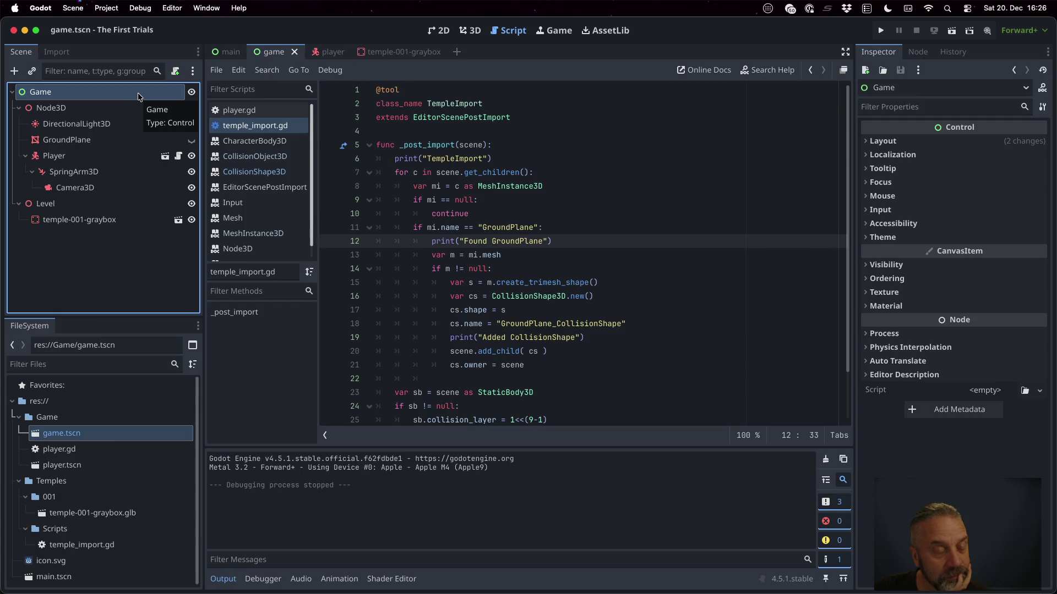
pyautogui.rightClick(84, 96)
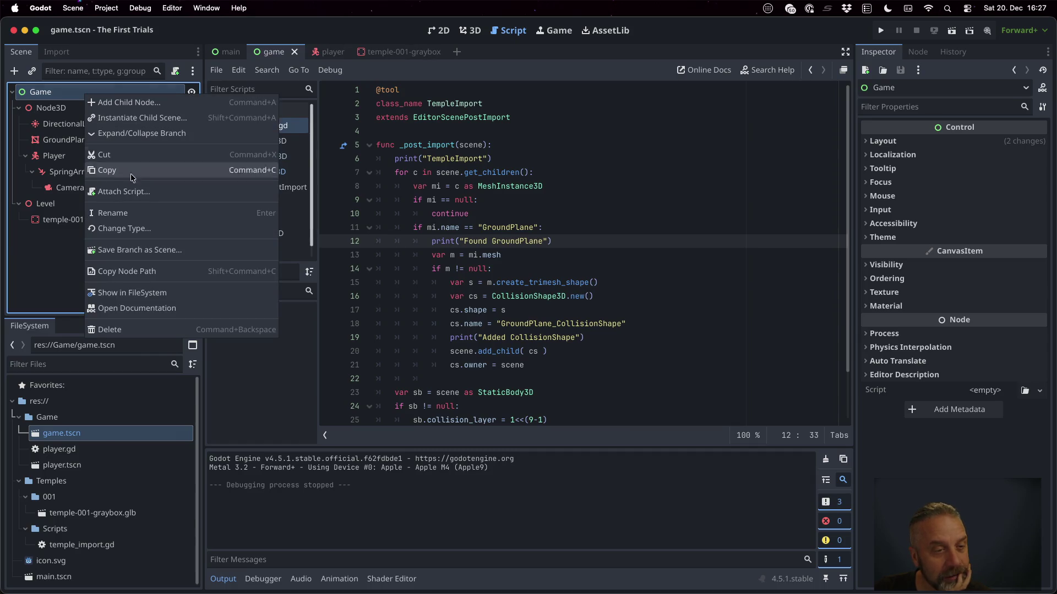
pyautogui.click(154, 193)
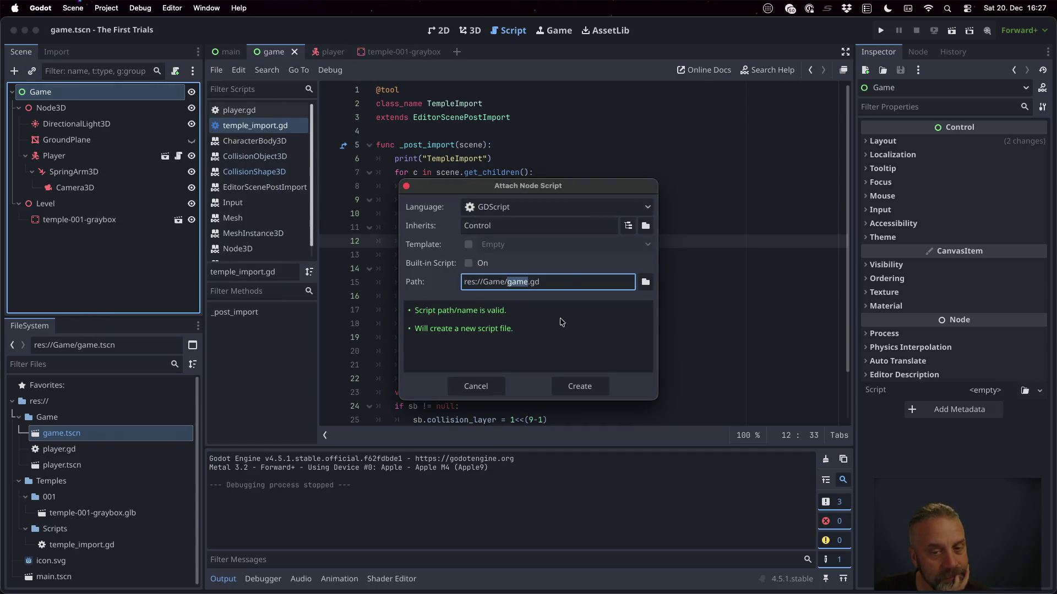
pyautogui.click(583, 388)
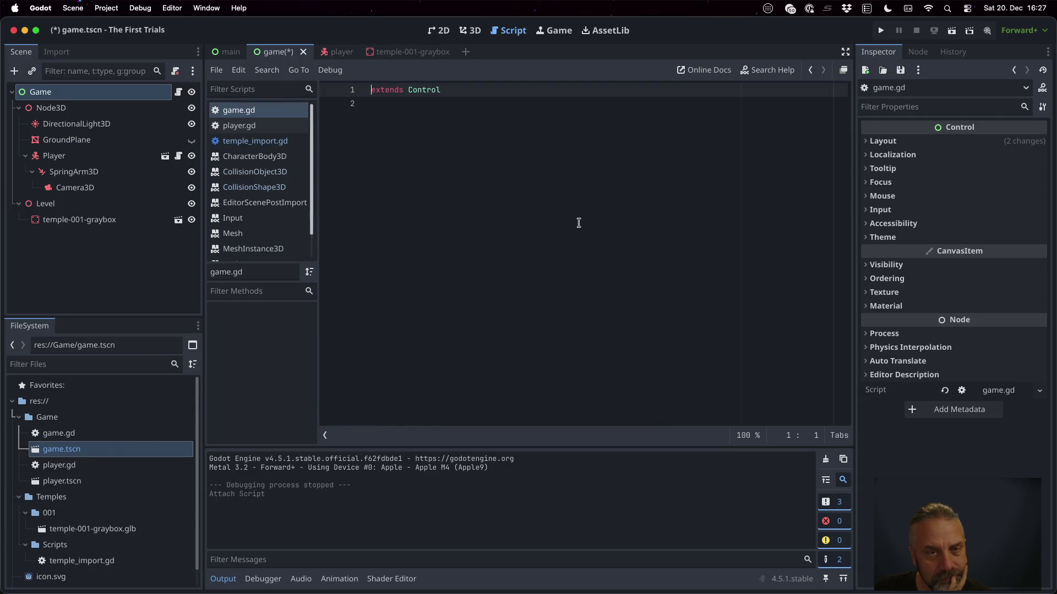
# Write an empty func _ready() containing pass in game.gd and save.
pyautogui.click(535, 170)
pyautogui.press('Return')
pyautogui.press('Return')
pyautogui.write('func _ready')
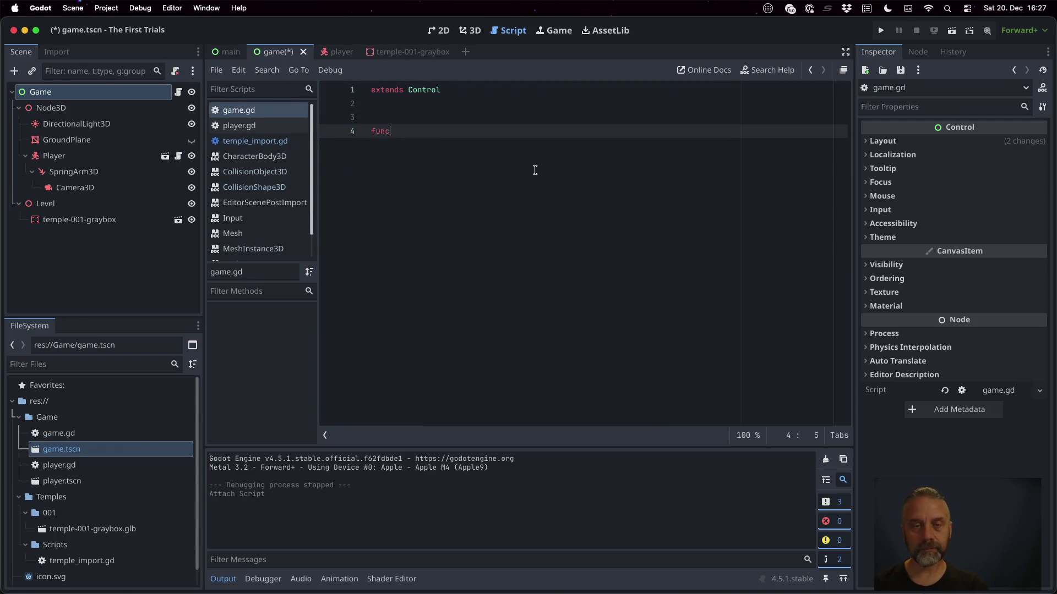
pyautogui.write('()')
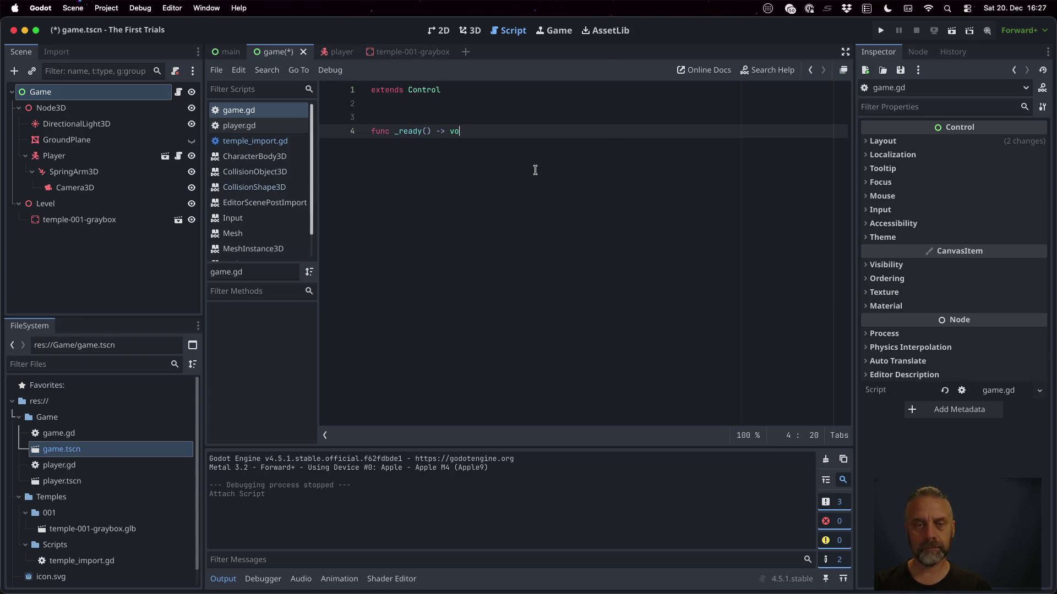
pyautogui.press('Return')
pyautogui.write('pass')
pyautogui.press('Return')
pyautogui.press('Return')
pyautogui.hotkey('ctrl', 's')
pyautogui.click(85, 196)
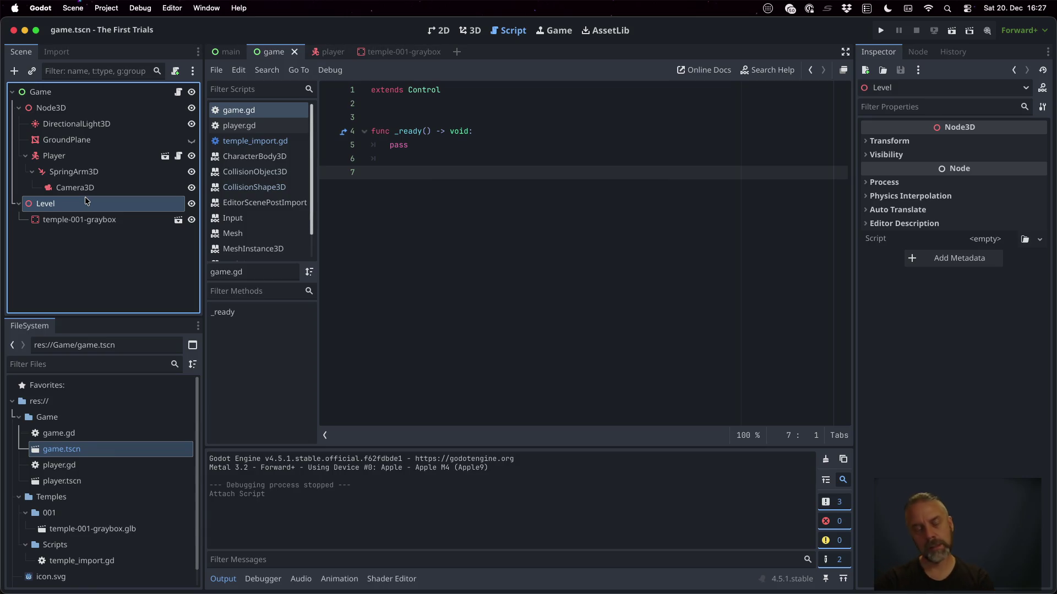
pyautogui.rightClick(85, 201)
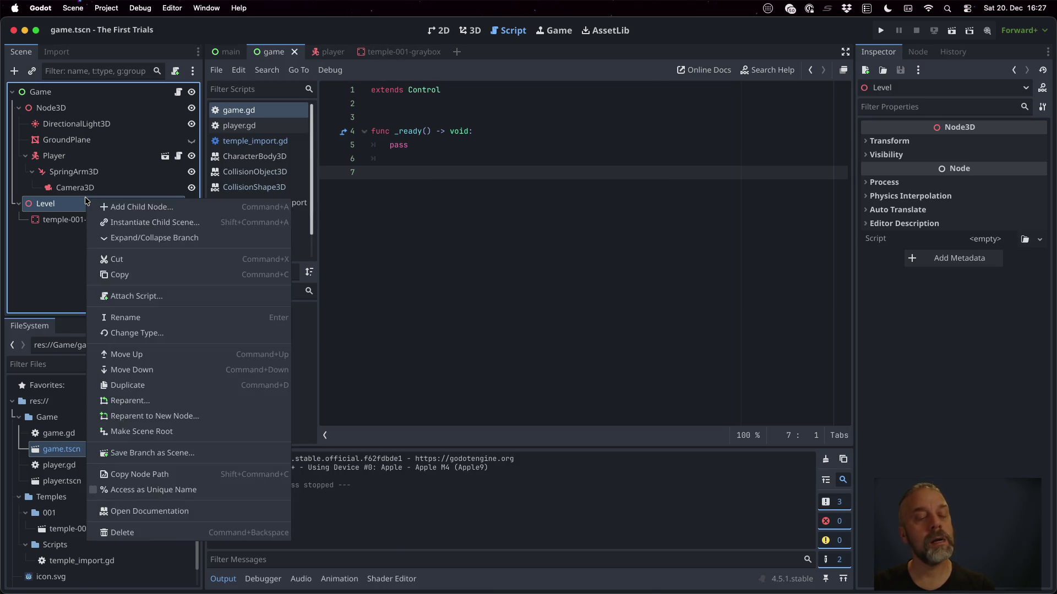
pyautogui.click(144, 489)
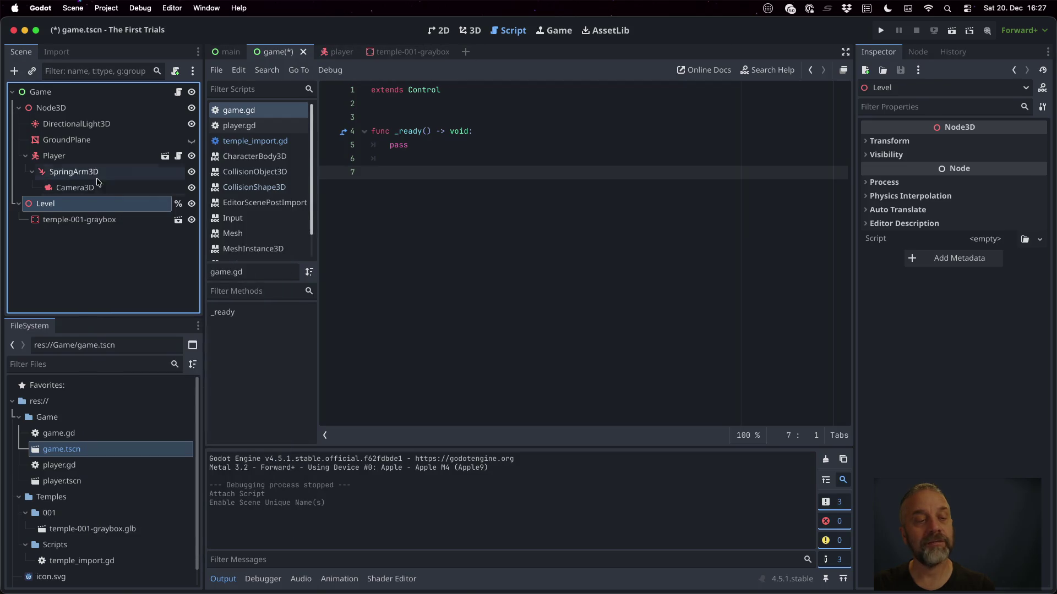
pyautogui.moveTo(59, 204)
pyautogui.mouseDown()
pyautogui.moveTo(497, 100)
pyautogui.moveTo(448, 102)
pyautogui.moveTo(447, 114)
pyautogui.mouseUp()
pyautogui.hotkey('ctrl', 's')
# Start a for loop in _ready over level.get_children().
pyautogui.click(514, 149)
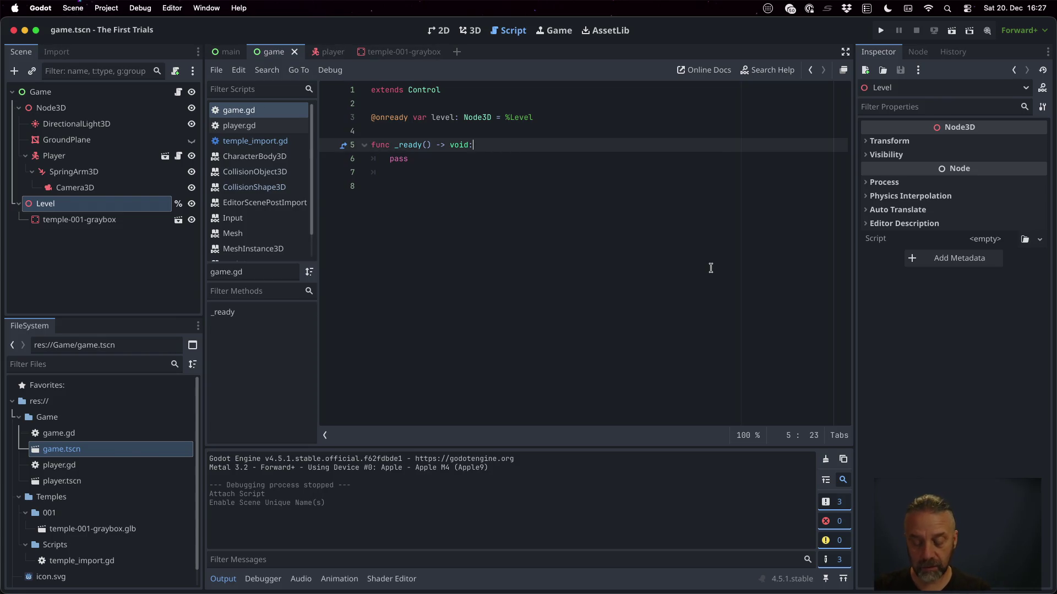
pyautogui.press('Return')
pyautogui.write('if level')
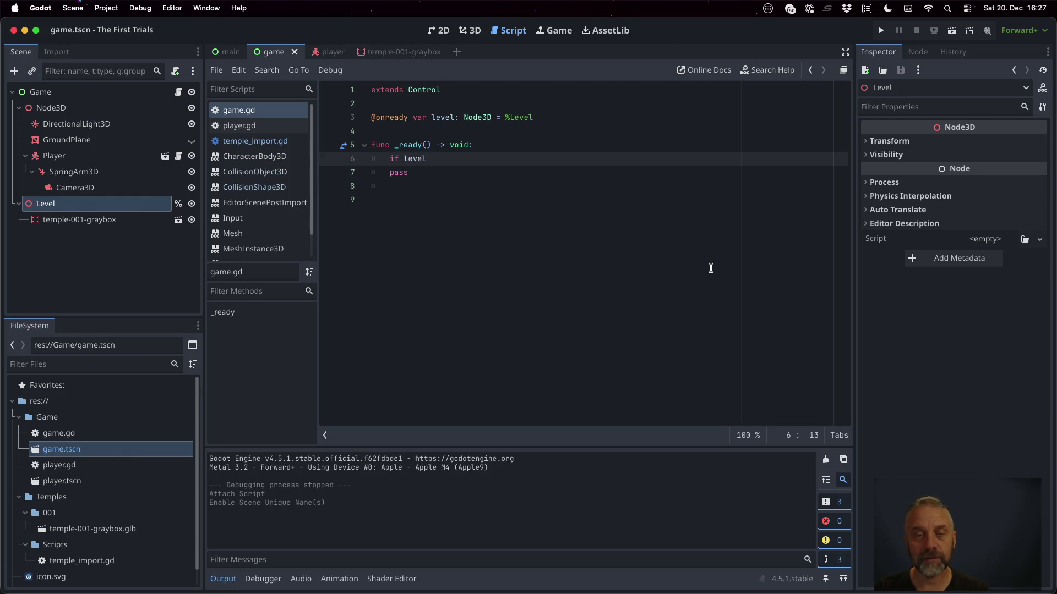
pyautogui.press('BackSpace')
pyautogui.press('BackSpace')
pyautogui.press('BackSpace')
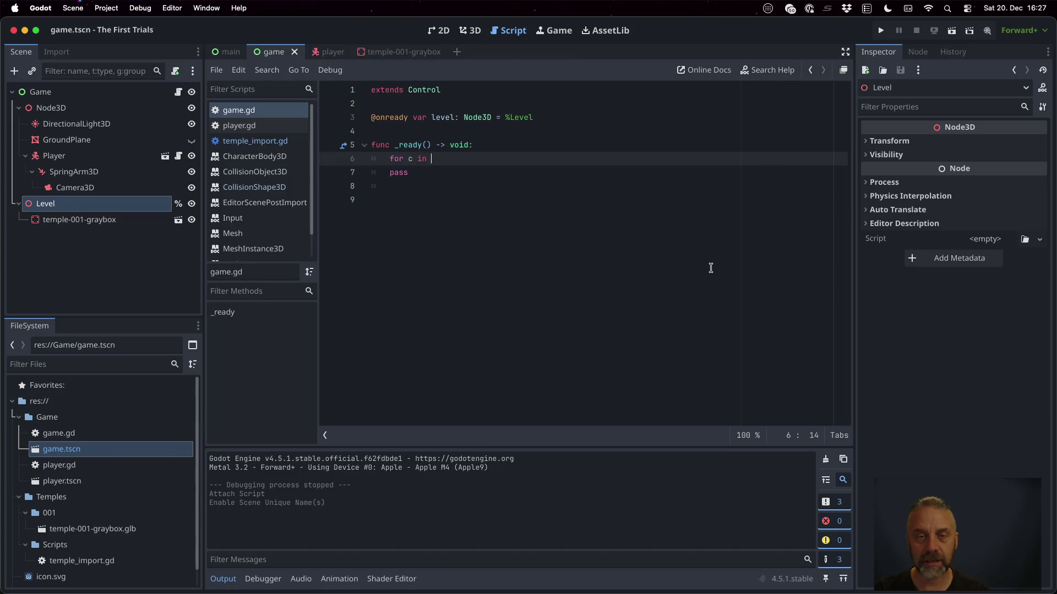
pyautogui.press('Return')
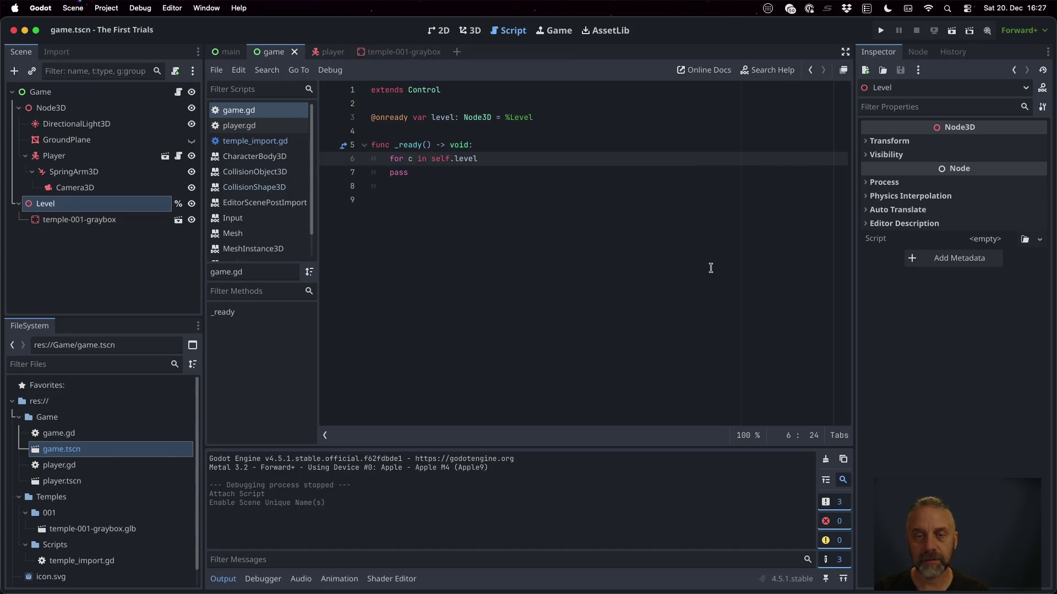
pyautogui.write('.get_c')
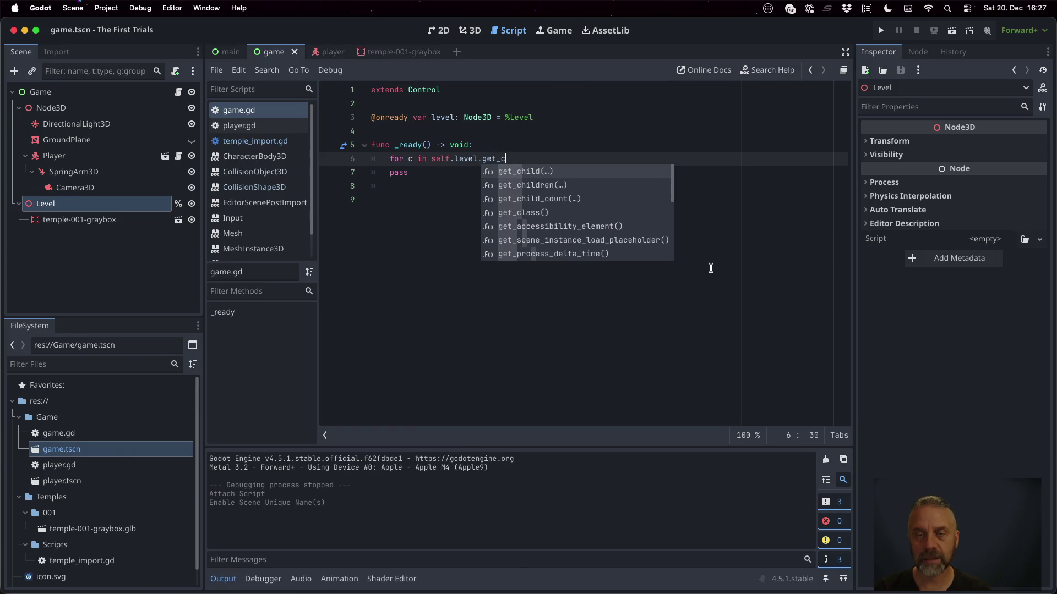
pyautogui.press('Down')
pyautogui.press('Return')
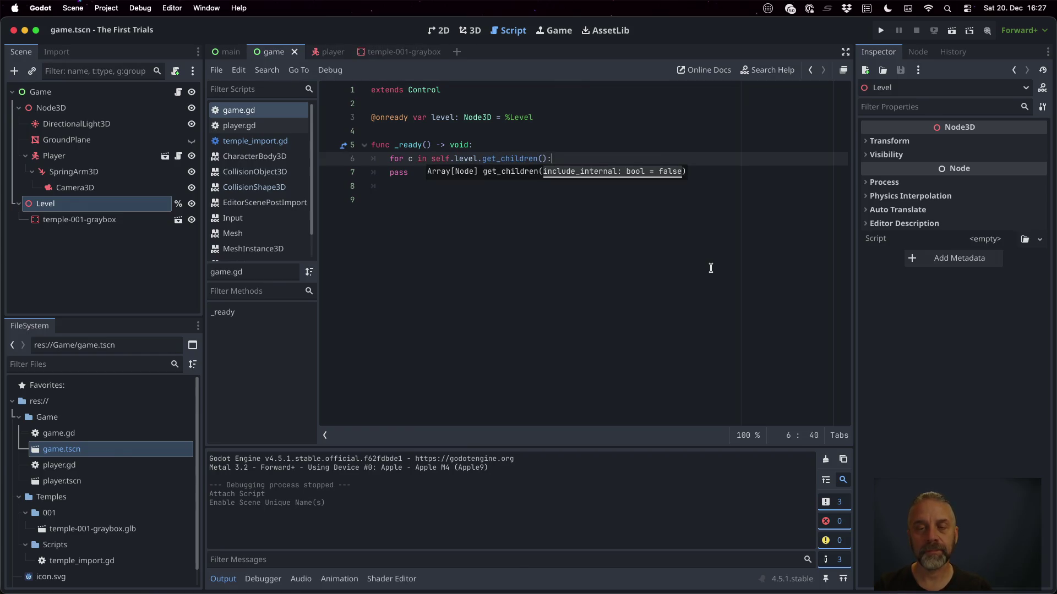
pyautogui.press('Return')
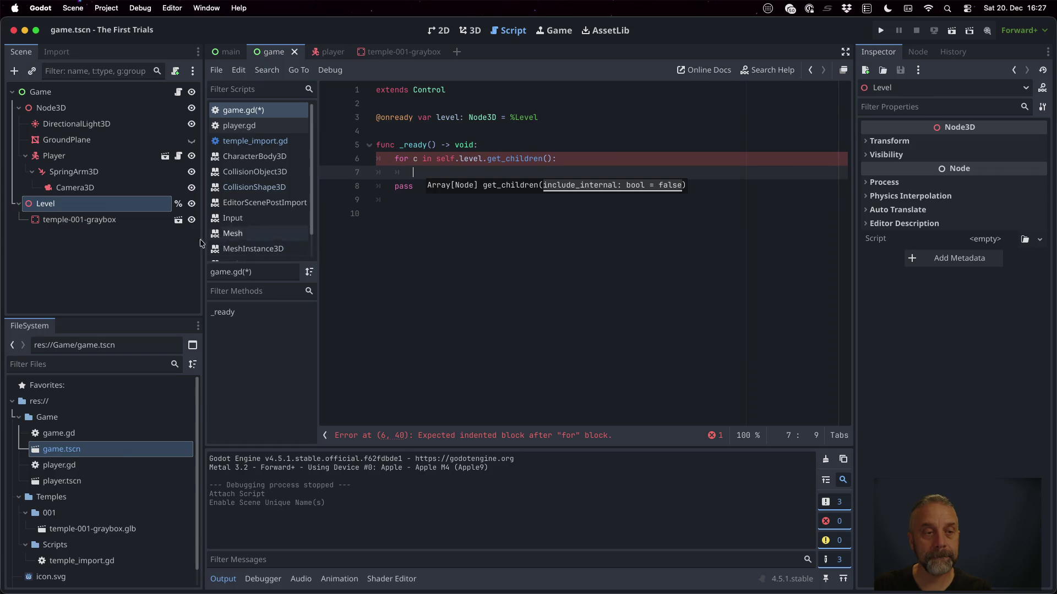
pyautogui.click(131, 227)
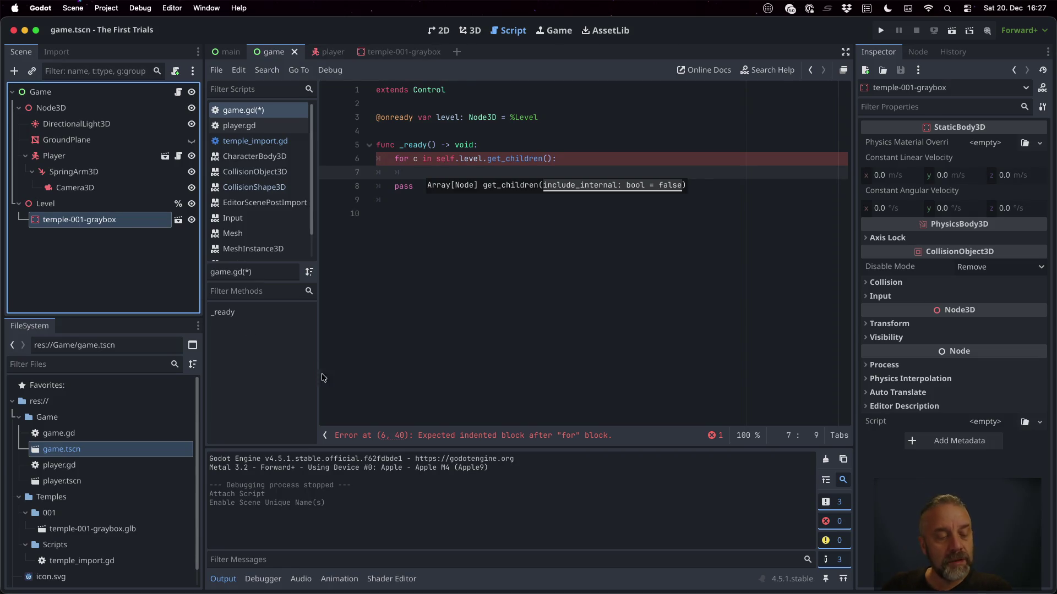
# Create a new temple.gd script in res://Temples/Scripts.
pyautogui.click(86, 544)
pyautogui.rightClick(88, 544)
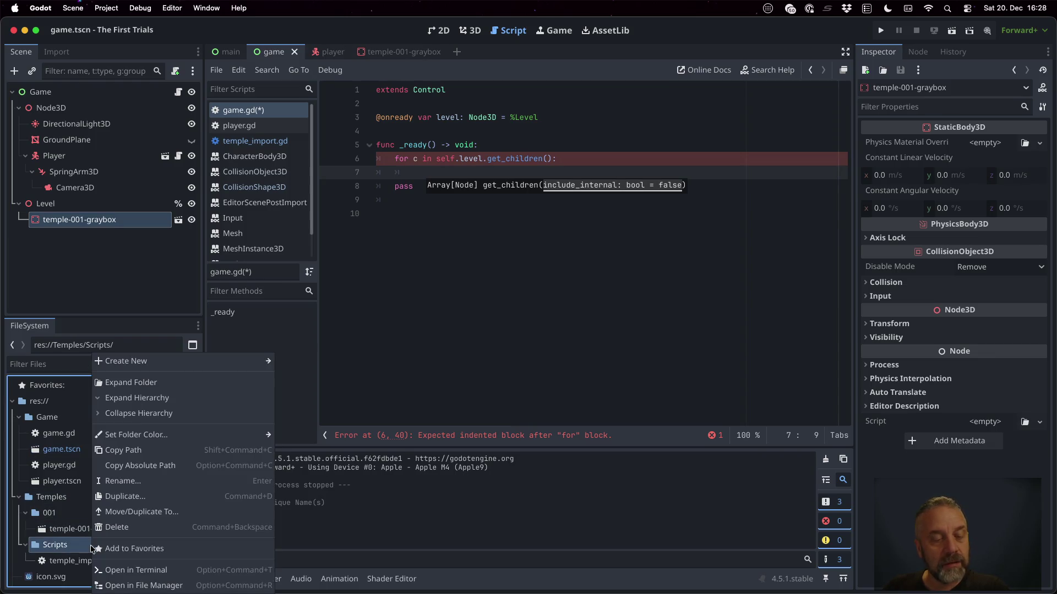
pyautogui.moveTo(206, 358)
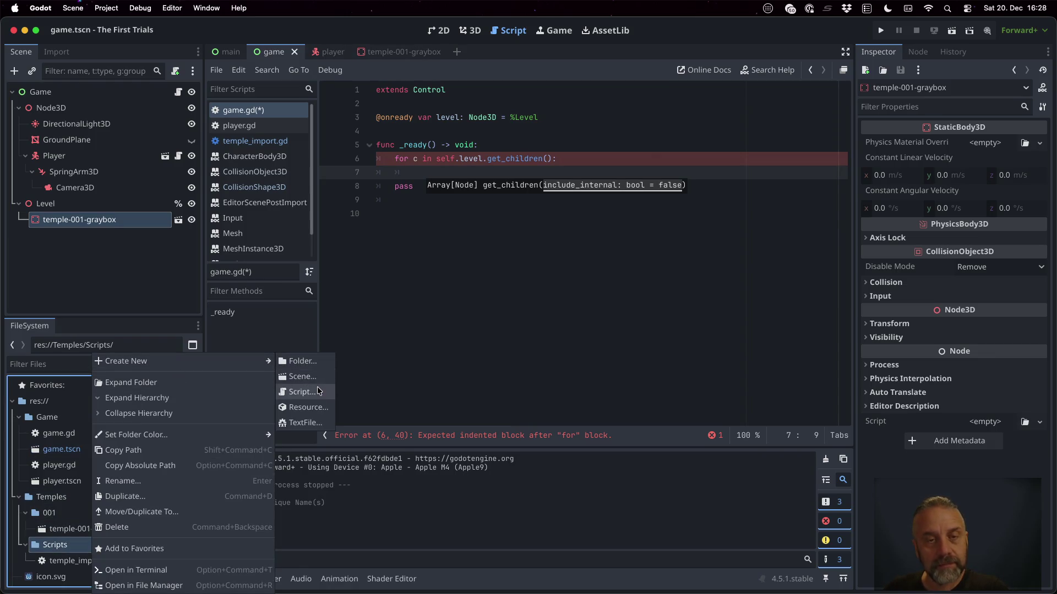
pyautogui.click(317, 390)
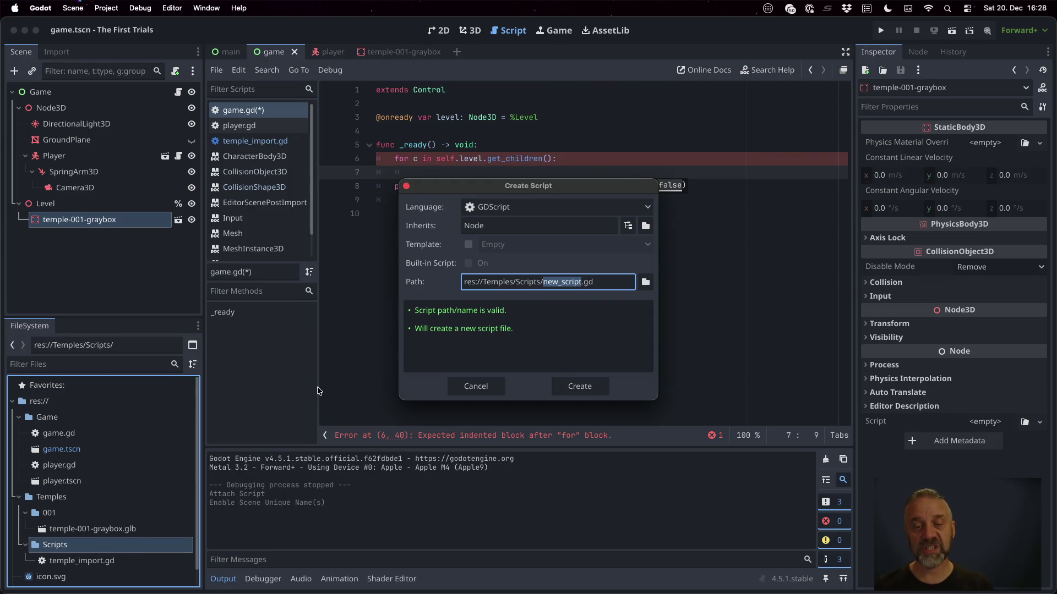
pyautogui.write('temple')
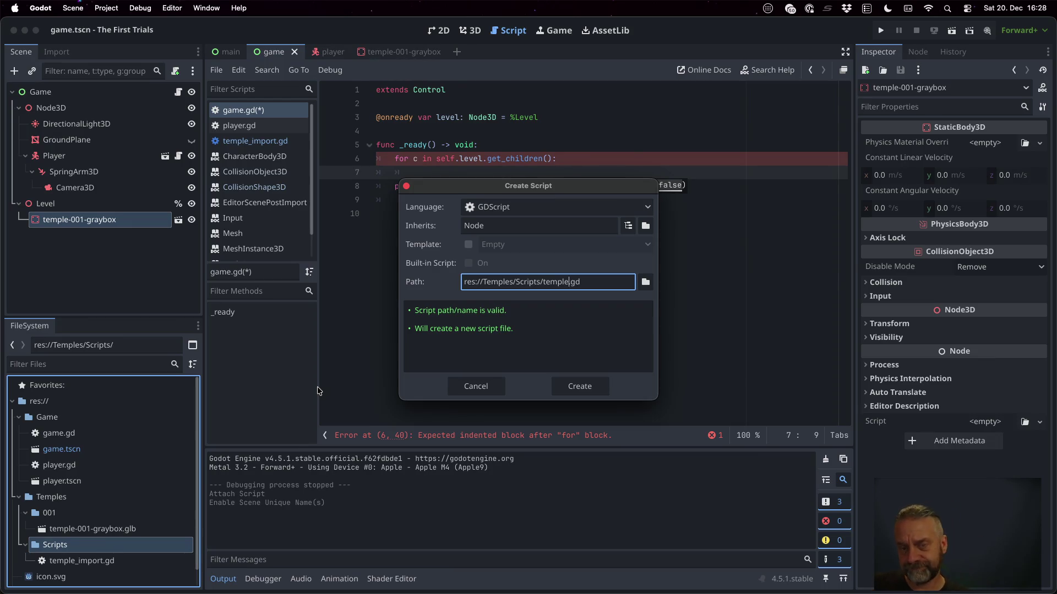
pyautogui.press('Return')
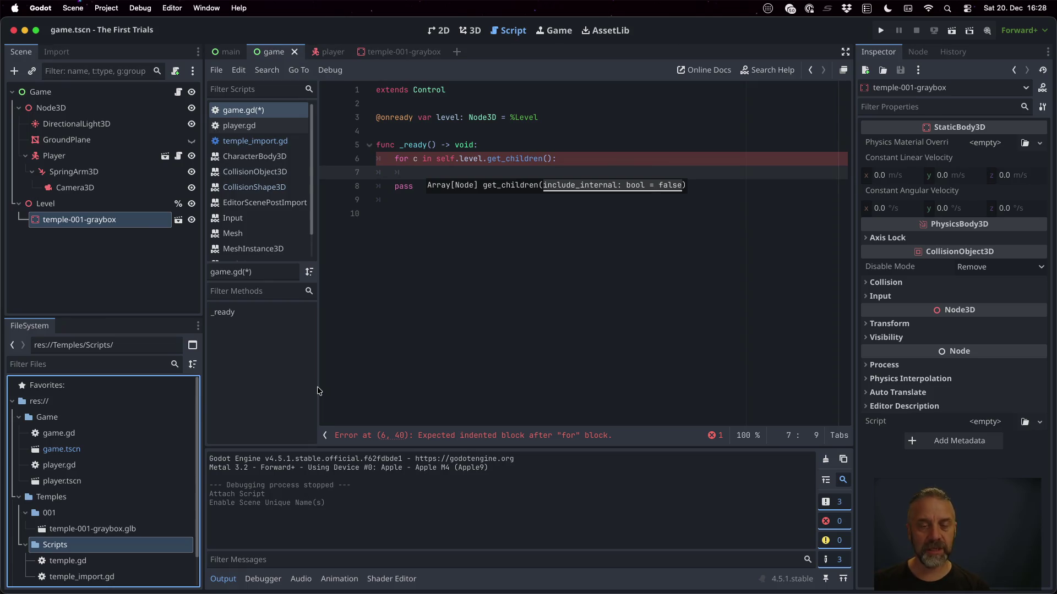
# Change temple.gd to extend StaticBody3D instead of Node.
pyautogui.doubleClick(104, 560)
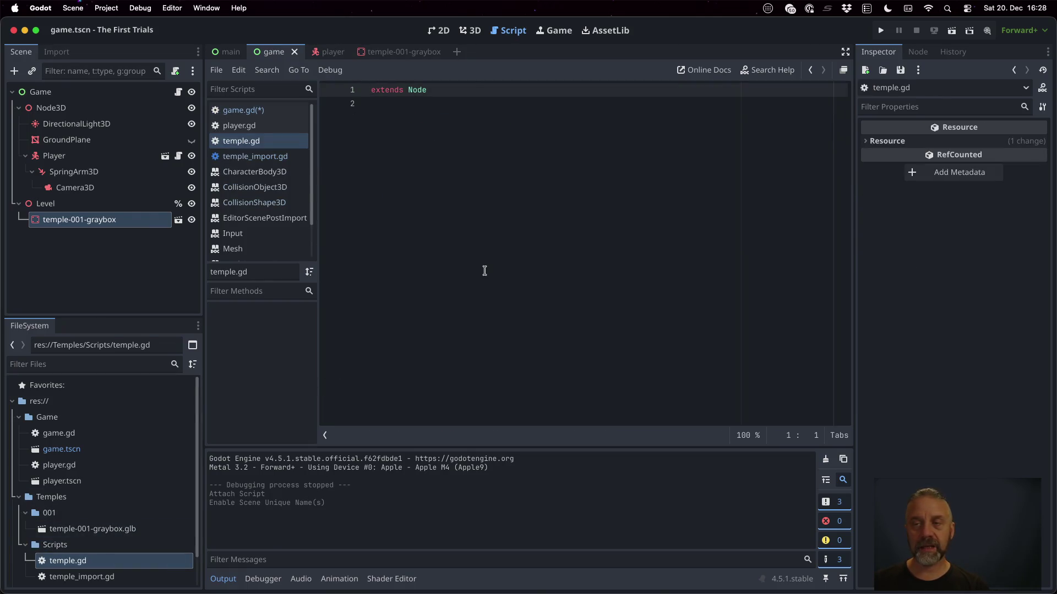
pyautogui.click(138, 222)
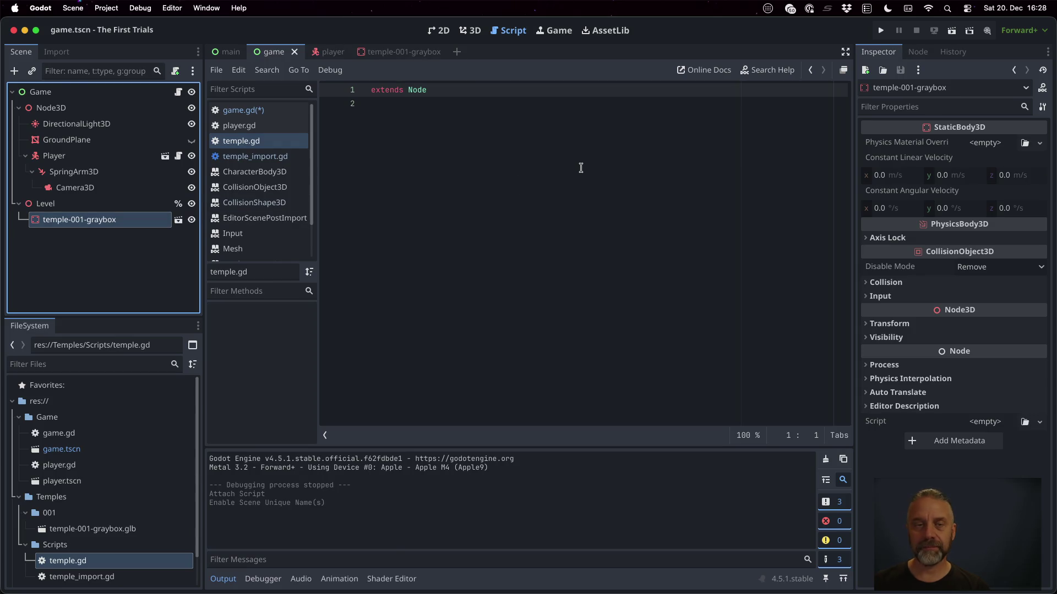
pyautogui.click(502, 88)
pyautogui.hotkey('shift', 'Left')
pyautogui.hotkey('shift', 'Left')
pyautogui.hotkey('shift', 'Left')
pyautogui.hotkey('shift', 'Left')
pyautogui.write('Static')
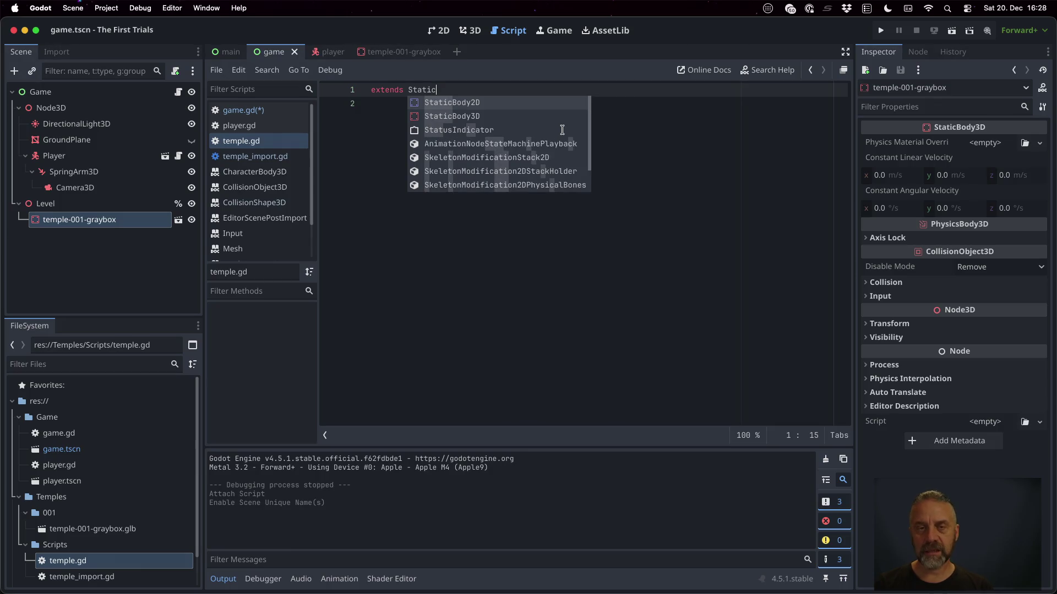
pyautogui.press('Down')
pyautogui.press('Return')
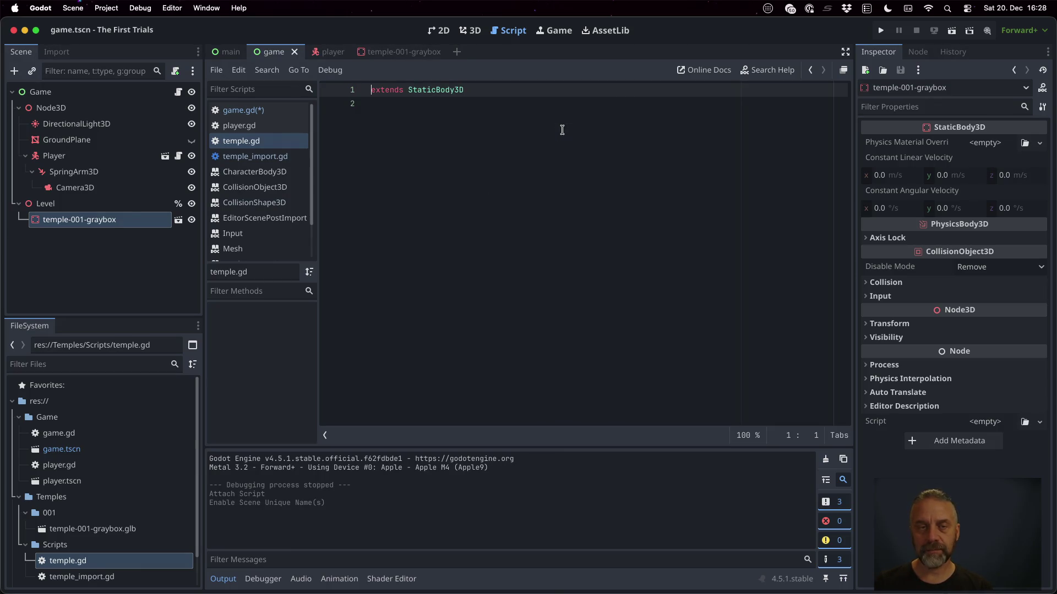
# Add 'class_name Temple' above the extends line and save temple.gd.
pyautogui.press('Return')
pyautogui.press('Up')
pyautogui.write('class_')
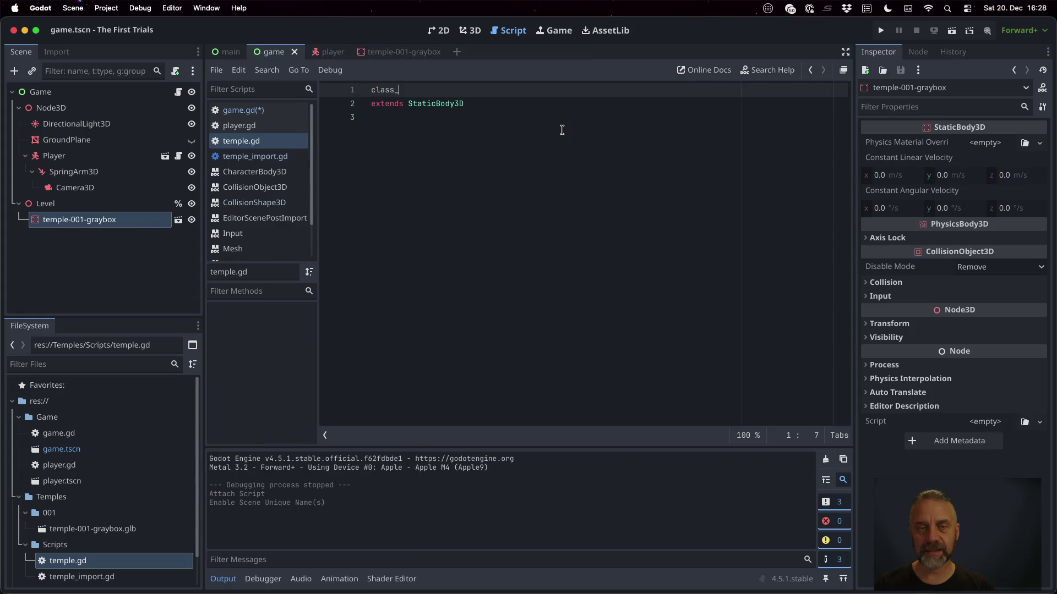
pyautogui.write('name Temple')
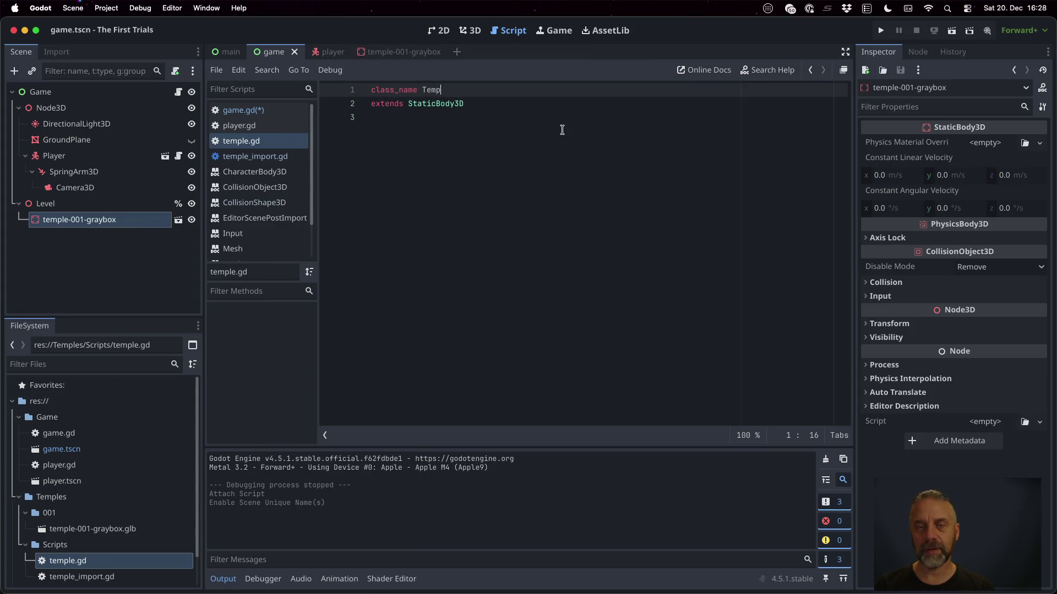
pyautogui.press('Down')
pyautogui.press('Down')
pyautogui.press('super+s')
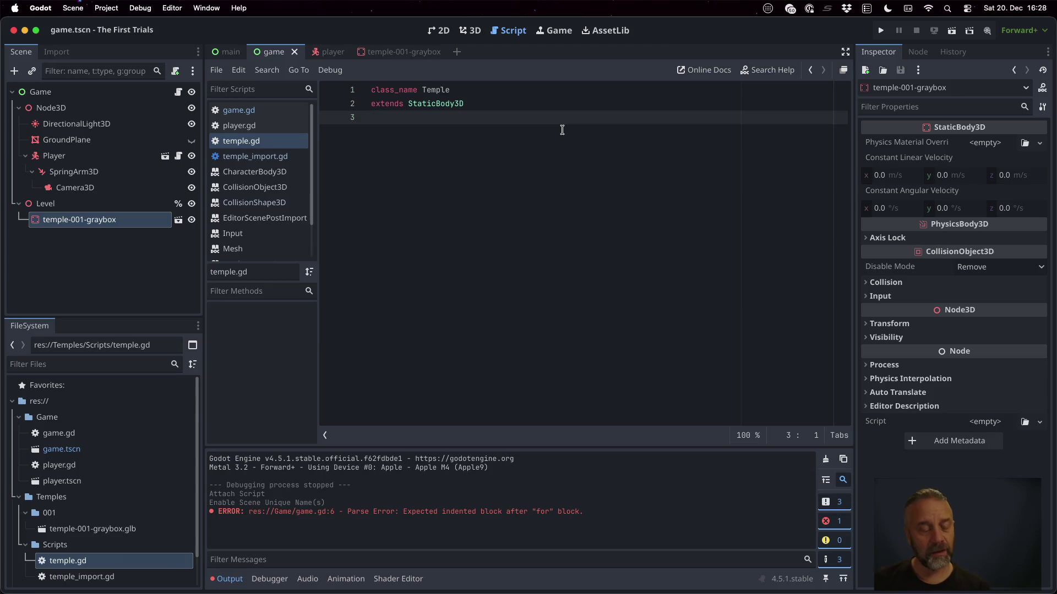
pyautogui.doubleClick(128, 529)
pyautogui.press('Escape')
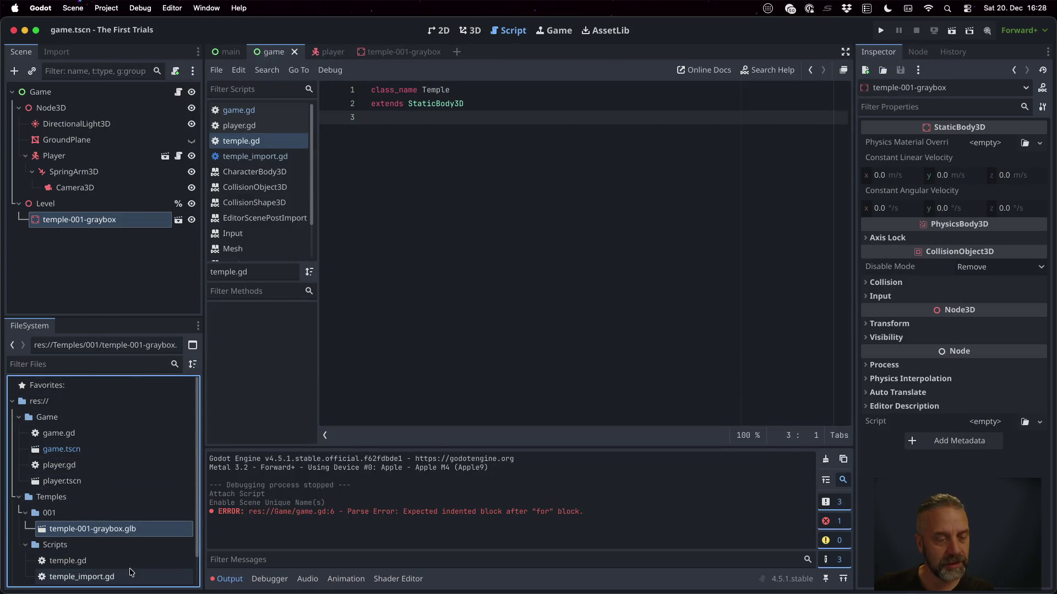
# Set temple-001-graybox.glb's import Root Type to Temple and reimport it.
pyautogui.doubleClick(131, 575)
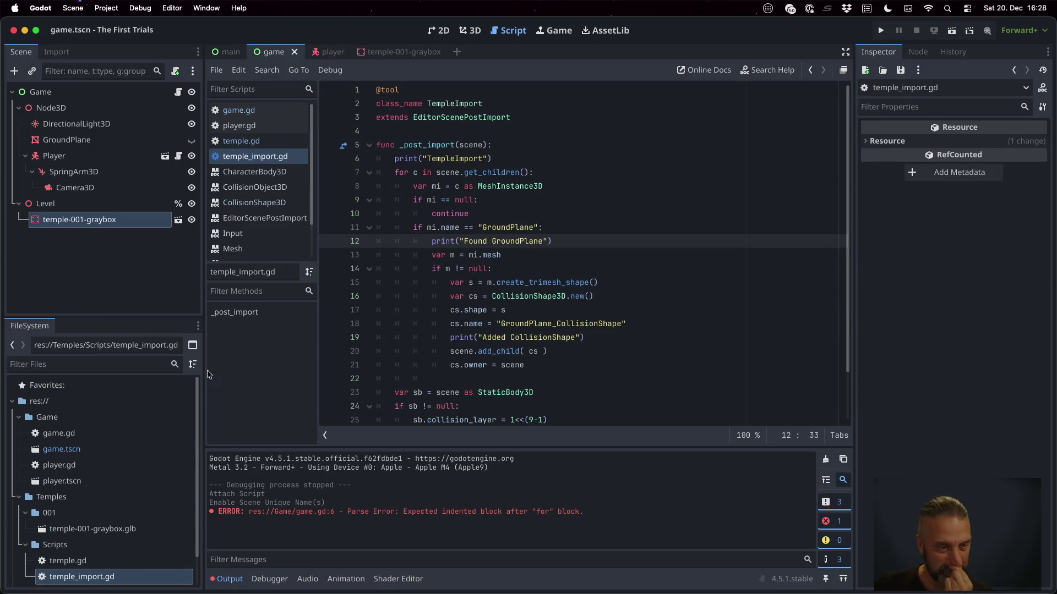
pyautogui.click(122, 528)
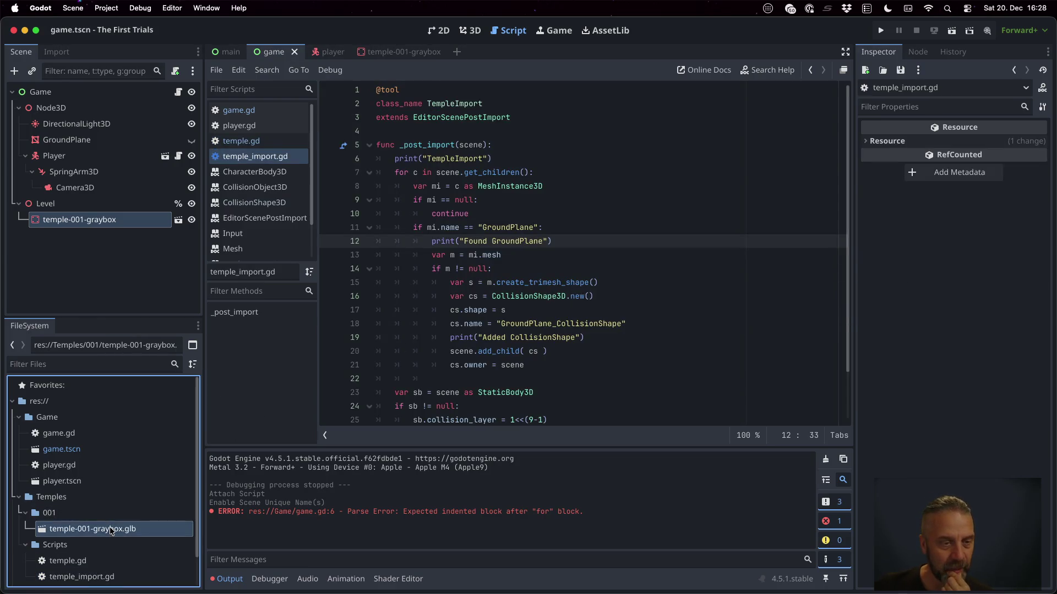
pyautogui.click(58, 52)
pyautogui.click(168, 145)
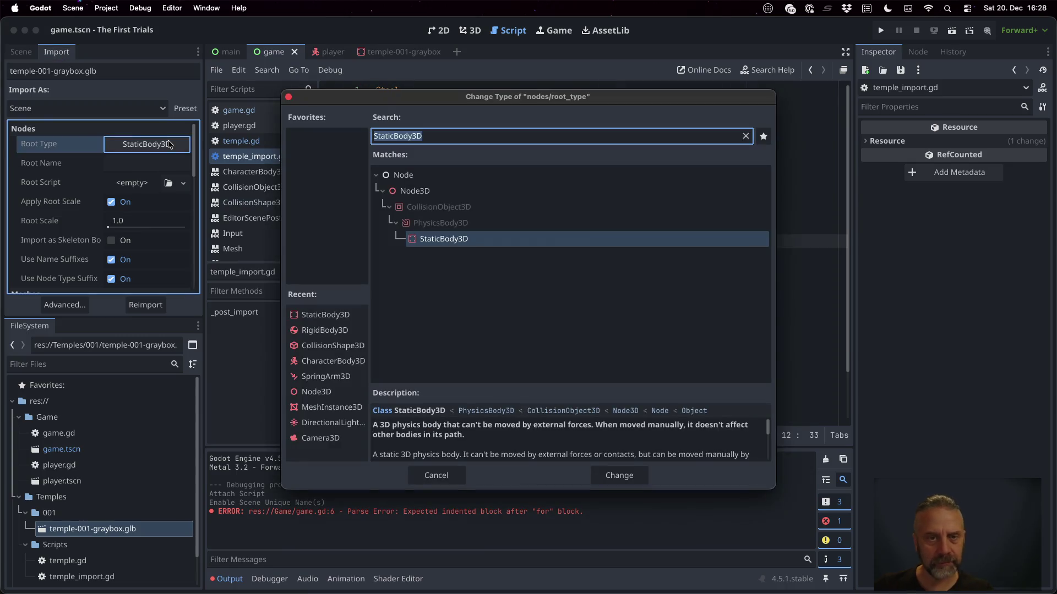
pyautogui.write('Temple')
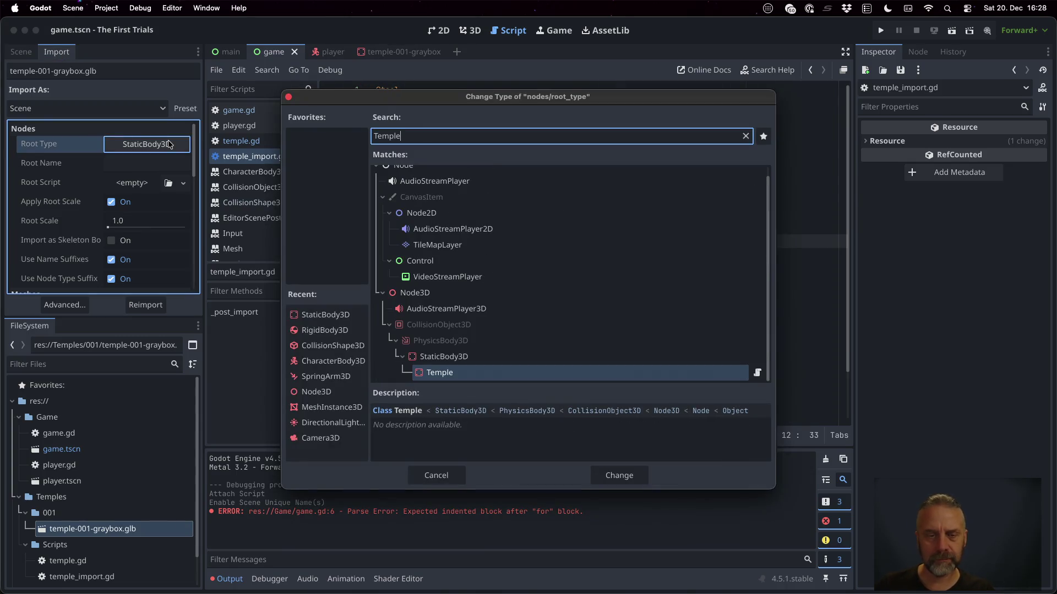
pyautogui.click(628, 476)
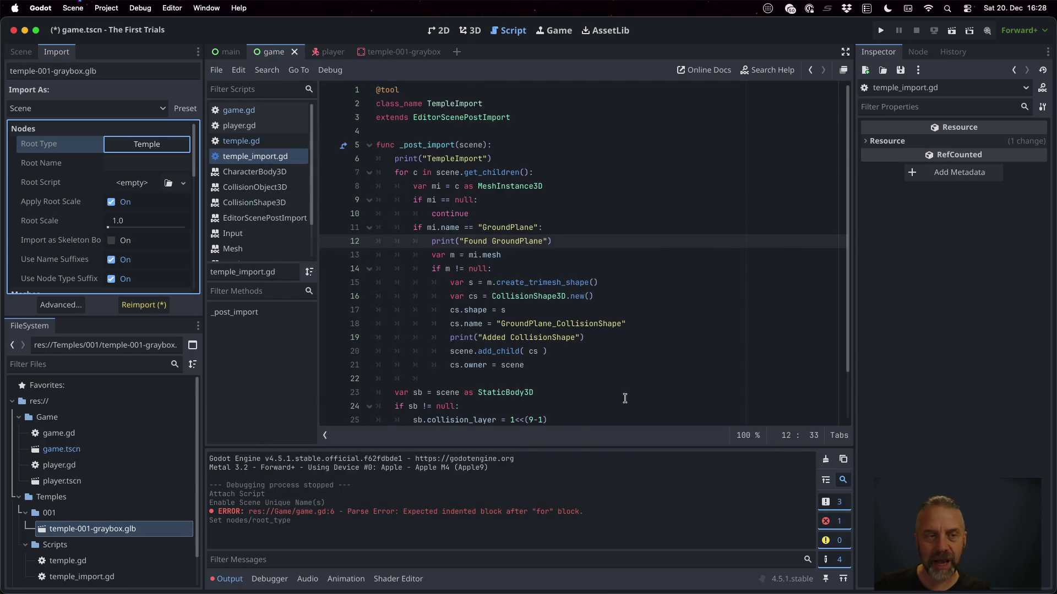
pyautogui.click(145, 304)
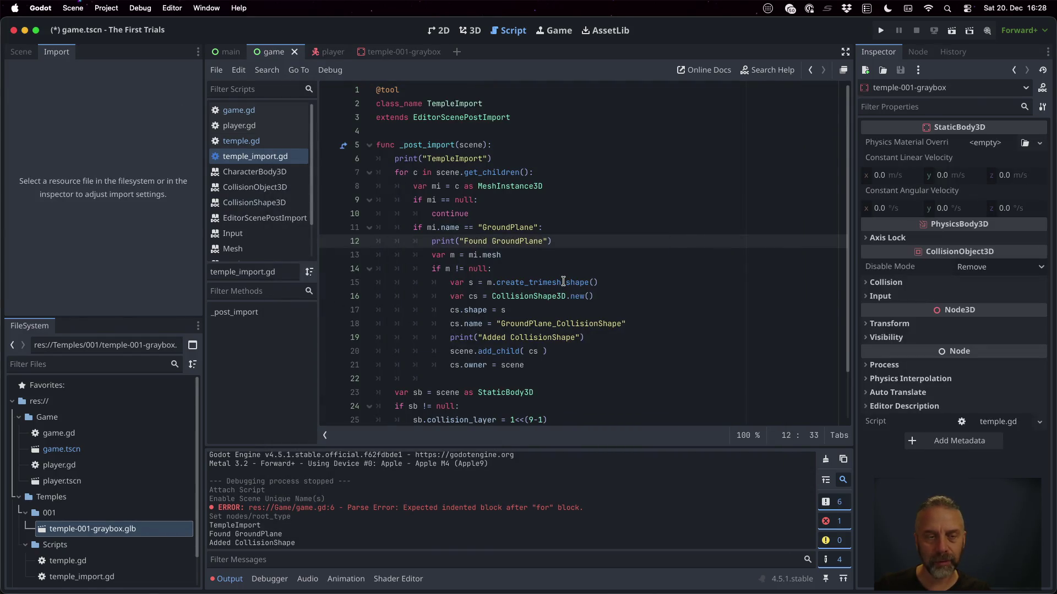
# Delete the old temple-001-graybox instance from the game scene.
pyautogui.click(21, 52)
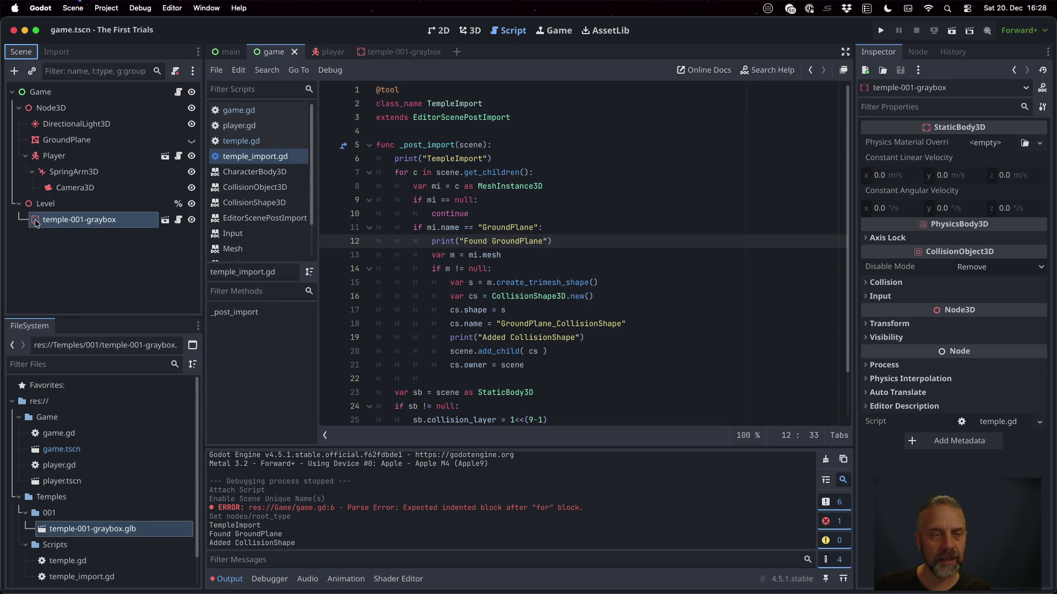
pyautogui.moveTo(36, 223)
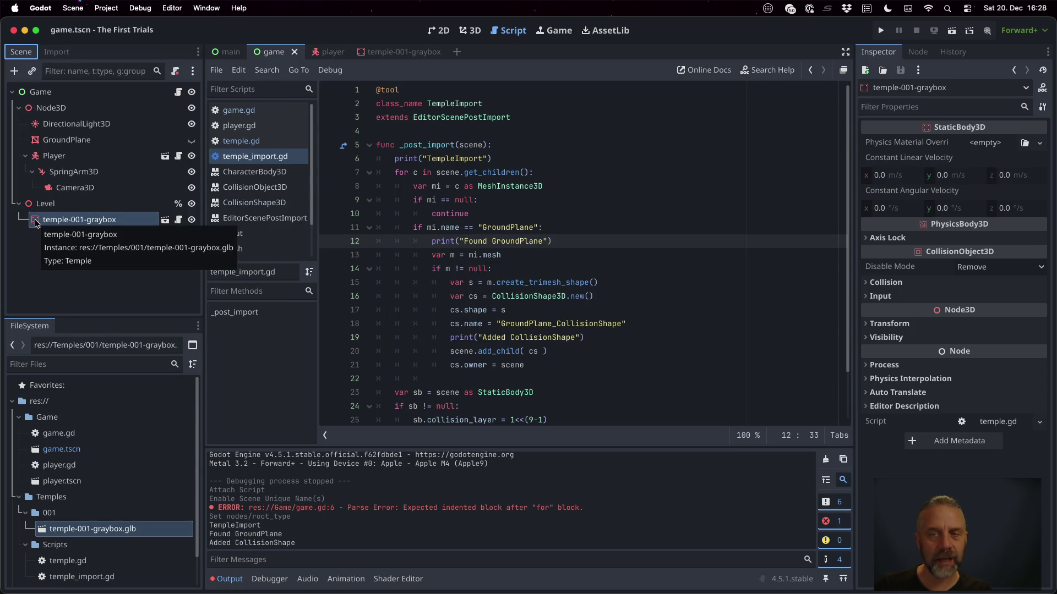
pyautogui.click(81, 223)
pyautogui.press('Delete')
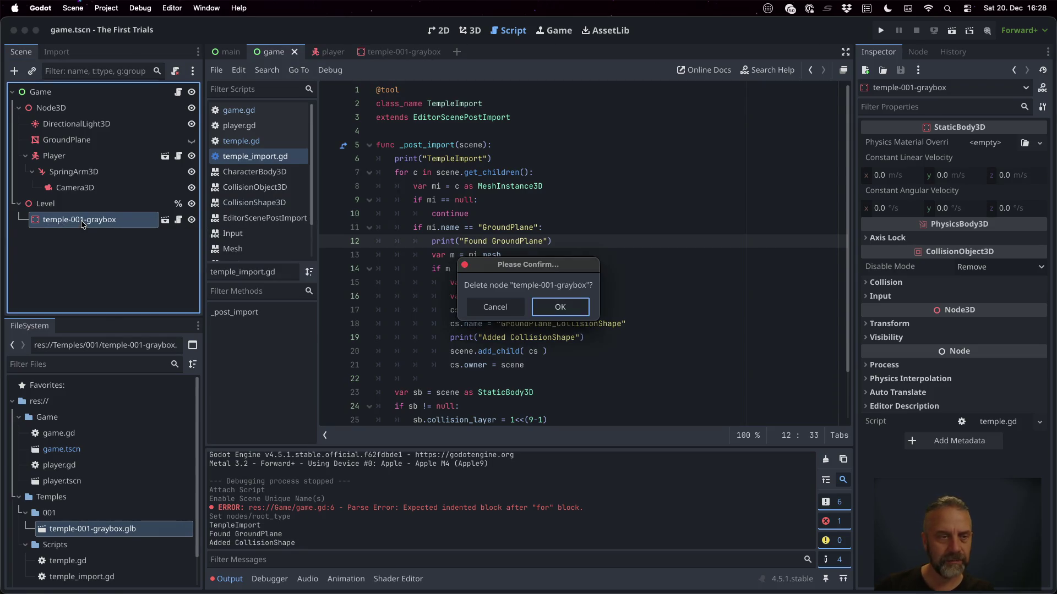
# Confirm the deletion and drag the reimported graybox back under Level.
pyautogui.press('Return')
pyautogui.click(101, 530)
pyautogui.moveTo(100, 530)
pyautogui.mouseDown()
pyautogui.moveTo(74, 181)
pyautogui.moveTo(77, 206)
pyautogui.mouseUp()
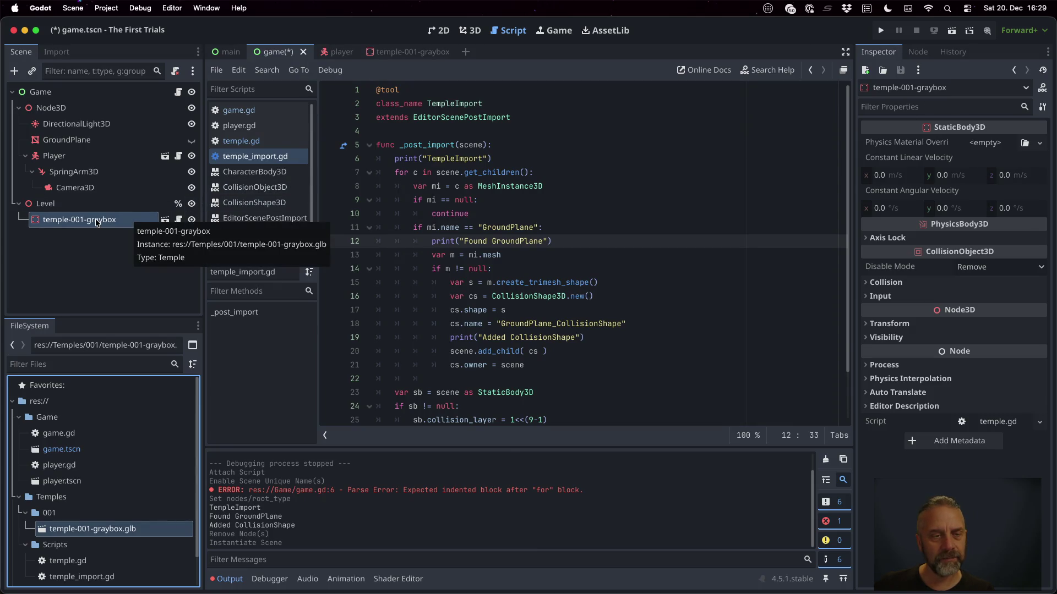
# In game.gd's loop, cast each child with 'var t = c as Temple' and continue if null.
pyautogui.click(519, 206)
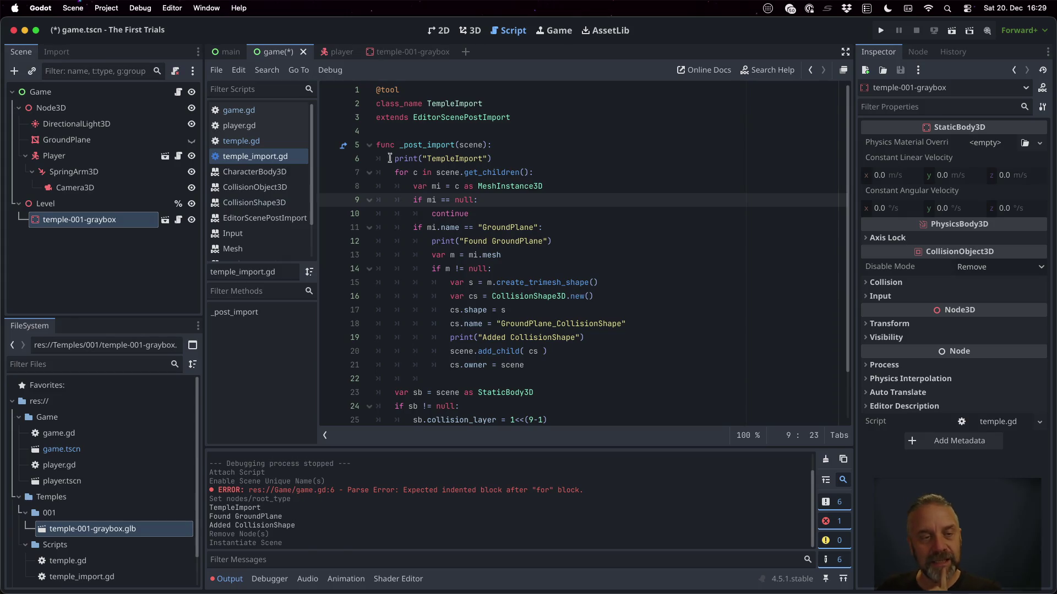
pyautogui.click(178, 93)
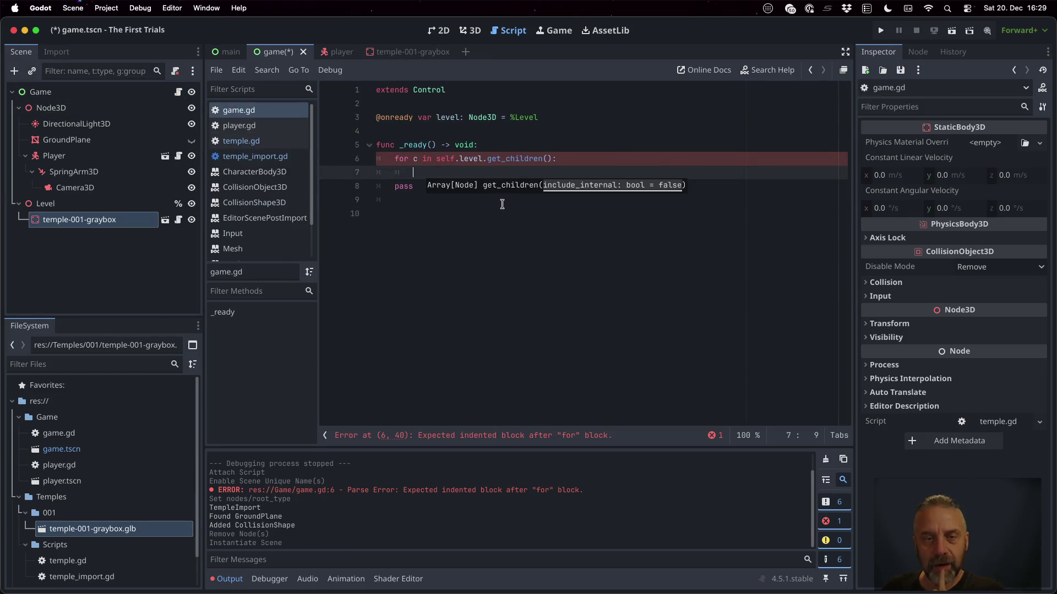
pyautogui.write('var ')
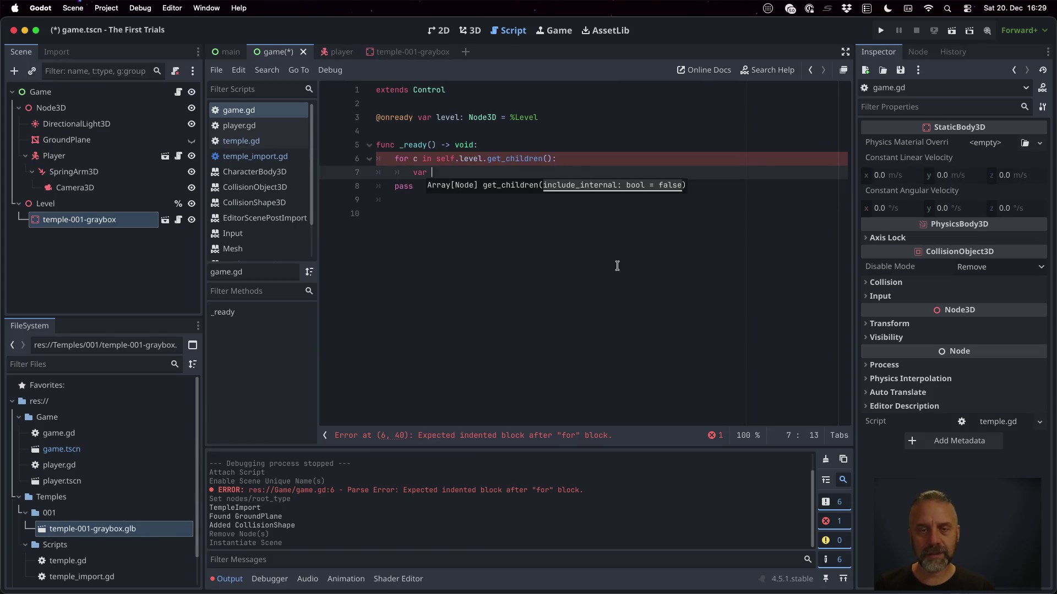
pyautogui.write('t = c as Temple')
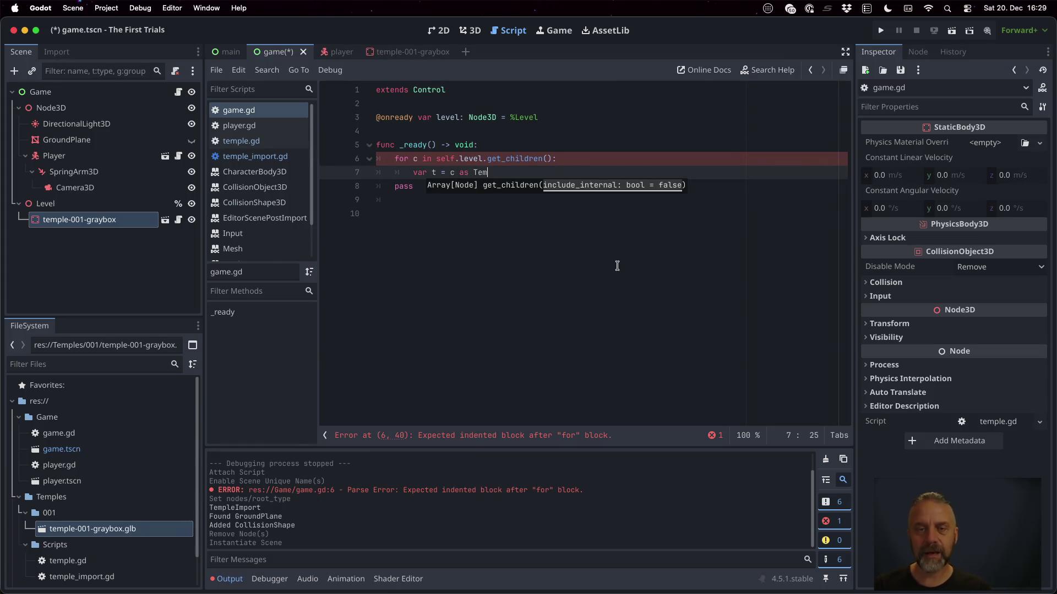
pyautogui.press('Return')
pyautogui.write('if t == null:')
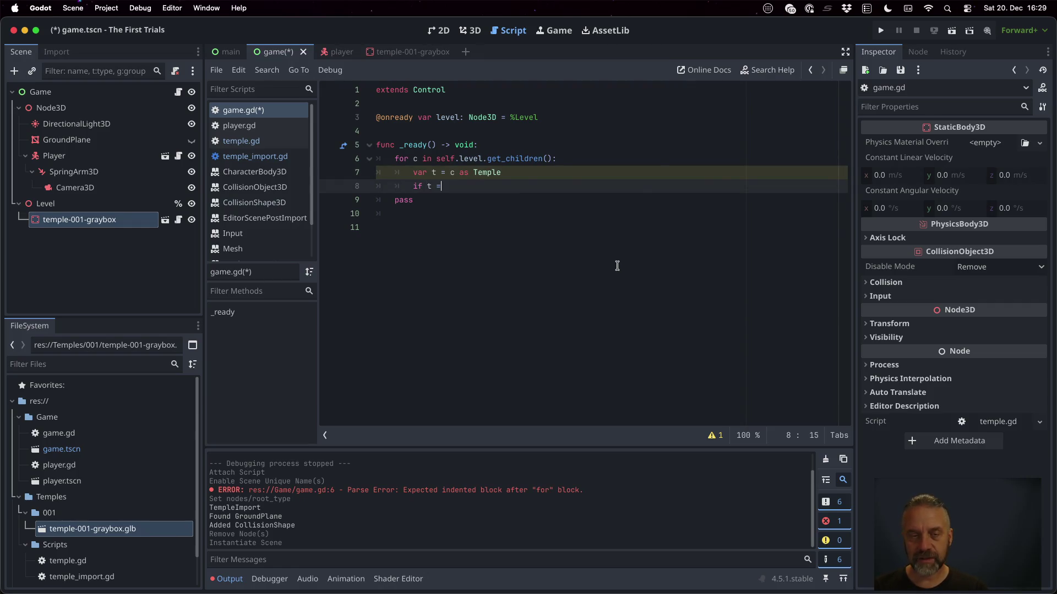
pyautogui.press('Return')
pyautogui.write('con')
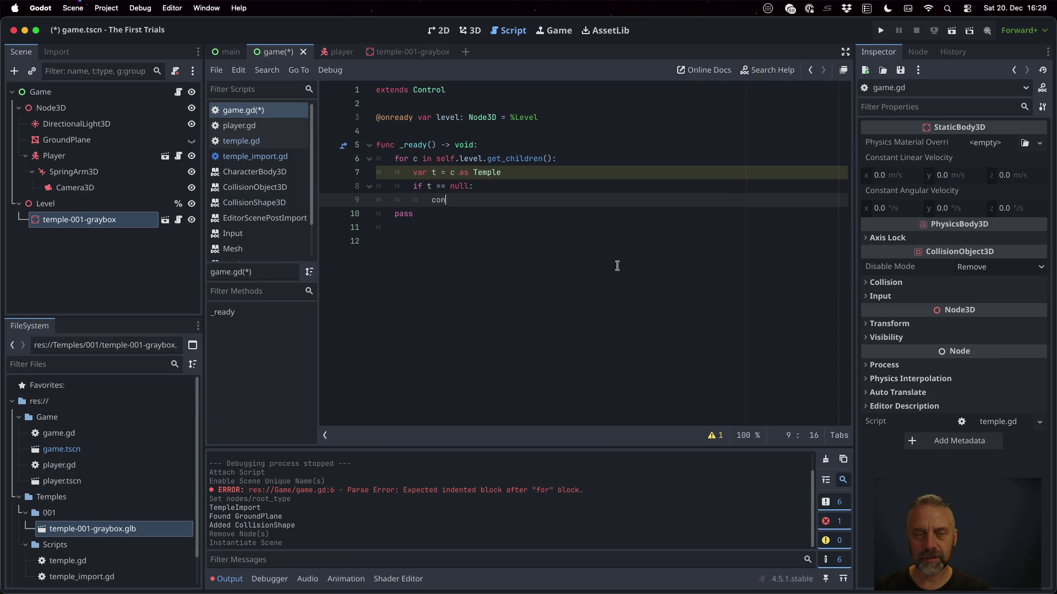
pyautogui.press('Down')
pyautogui.press('Down')
pyautogui.press('Return')
pyautogui.press('Return')
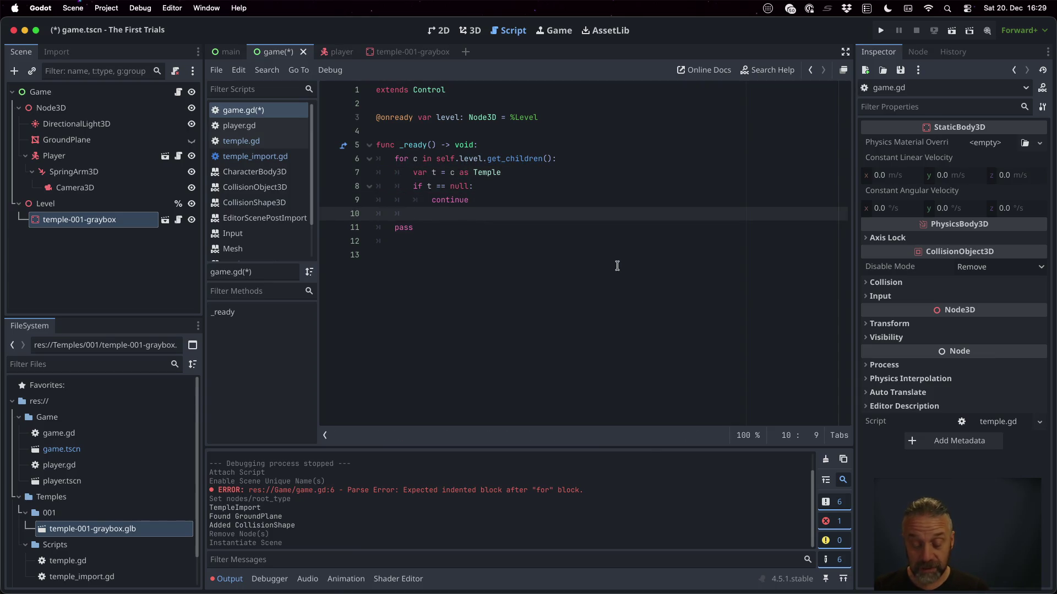
# Add 'var spawn_point = t.get_spawn_point()' to the loop and save game.gd.
pyautogui.write('var spawn')
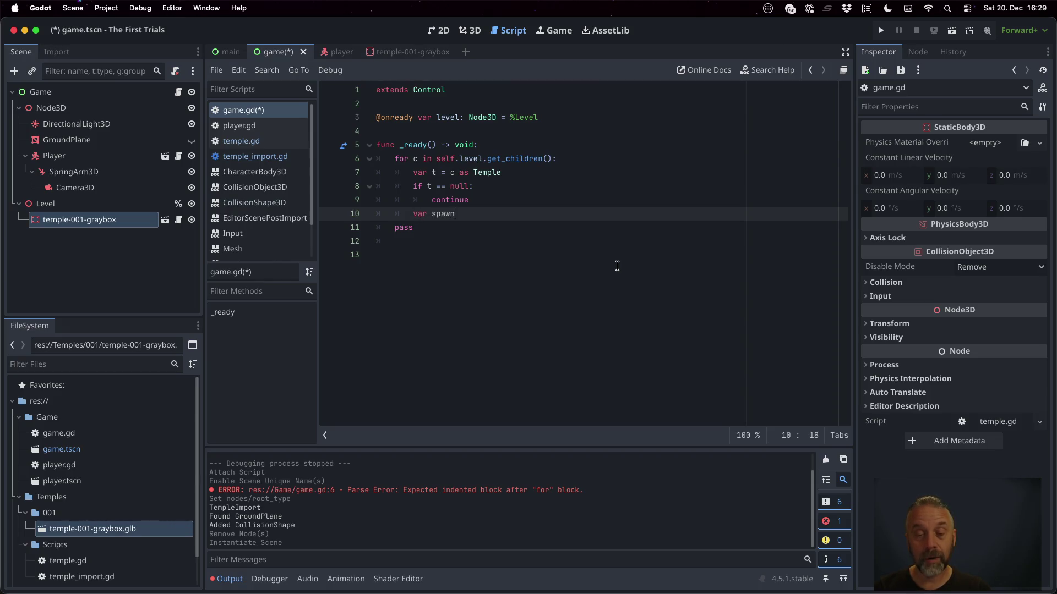
pyautogui.write('_point =')
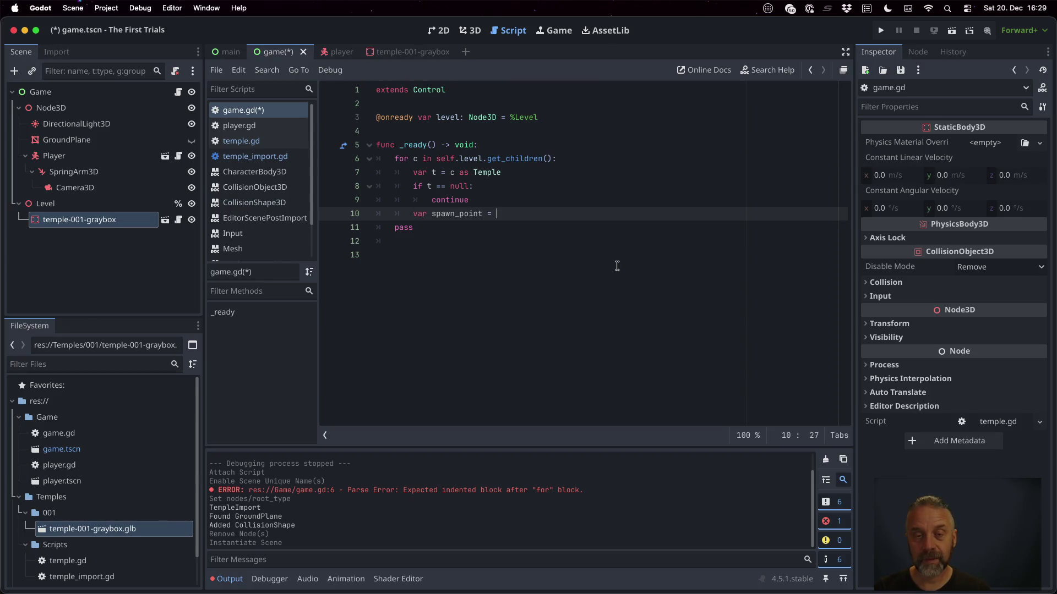
pyautogui.write(' t.g')
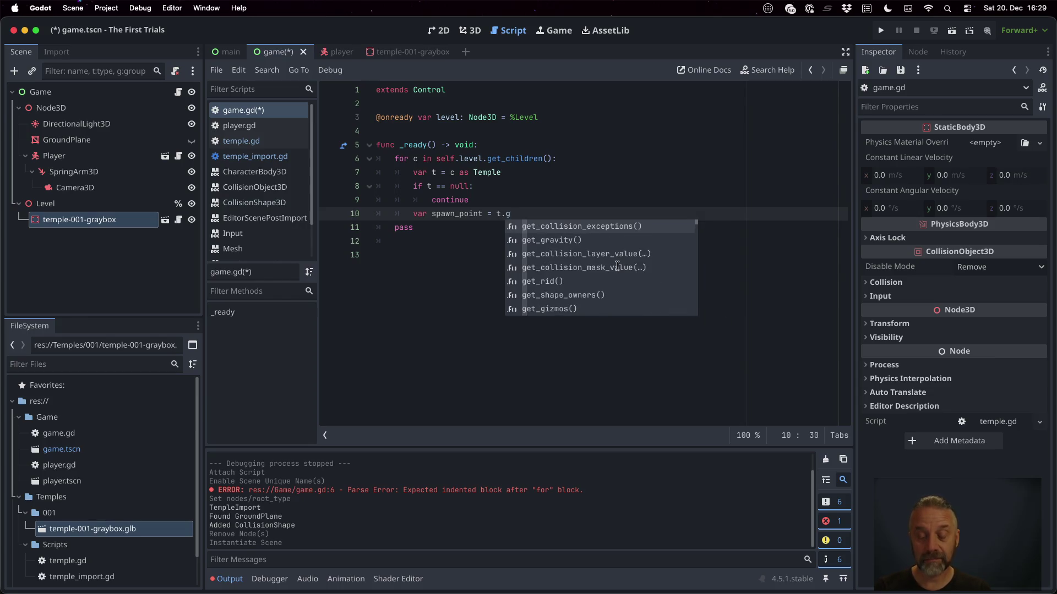
pyautogui.press('BackSpace')
pyautogui.write('get_spawn_point()')
pyautogui.press('Return')
pyautogui.press('super+s')
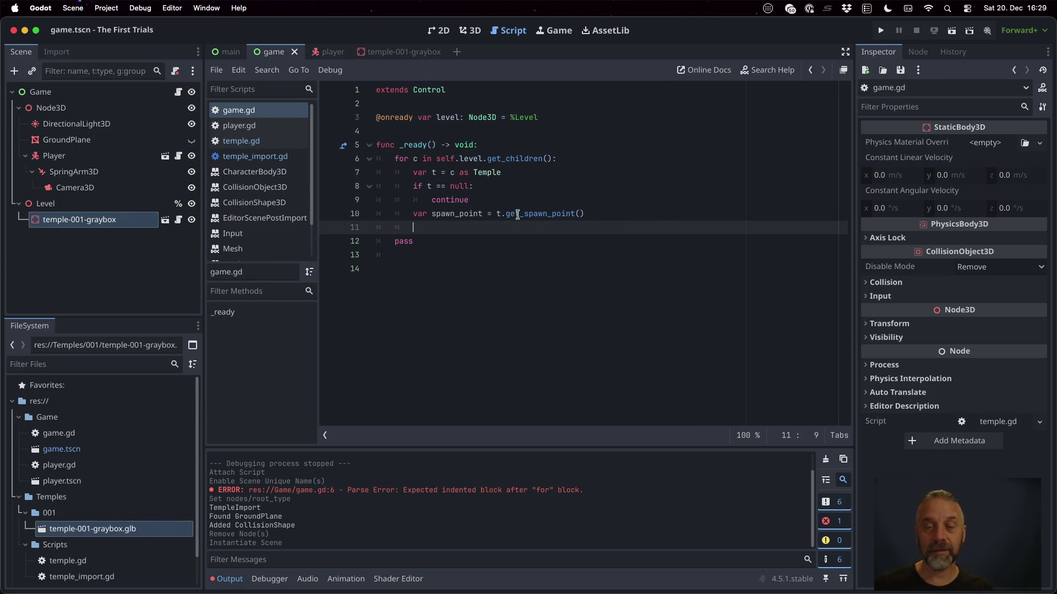
pyautogui.click(517, 214)
pyautogui.click(298, 141)
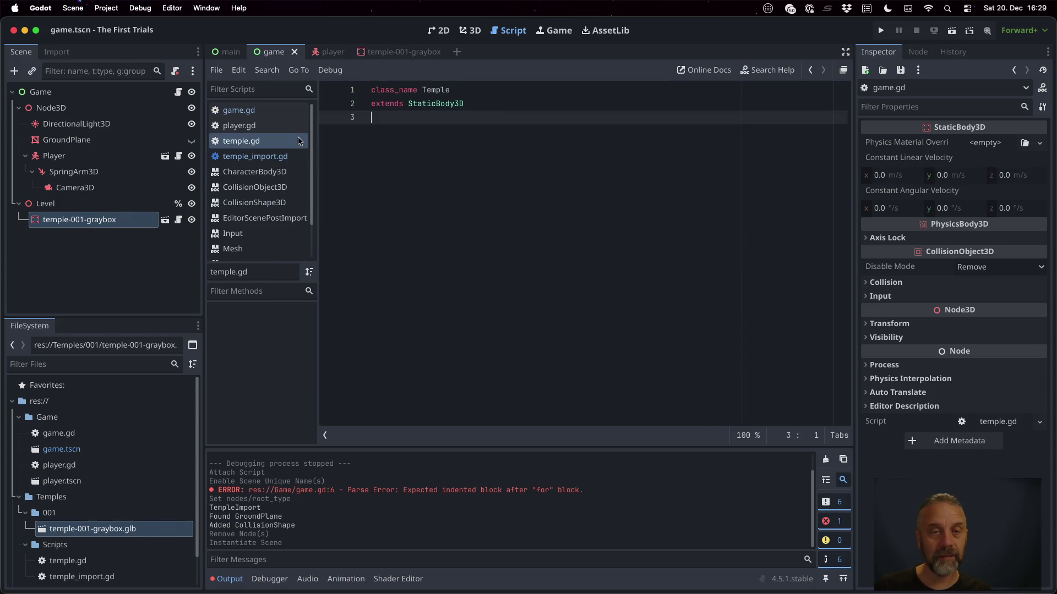
# Add func get_spawn_point() -> Vector3 to temple.gd returning null.
pyautogui.press('Return')
pyautogui.press('Return')
pyautogui.write('func _')
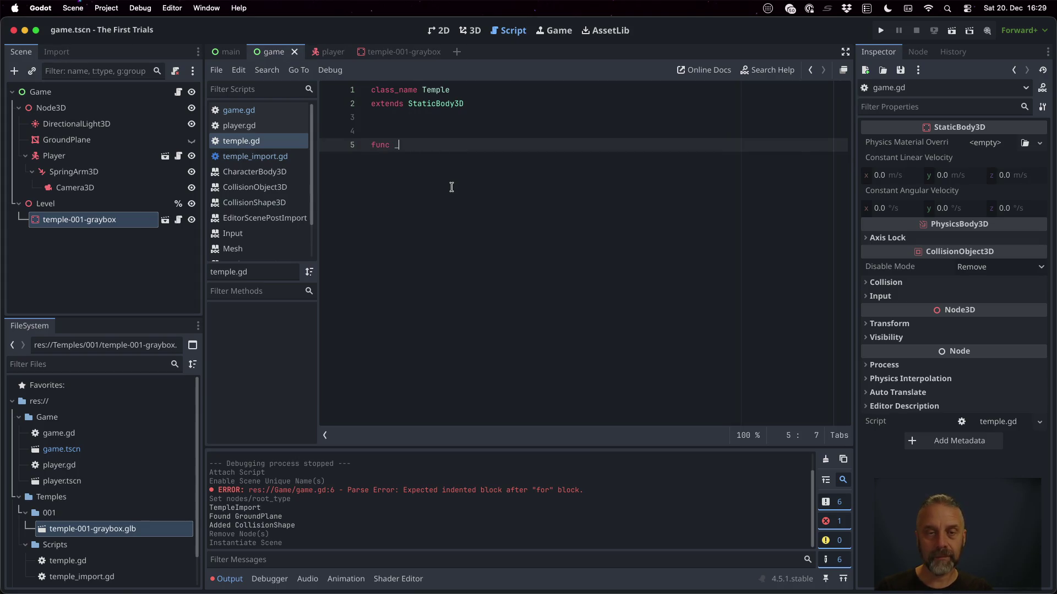
pyautogui.press('BackSpace')
pyautogui.write('get-sp')
pyautogui.press('BackSpace')
pyautogui.press('BackSpace')
pyautogui.press('BackSpace')
pyautogui.write('_spawn_point ')
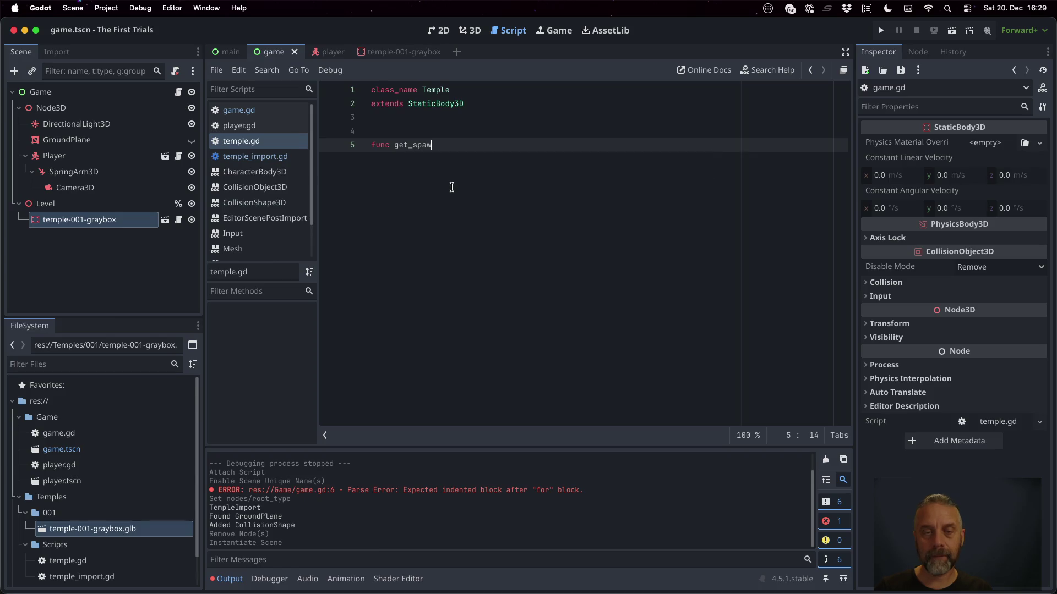
pyautogui.write('-')
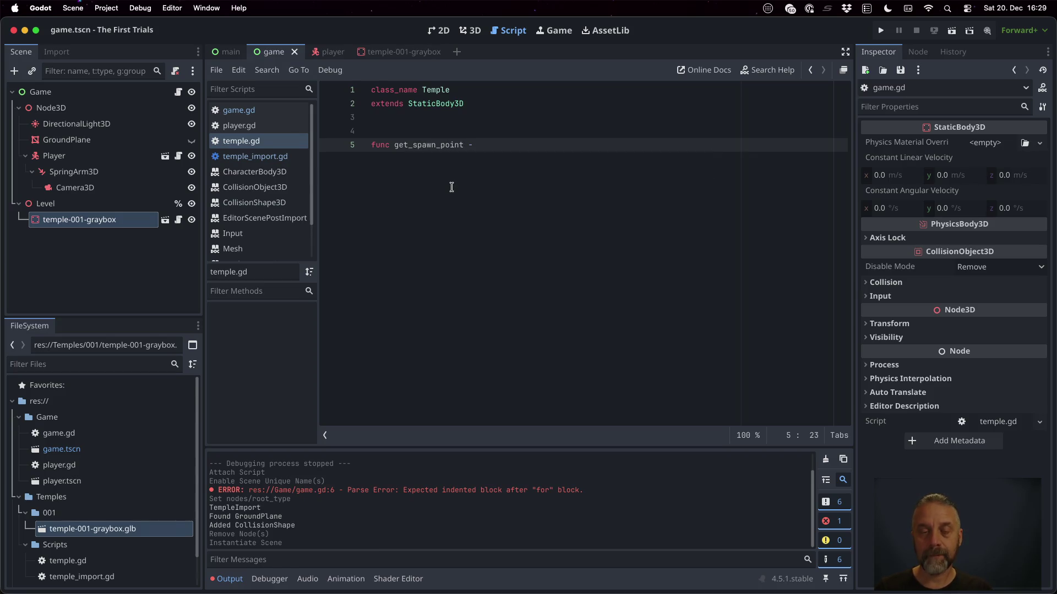
pyautogui.write('>() -> Vector3D')
pyautogui.press('BackSpace')
pyautogui.press('BackSpace')
pyautogui.press('BackSpace')
pyautogui.write('tor3:')
pyautogui.press('Return')
pyautogui.press('Return')
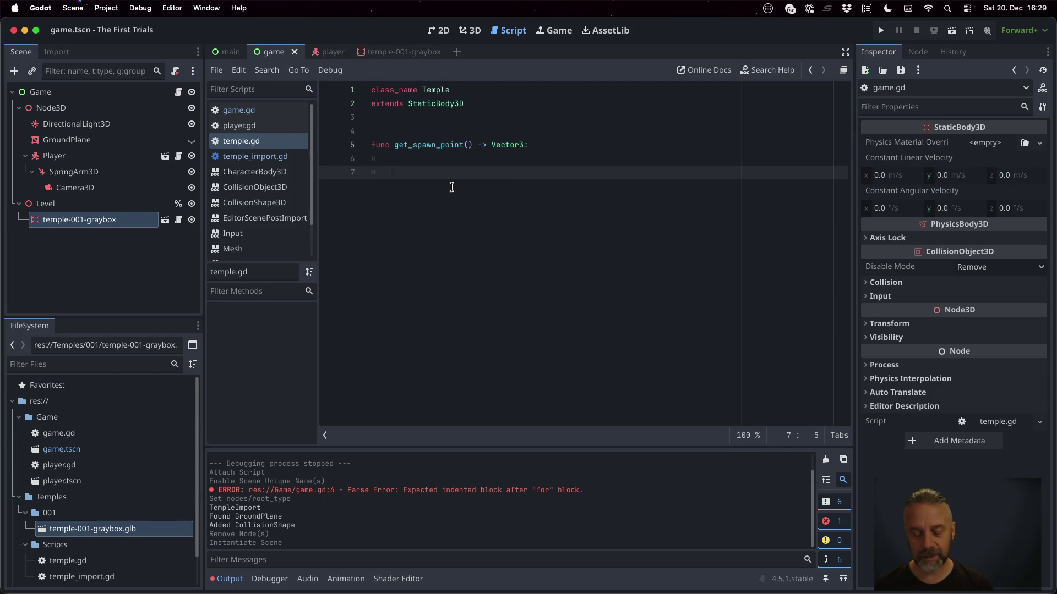
pyautogui.write('return null')
pyautogui.press('Return')
pyautogui.hotkey('ctrl', 's')
# Redo the Vector3 return type and make get_spawn_point() return Vector3.ZERO, then save.
pyautogui.click(445, 160)
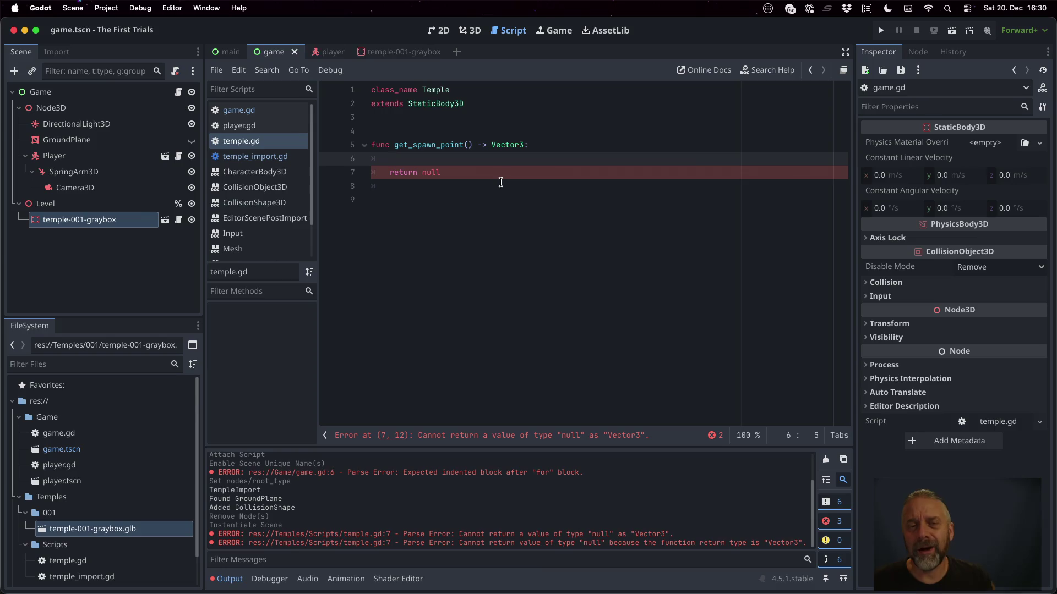
pyautogui.doubleClick(516, 145)
pyautogui.press('BackSpace')
pyautogui.press('BackSpace')
pyautogui.press('BackSpace')
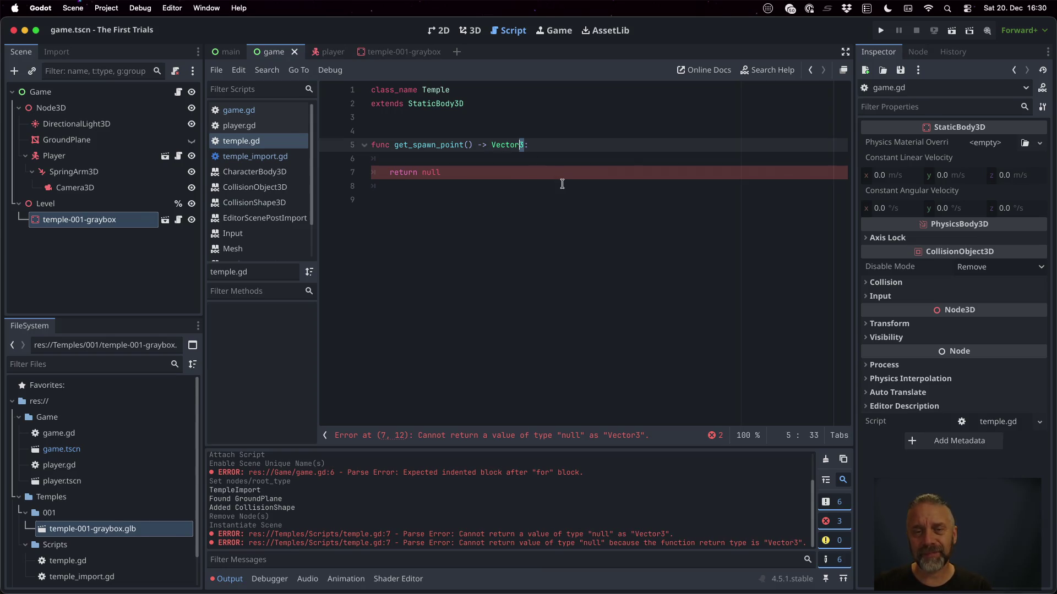
pyautogui.click(506, 157)
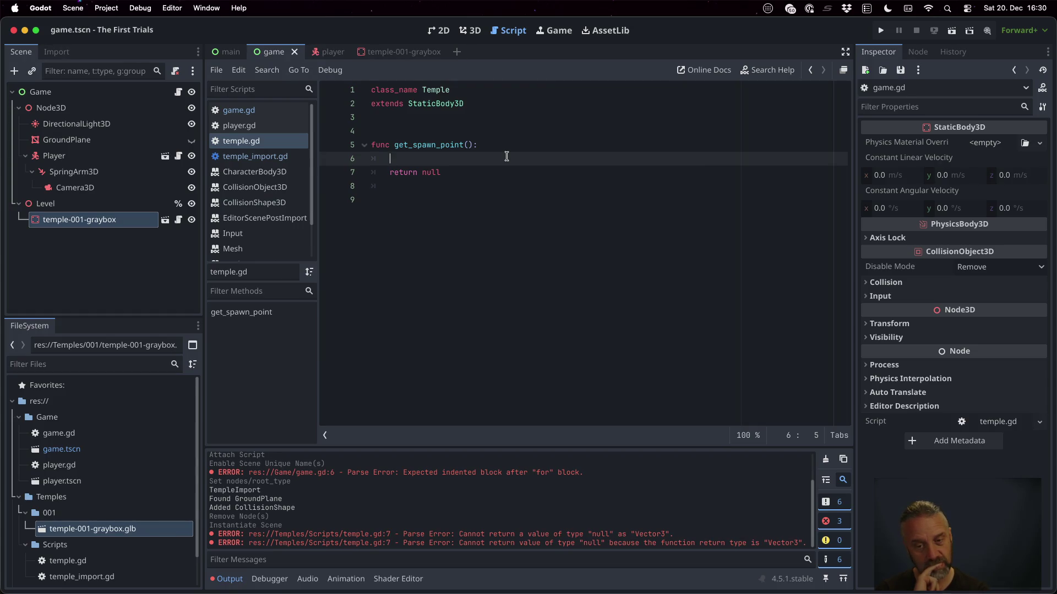
pyautogui.press('Up')
pyautogui.press('End')
pyautogui.write('-> Vec')
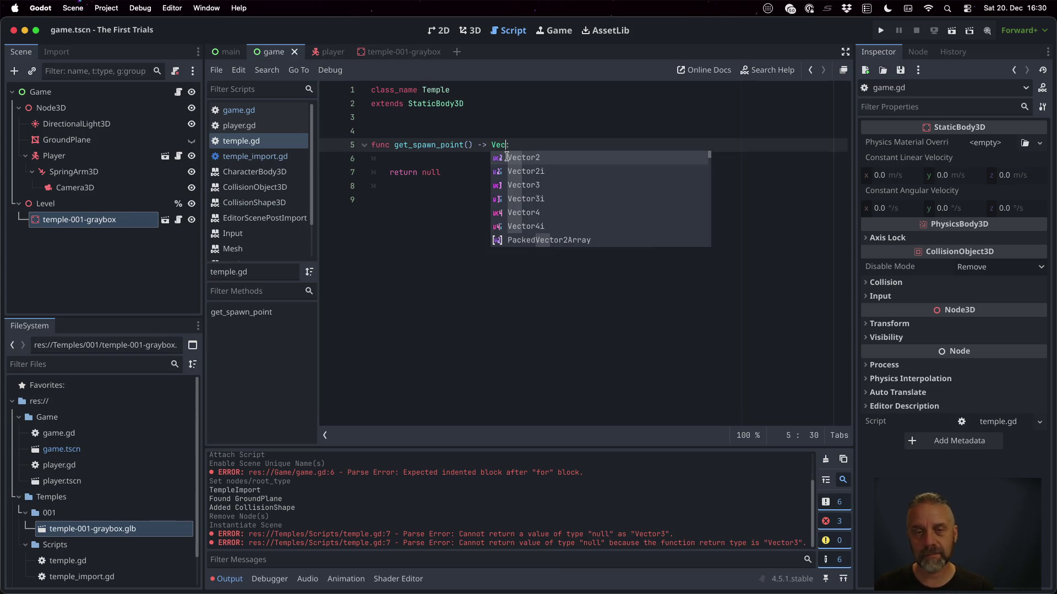
pyautogui.press('Down')
pyautogui.press('Down')
pyautogui.press('Return')
pyautogui.press('Down')
pyautogui.press('Down')
pyautogui.hotkey('shift', 'Left')
pyautogui.hotkey('shift', 'Left')
pyautogui.hotkey('shift', 'Left')
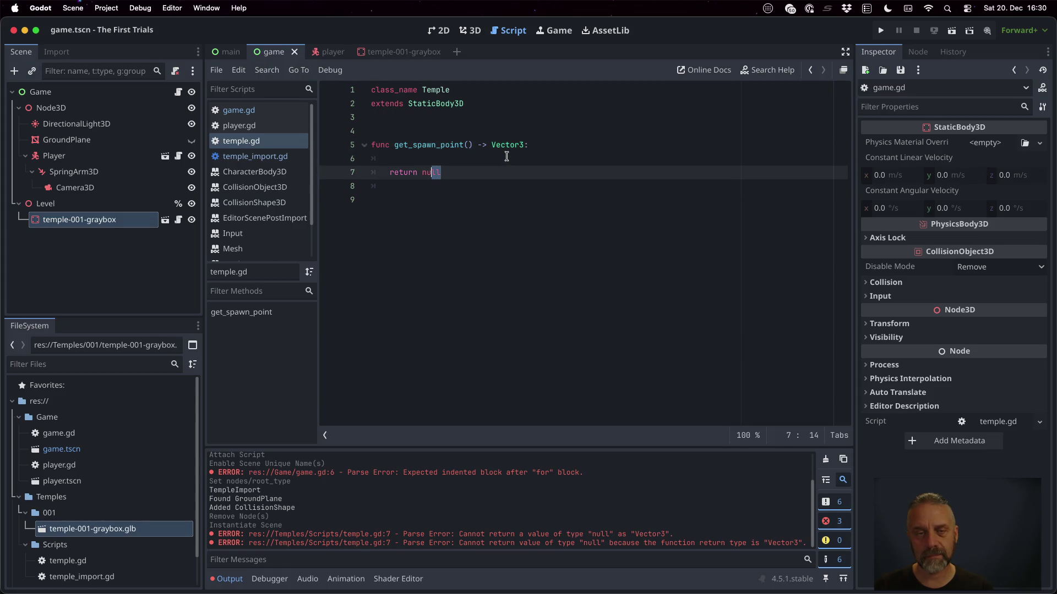
pyautogui.write('Vec')
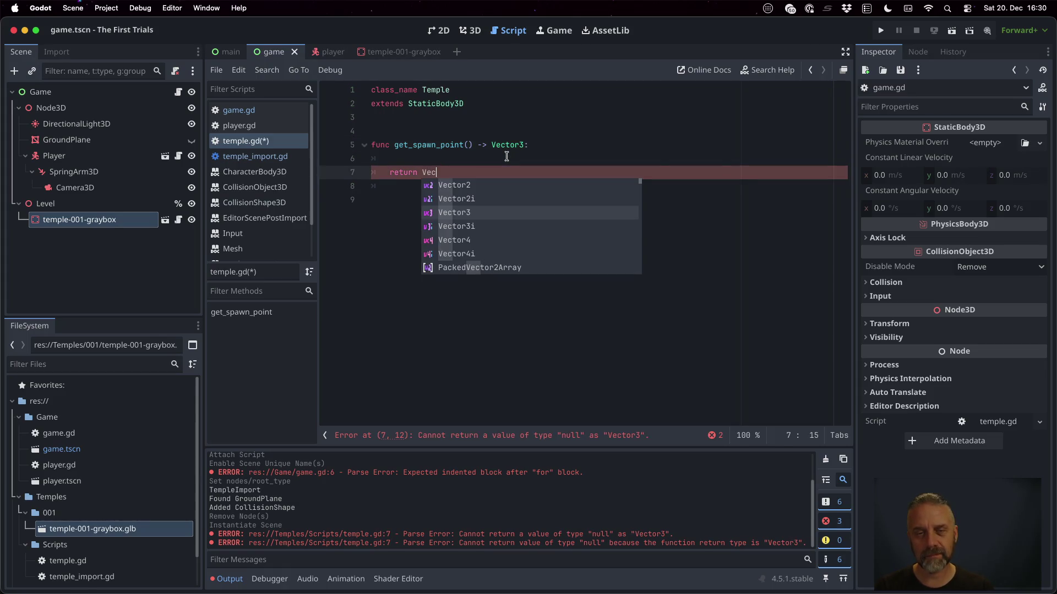
pyautogui.write('tor3.ZERO')
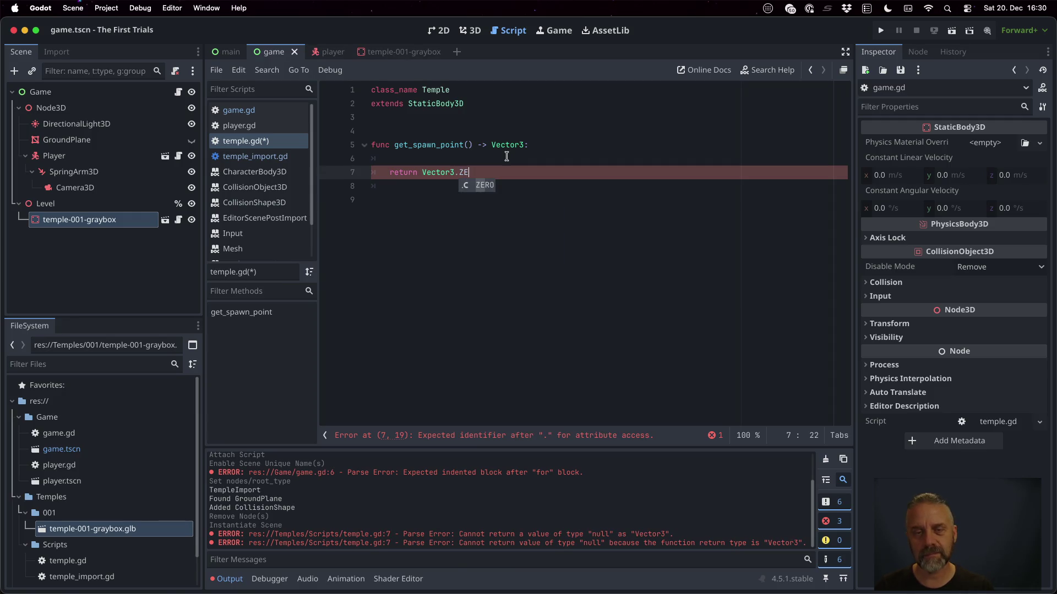
pyautogui.press('super+s')
# Change the returned value from Vector3.ZERO to Vector3.INF.
pyautogui.press('BackSpace')
pyautogui.press('BackSpace')
pyautogui.press('BackSpace')
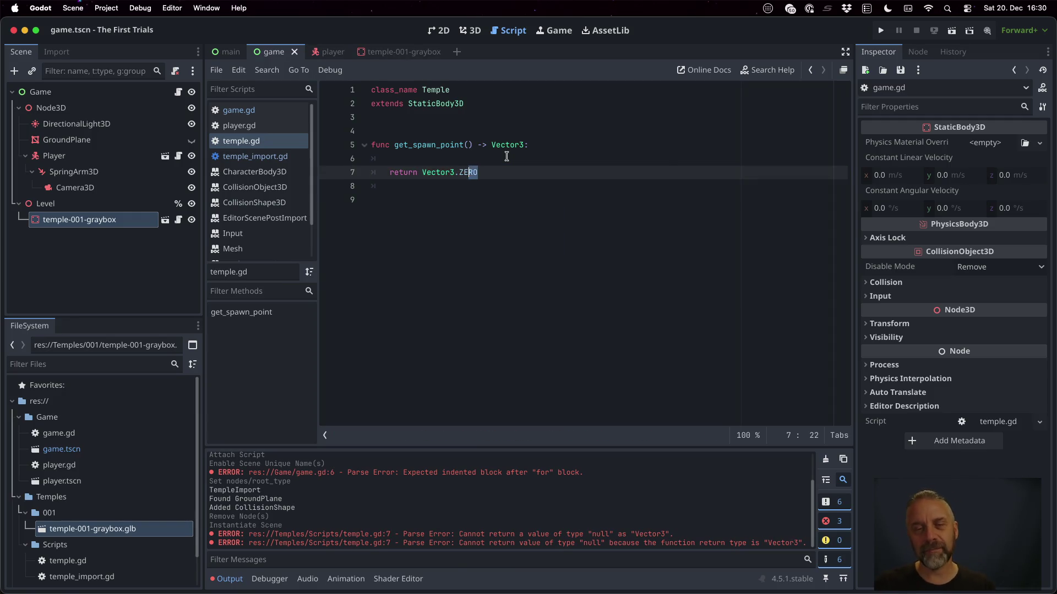
pyautogui.write('INF')
pyautogui.press('BackSpace')
pyautogui.press('BackSpace')
pyautogui.press('BackSpace')
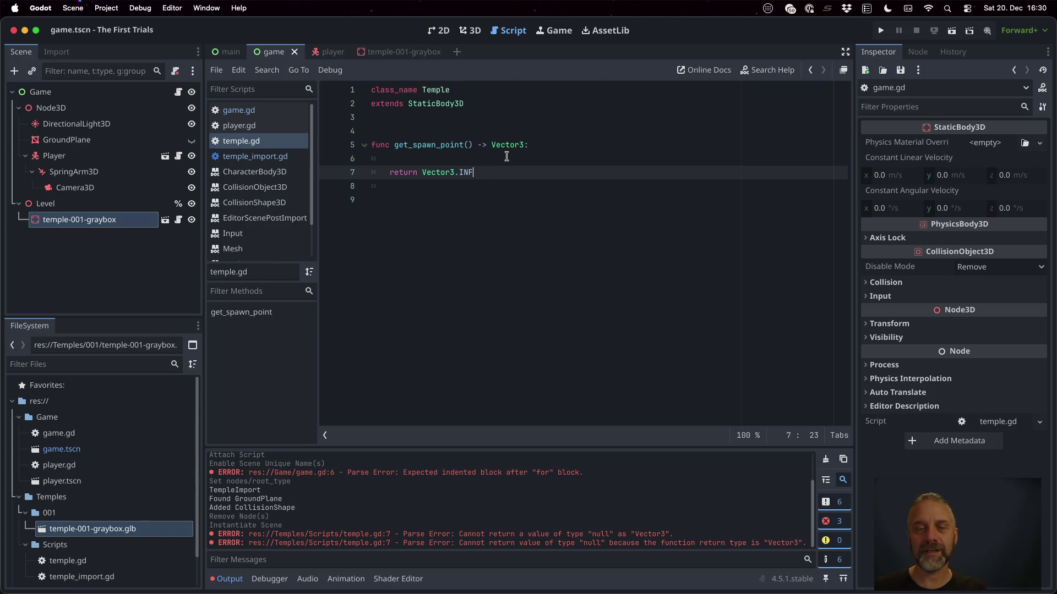
pyautogui.click(288, 152)
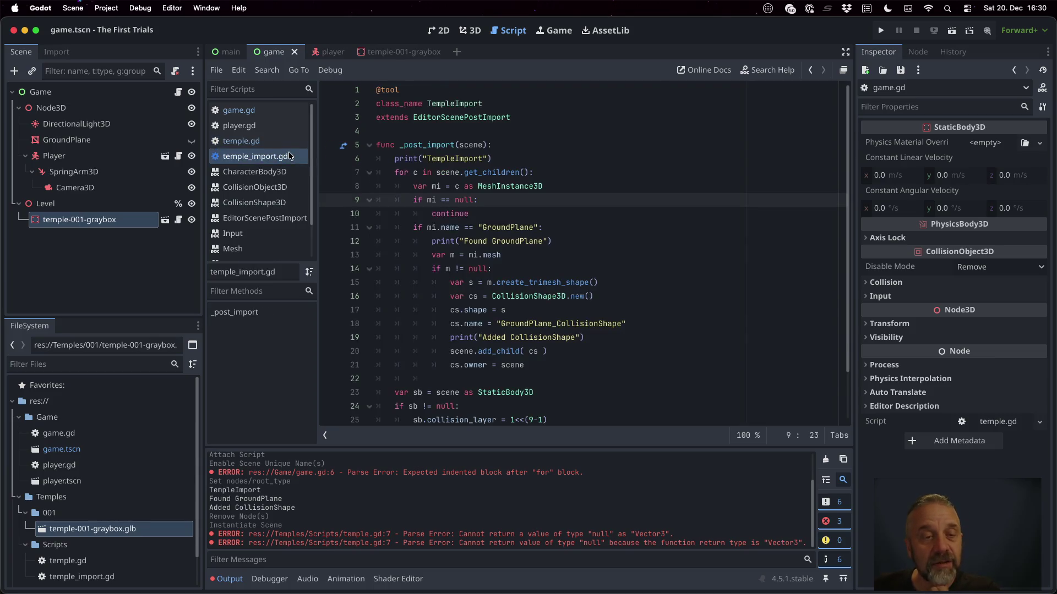
# In game.gd, add an 'if spawn_point != Vector3.INF:' check below the spawn_point line.
pyautogui.click(279, 109)
pyautogui.click(514, 204)
pyautogui.press('Down')
pyautogui.press('End')
pyautogui.press('Return')
pyautogui.write('sp')
pyautogui.press('Return')
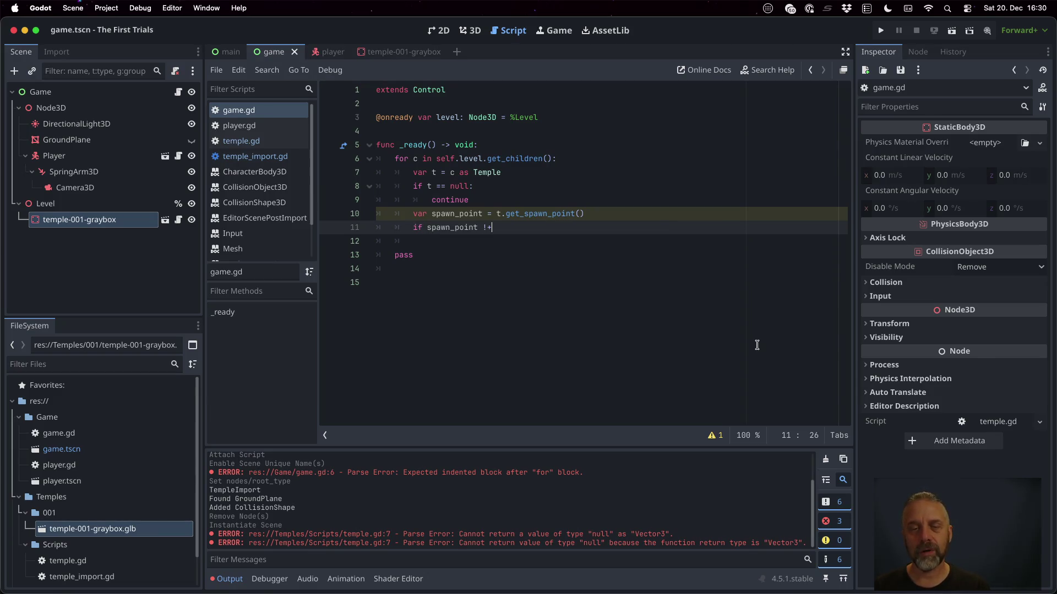
pyautogui.press('BackSpace')
pyautogui.press('BackSpace')
pyautogui.write('= Vec')
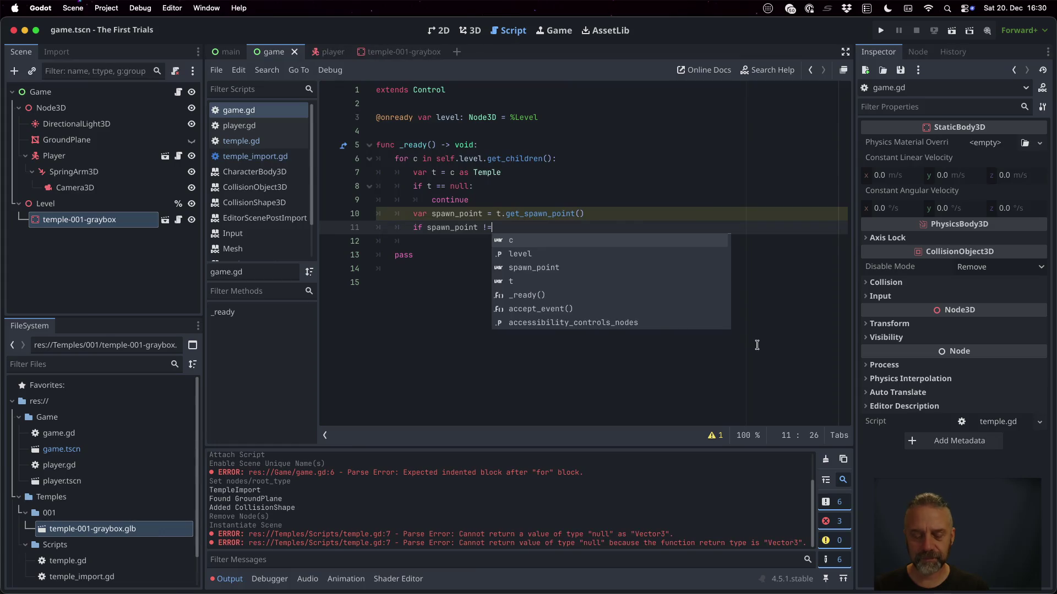
pyautogui.press('Down')
pyautogui.press('Return')
pyautogui.write('.IN')
pyautogui.press('Return')
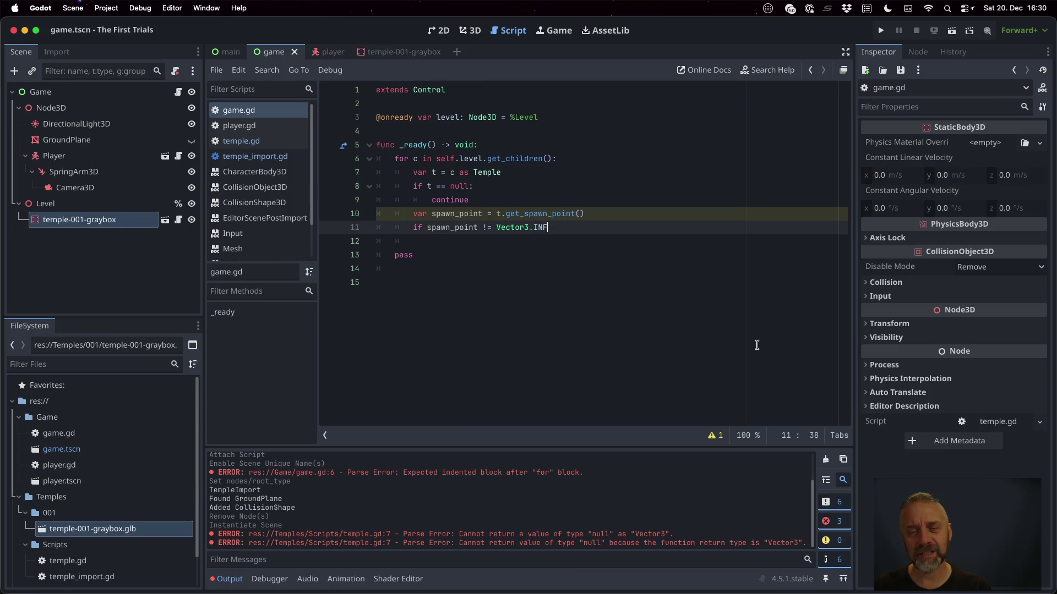
pyautogui.write(':')
pyautogui.press('Return')
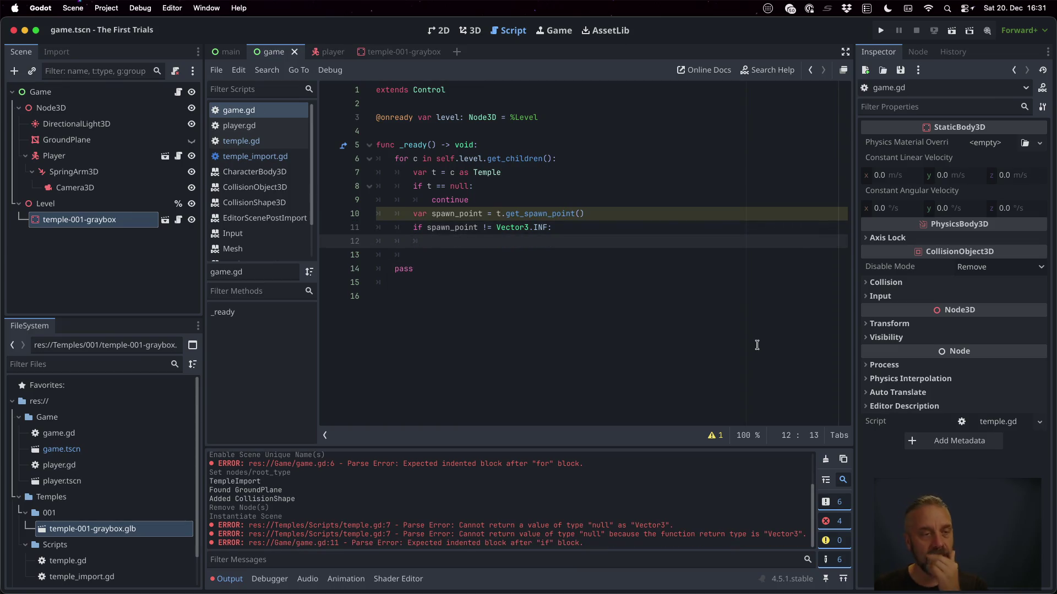
# Make Player accessible as a unique name and drag it into game.gd as an onready reference.
pyautogui.click(83, 153)
pyautogui.rightClick(83, 154)
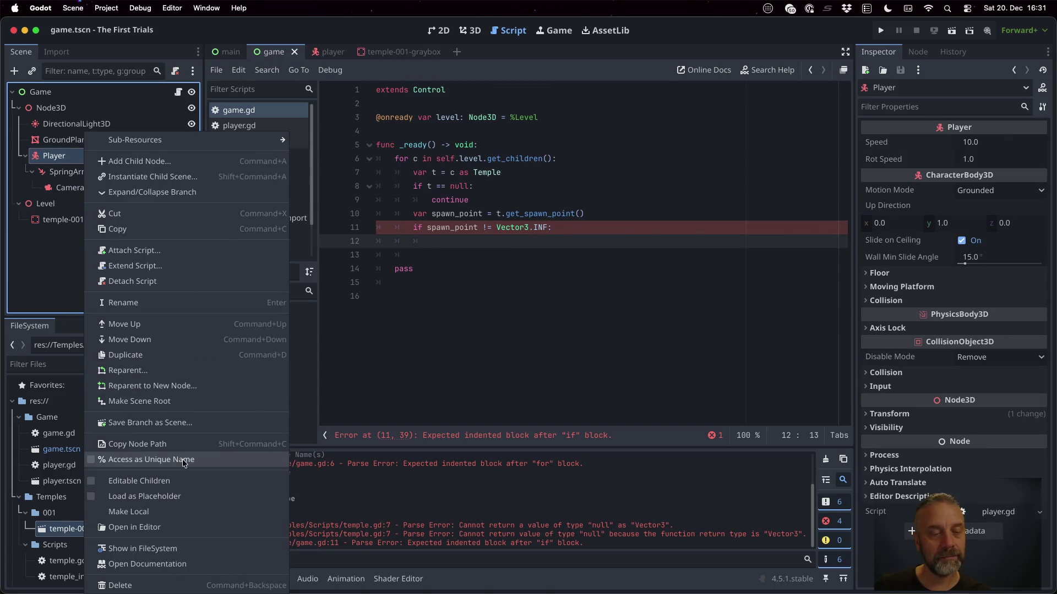
pyautogui.click(185, 461)
pyautogui.moveTo(53, 158)
pyautogui.mouseDown()
pyautogui.moveTo(505, 120)
pyautogui.moveTo(496, 140)
pyautogui.mouseUp()
pyautogui.hotkey('ctrl', 's')
# Inside the if block, set self.player.transform = spawn_point and save.
pyautogui.click(589, 242)
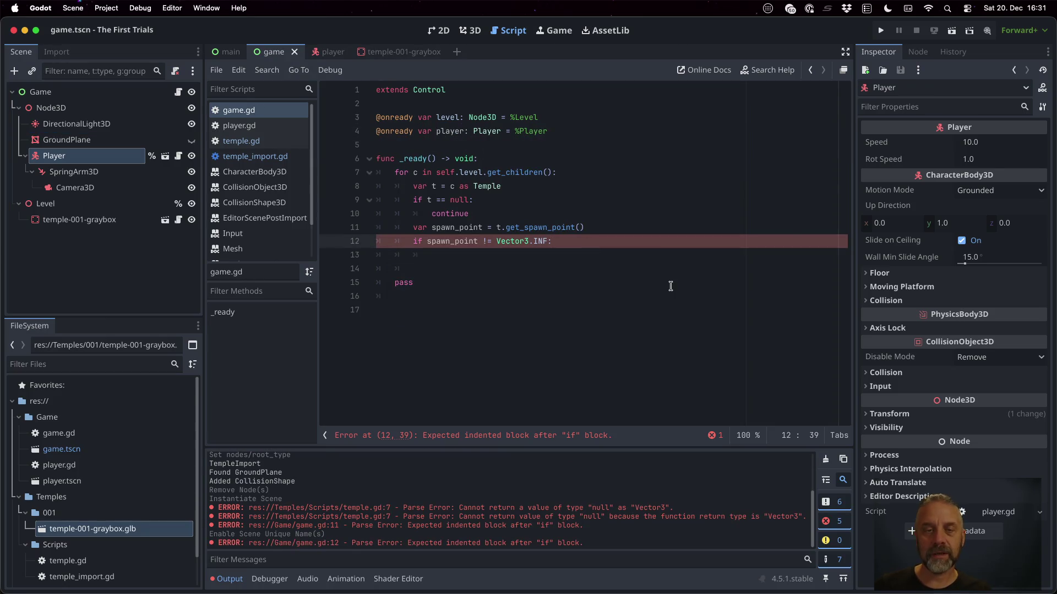
pyautogui.press('Return')
pyautogui.write('self.pl')
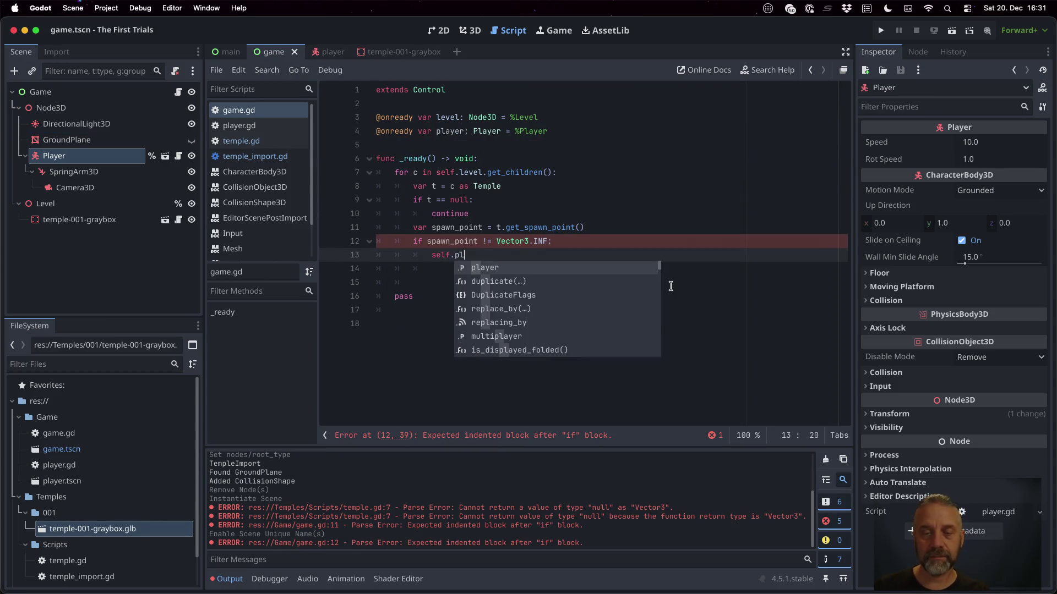
pyautogui.press('Return')
pyautogui.write('.trans')
pyautogui.press('Return')
pyautogui.write('spawn_point')
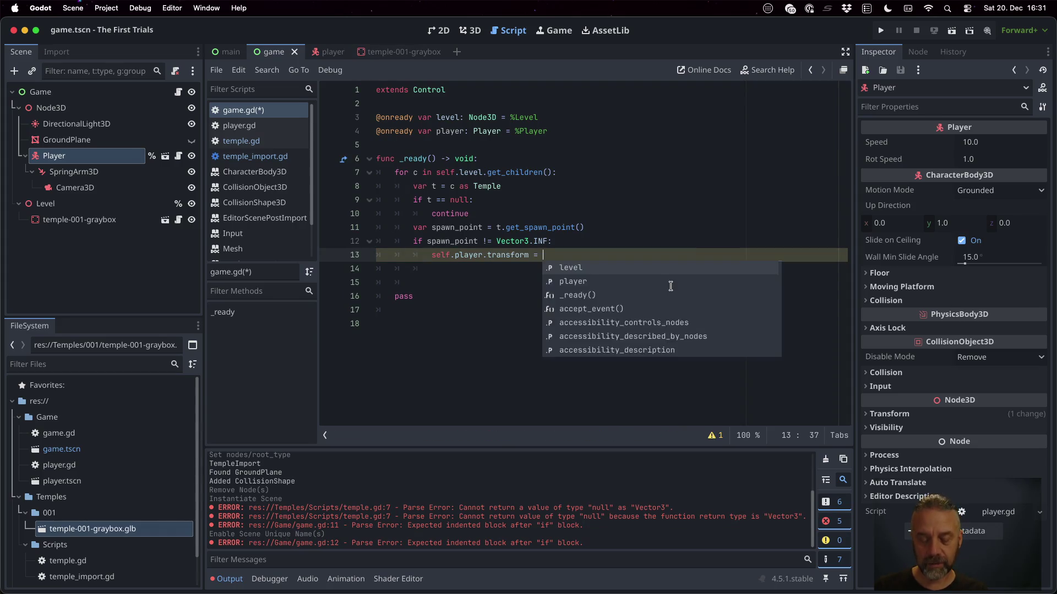
pyautogui.press('super+s')
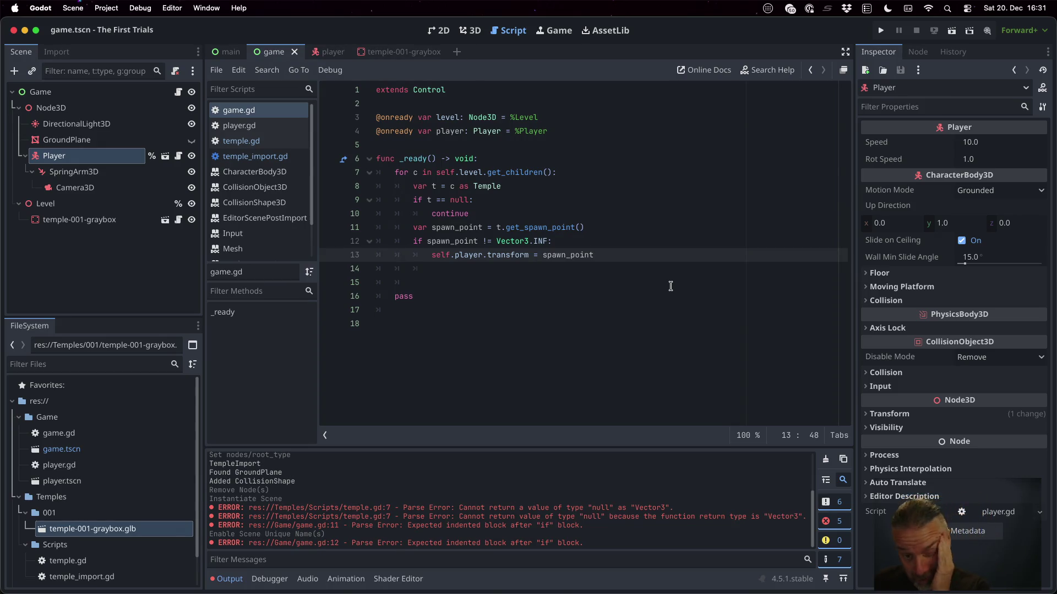
# Delete the leftover pass lines, save, and return to temple.gd.
pyautogui.press('Down')
pyautogui.press('Home')
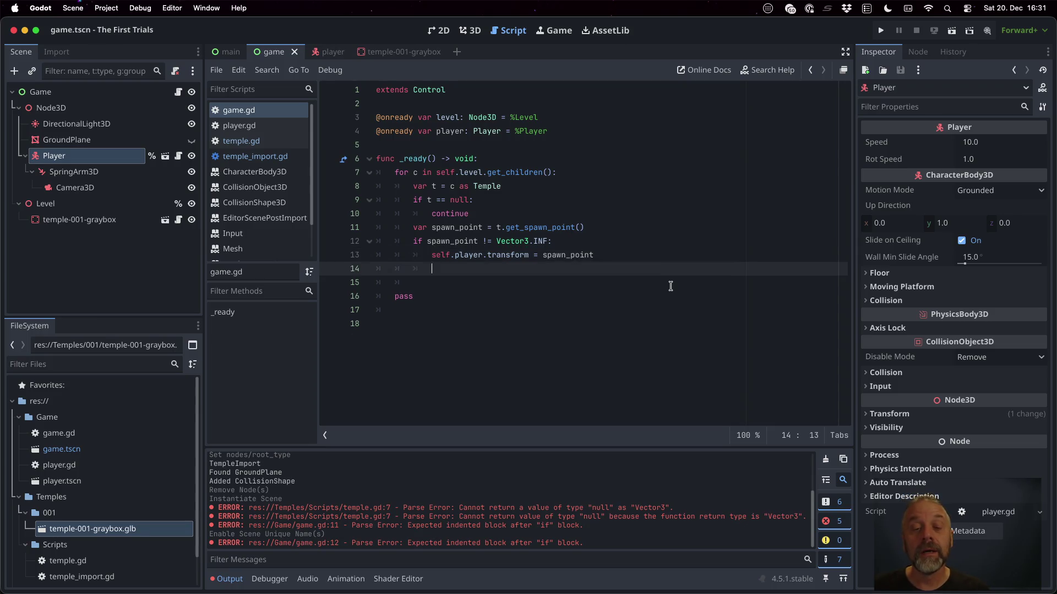
pyautogui.hotkey('shift', 'Down')
pyautogui.hotkey('shift', 'Down')
pyautogui.hotkey('shift', 'Down')
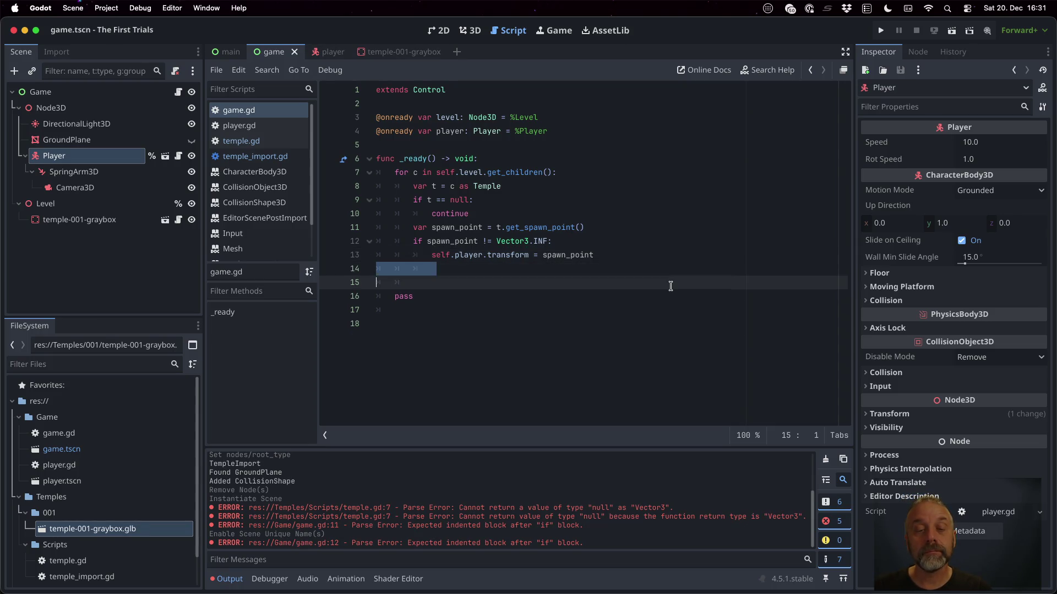
pyautogui.press('Delete')
pyautogui.press('Left')
pyautogui.press('super+s')
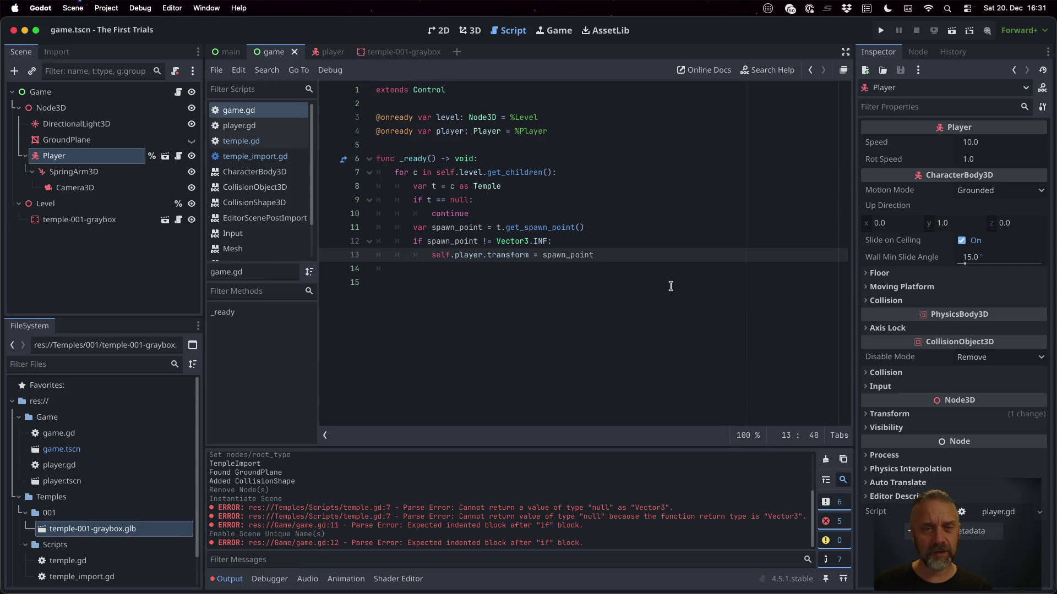
pyautogui.click(293, 141)
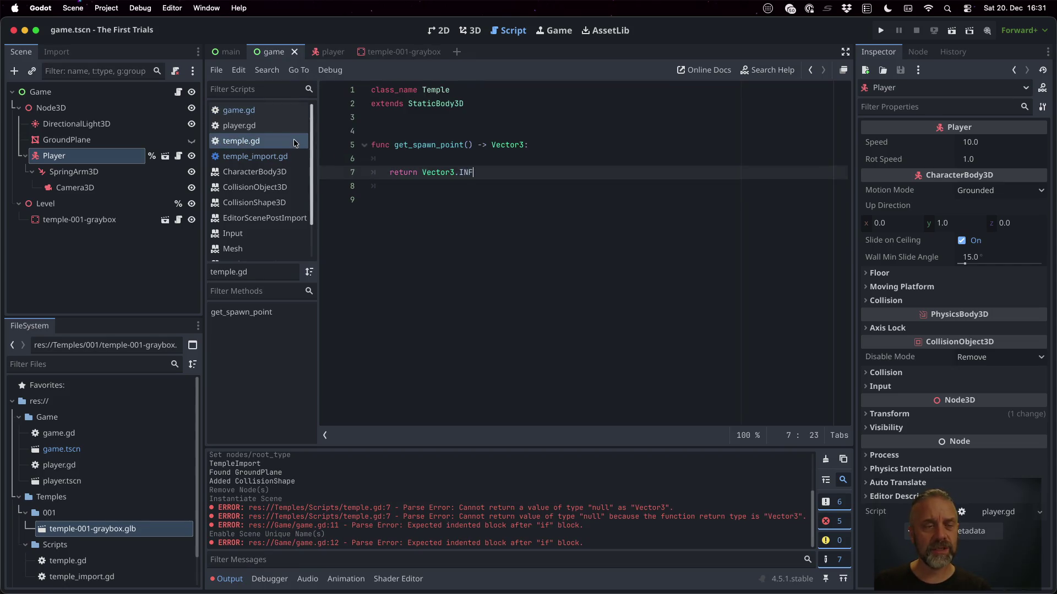
# Declare 'var _spawn_point: Vector3 = Vector3.INF' above the function in temple.gd.
pyautogui.click(165, 220)
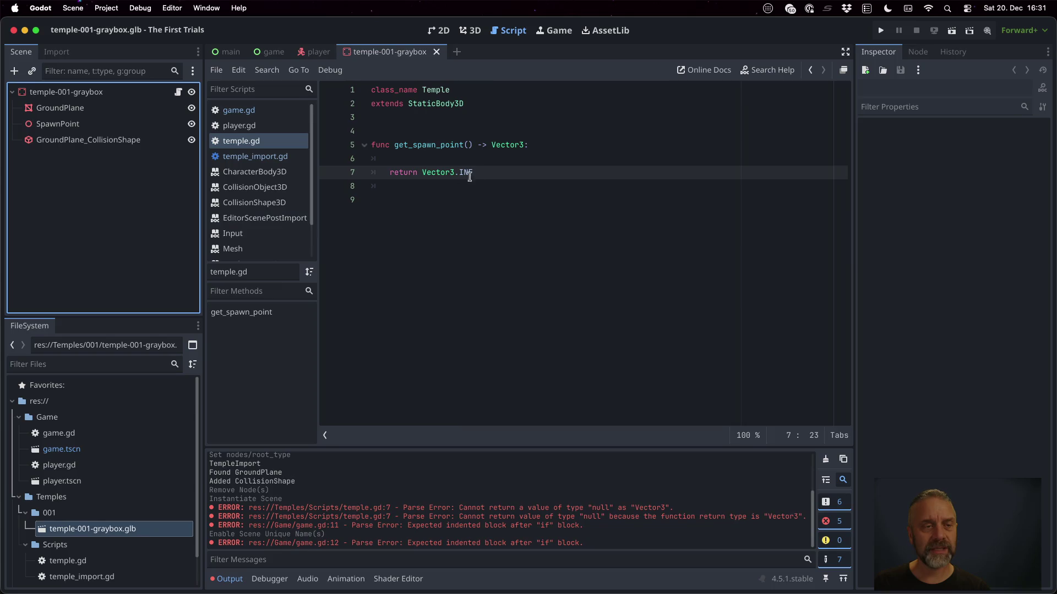
pyautogui.press('Up')
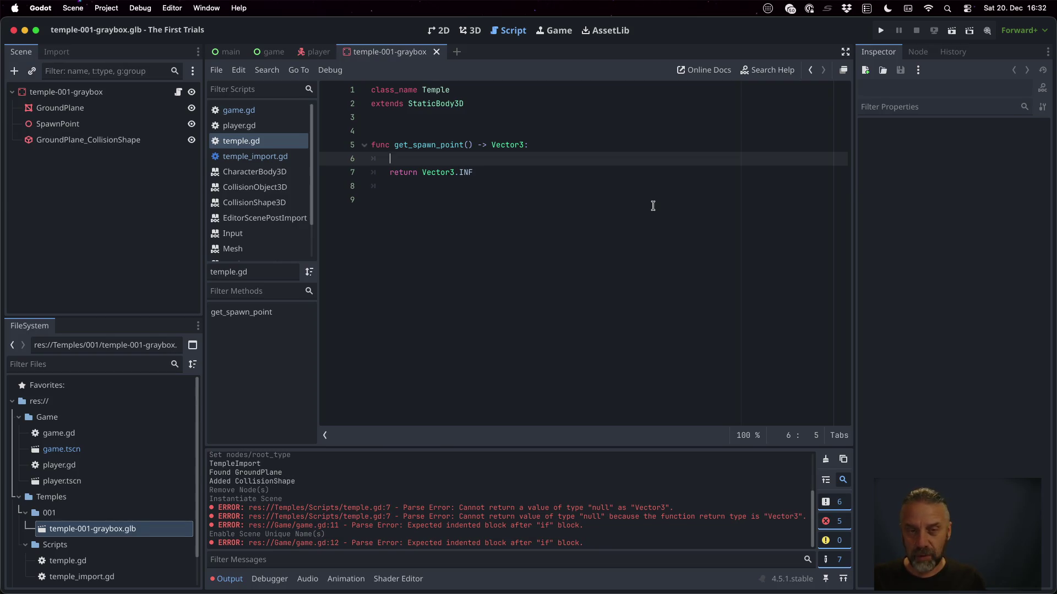
pyautogui.press('Up')
pyautogui.press('Up')
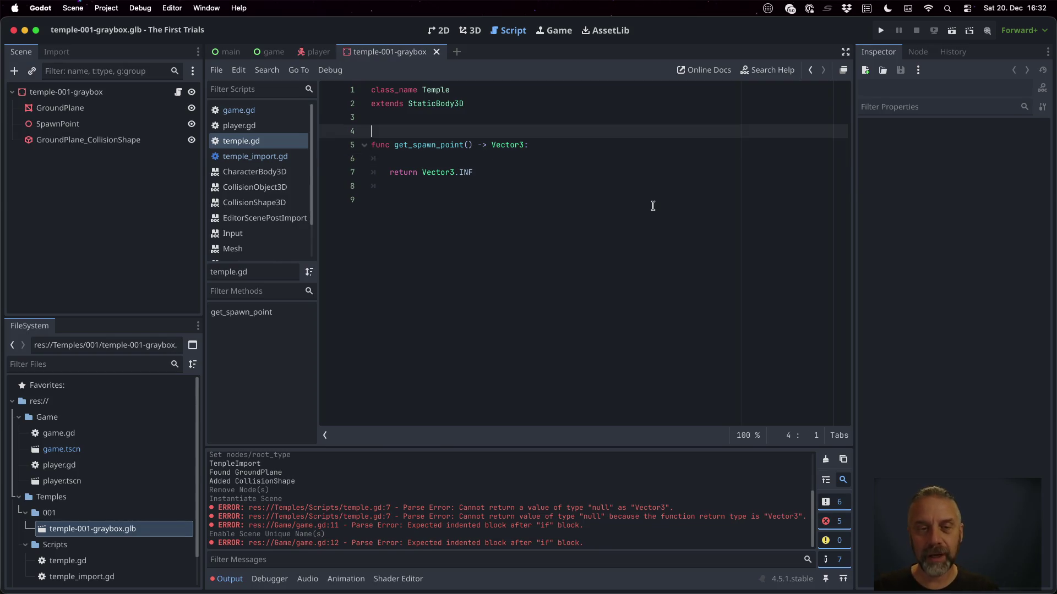
pyautogui.press('Return')
pyautogui.write('var spa')
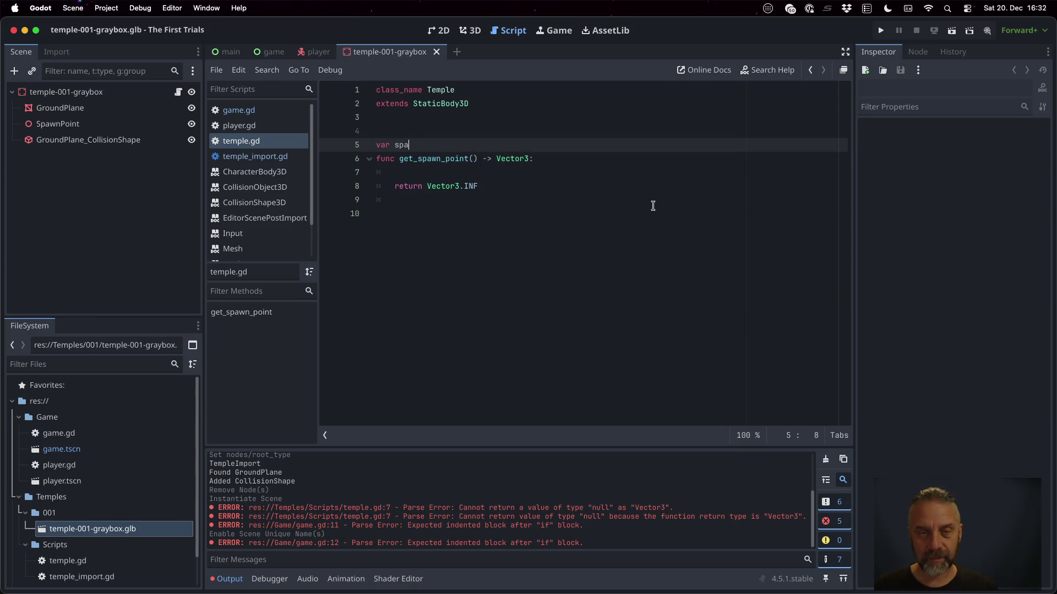
pyautogui.press('BackSpace')
pyautogui.press('BackSpace')
pyautogui.press('BackSpace')
pyautogui.write('_')
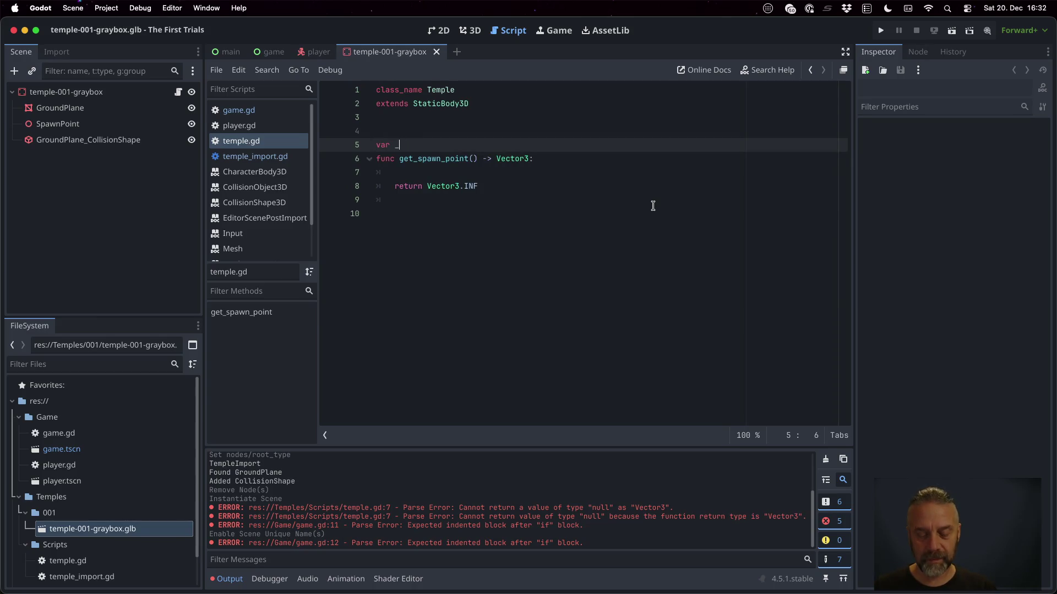
pyautogui.write('spawn_poi')
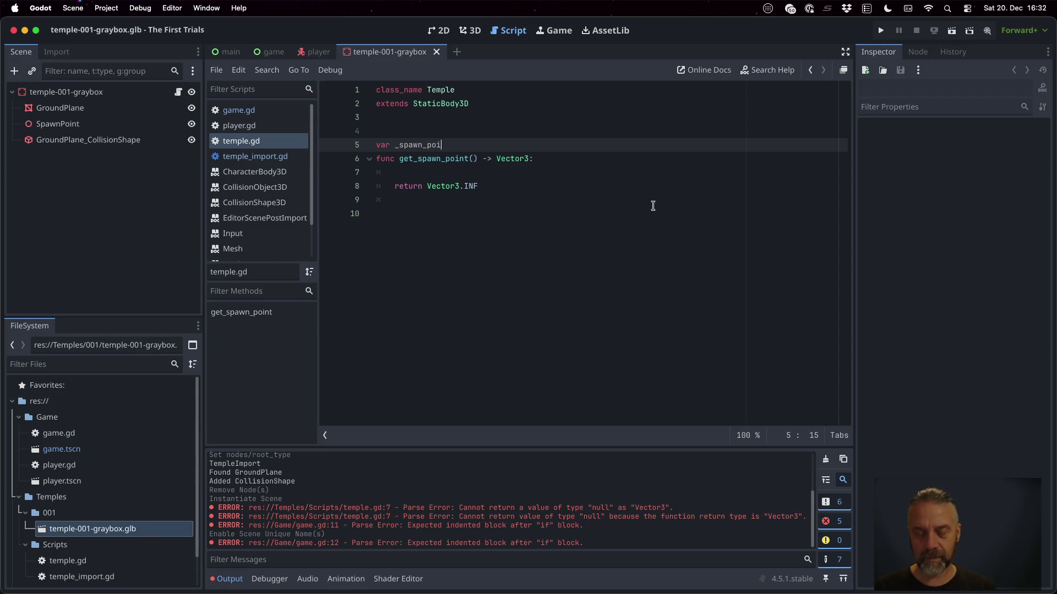
pyautogui.write('nt: ')
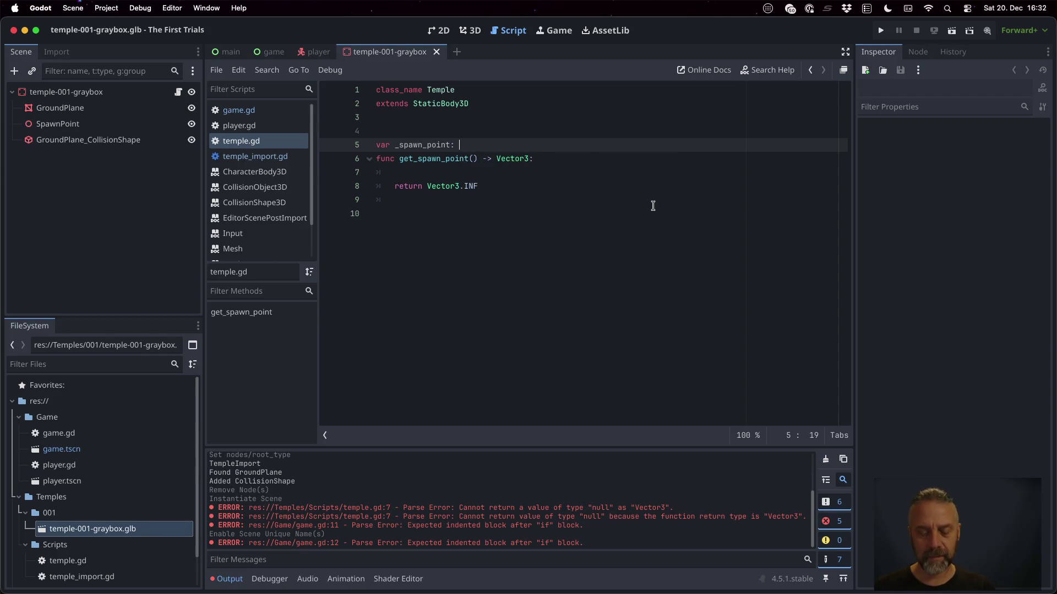
pyautogui.write('Vector3 = Vec')
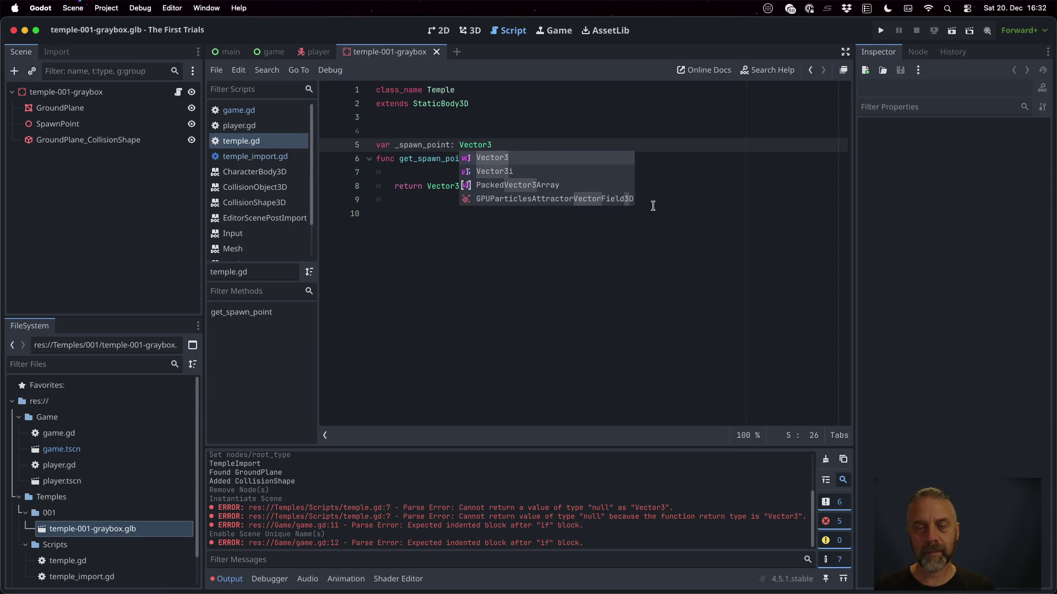
pyautogui.press('Down')
pyautogui.press('Down')
pyautogui.press('Return')
pyautogui.write('.INF')
pyautogui.press('Return')
pyautogui.press('Down')
pyautogui.press('Down')
pyautogui.press('Down')
# Make get_spawn_point return self._spawn_point instead of Vector3.INF.
pyautogui.press('End')
pyautogui.hotkey('shift', 'Left')
pyautogui.hotkey('shift', 'Left')
pyautogui.hotkey('shift', 'Left')
pyautogui.hotkey('shift', 'Left')
pyautogui.hotkey('shift', 'Left')
pyautogui.hotkey('shift', 'Left')
pyautogui.write('self._sp')
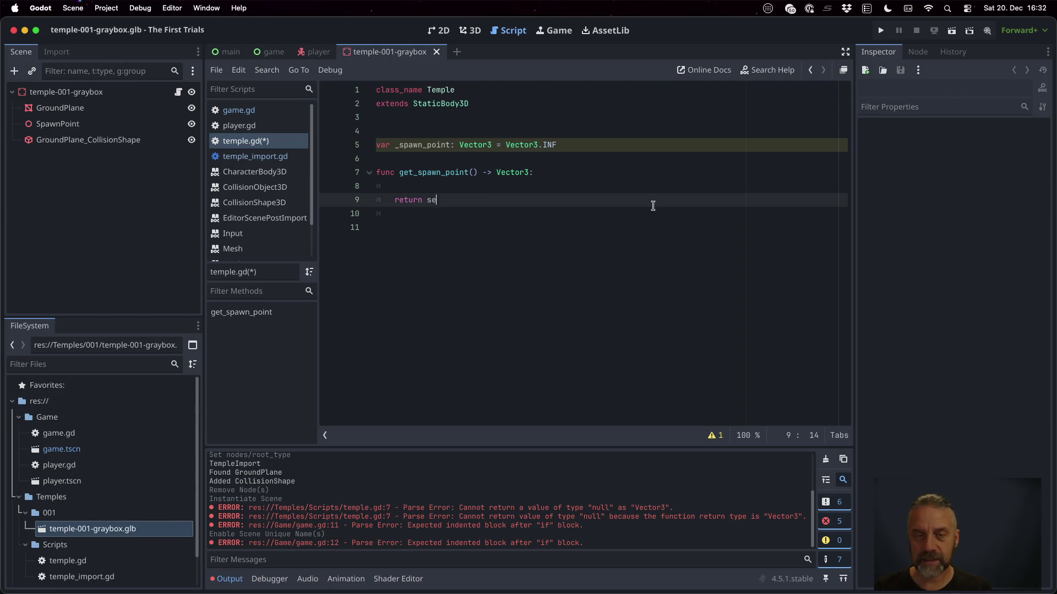
pyautogui.press('Return')
# Add a _ready function with a 'for c in self.get_children():' loop.
pyautogui.press('Up')
pyautogui.press('Up')
pyautogui.press('Up')
pyautogui.press('Down')
pyautogui.press('Return')
pyautogui.write('func _re')
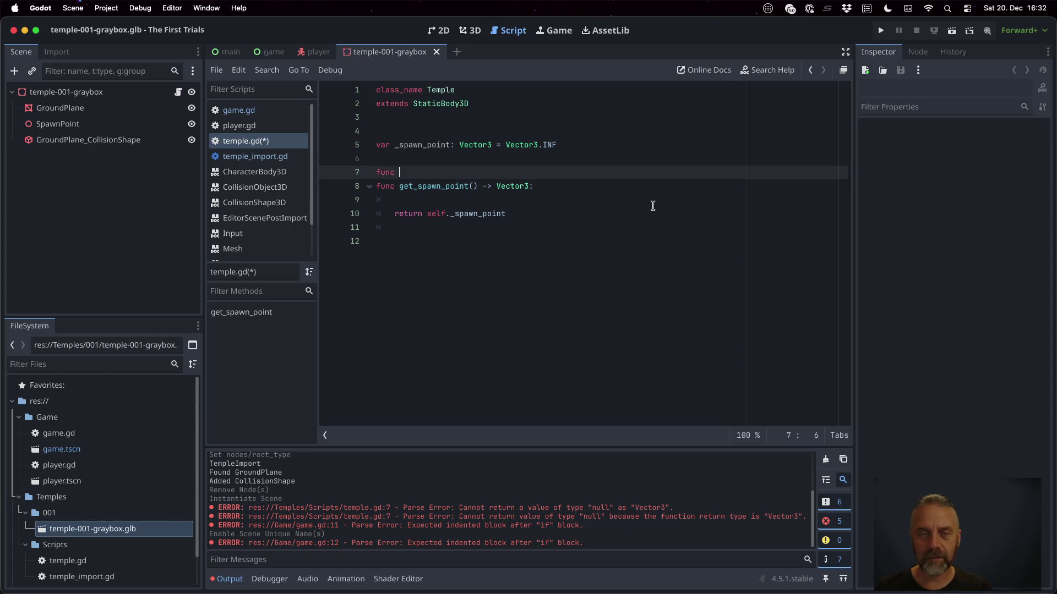
pyautogui.press('Return')
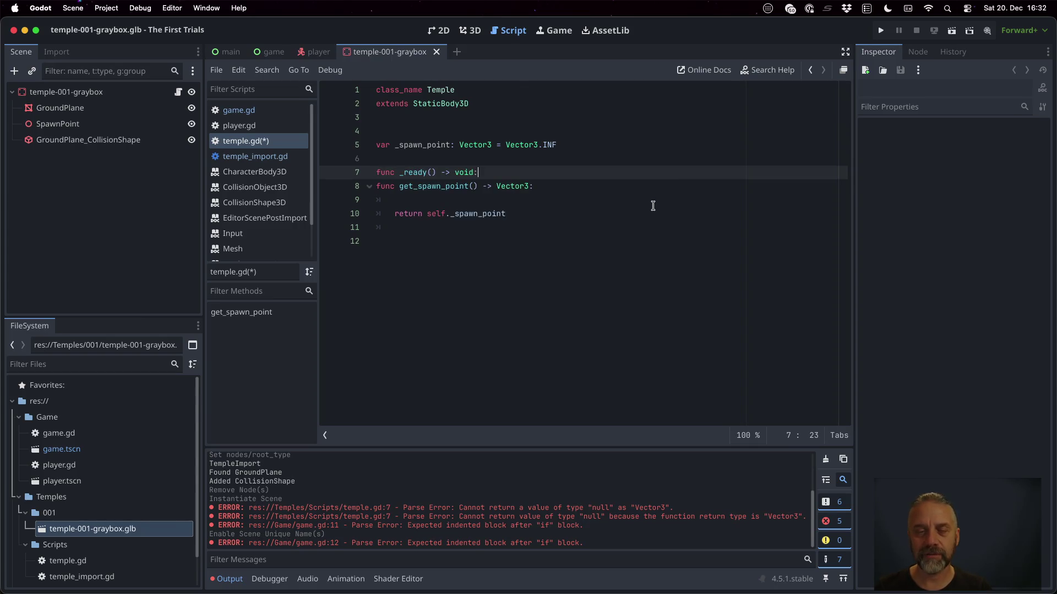
pyautogui.press('Return')
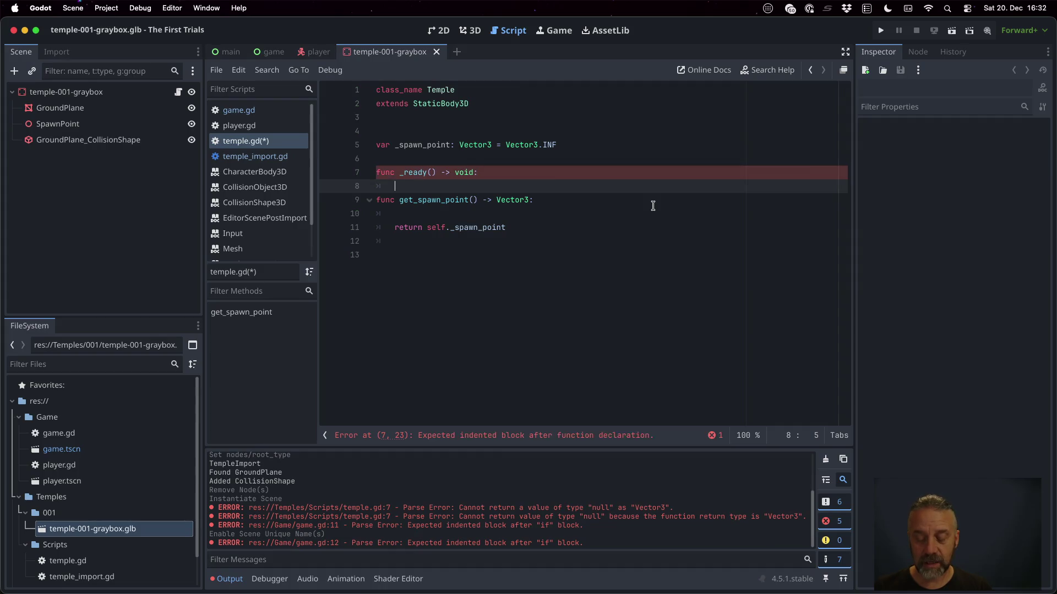
pyautogui.write('for c in ')
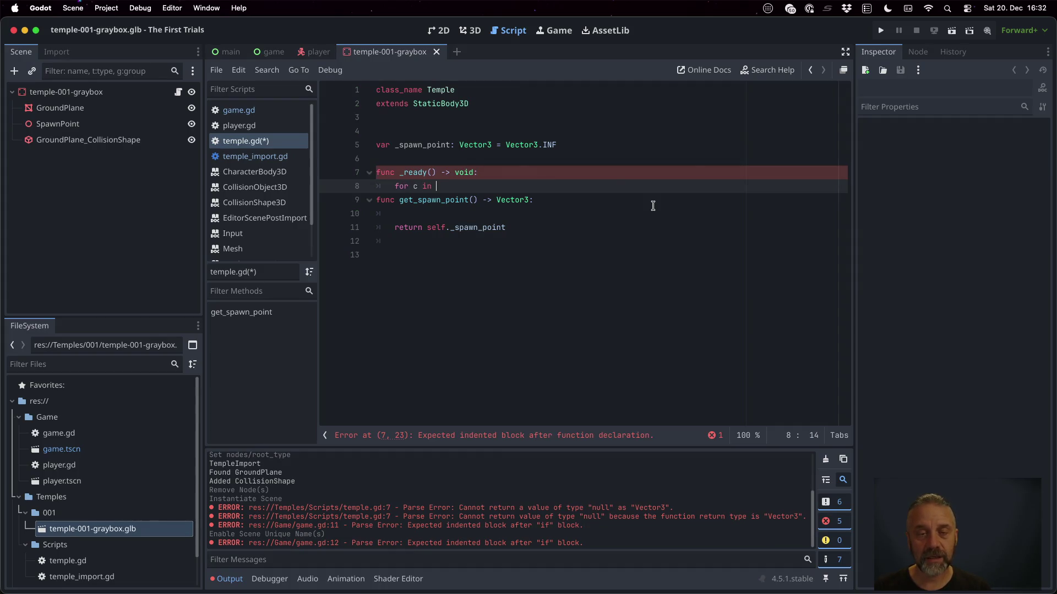
pyautogui.write('self.')
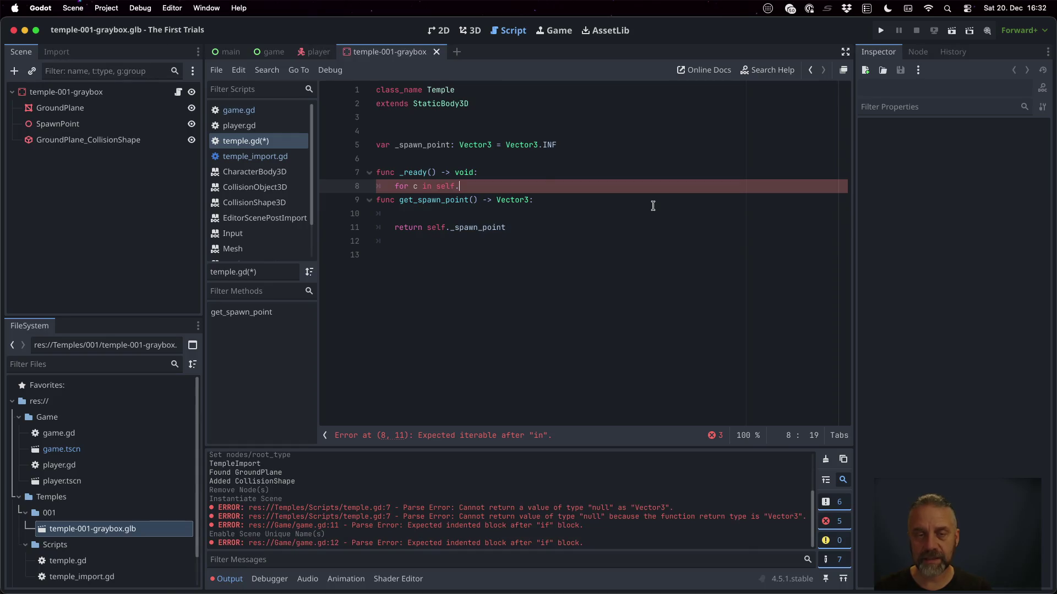
pyautogui.write('get_c')
pyautogui.press('Down')
pyautogui.press('Down')
pyautogui.press('Down')
pyautogui.press('Return')
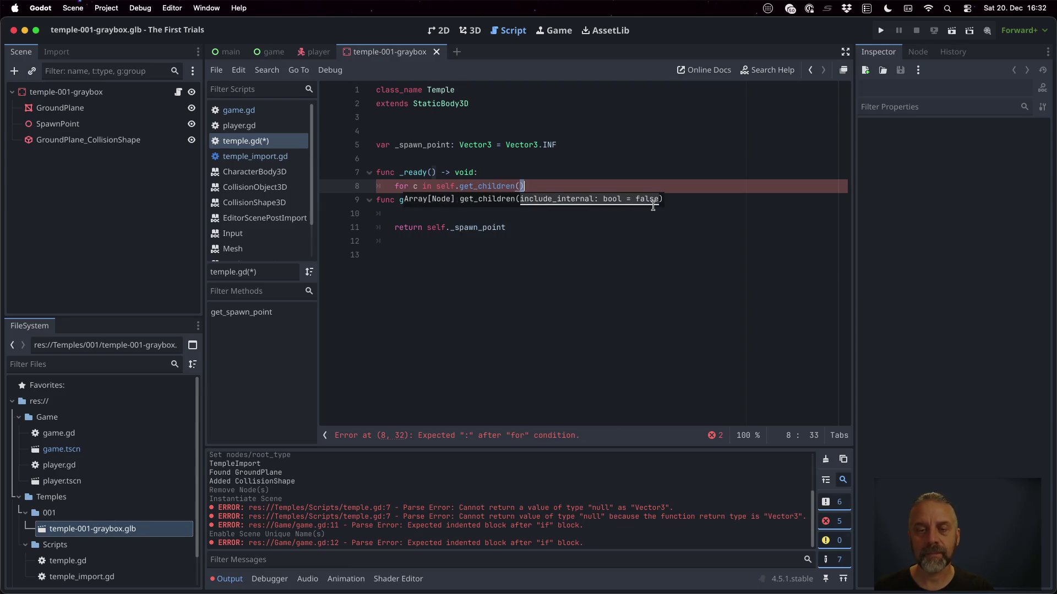
pyautogui.press('Delete')
pyautogui.write(':')
pyautogui.press('Return')
pyautogui.press('BackSpace')
pyautogui.press('BackSpace')
pyautogui.press('BackSpace')
pyautogui.press('BackSpace')
pyautogui.write('):')
pyautogui.press('Return')
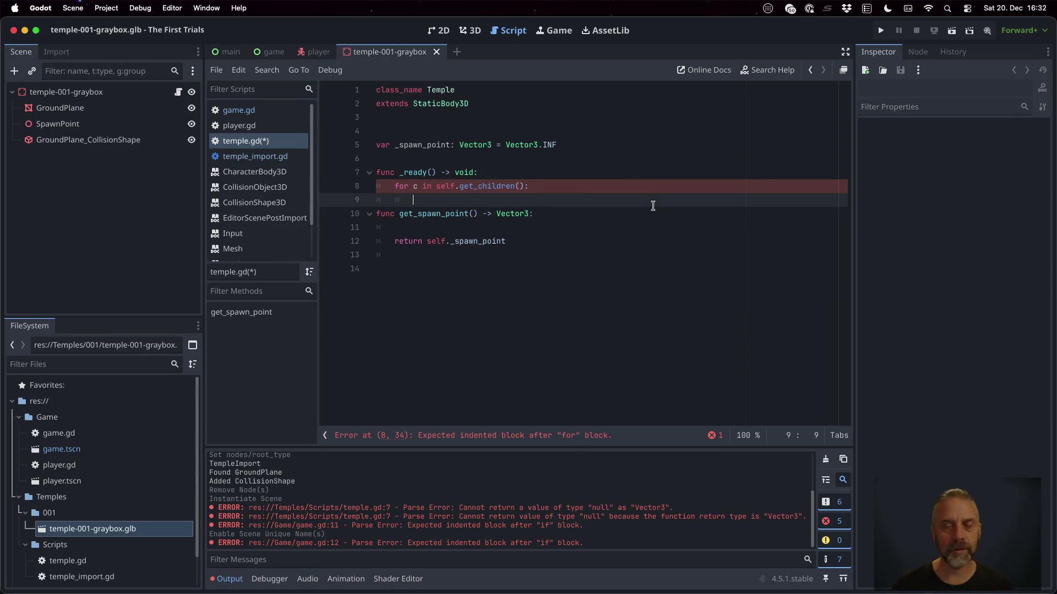
# Check for the child named "SpawnPoint", cast it to Node3D as n, and require n != null.
pyautogui.write('if c.nam')
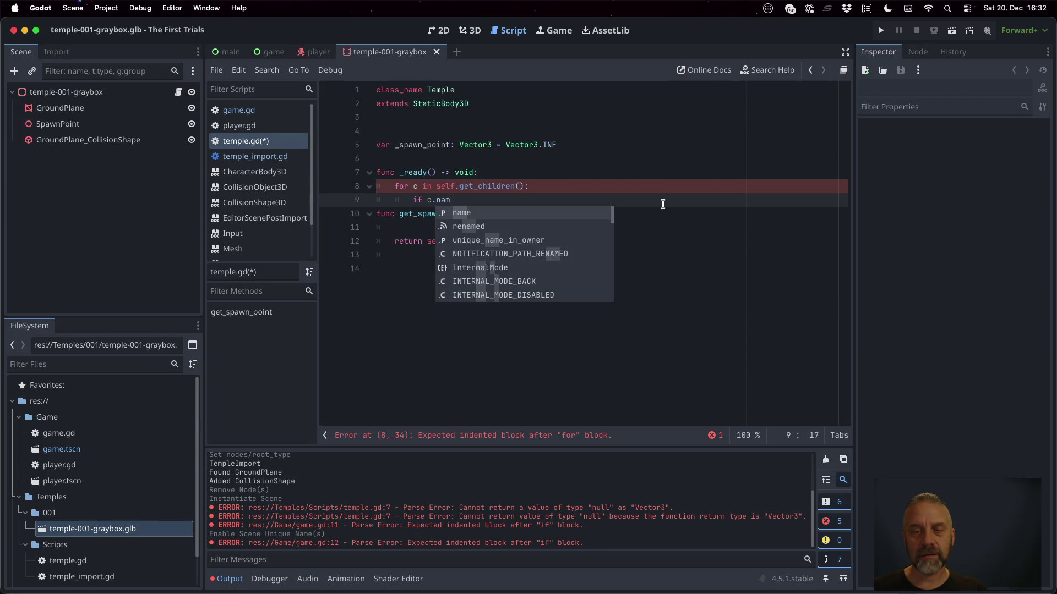
pyautogui.write('e == ')
pyautogui.write('"Spa')
pyautogui.write('wnPoint"')
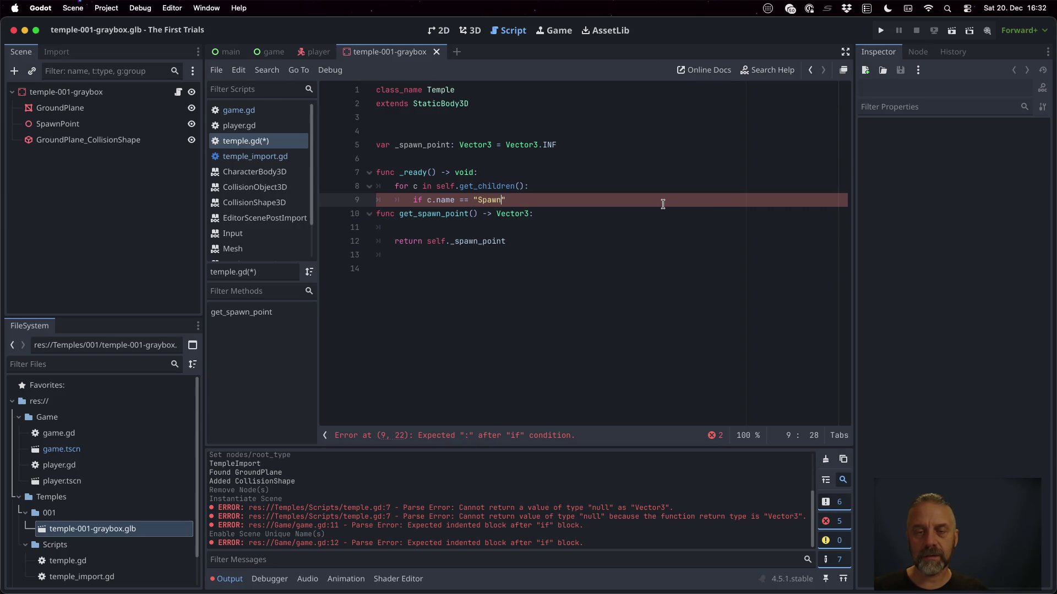
pyautogui.write(':')
pyautogui.press('Return')
pyautogui.write('v')
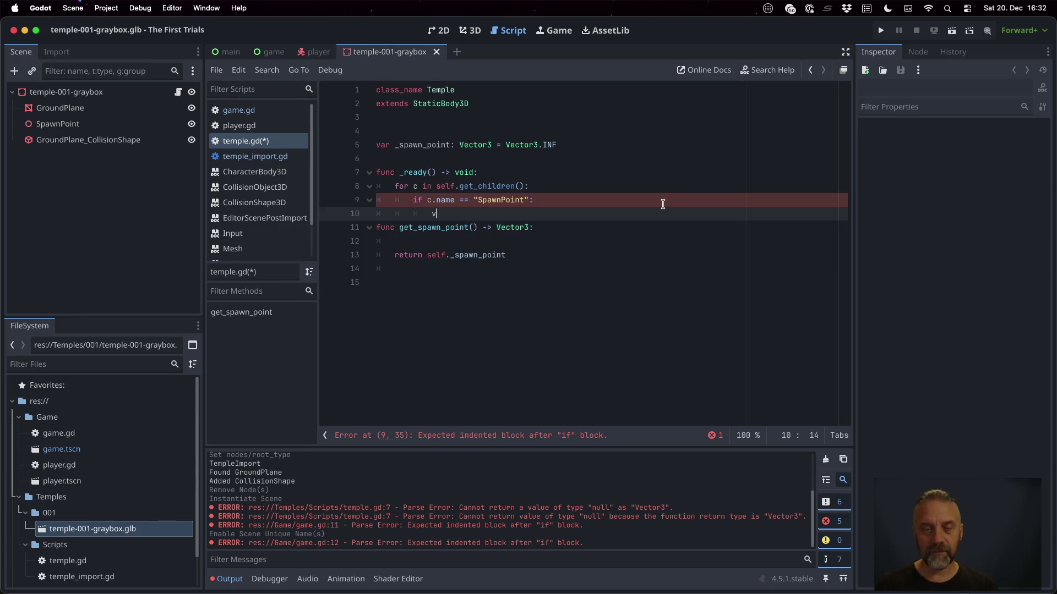
pyautogui.write('ar n = c as Node')
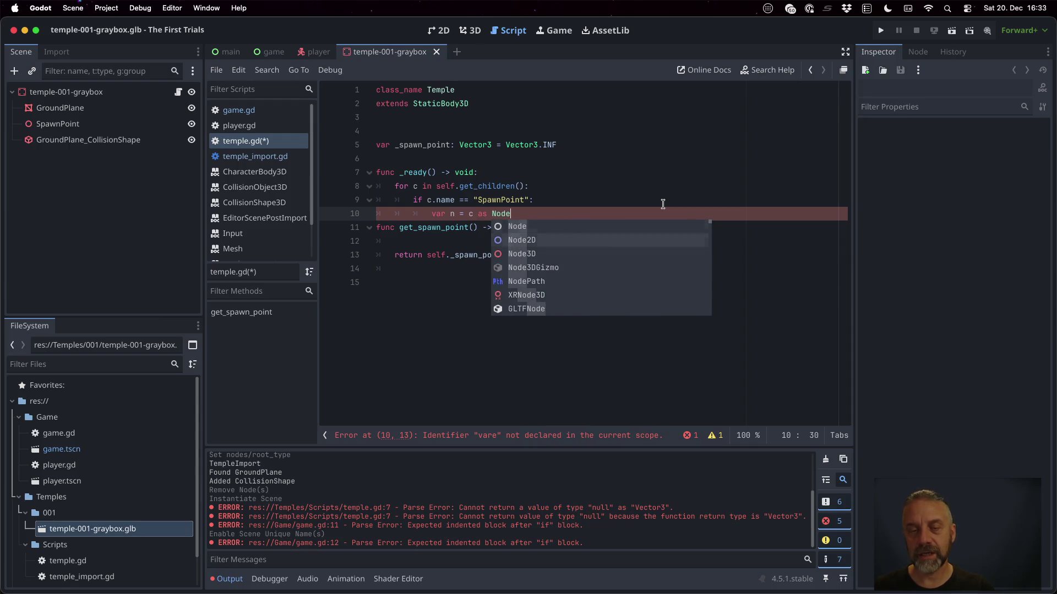
pyautogui.press('Down')
pyautogui.press('Down')
pyautogui.press('Return')
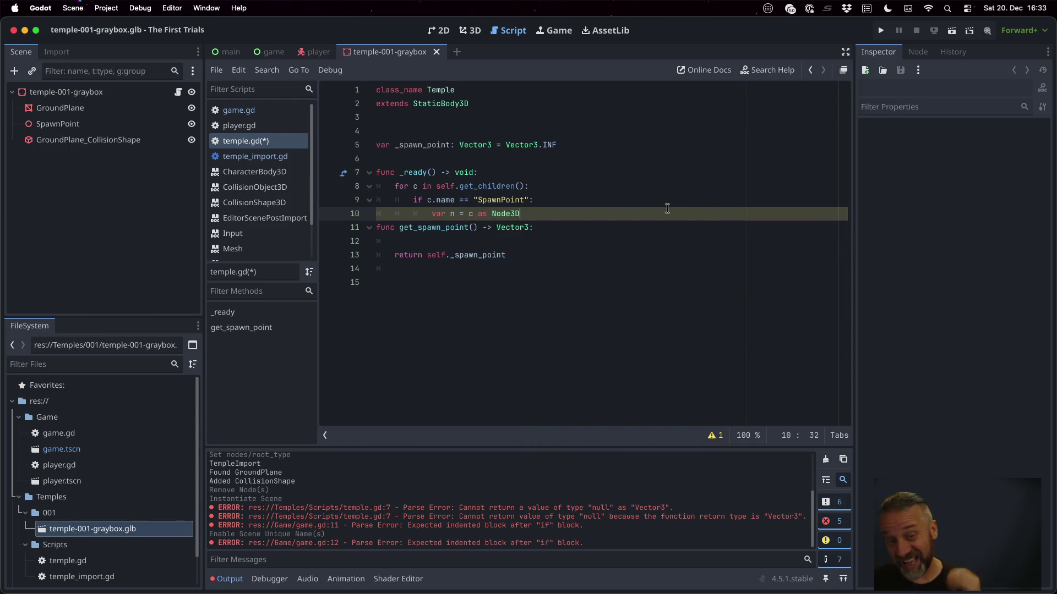
pyautogui.press('Return')
pyautogui.write('if')
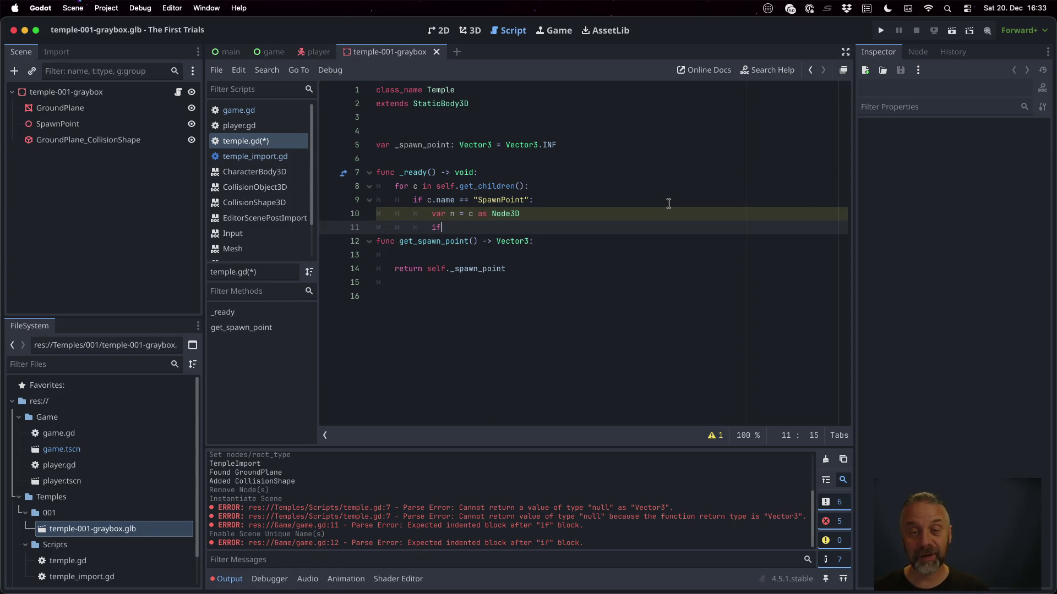
pyautogui.write(' n !=')
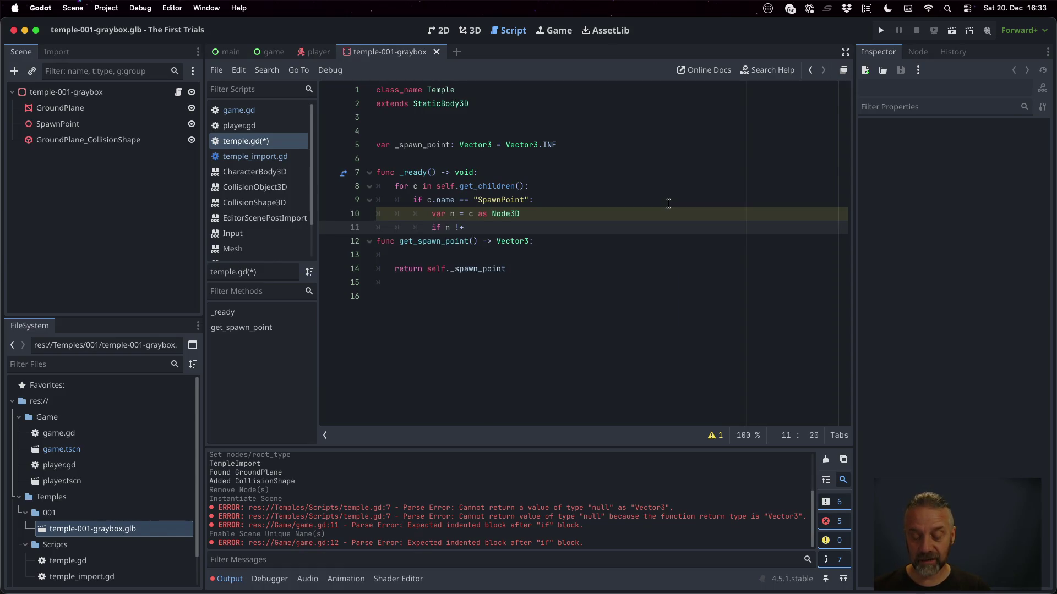
pyautogui.write(' mn')
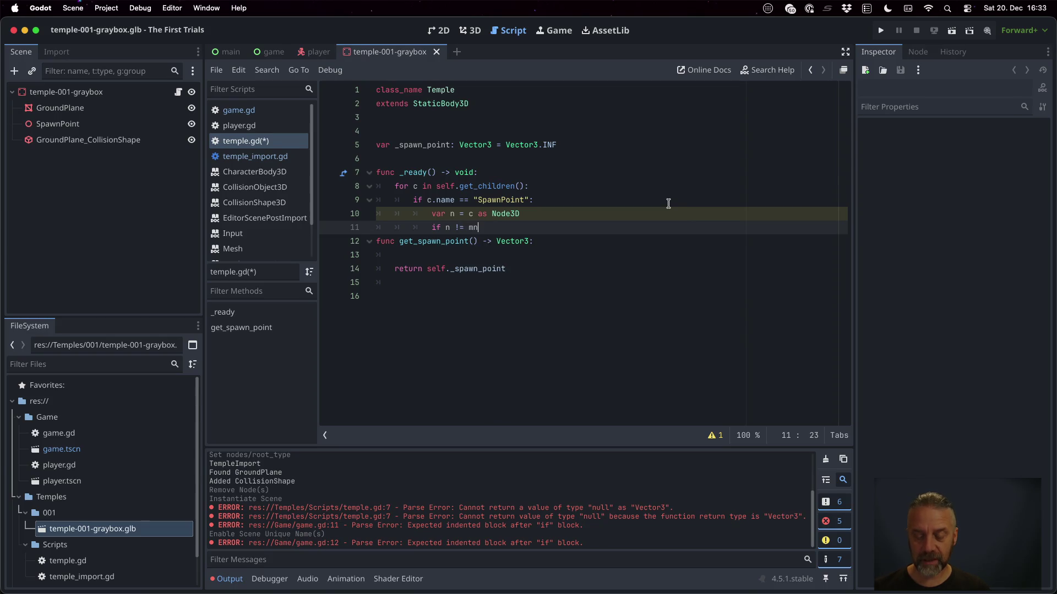
pyautogui.press('BackSpace')
pyautogui.press('BackSpace')
pyautogui.write('null:')
pyautogui.press('Return')
# Assign n.global_transform to self._spawn_point and look up global_transform in the docs.
pyautogui.write('self.')
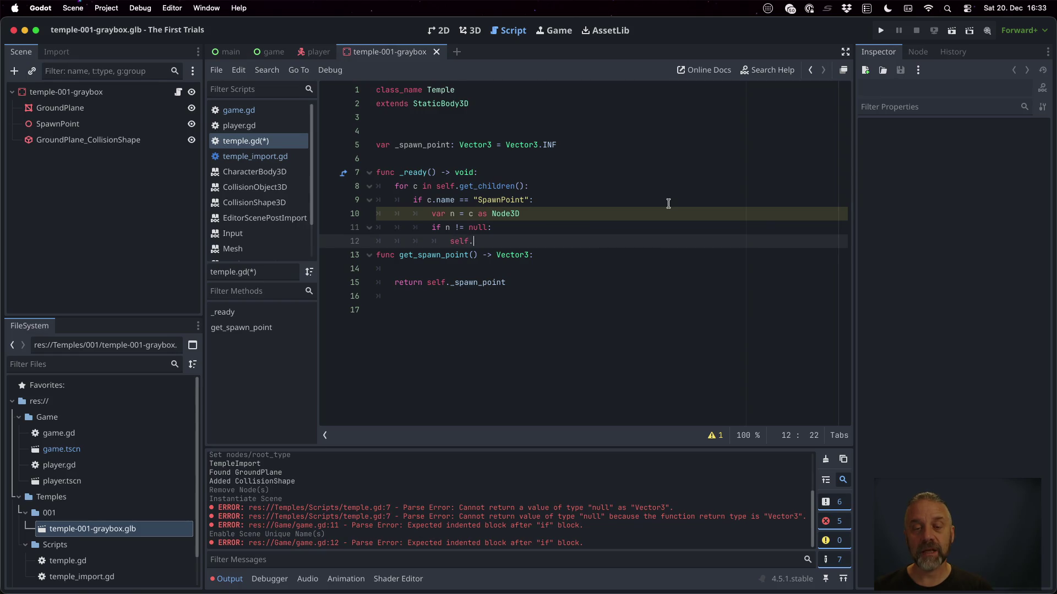
pyautogui.write('_s')
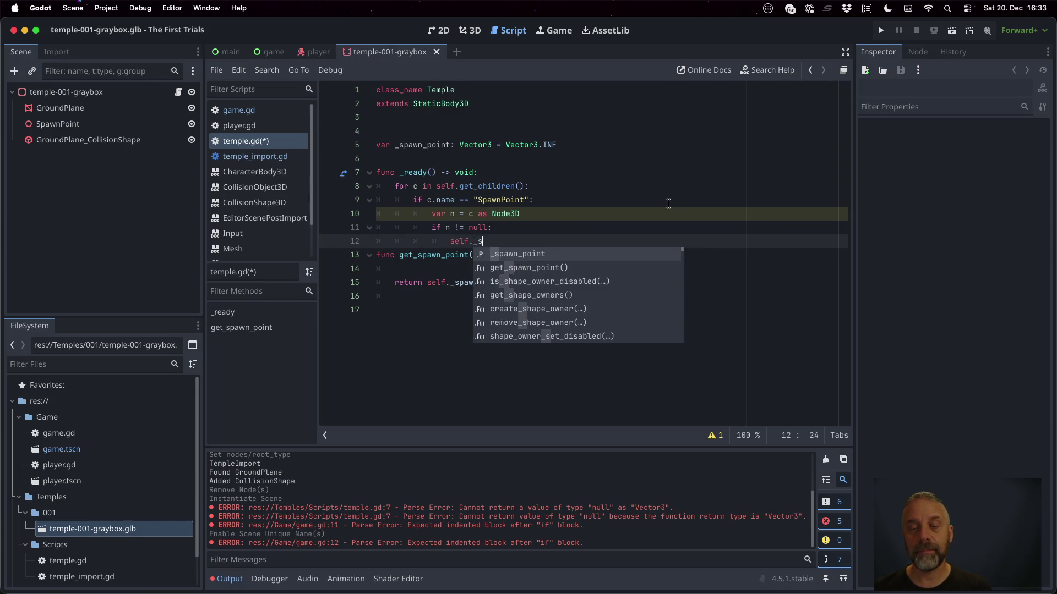
pyautogui.press('Return')
pyautogui.write('= ')
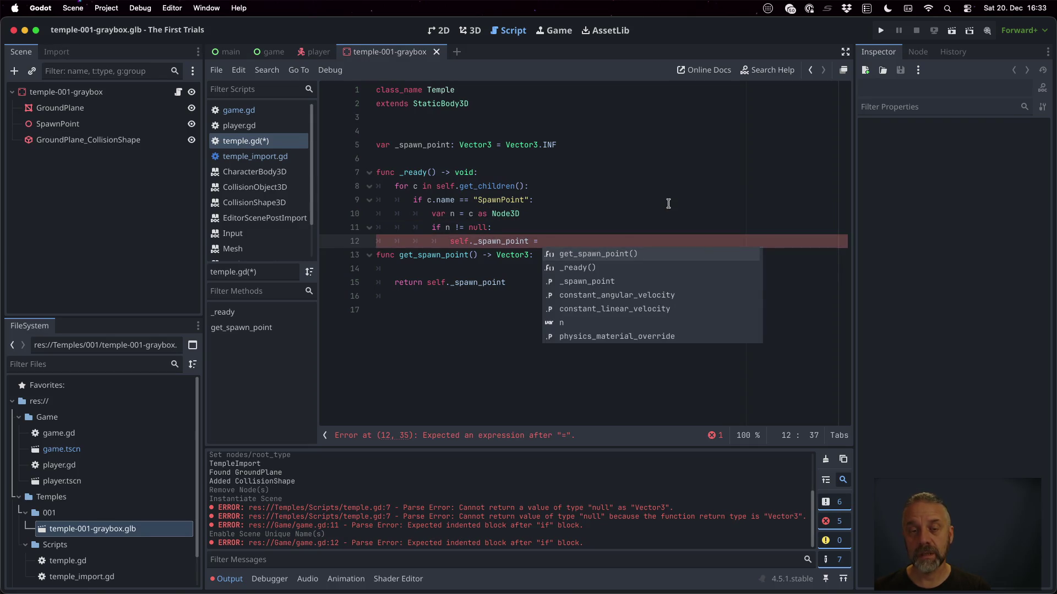
pyautogui.write('n.glo')
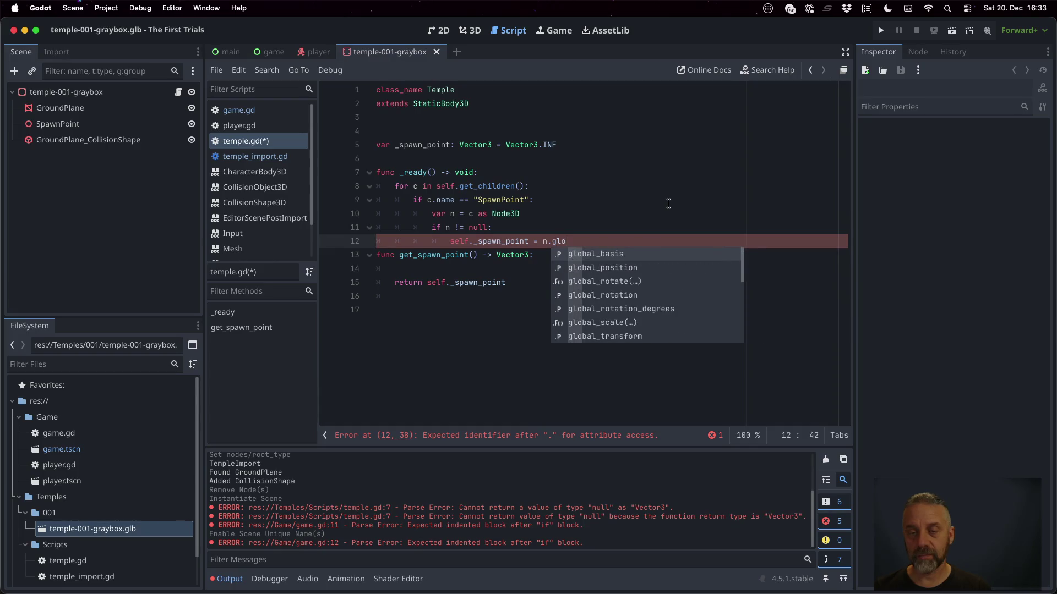
pyautogui.press('Down')
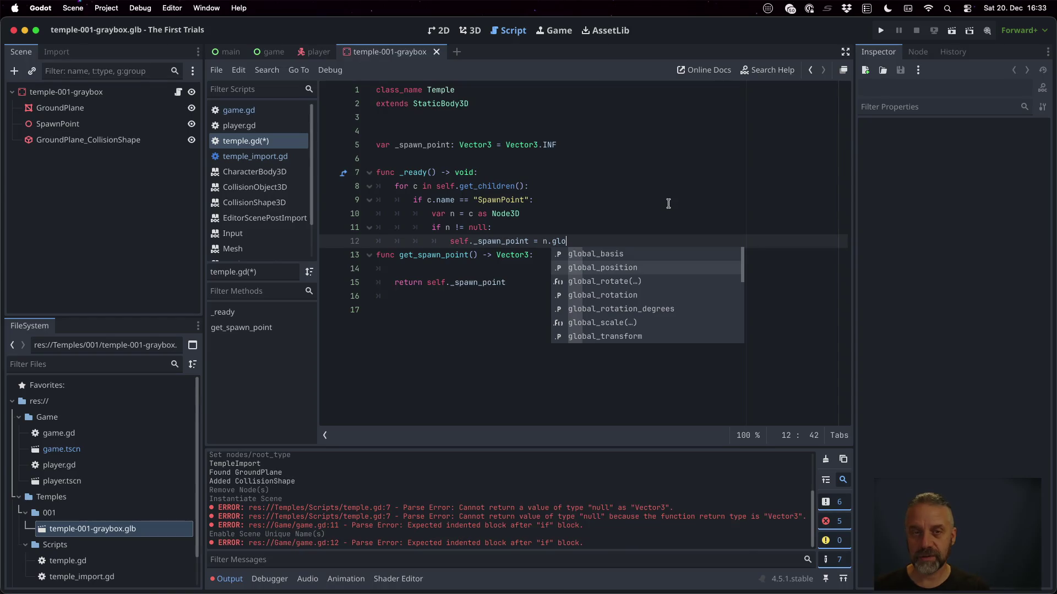
pyautogui.press('Down')
pyautogui.press('Down')
pyautogui.press('Down')
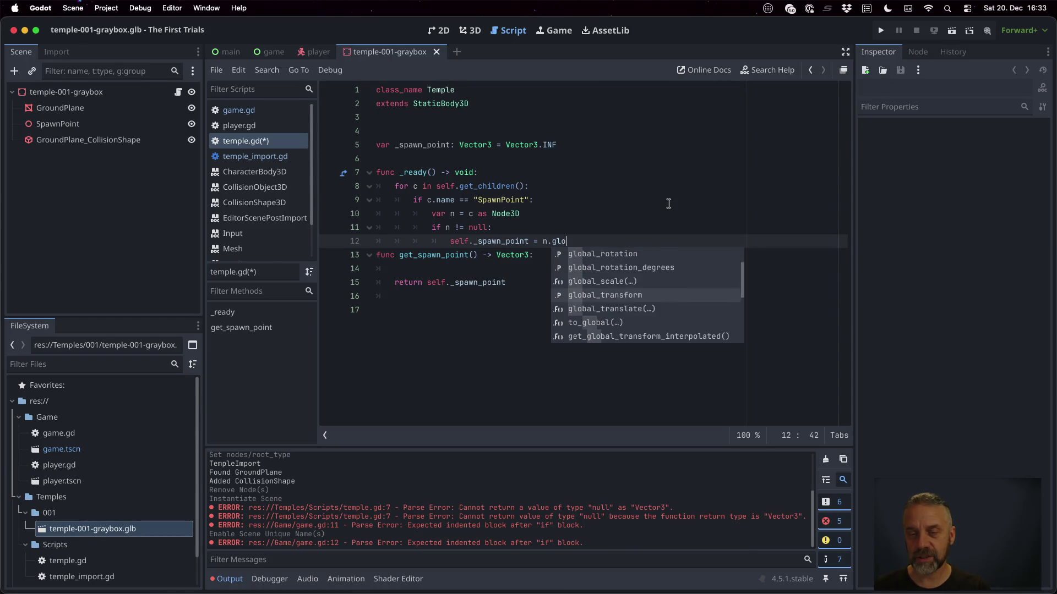
pyautogui.press('Return')
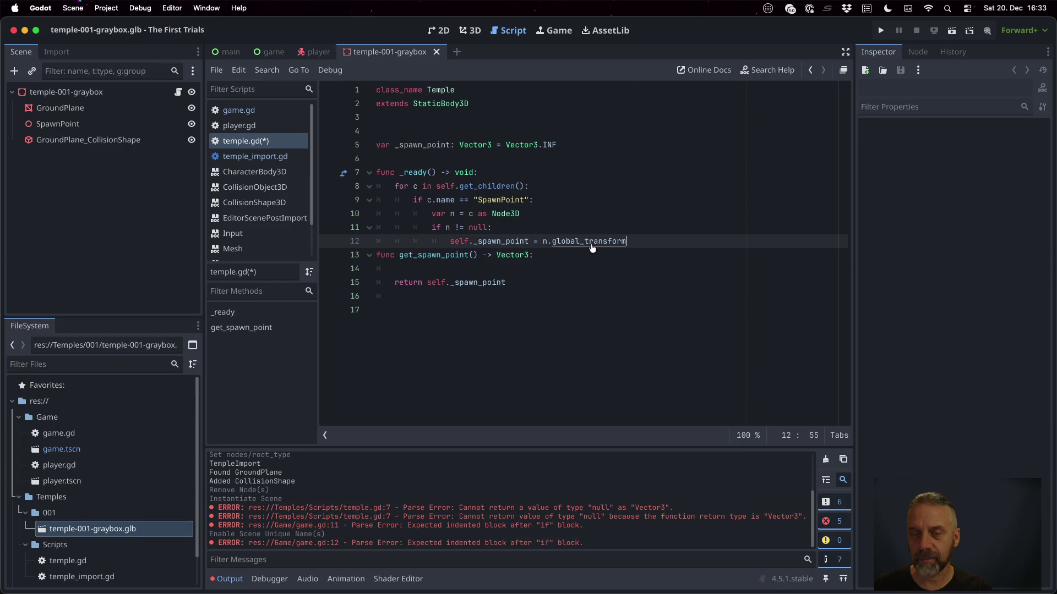
pyautogui.keyDown('ctrl'); pyautogui.click(592, 242); pyautogui.keyUp('ctrl')
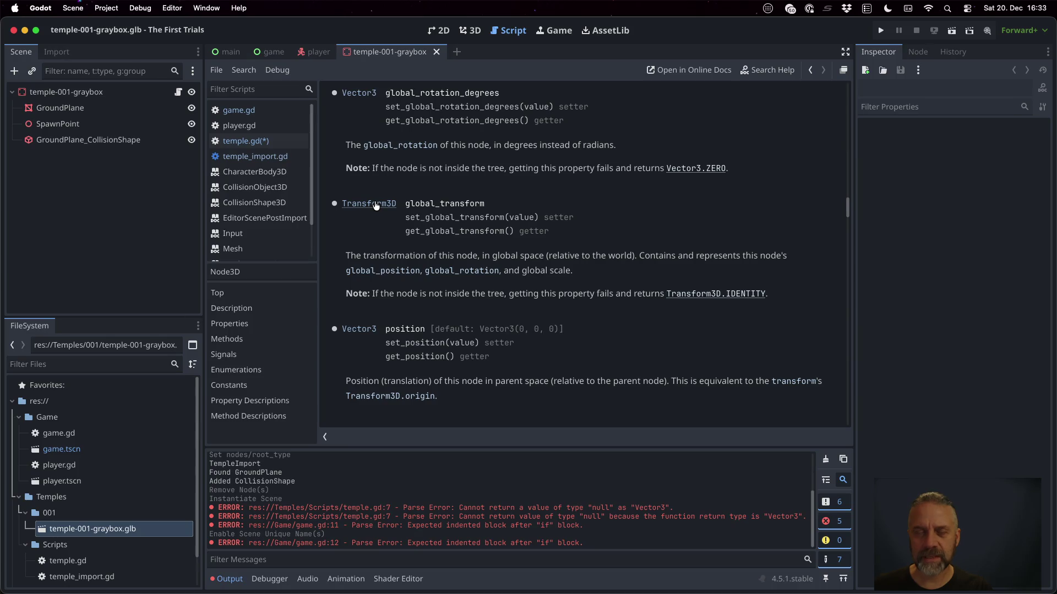
# Change n.global_transform to n.global_position in temple.gd and save.
pyautogui.click(270, 142)
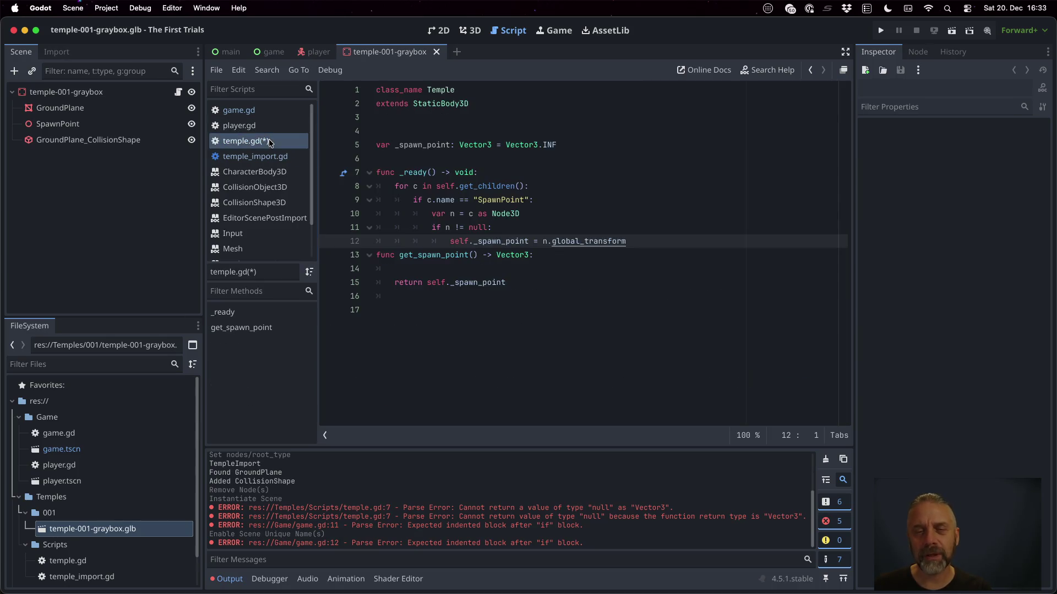
pyautogui.click(584, 238)
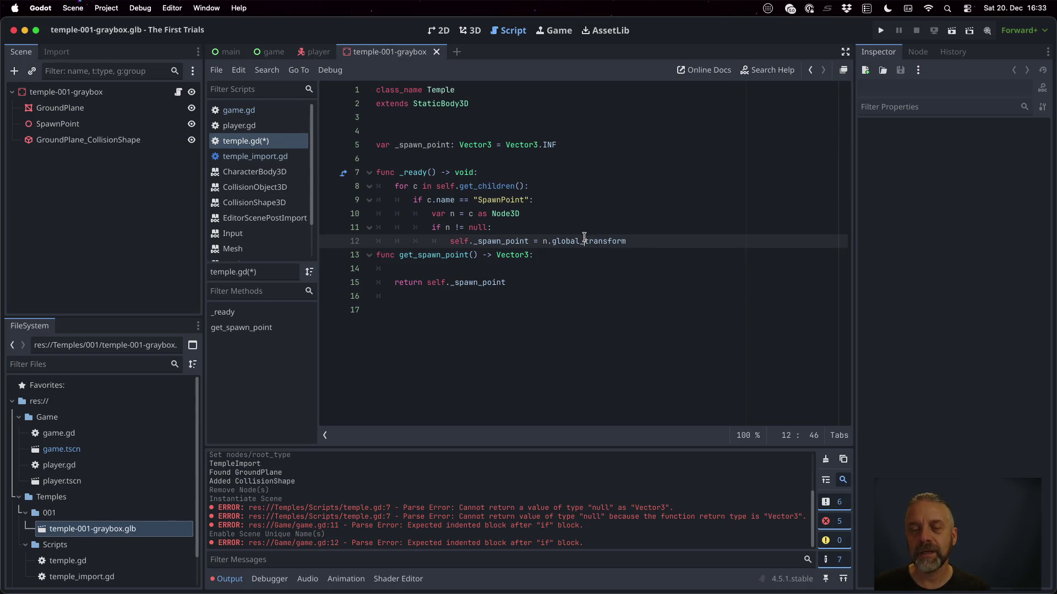
pyautogui.hotkey('shift', 'Right')
pyautogui.hotkey('shift', 'Right')
pyautogui.hotkey('shift', 'Right')
pyautogui.write('po')
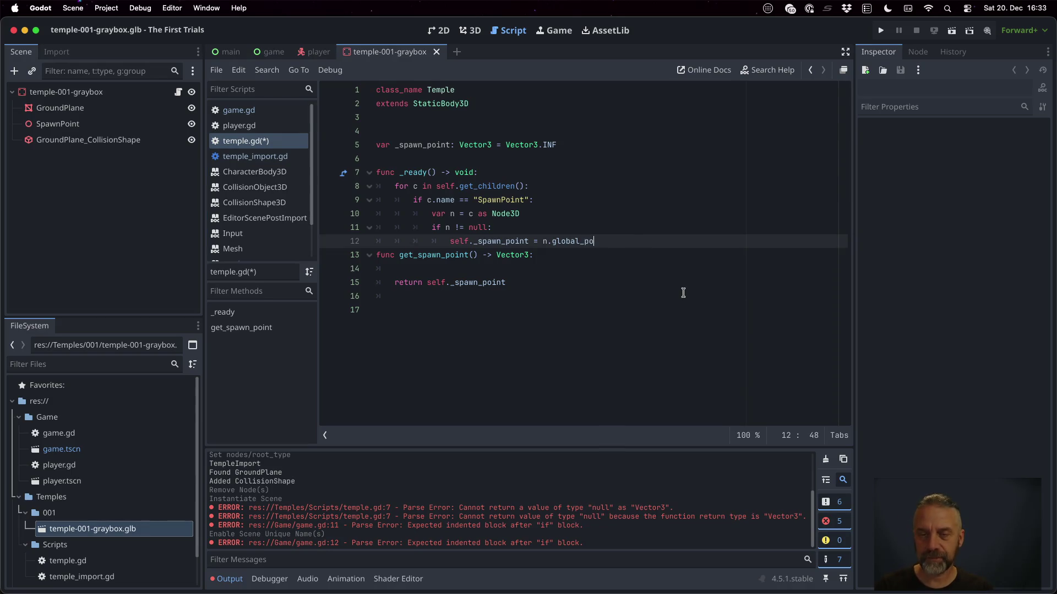
pyautogui.press('Return')
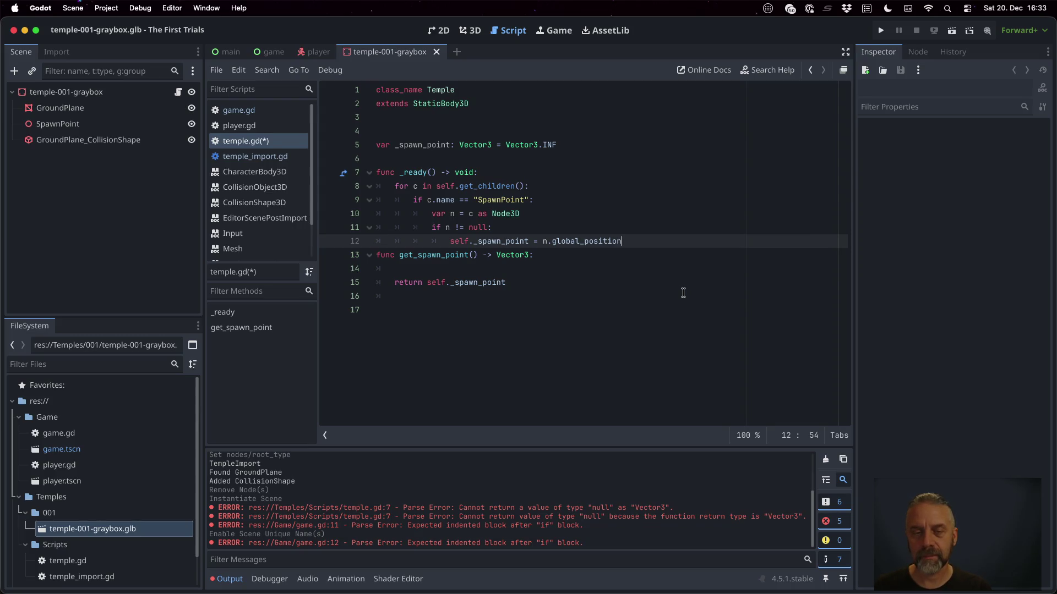
pyautogui.press('Return')
pyautogui.press('Down')
pyautogui.press('Down')
pyautogui.press('BackSpace')
pyautogui.hotkey('ctrl', 's')
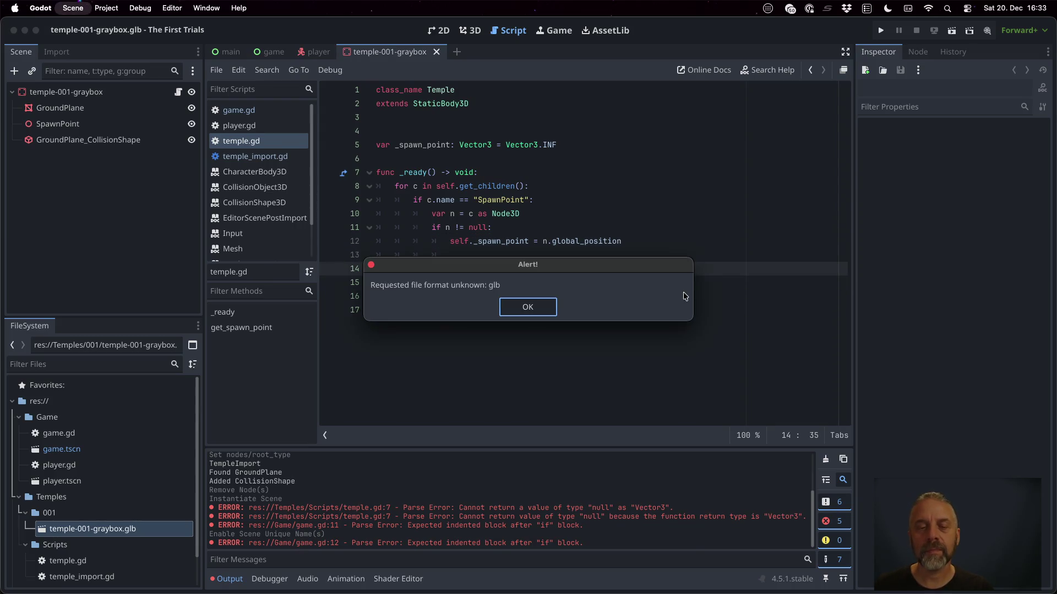
# Test-run, change player.transform to player.position in game.gd, save, and rerun the game.
pyautogui.click(530, 305)
pyautogui.press('super+b')
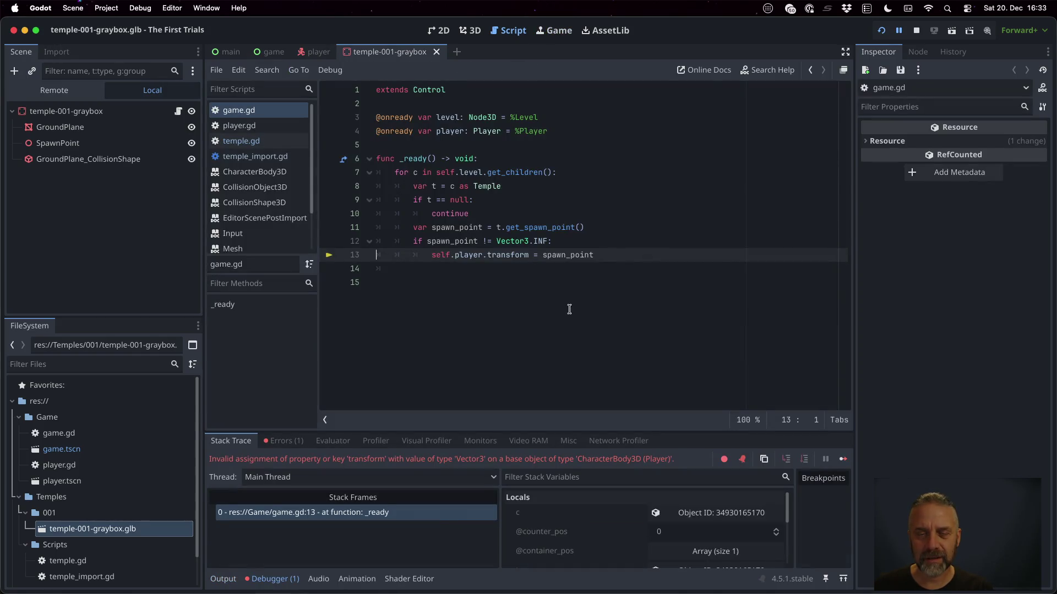
pyautogui.doubleClick(506, 254)
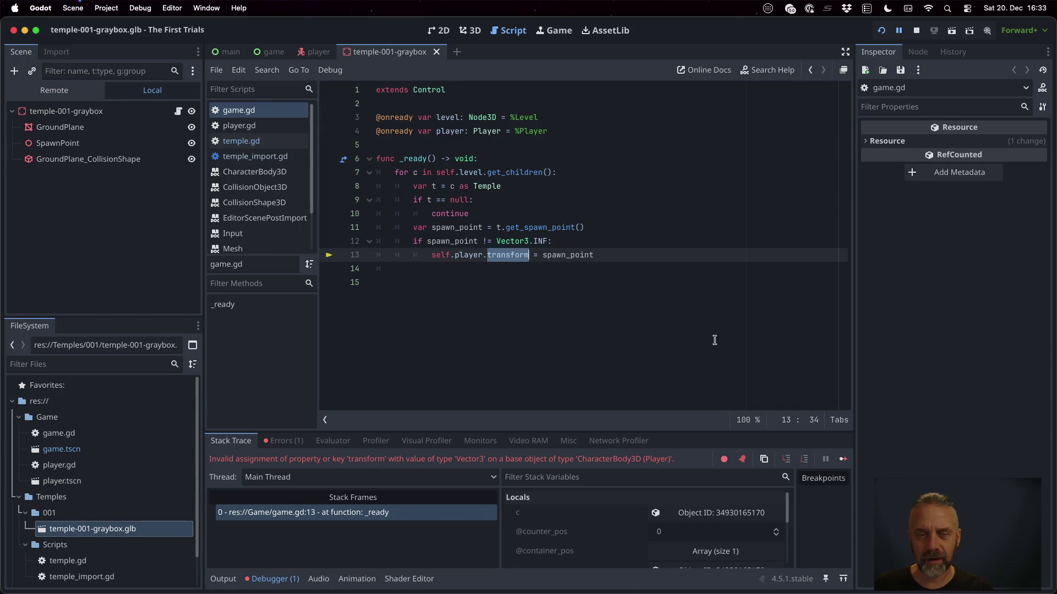
pyautogui.write('position')
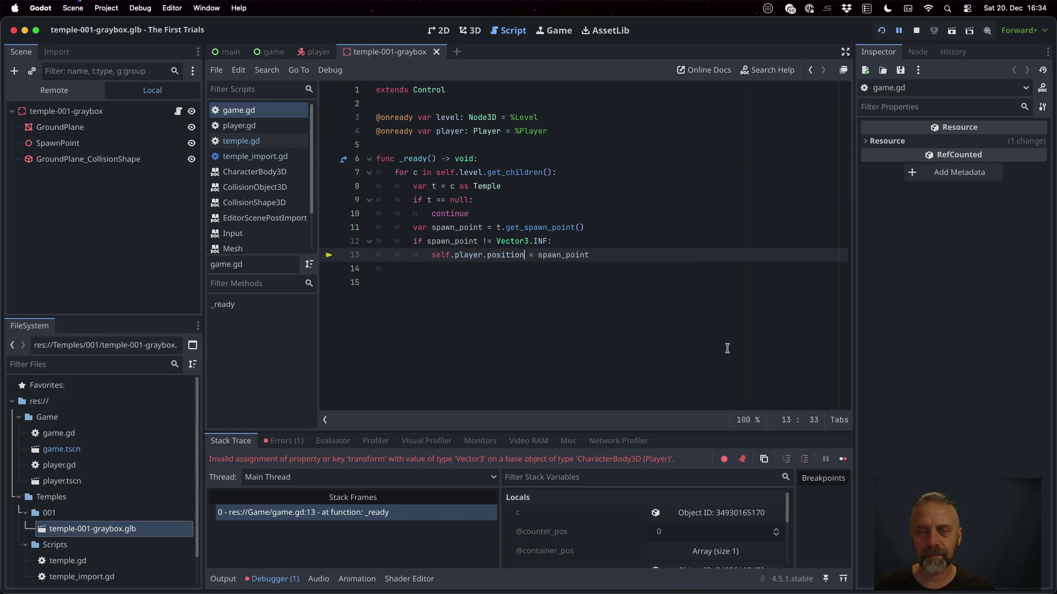
pyautogui.press('super+s')
pyautogui.click(915, 30)
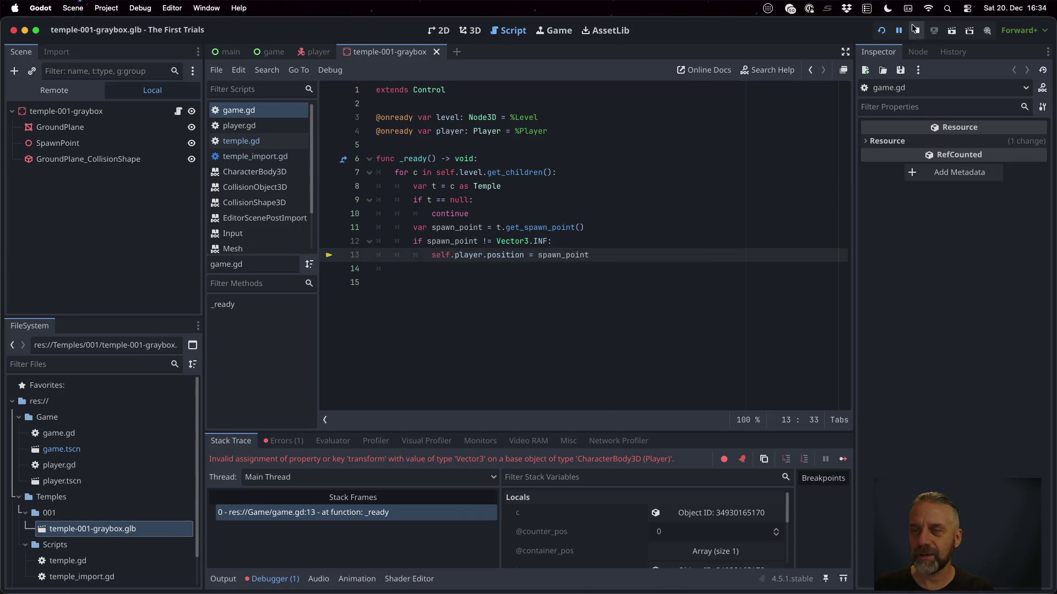
pyautogui.click(882, 30)
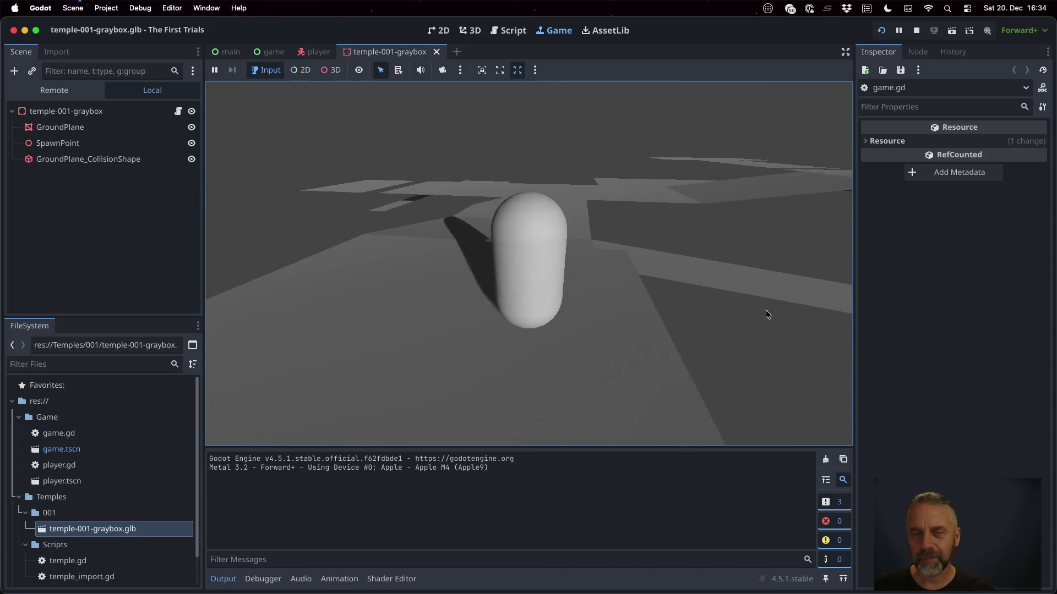
pyautogui.click(916, 30)
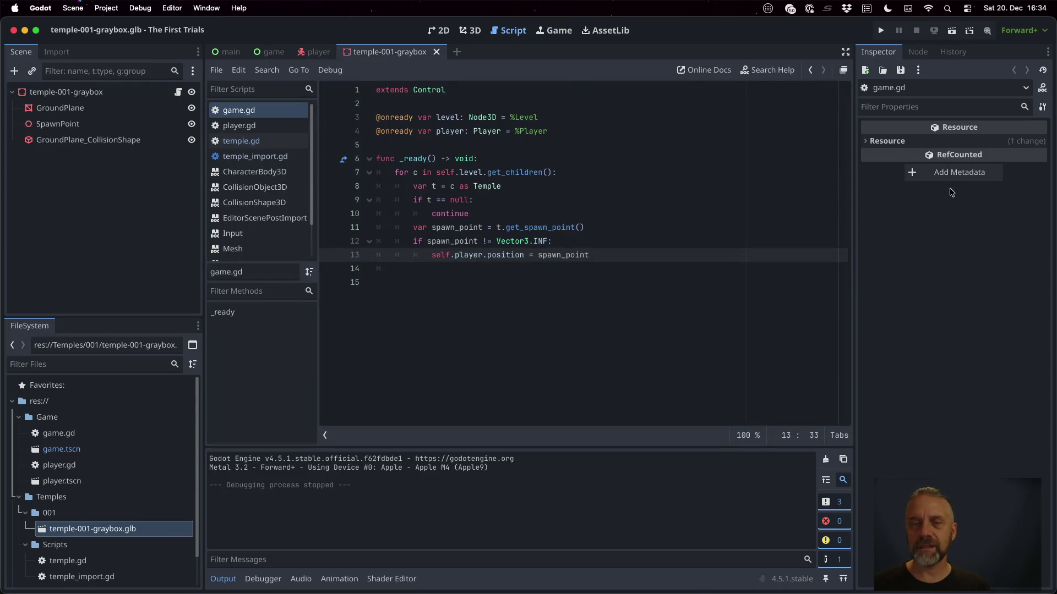
# In Blender, move SpawnPoint in XY to -68.104, -32.264 m and save the blend.
pyautogui.press('super+Tab')
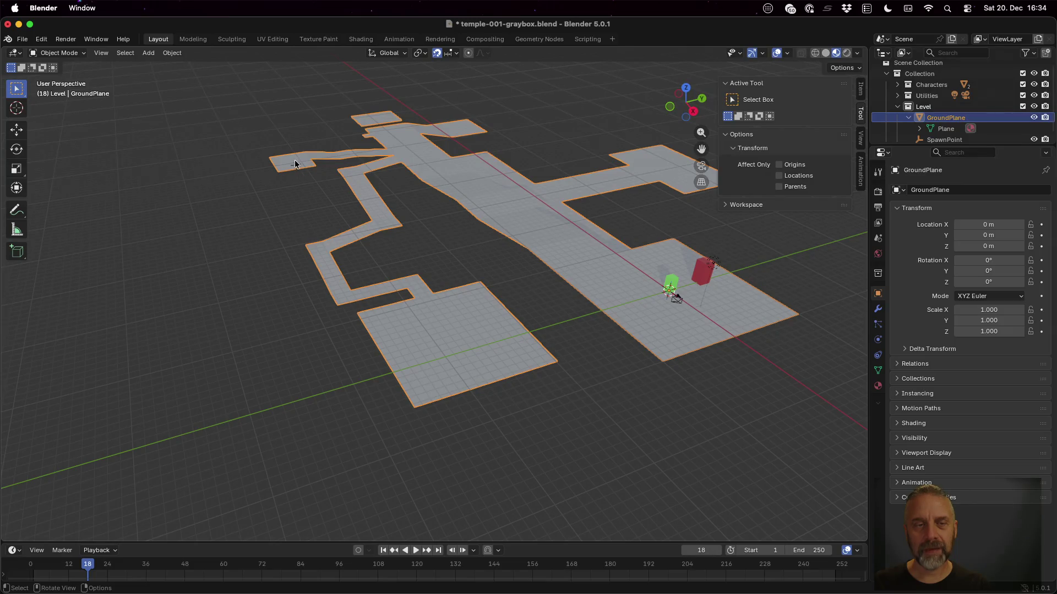
pyautogui.click(295, 164)
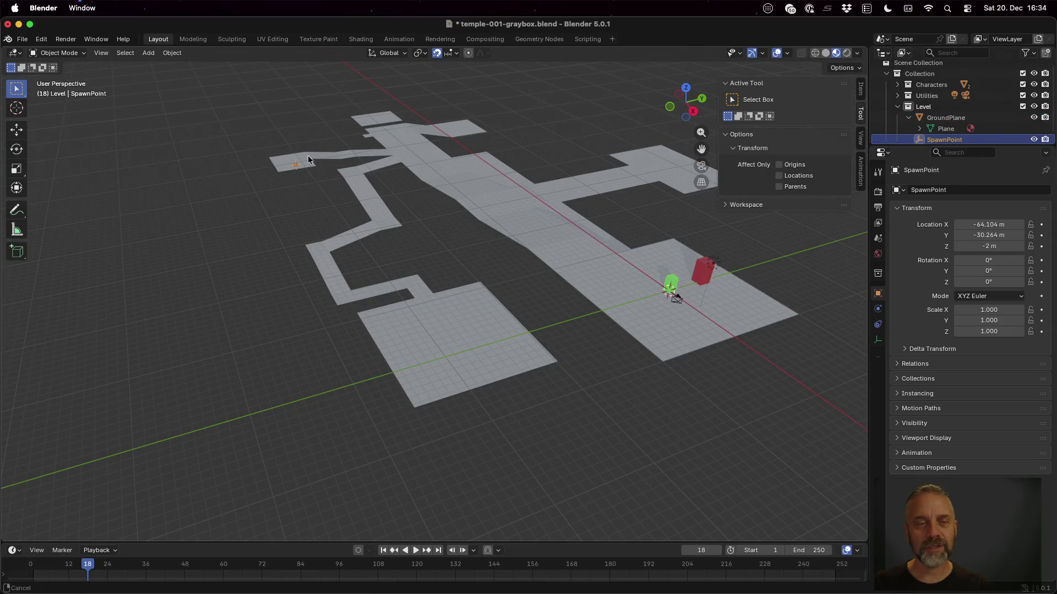
pyautogui.scroll(6, 356, 271)
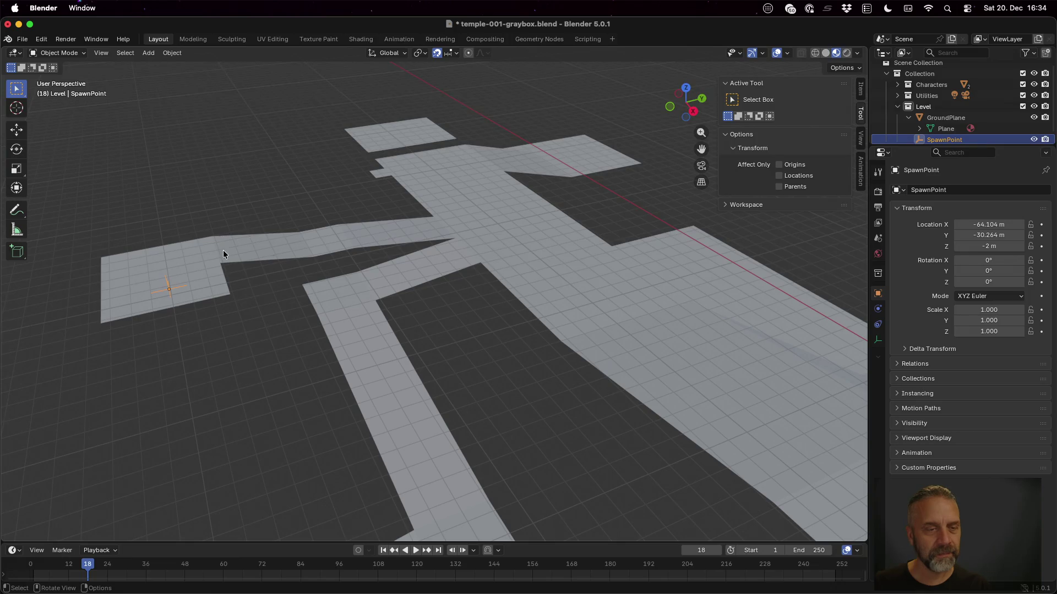
pyautogui.scroll(5, 257, 269)
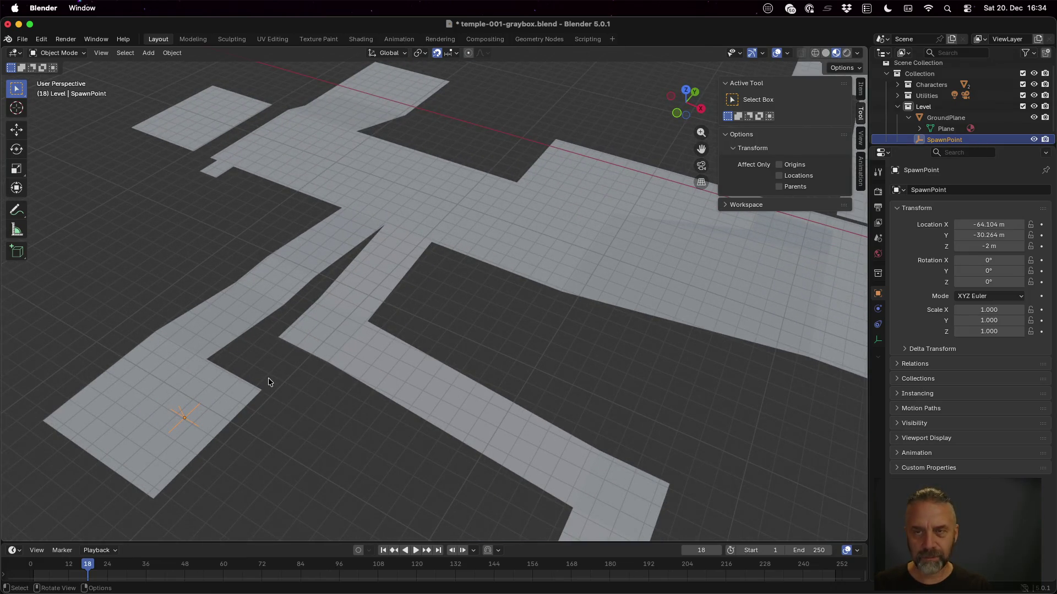
pyautogui.press('g')
pyautogui.hotkey('shift', 'z')
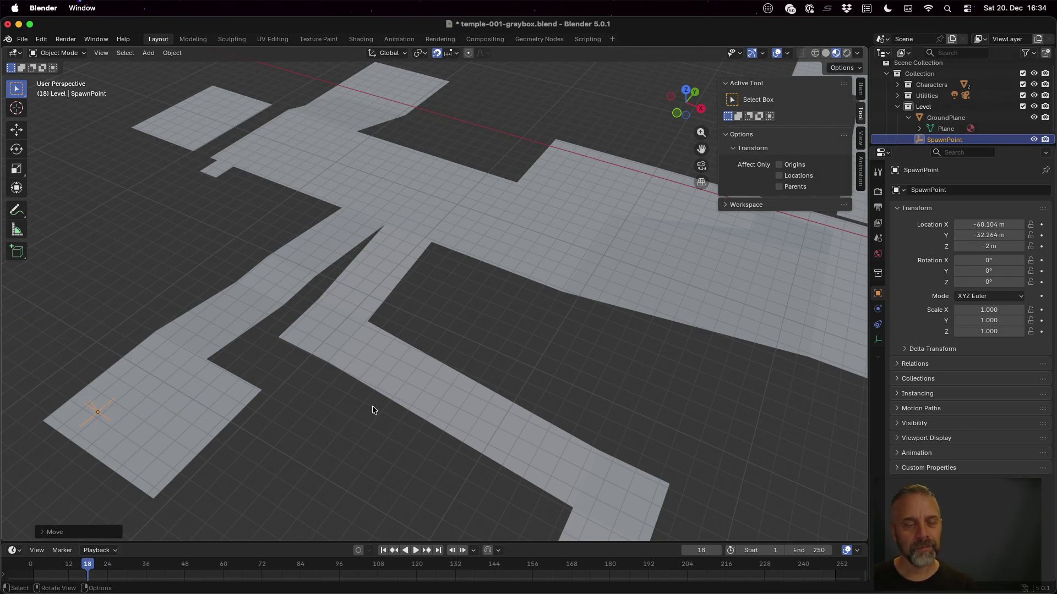
pyautogui.press('super+s')
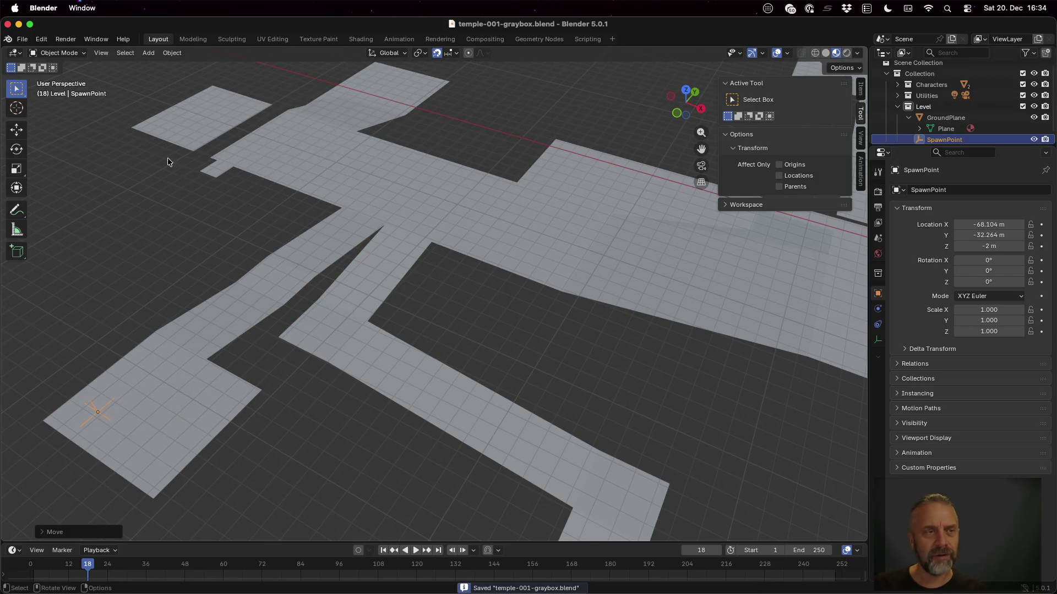
# Export glTF 2.0 over temple-001-graybox.glb and return to Godot.
pyautogui.click(23, 40)
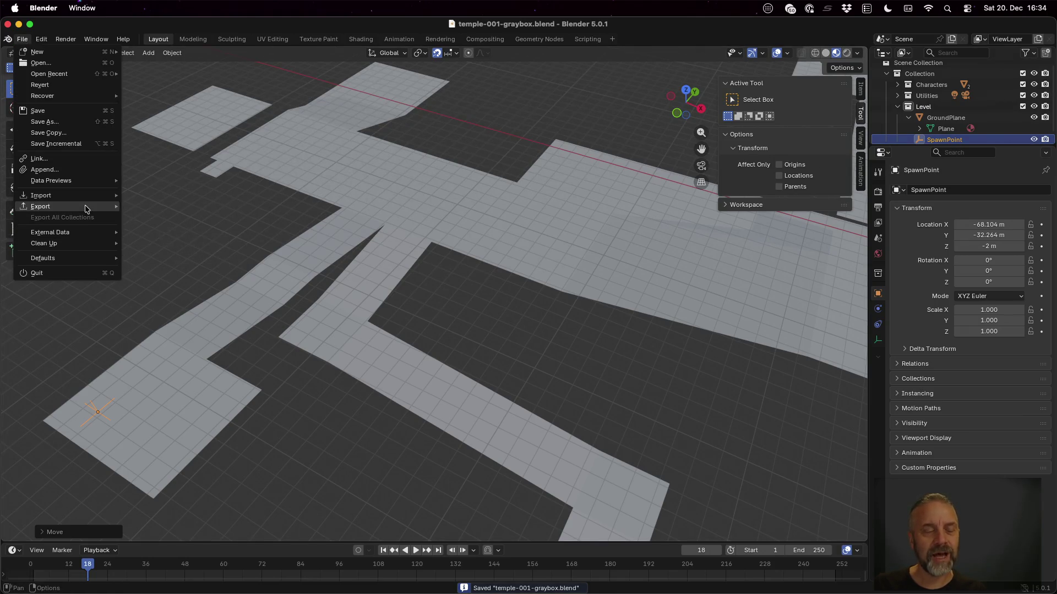
pyautogui.moveTo(87, 207)
pyautogui.click(182, 305)
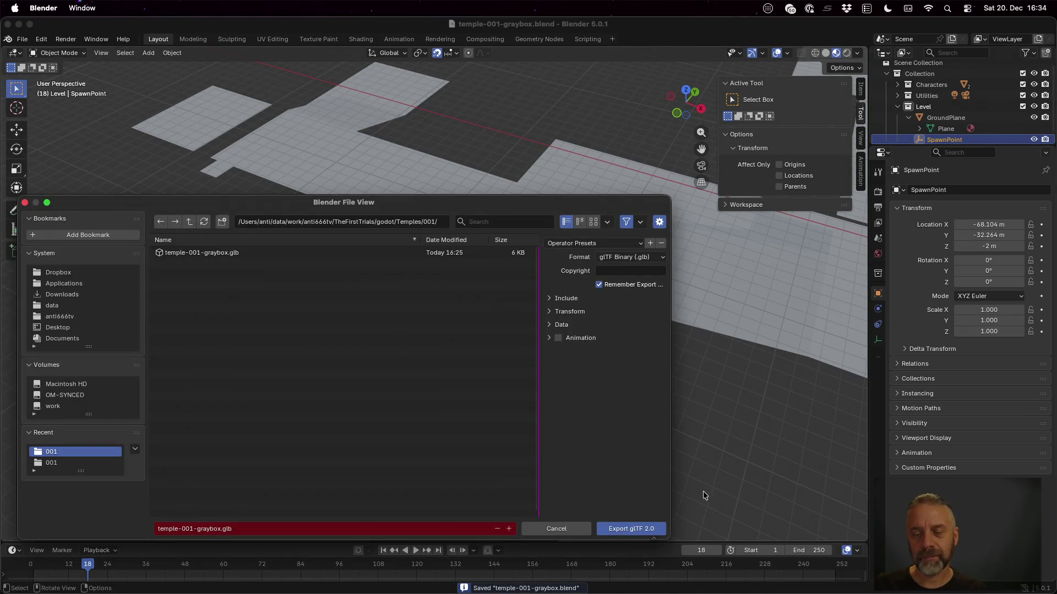
pyautogui.click(658, 529)
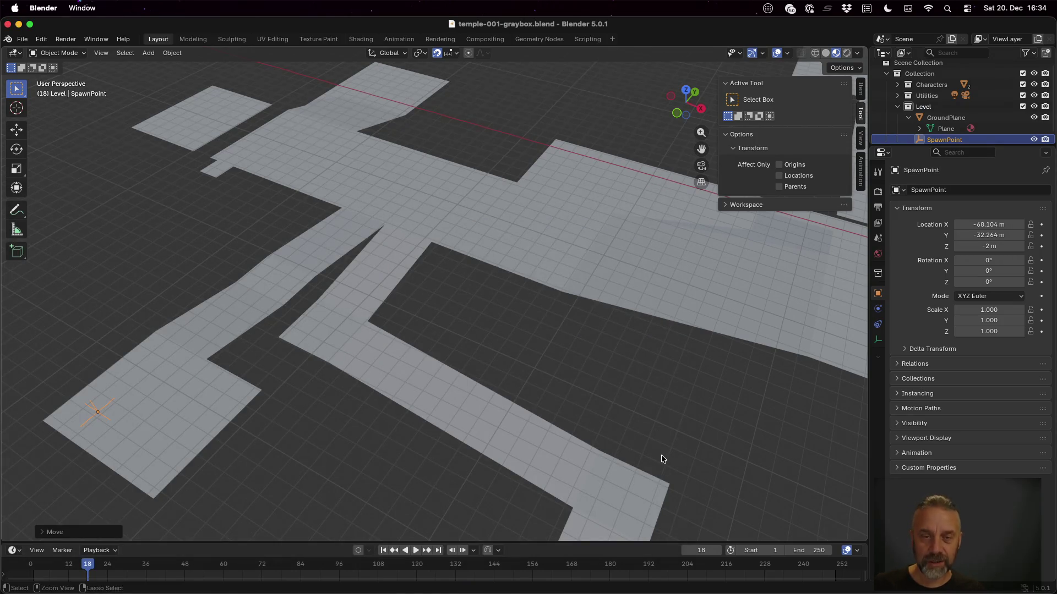
pyautogui.press('super+Tab')
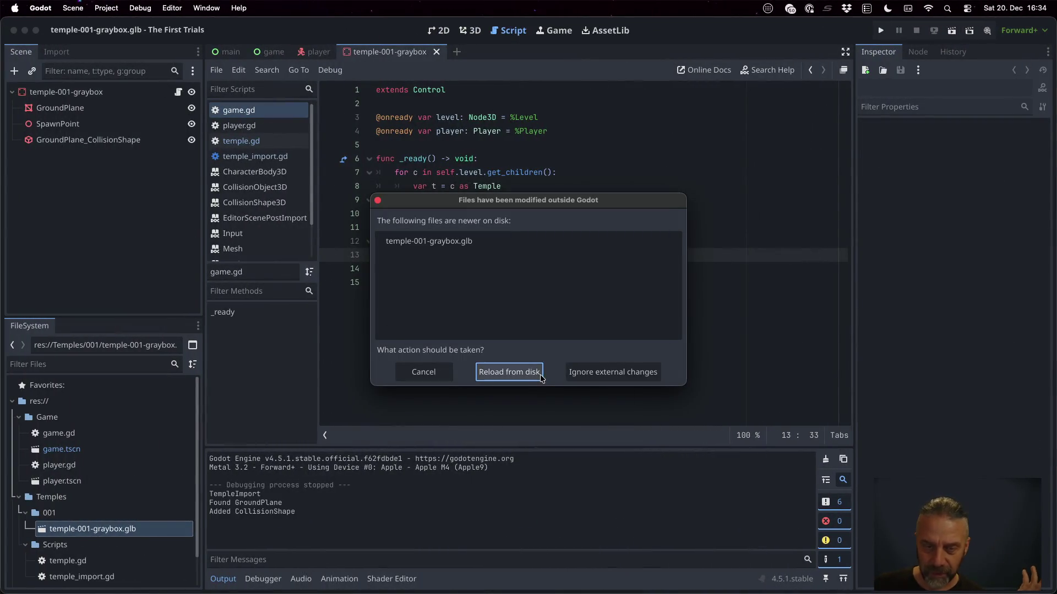
# Reload the changed glb from disk, test-run the game, then undo SpawnPoint's move in Blender.
pyautogui.click(517, 373)
pyautogui.click(880, 30)
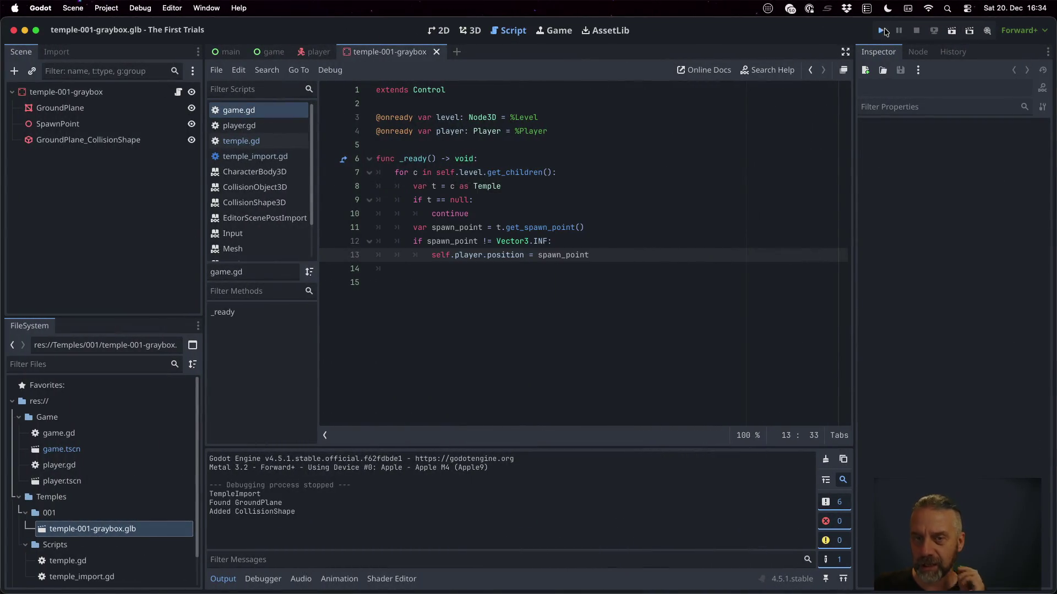
pyautogui.click(916, 30)
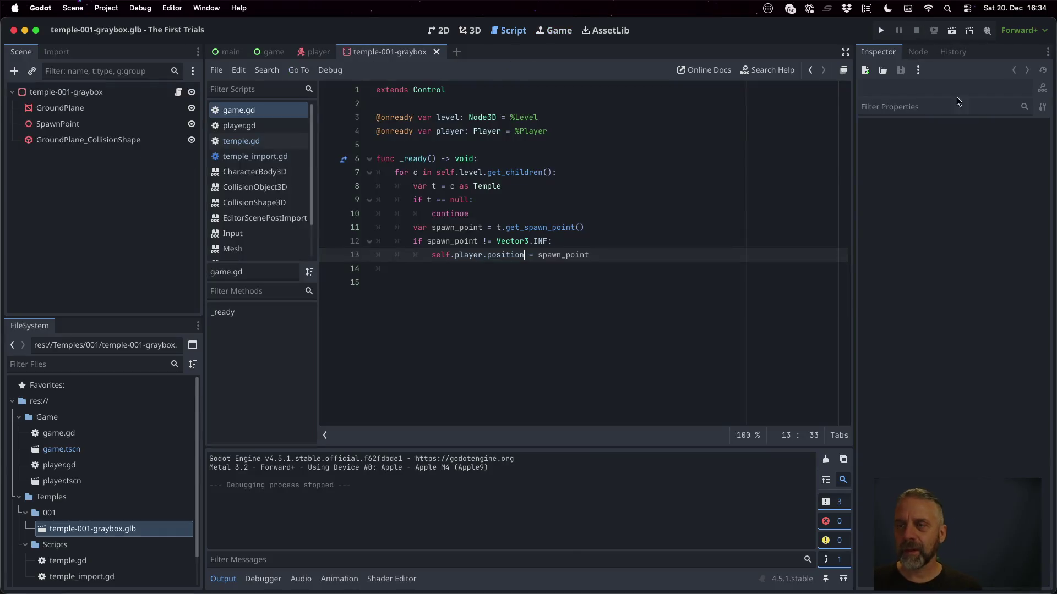
pyautogui.press('super+Tab')
pyautogui.hotkey('ctrl', 'z')
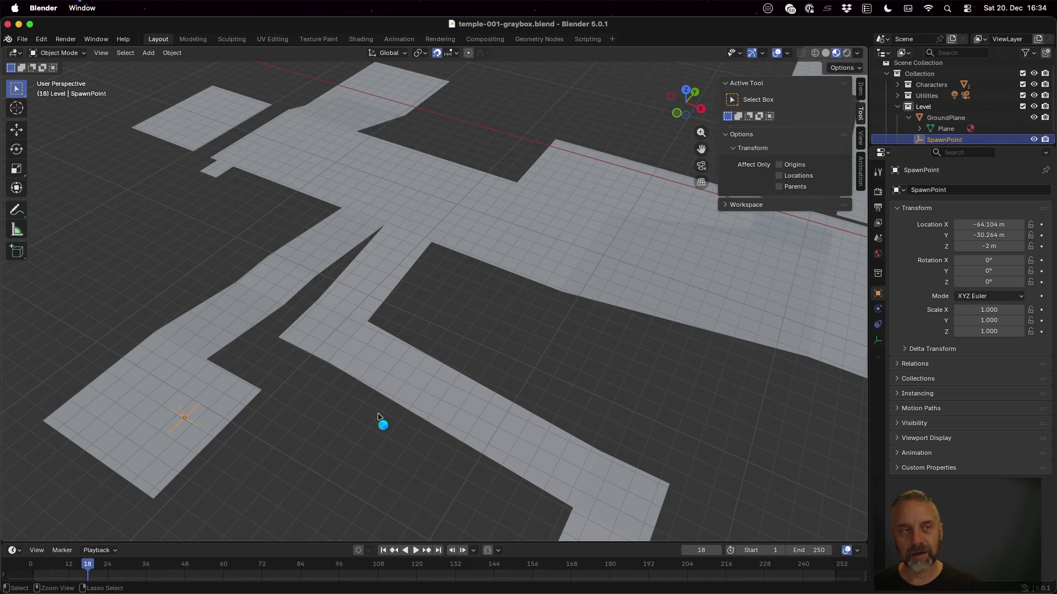
# Save temple-001-graybox.blend and export glTF 2.0 over temple-001-graybox.glb.
pyautogui.hotkey('ctrl', 's')
pyautogui.click(22, 39)
pyautogui.moveTo(66, 207)
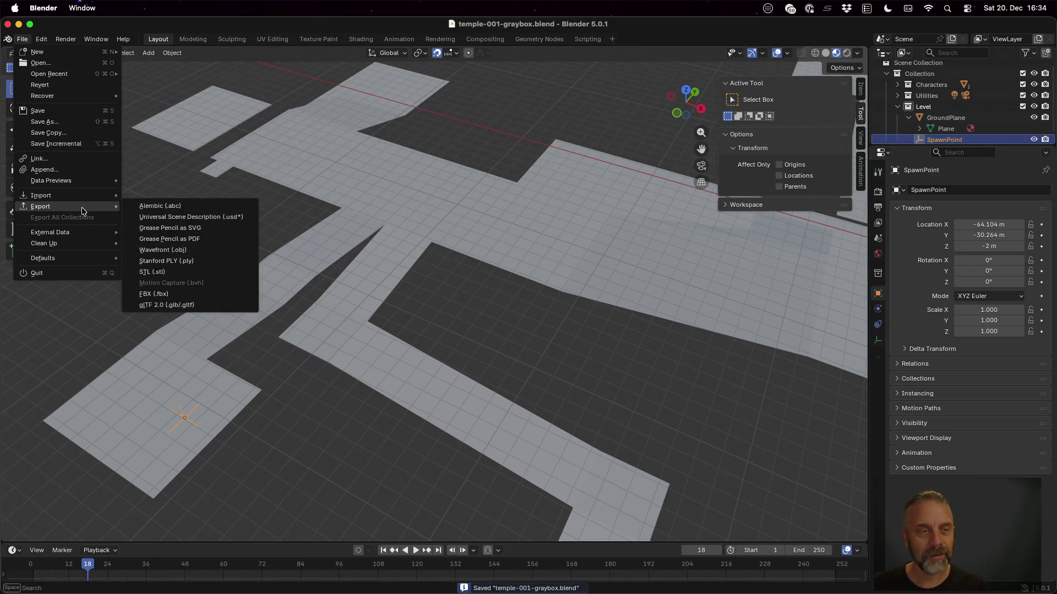
pyautogui.click(206, 302)
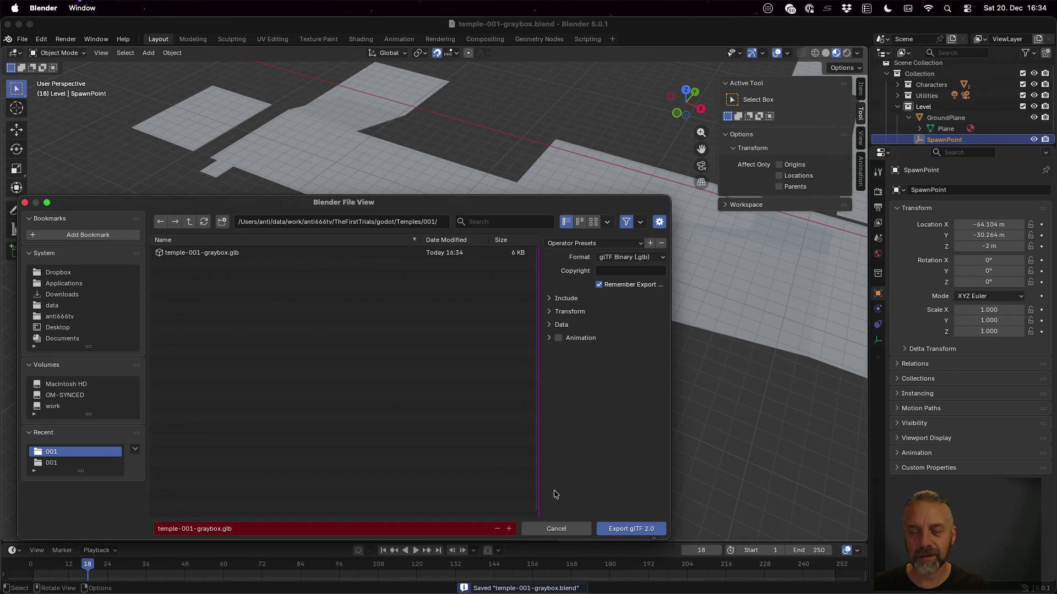
pyautogui.click(633, 528)
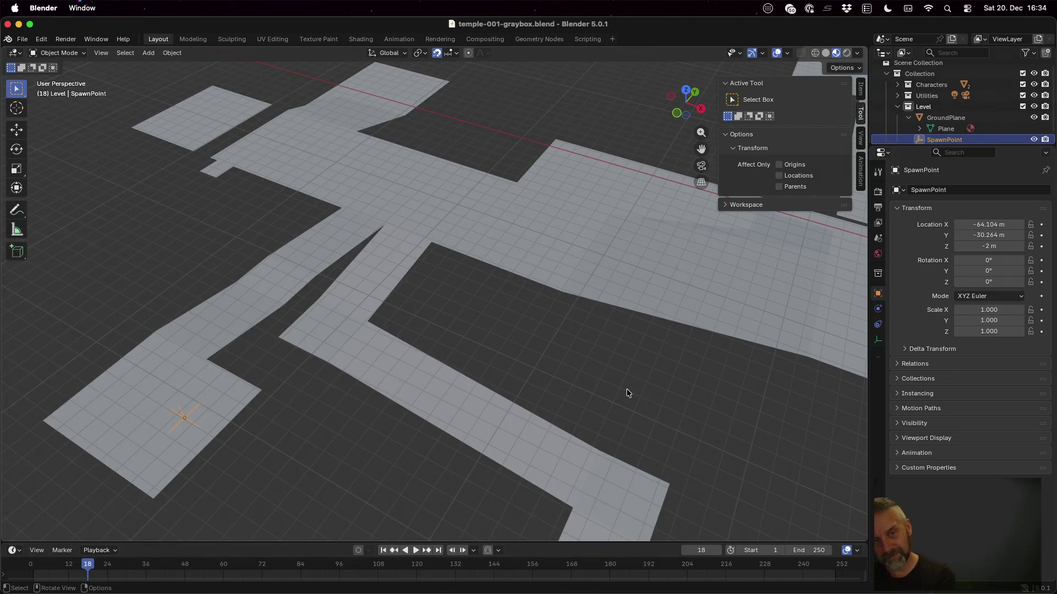
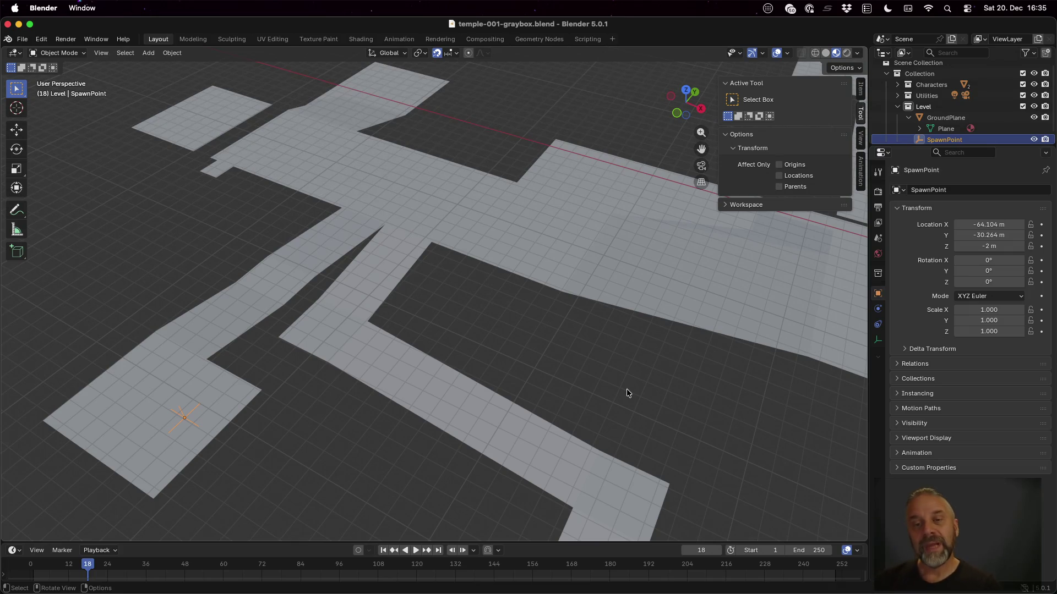
# Export the temple graybox from Blender as temple-001-graybox.glb via glTF 2.0, then return to Godot.
pyautogui.moveTo(550, 295)
pyautogui.mouseDown()
pyautogui.moveTo(513, 240)
pyautogui.moveTo(581, 194)
pyautogui.moveTo(639, 248)
pyautogui.moveTo(521, 244)
pyautogui.moveTo(520, 209)
pyautogui.moveTo(617, 203)
pyautogui.moveTo(669, 234)
pyautogui.moveTo(552, 301)
pyautogui.moveTo(462, 232)
pyautogui.moveTo(659, 210)
pyautogui.moveTo(672, 230)
pyautogui.moveTo(613, 249)
pyautogui.moveTo(507, 219)
pyautogui.moveTo(460, 170)
pyautogui.mouseUp()
pyautogui.click(22, 39)
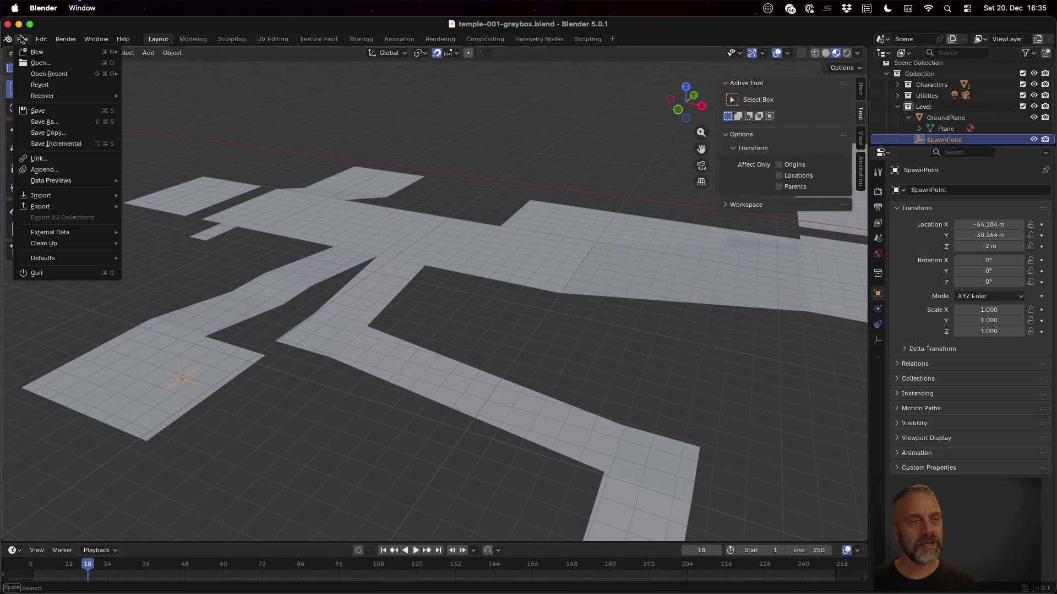
pyautogui.moveTo(114, 232)
pyautogui.moveTo(83, 205)
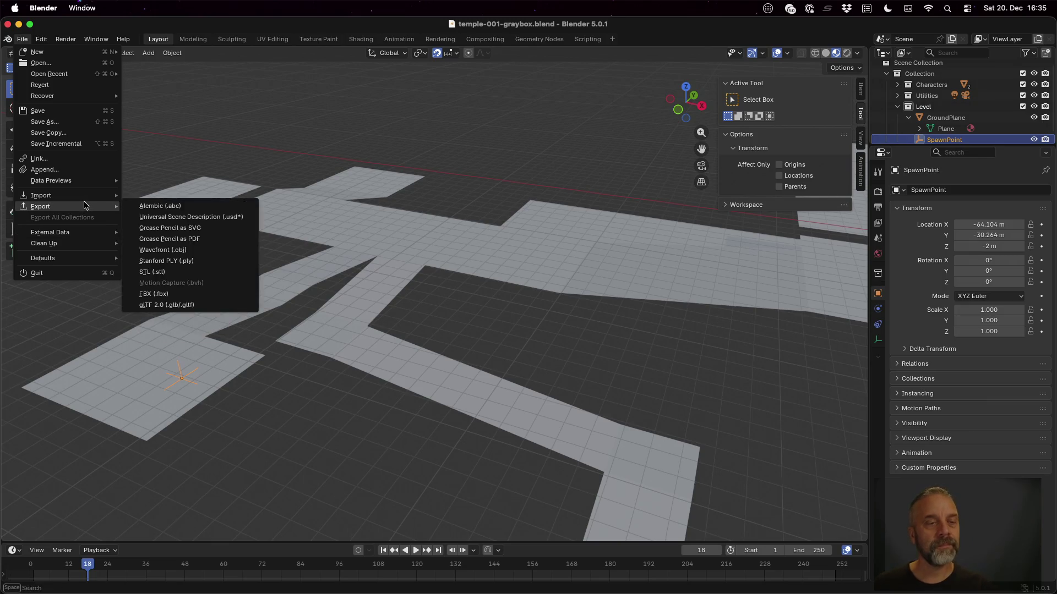
pyautogui.click(196, 300)
pyautogui.click(649, 528)
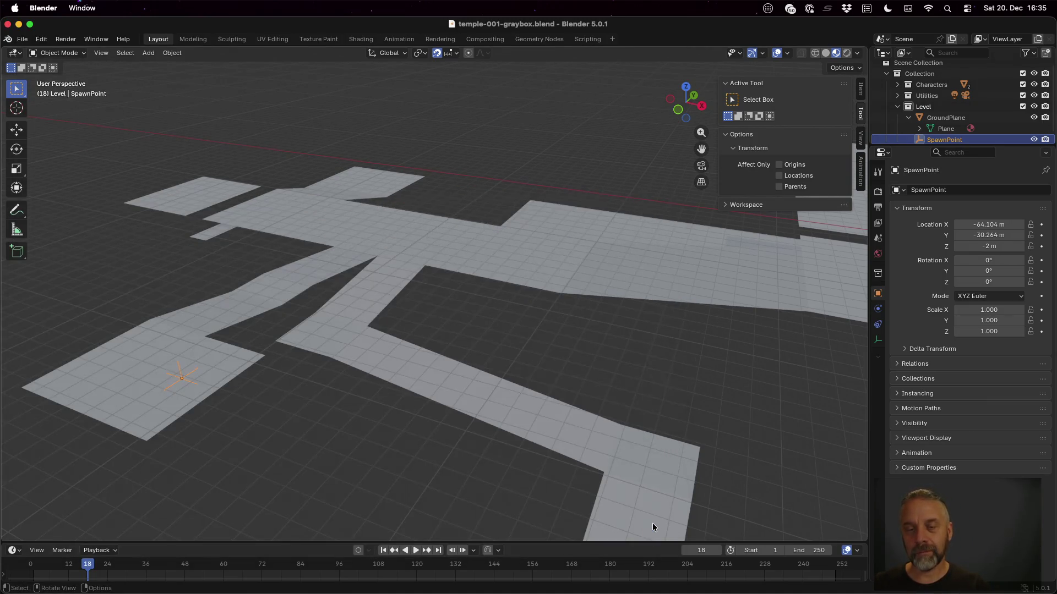
pyautogui.hotkey('ctrl', 'Left')
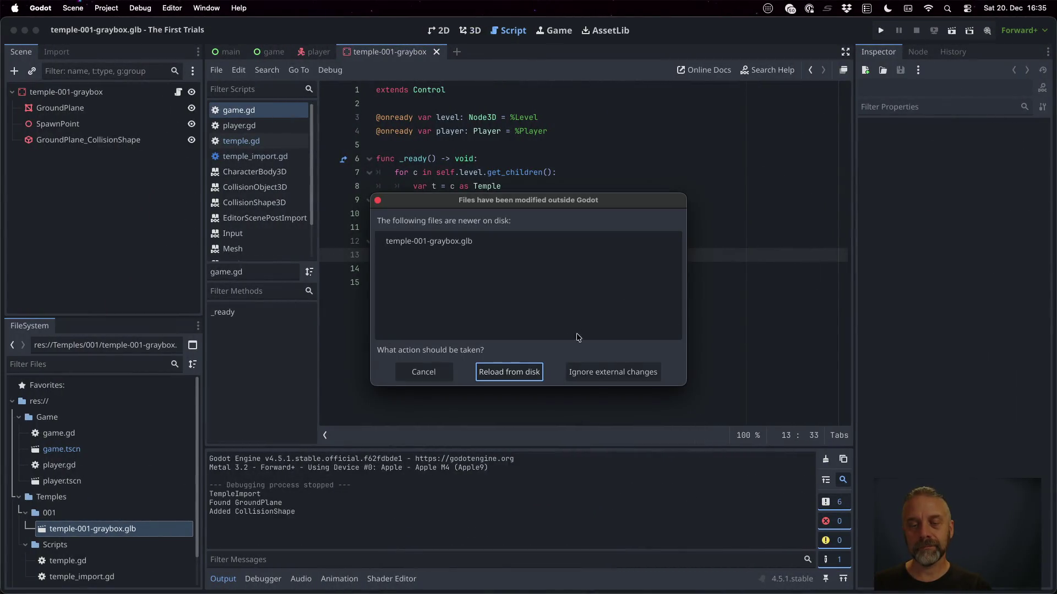
# Reload the updated temple-001-graybox.glb from disk and run the game.
pyautogui.click(516, 372)
pyautogui.click(651, 230)
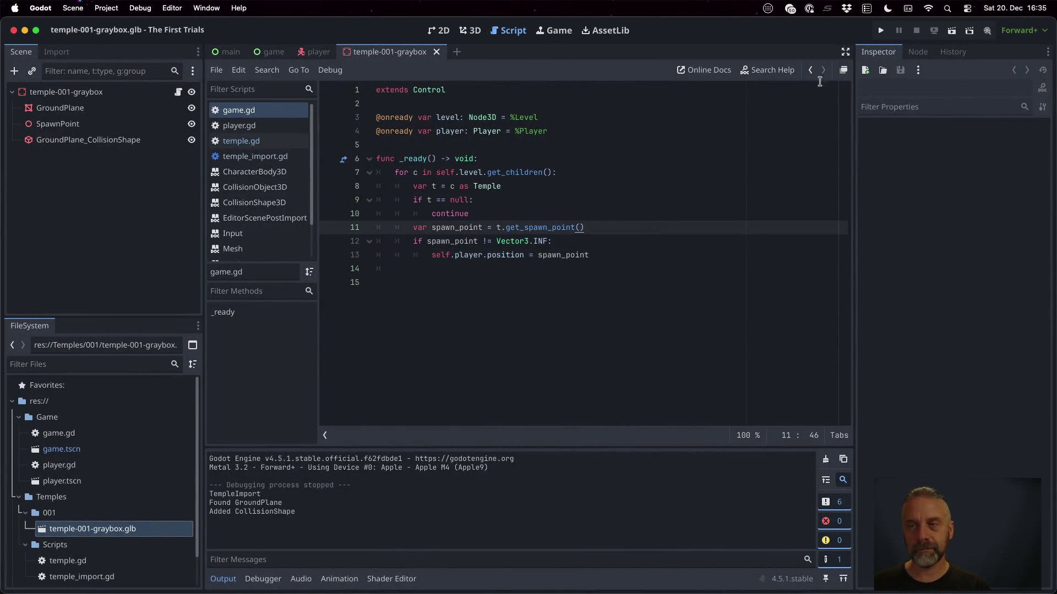
pyautogui.click(882, 31)
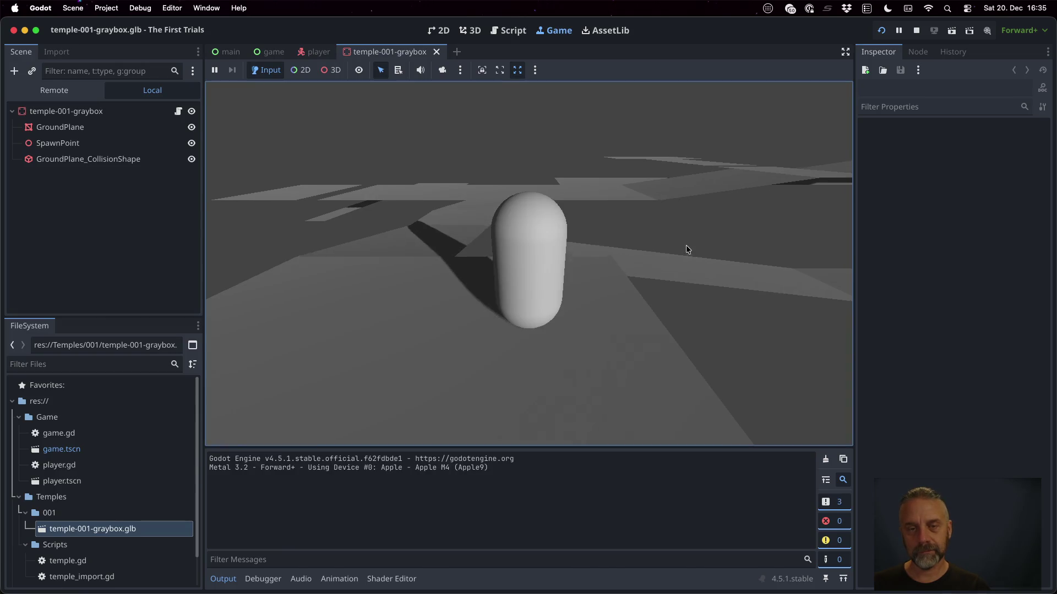
# Steer the capsule player around the level and off the ledge, then stop the game.
pyautogui.press('Left')
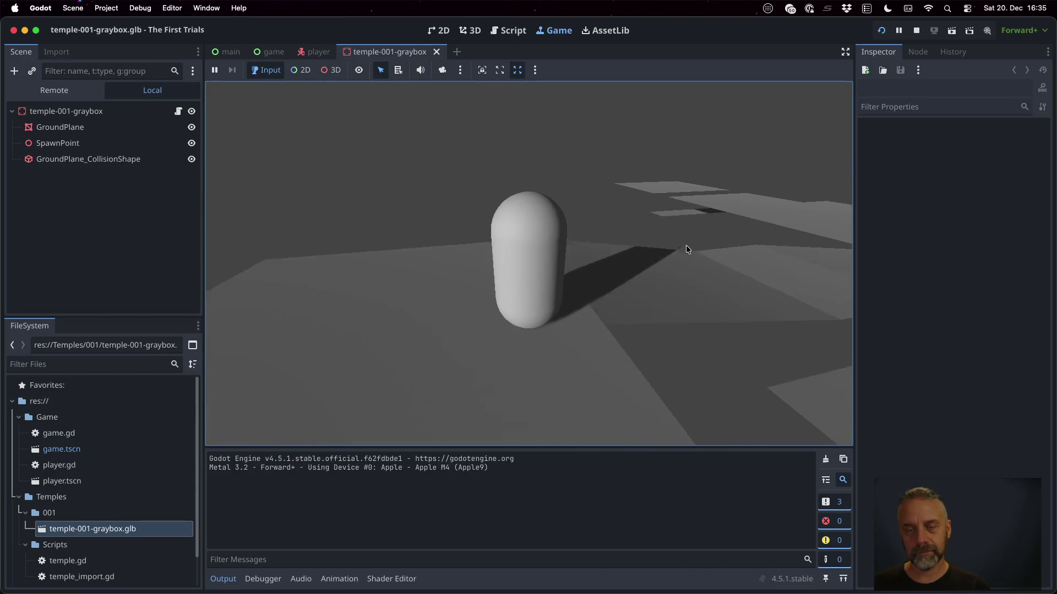
pyautogui.press('Left')
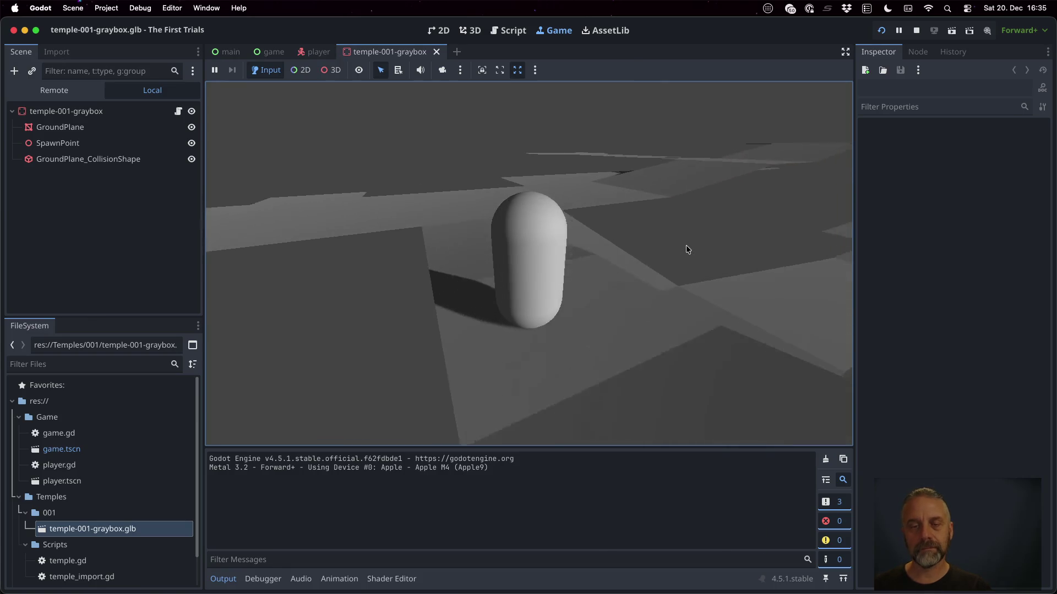
pyautogui.press('Left')
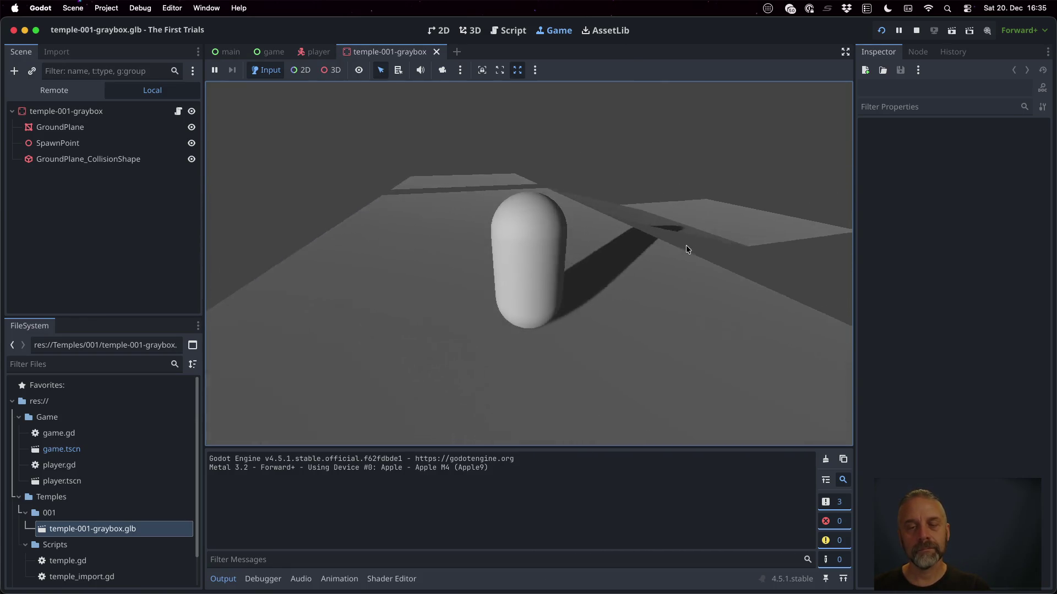
pyautogui.press('Left')
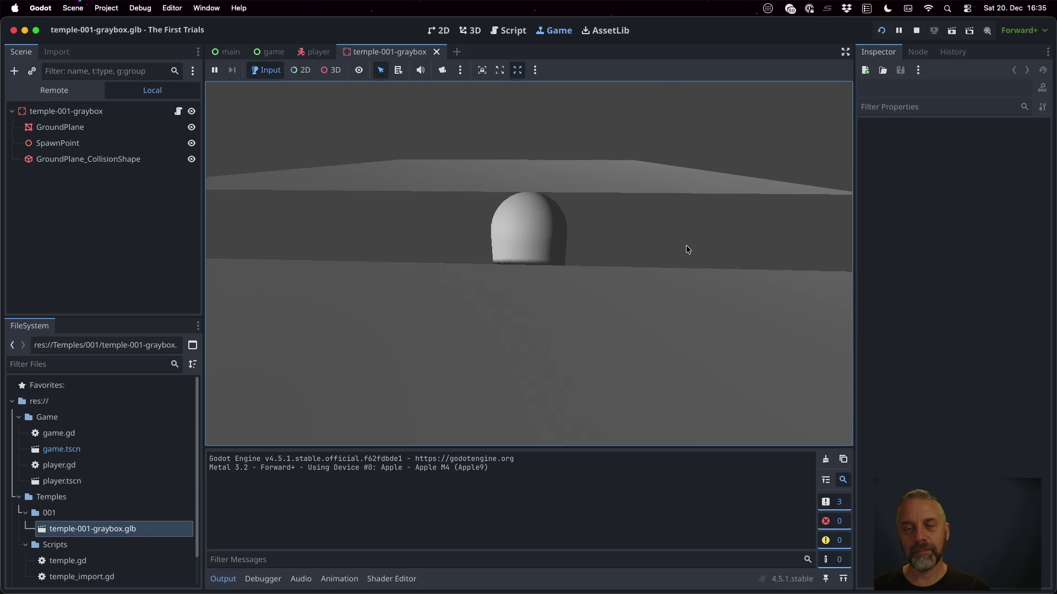
pyautogui.press('Left')
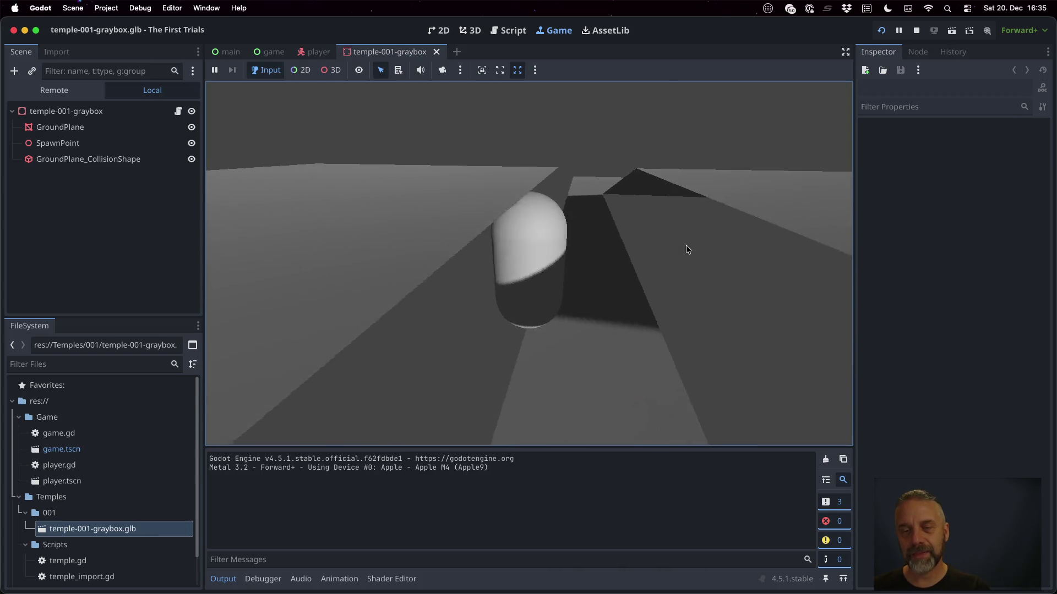
pyautogui.press('Left')
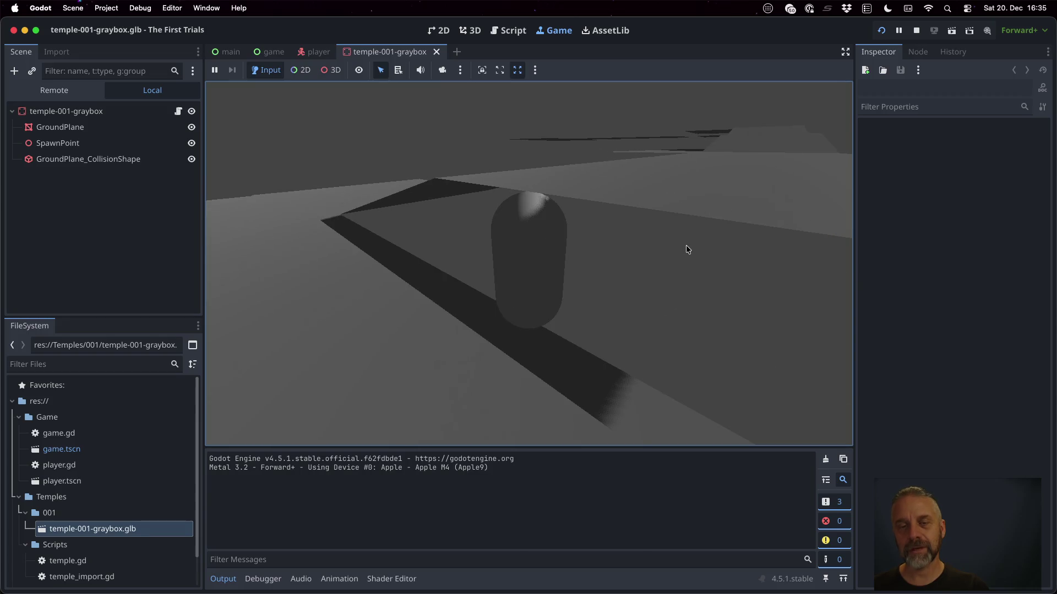
pyautogui.press('Left')
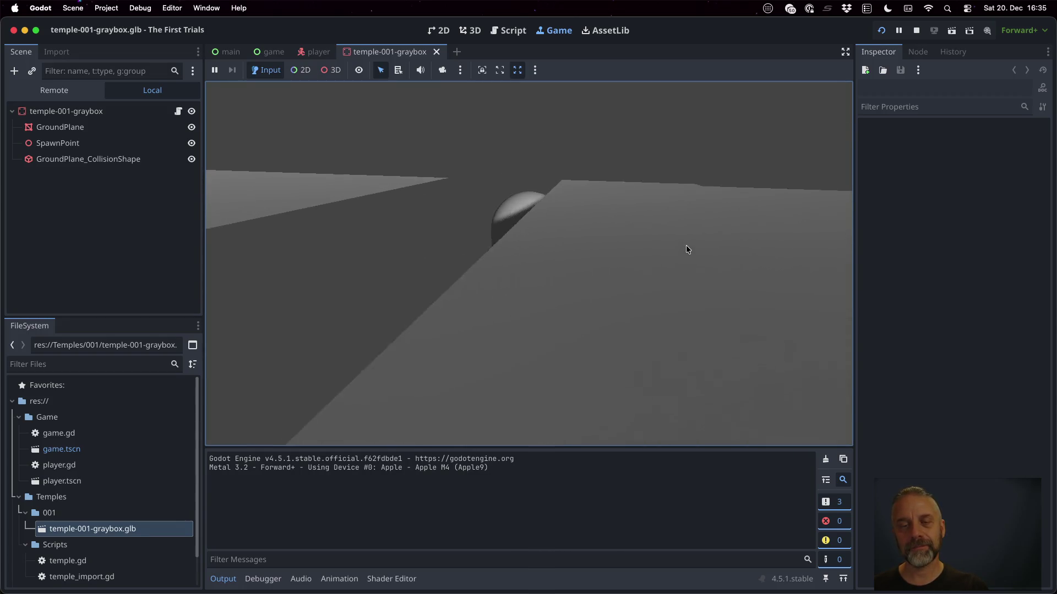
pyautogui.press('Left')
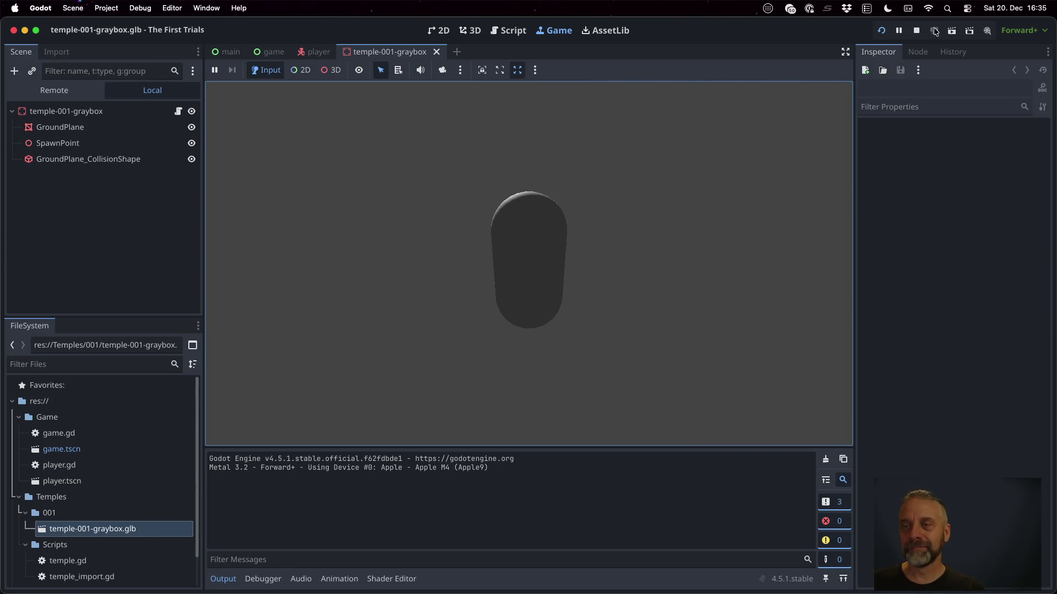
pyautogui.click(917, 32)
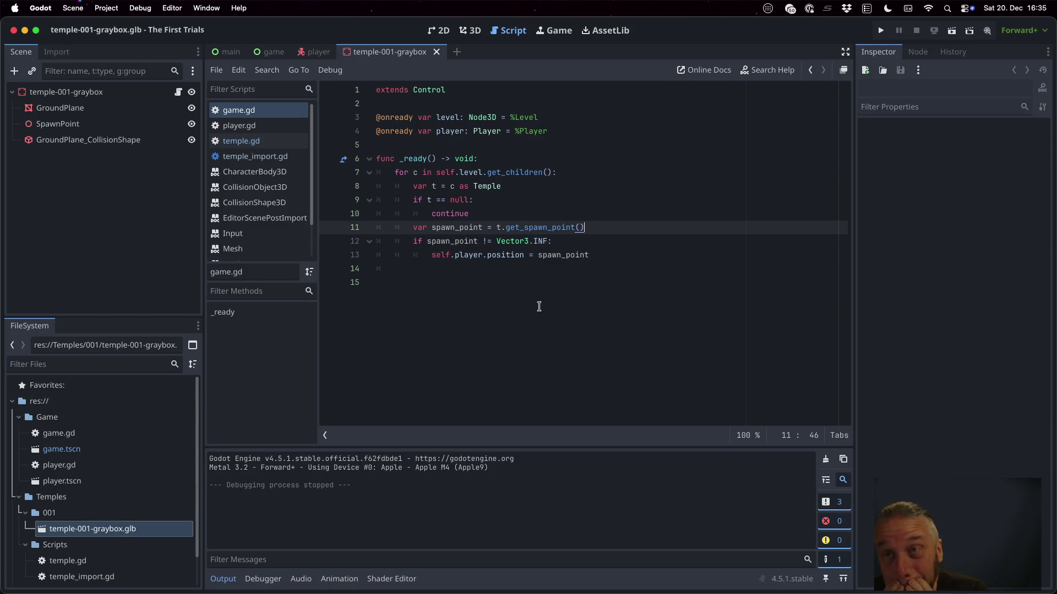
# Open player.gd and add a Player_Jump action in Project Settings > Input Map.
pyautogui.click(273, 131)
pyautogui.click(613, 241)
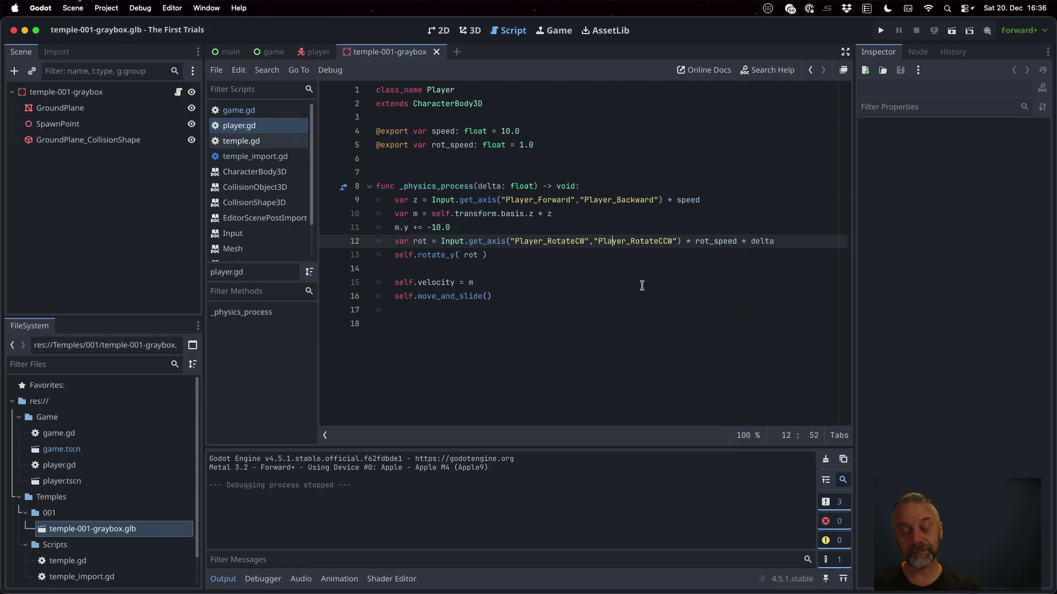
pyautogui.click(106, 8)
pyautogui.click(118, 26)
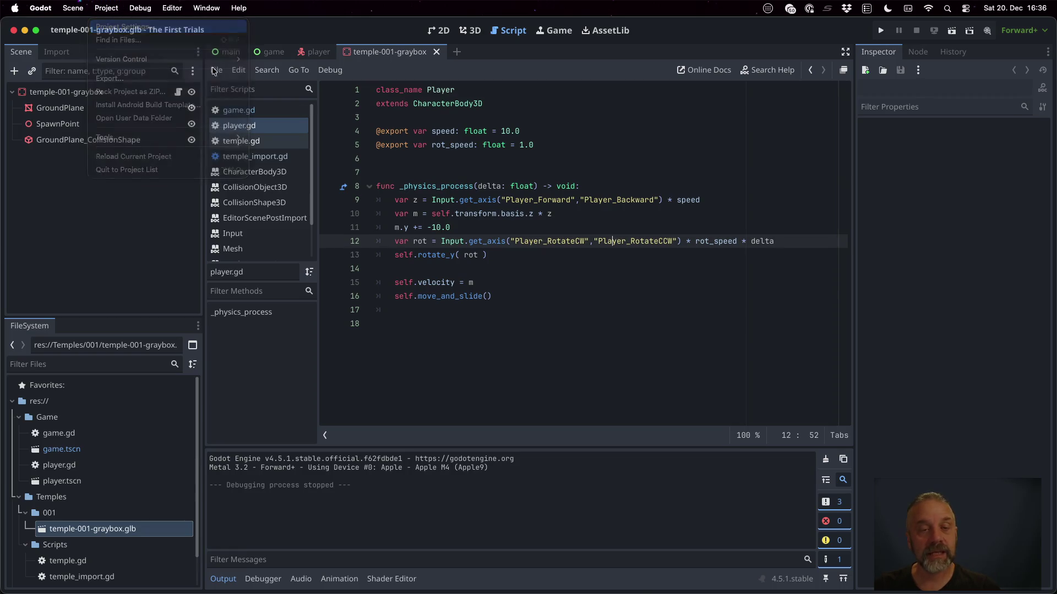
pyautogui.click(268, 115)
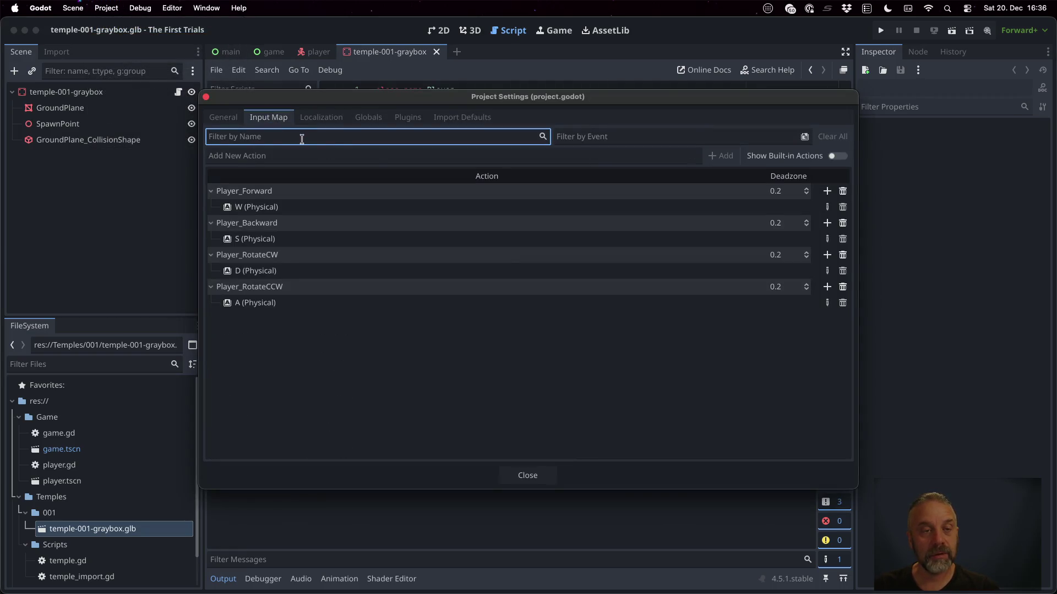
pyautogui.click(286, 155)
pyautogui.write('Play')
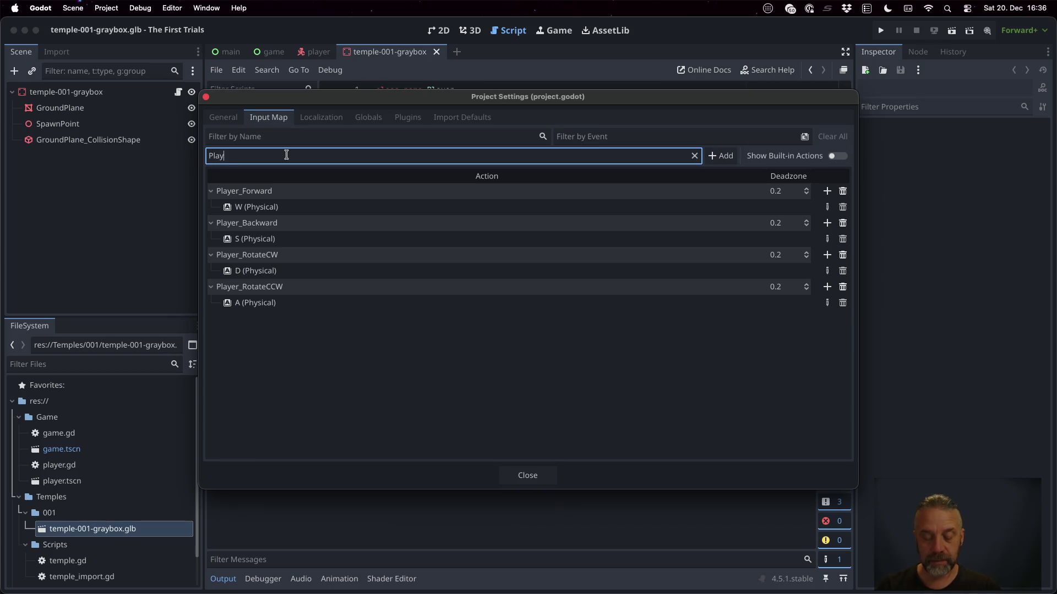
pyautogui.write('er_Jump')
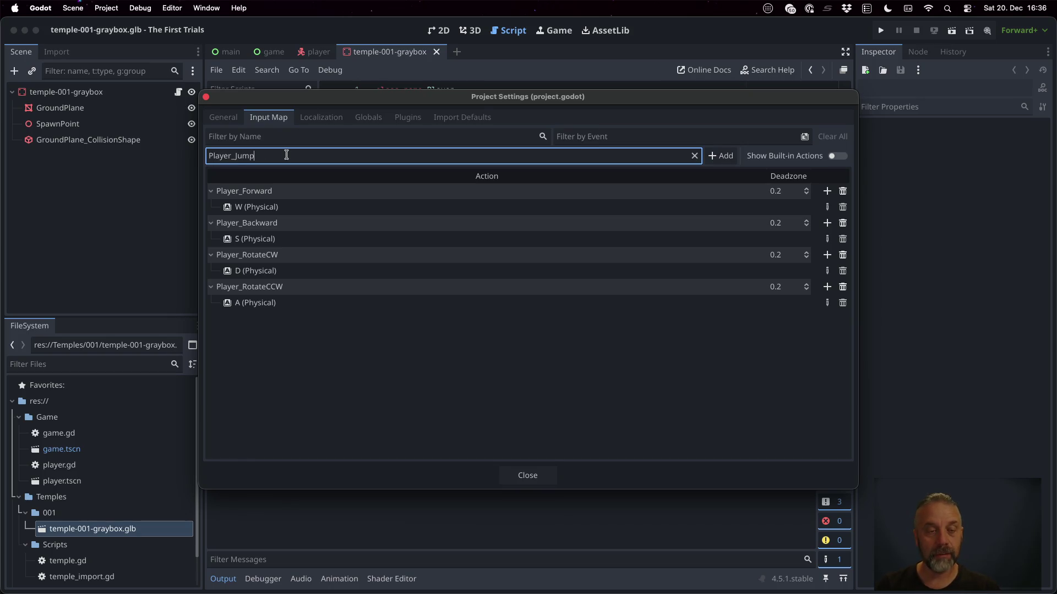
pyautogui.press('Return')
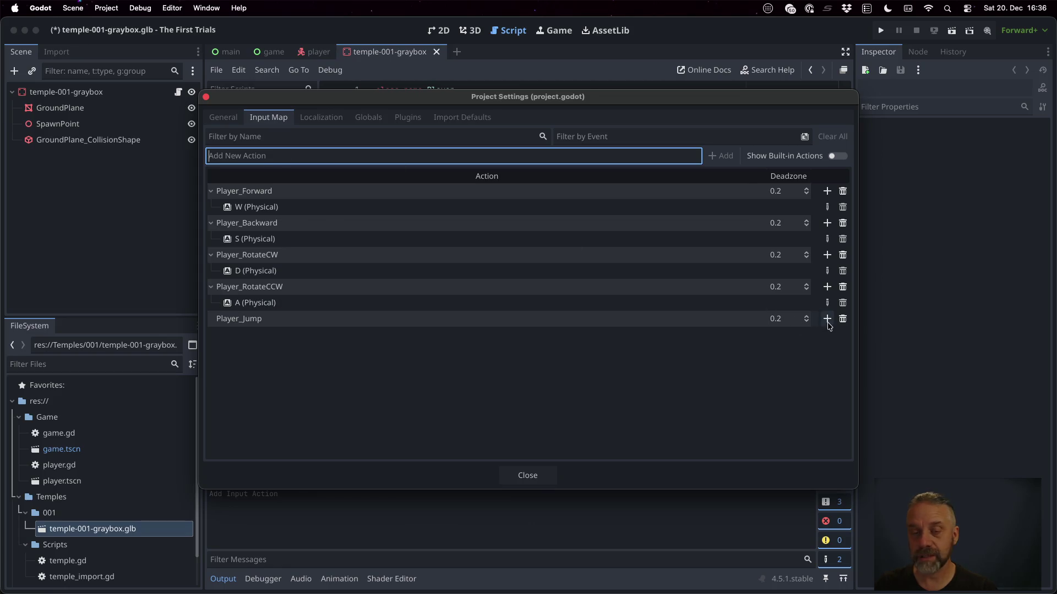
# Bind the Space key to Player_Jump and close Project Settings.
pyautogui.click(828, 319)
pyautogui.press('space')
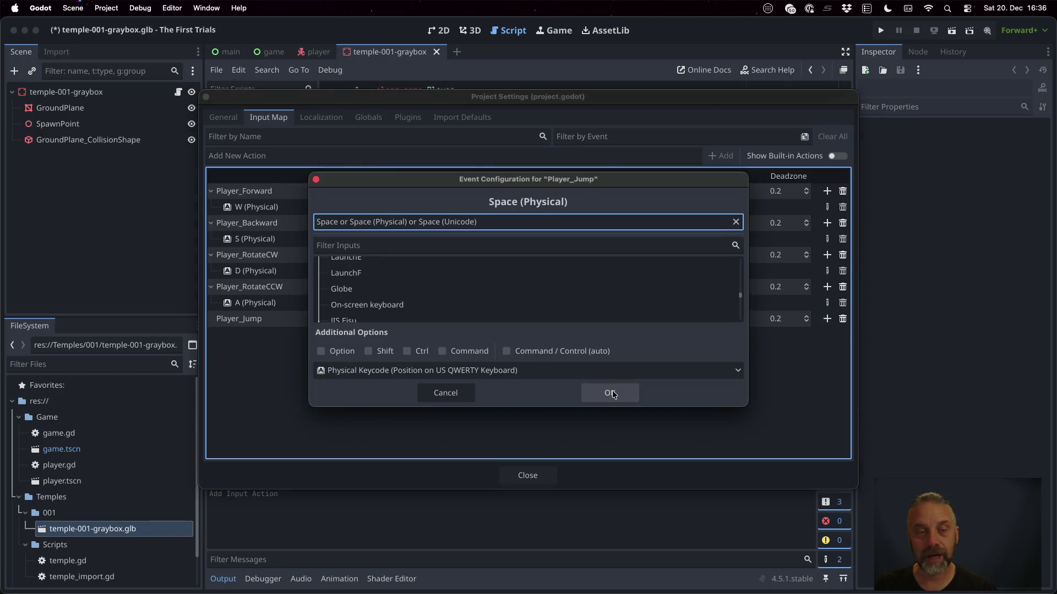
pyautogui.click(611, 392)
pyautogui.click(514, 482)
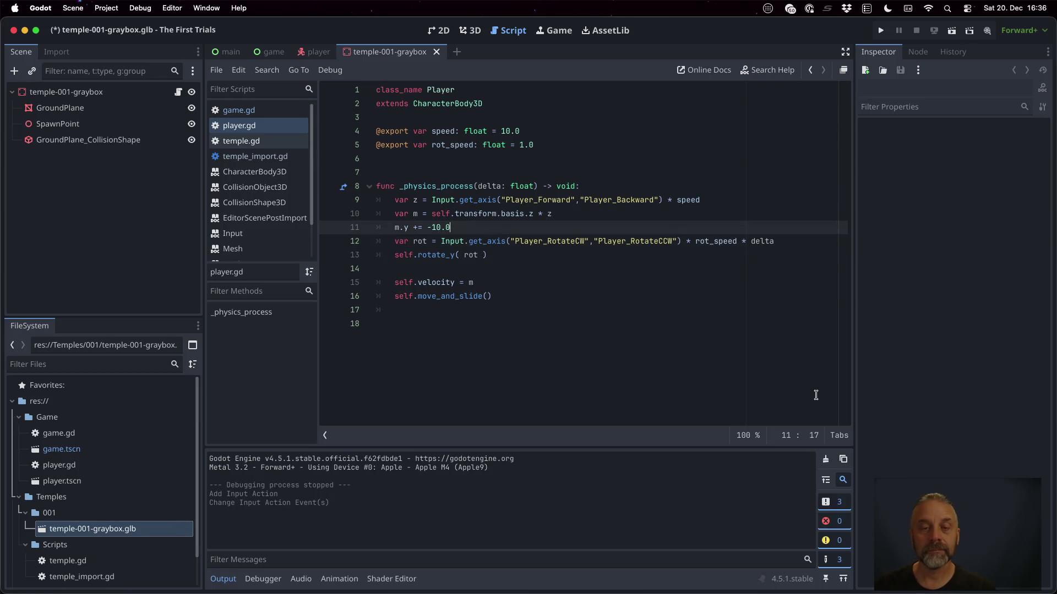
# Add an if Input.is_action_just_pressed("Player_Jump"): line before move_and_slide in player.gd.
pyautogui.press('Down')
pyautogui.press('Down')
pyautogui.press('Down')
pyautogui.press('End')
pyautogui.press('Return')
pyautogui.press('Return')
pyautogui.write('if ')
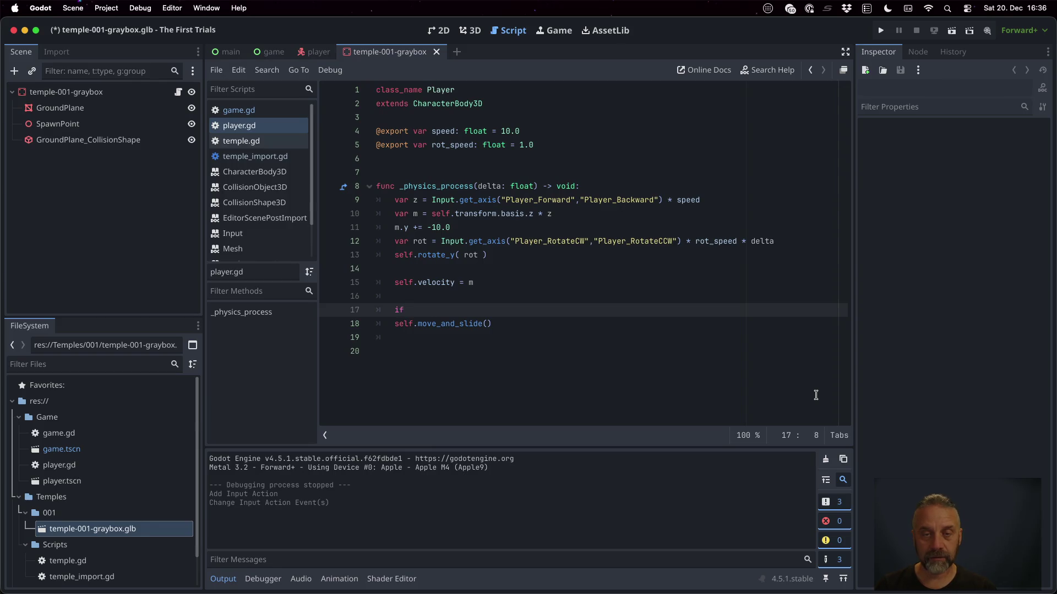
pyautogui.write('Input.pl')
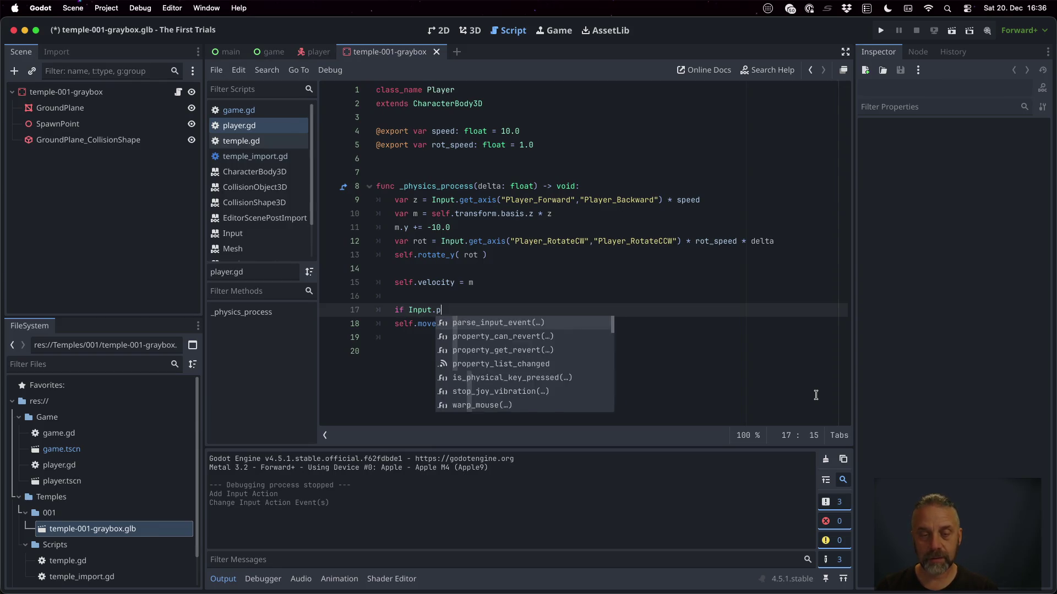
pyautogui.press('BackSpace')
pyautogui.press('BackSpace')
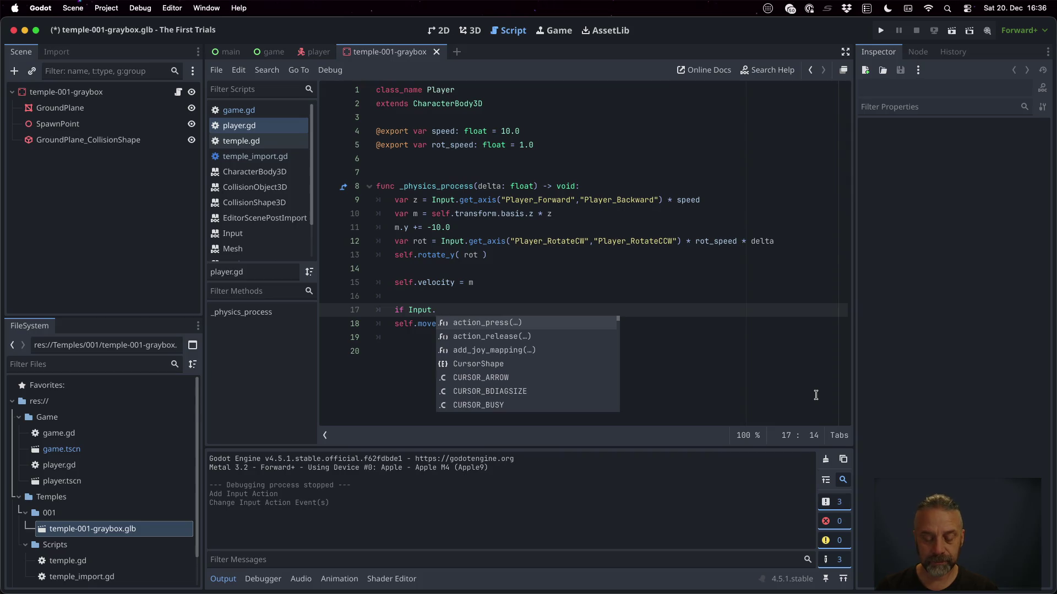
pyautogui.write('just')
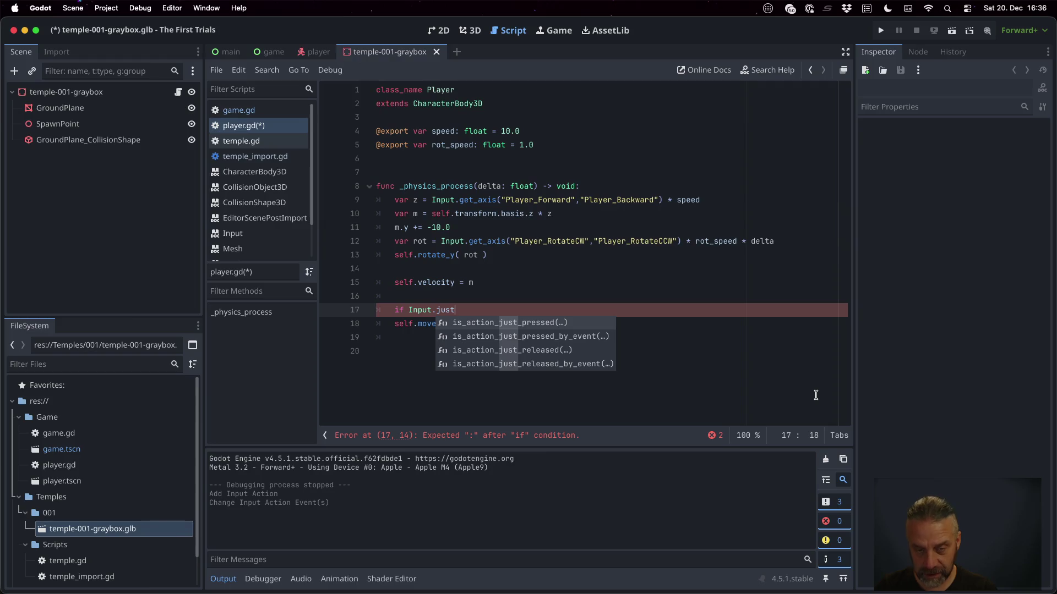
pyautogui.press('Return')
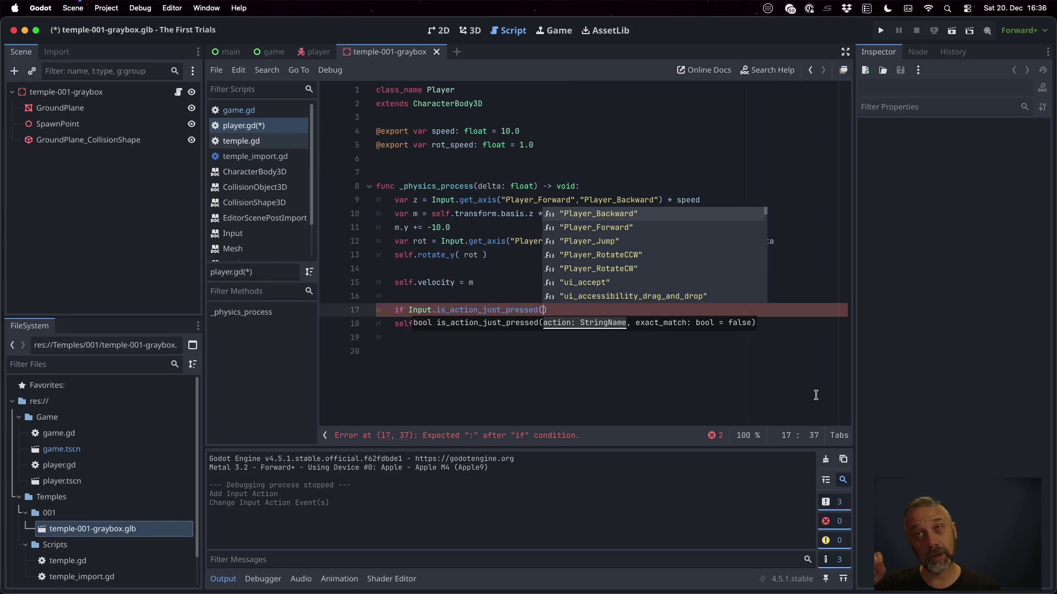
pyautogui.press('Down')
pyautogui.press('Down')
pyautogui.press('Return')
pyautogui.press('Delete')
pyautogui.write(':')
pyautogui.press('Return')
# Add the missing closing parenthesis to the jump condition and save player.gd.
pyautogui.press('Up')
pyautogui.press('End')
pyautogui.press('Left')
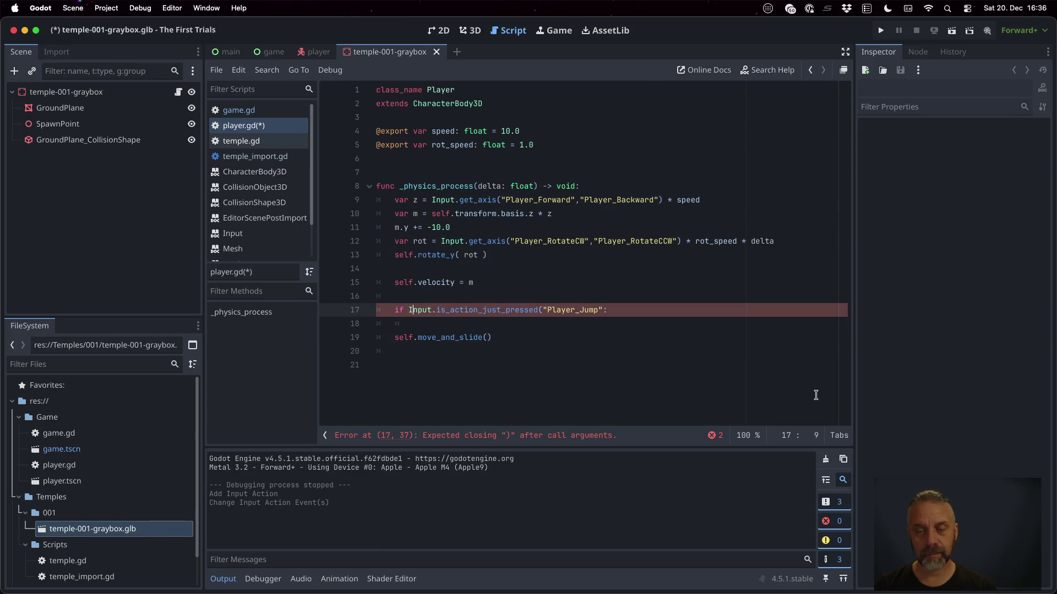
pyautogui.write(')')
pyautogui.press('End')
pyautogui.press('Return')
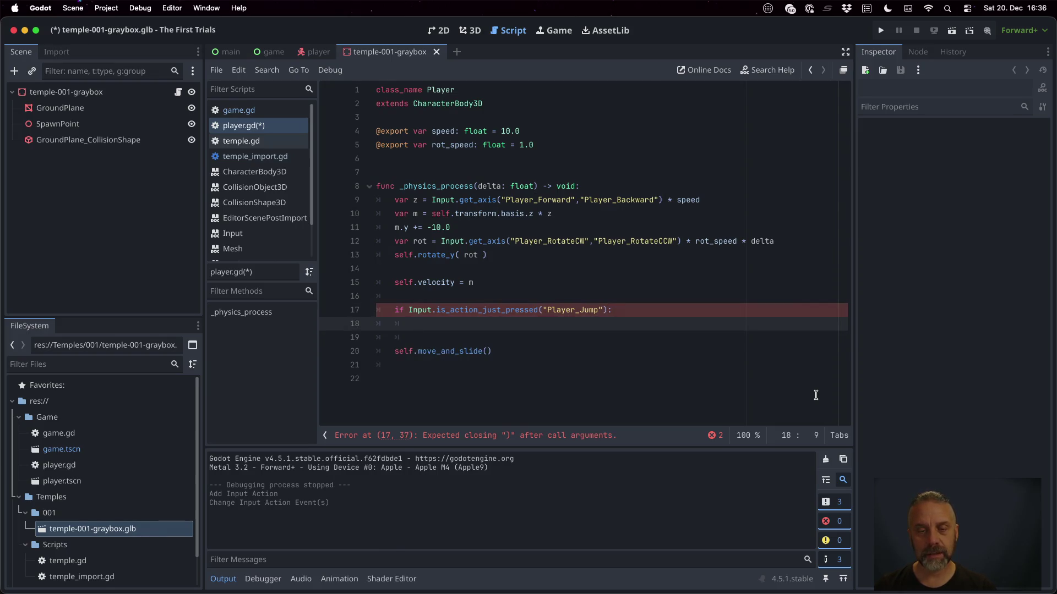
pyautogui.hotkey('ctrl', 's')
pyautogui.press('Return')
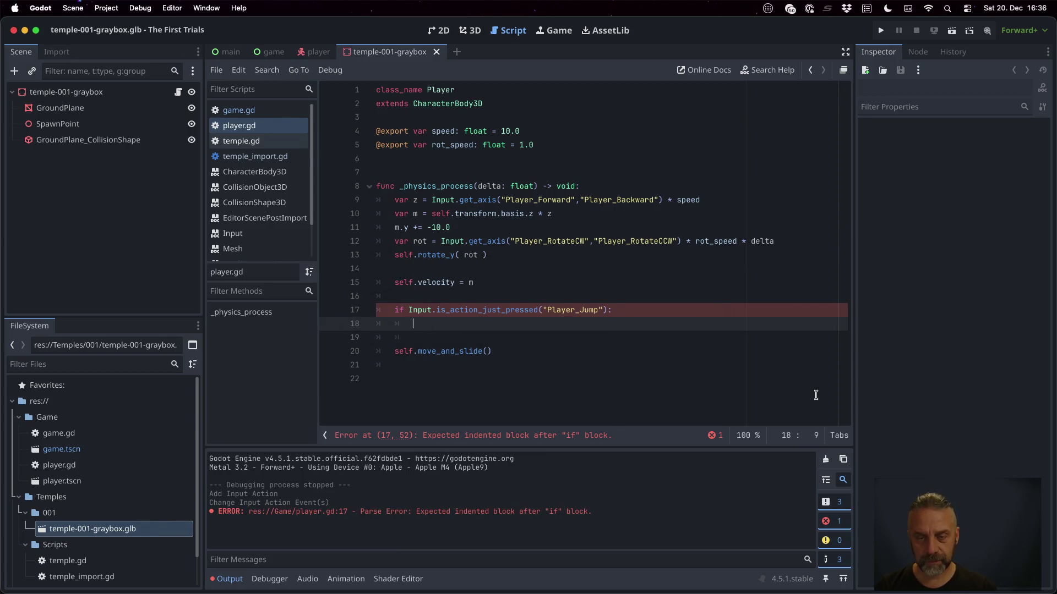
# Type if self.is_on_floor_only() inside the jump block and view the CharacterBody3D docs.
pyautogui.write('if ')
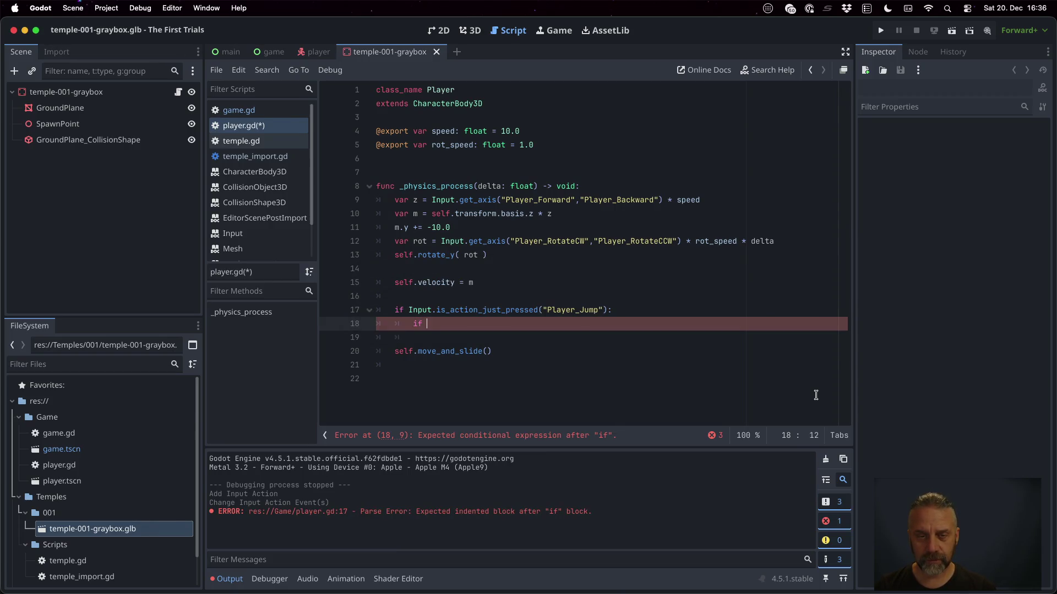
pyautogui.write('self.is')
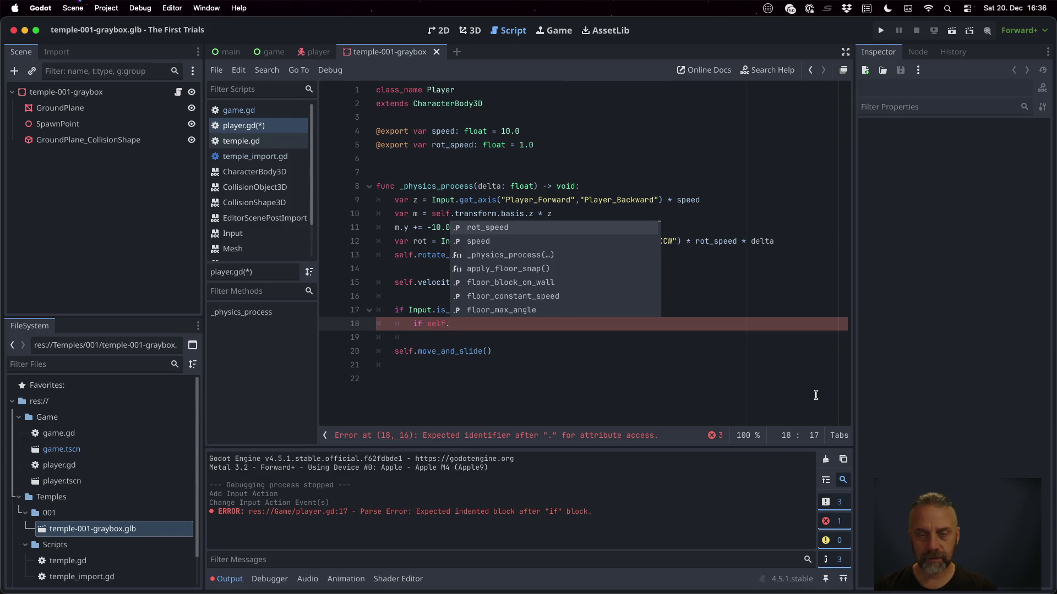
pyautogui.press('Down')
pyautogui.press('Down')
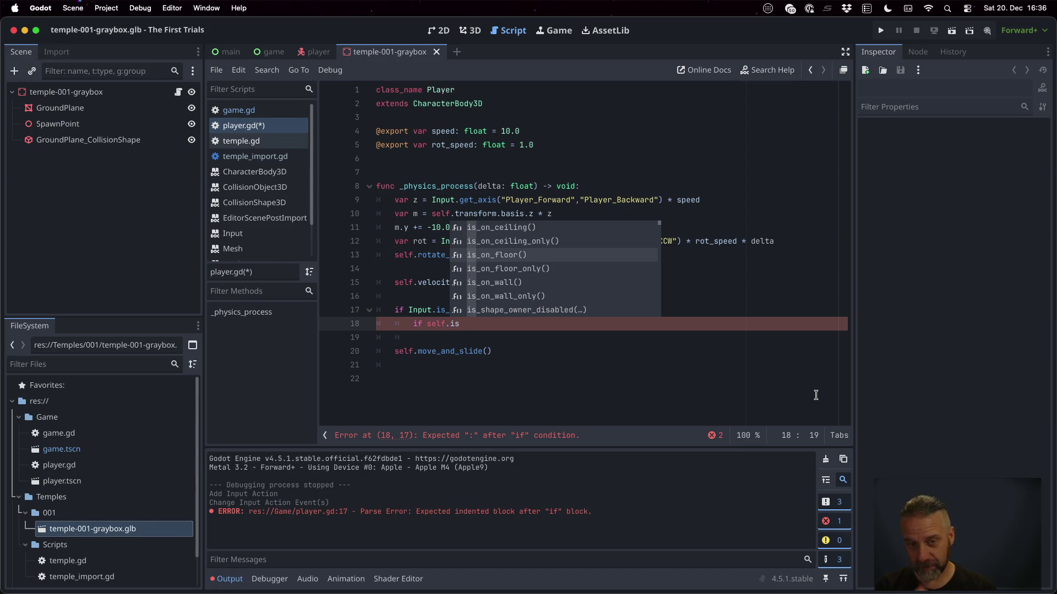
pyautogui.press('Down')
pyautogui.press('Return')
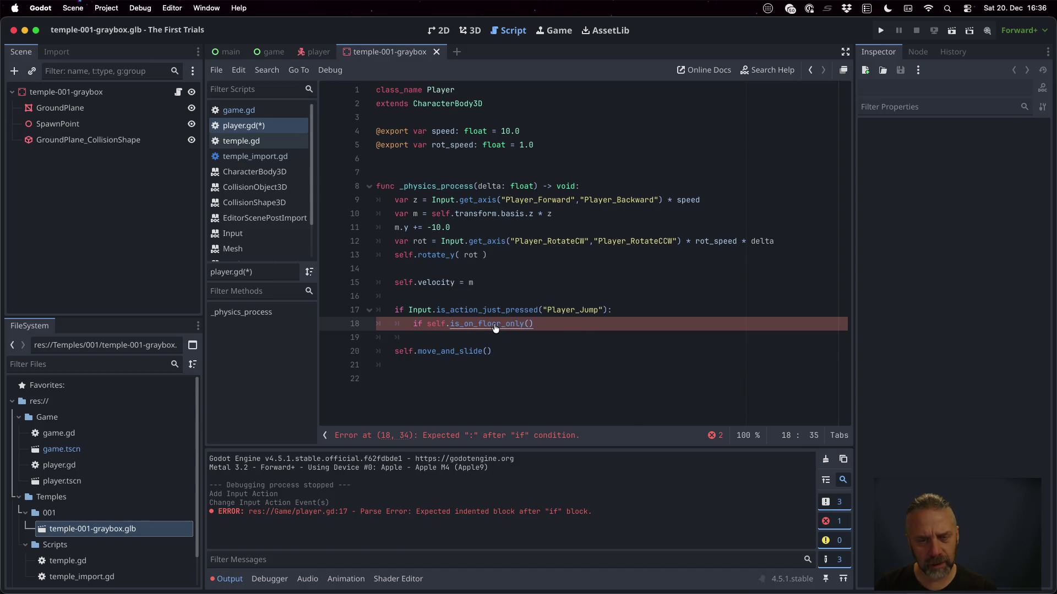
pyautogui.keyDown('super'); pyautogui.click(492, 325); pyautogui.keyUp('super')
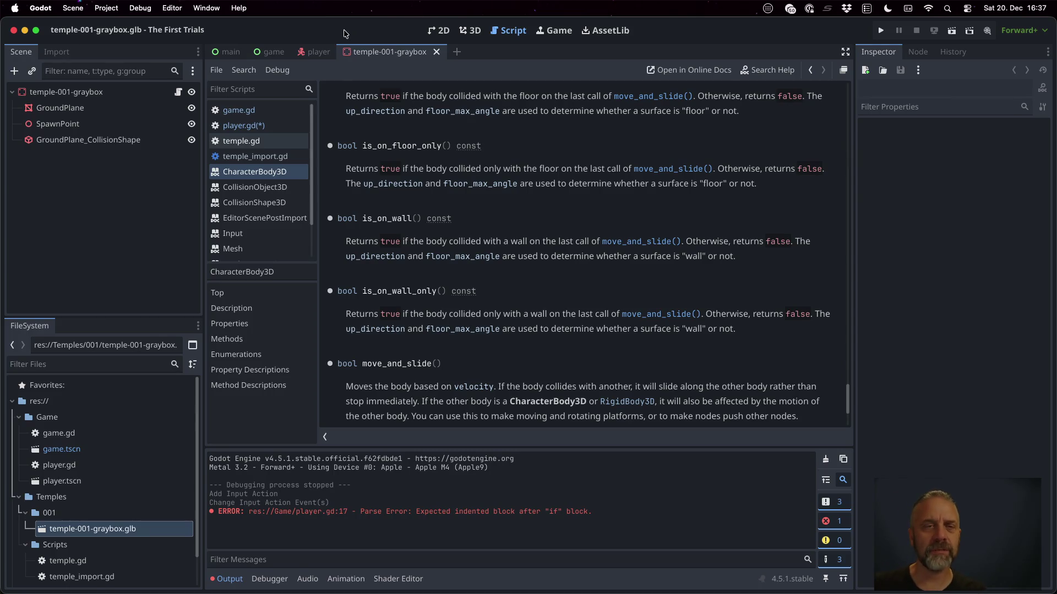
# Change the floor check to if self.is_on_floor(): in player.gd.
pyautogui.click(273, 125)
pyautogui.click(499, 323)
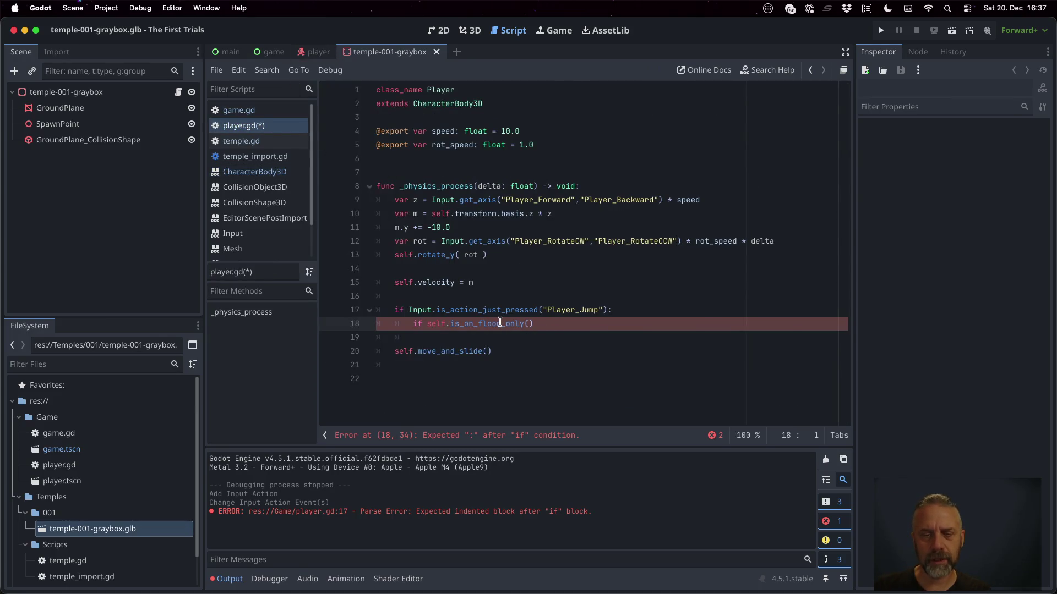
pyautogui.hotkey('shift', 'Right')
pyautogui.hotkey('shift', 'Right')
pyautogui.hotkey('shift', 'Right')
pyautogui.press('BackSpace')
pyautogui.press('End')
pyautogui.write(':')
pyautogui.press('Return')
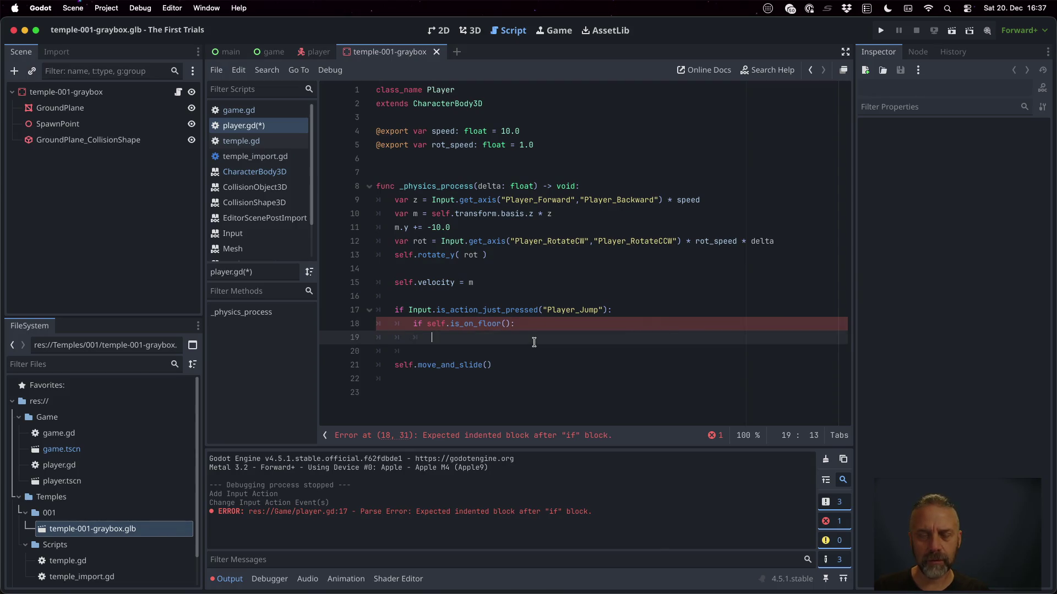
pyautogui.press('Up')
pyautogui.press('Up')
pyautogui.press('Up')
pyautogui.hotkey('shift', 'Down')
pyautogui.hotkey('ctrl', 'x')
pyautogui.press('Down')
pyautogui.press('Down')
pyautogui.press('Down')
pyautogui.hotkey('ctrl', 'v')
pyautogui.press('Up')
pyautogui.press('Up')
pyautogui.press('Up')
pyautogui.press('Up')
pyautogui.press('Up')
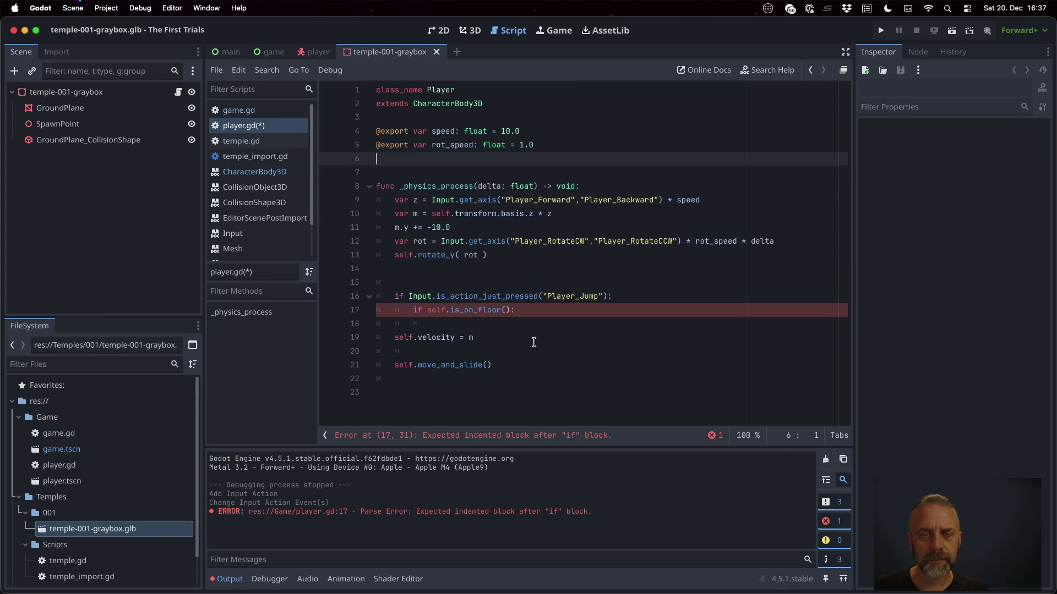
pyautogui.write('@export ')
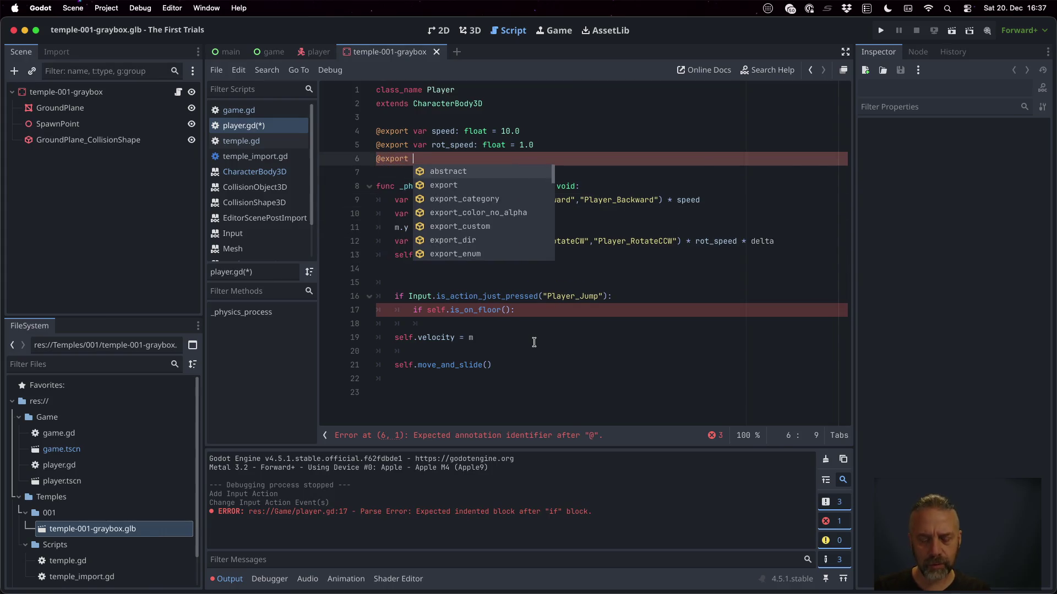
pyautogui.write('var jump')
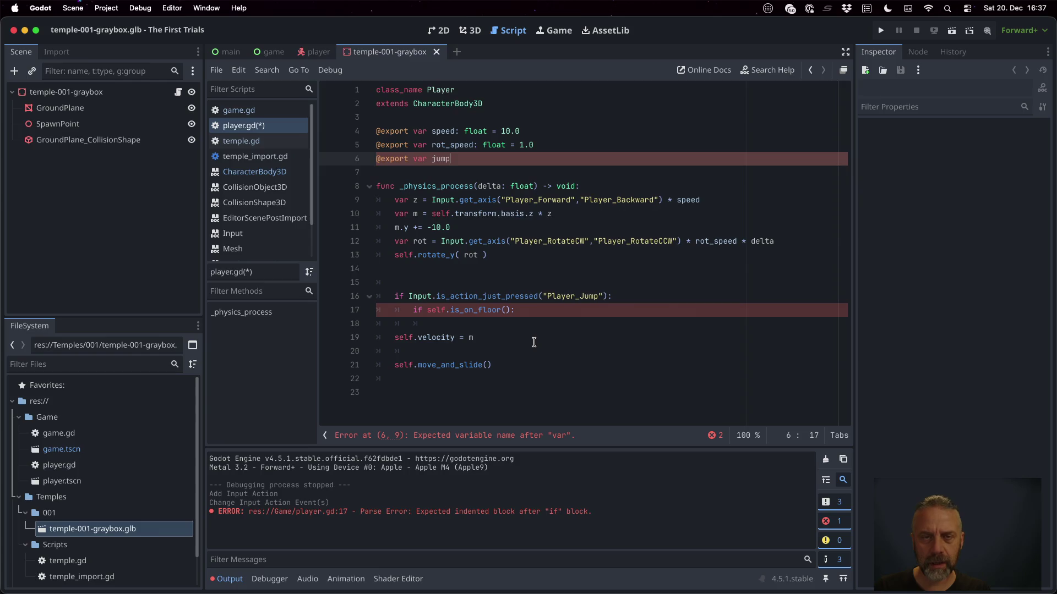
pyautogui.write('_sp')
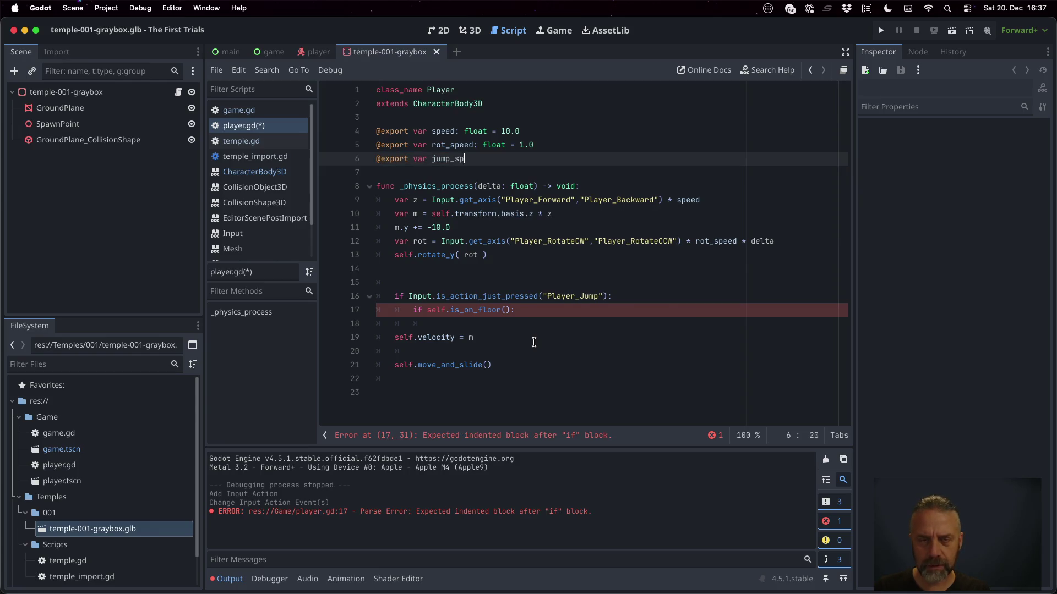
pyautogui.write('eed: float ')
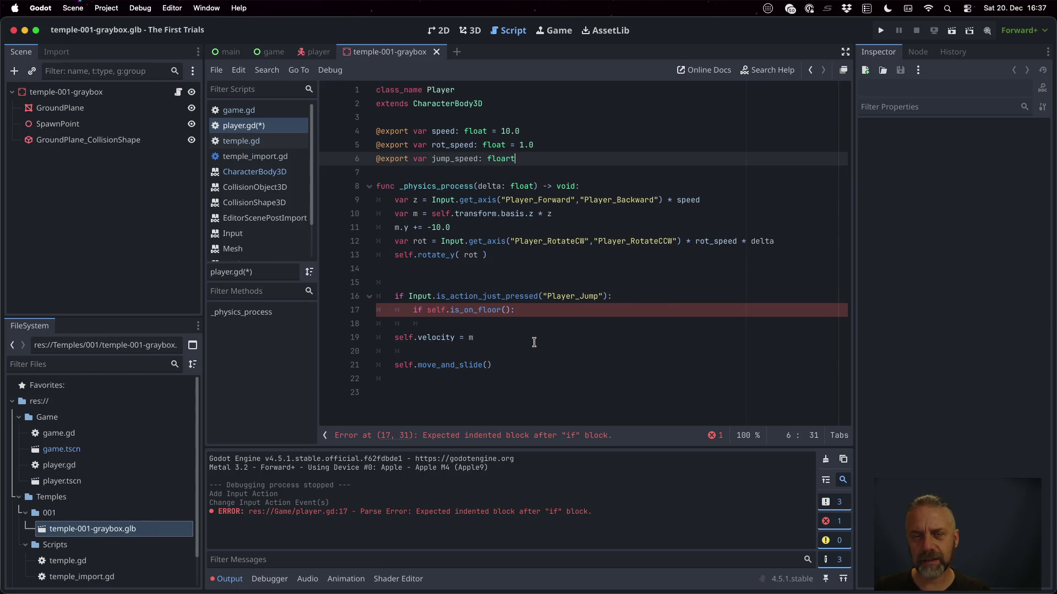
pyautogui.write('= 10.0')
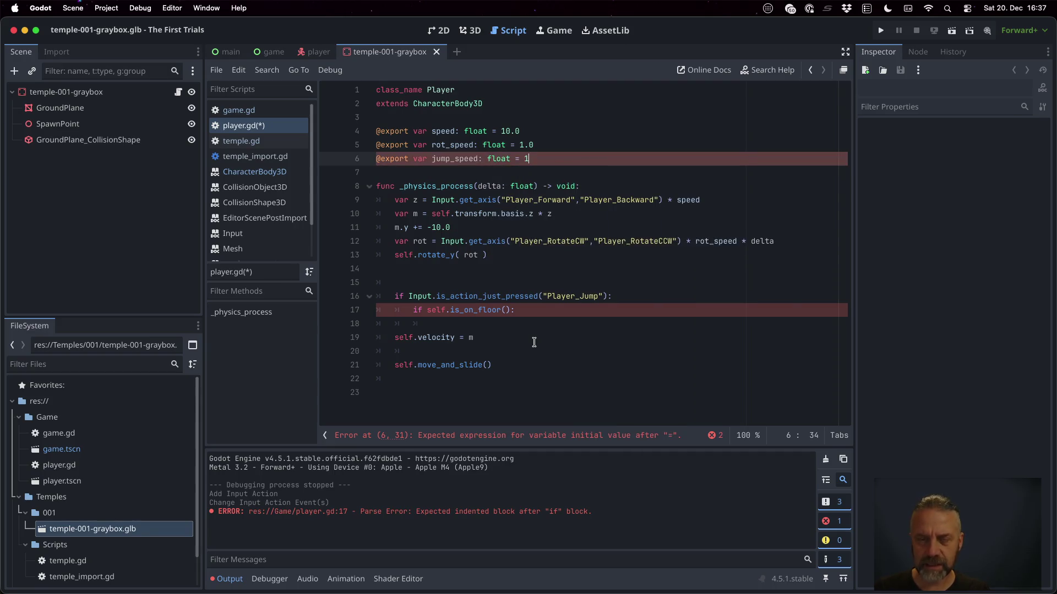
pyautogui.hotkey('ctrl', 's')
pyautogui.press('Return')
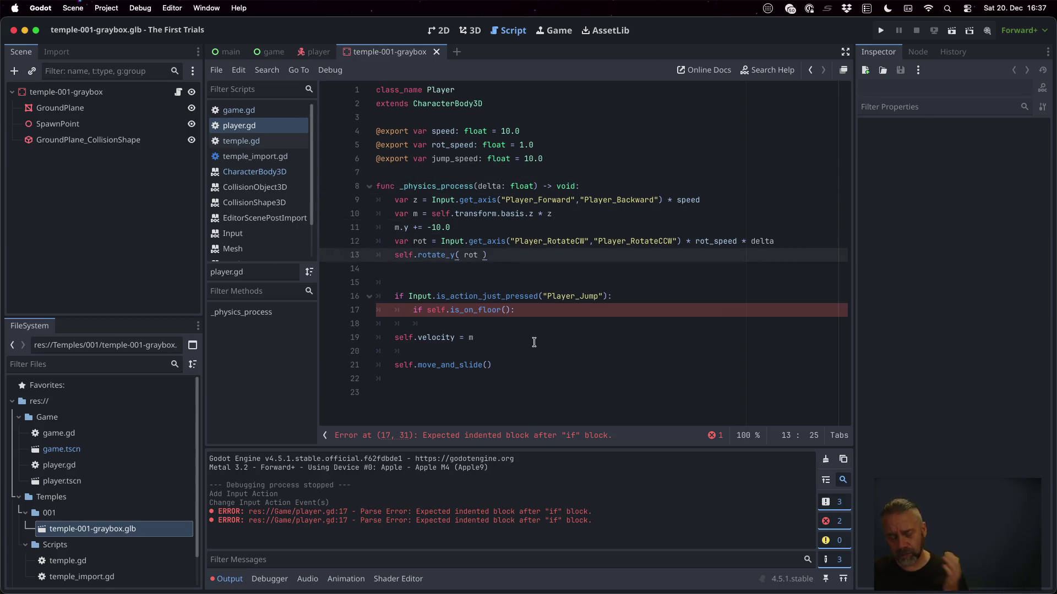
# Add m.y += self.jump_speed inside the floor check, save, and run the game.
pyautogui.press('Down')
pyautogui.press('Down')
pyautogui.press('Down')
pyautogui.press('End')
pyautogui.press('Return')
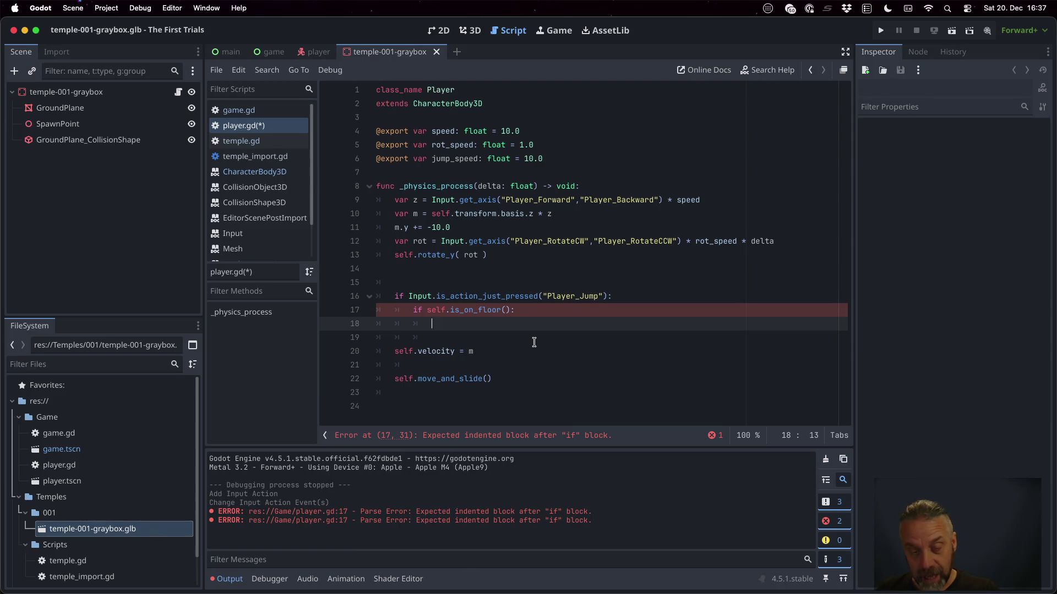
pyautogui.write('m.')
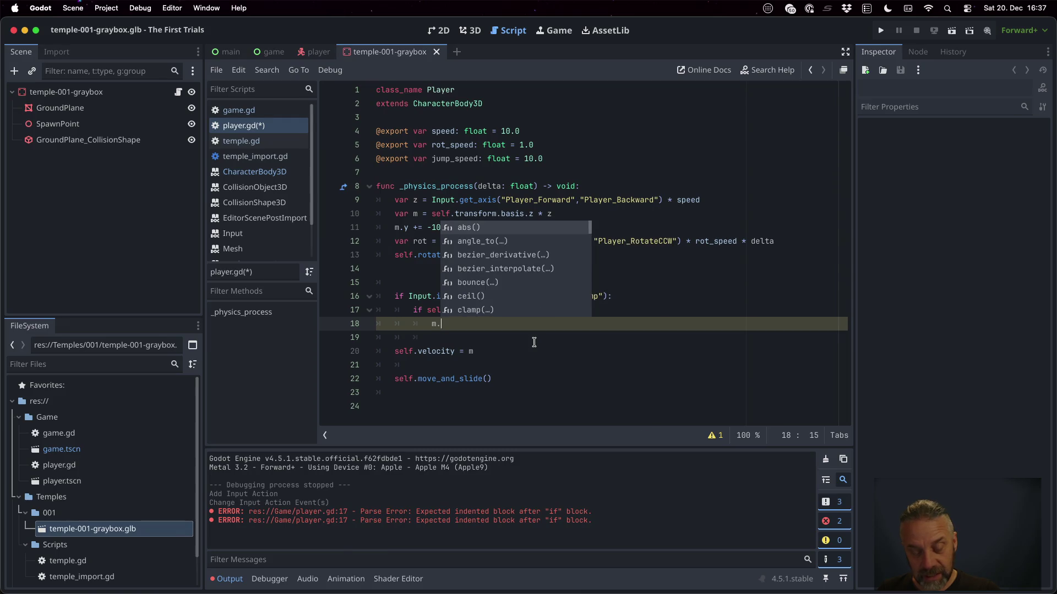
pyautogui.write('y += s')
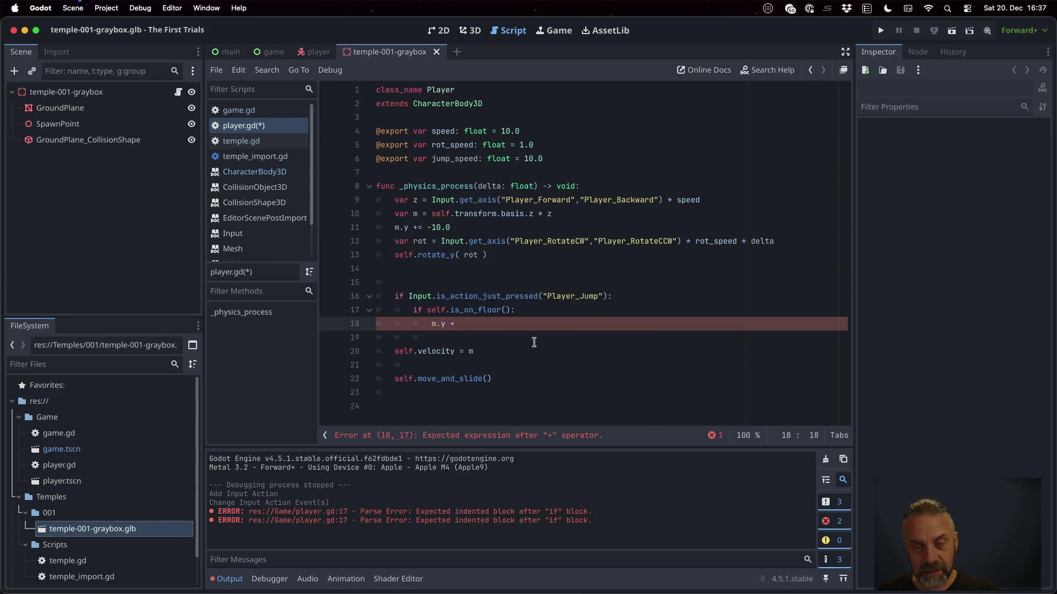
pyautogui.write('elf.')
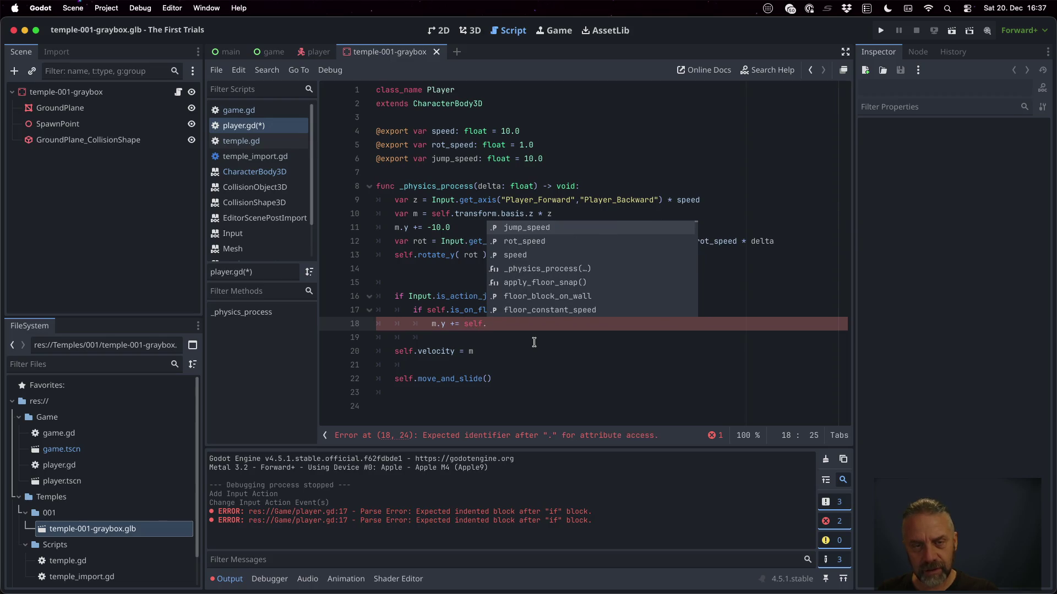
pyautogui.write('jump_speed')
pyautogui.press('super+s')
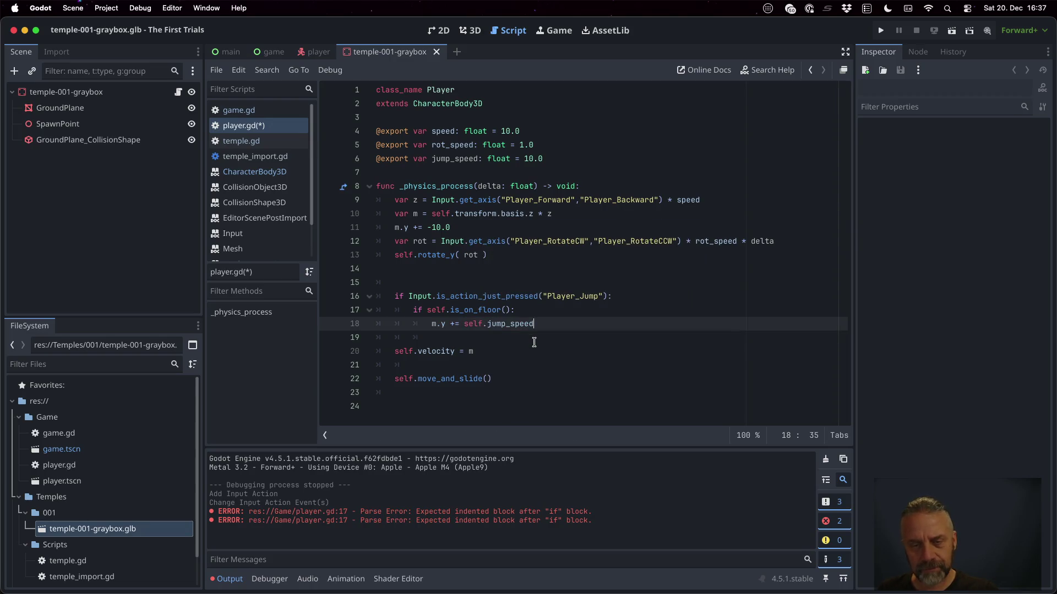
pyautogui.click(534, 316)
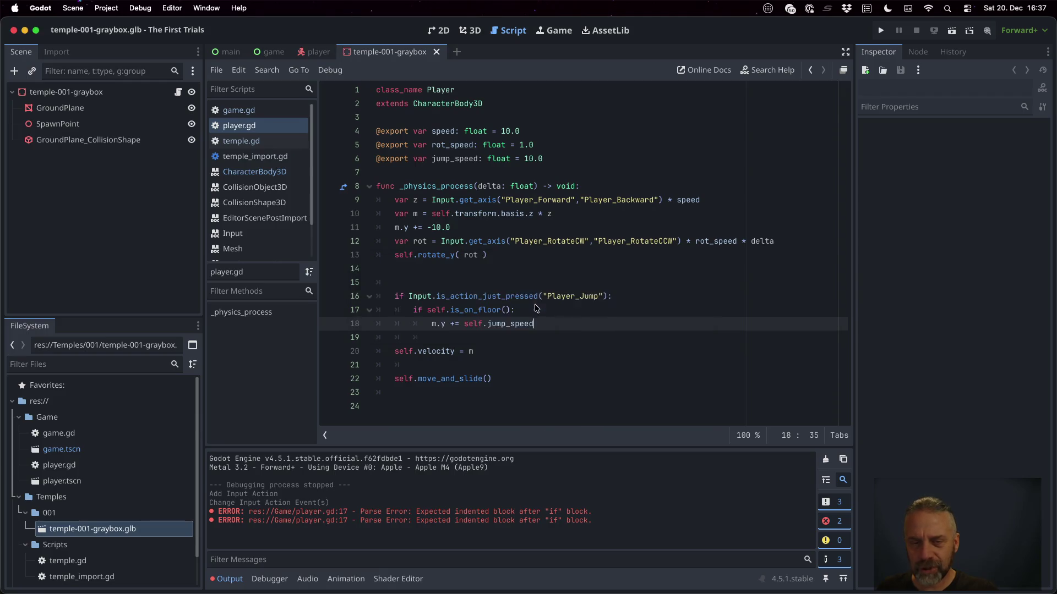
pyautogui.click(881, 31)
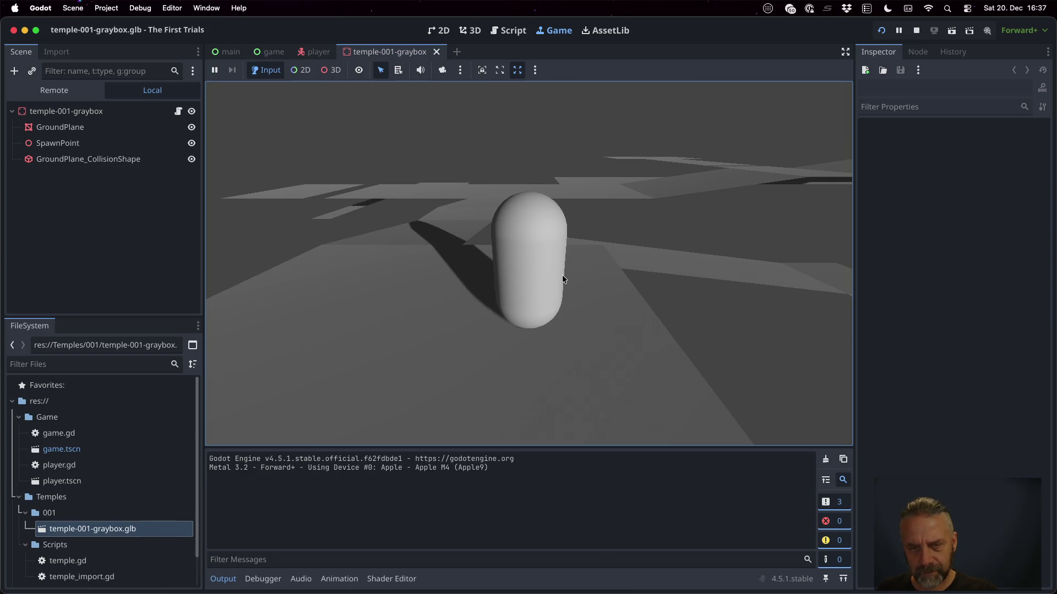
# Stop the test run and add print("Jump pressed") under the jump condition.
pyautogui.press('d')
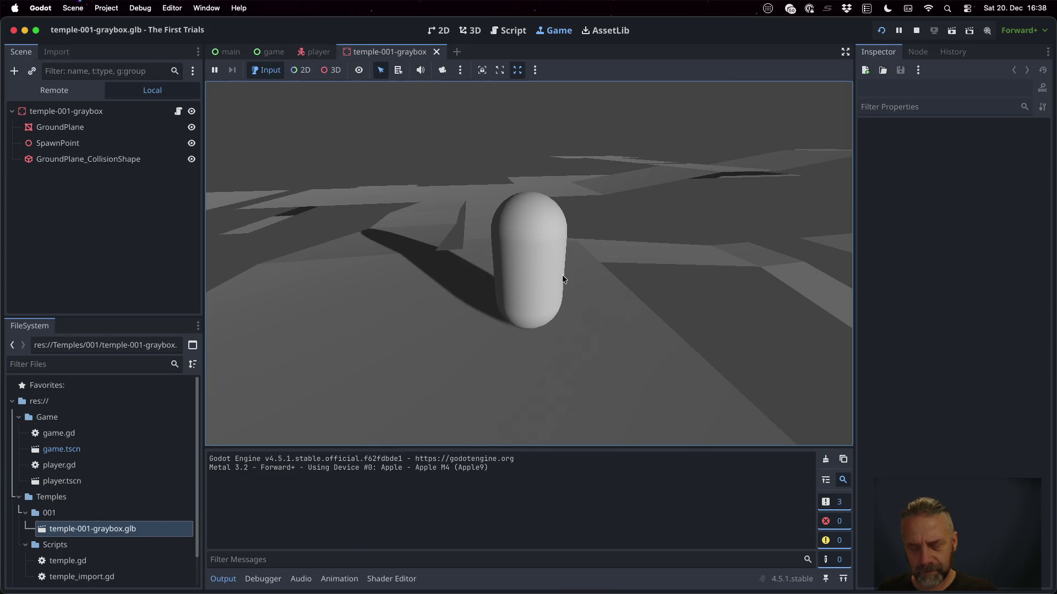
pyautogui.click(917, 30)
pyautogui.click(572, 314)
pyautogui.press('Up')
pyautogui.press('Return')
pyautogui.write('print')
pyautogui.write('("Jump ')
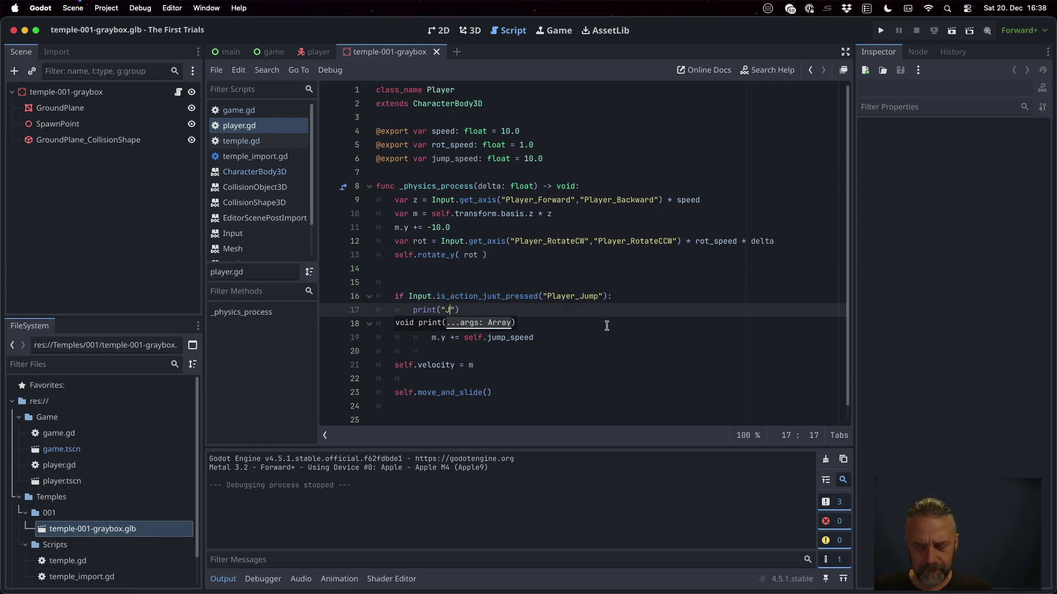
pyautogui.write('pressed')
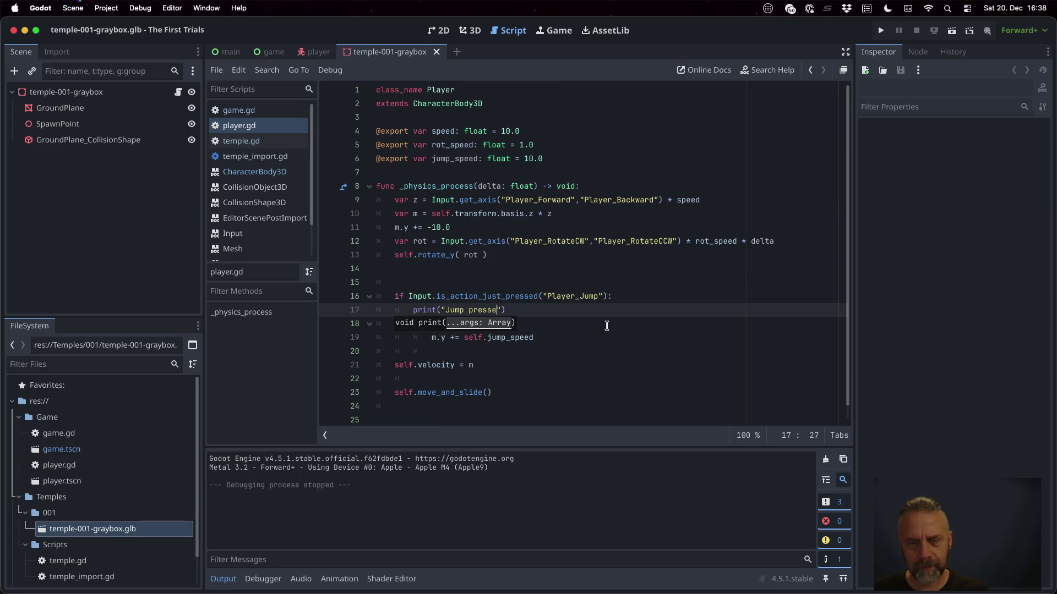
# Add print("On floor") inside the floor check and save player.gd.
pyautogui.press('Down')
pyautogui.press('End')
pyautogui.press('Return')
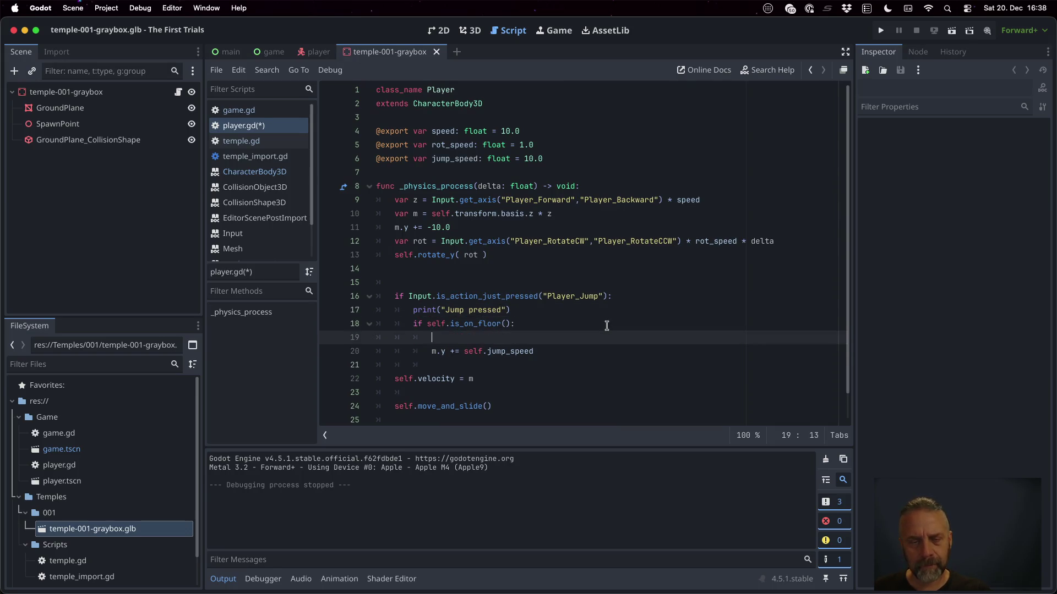
pyautogui.write('("O')
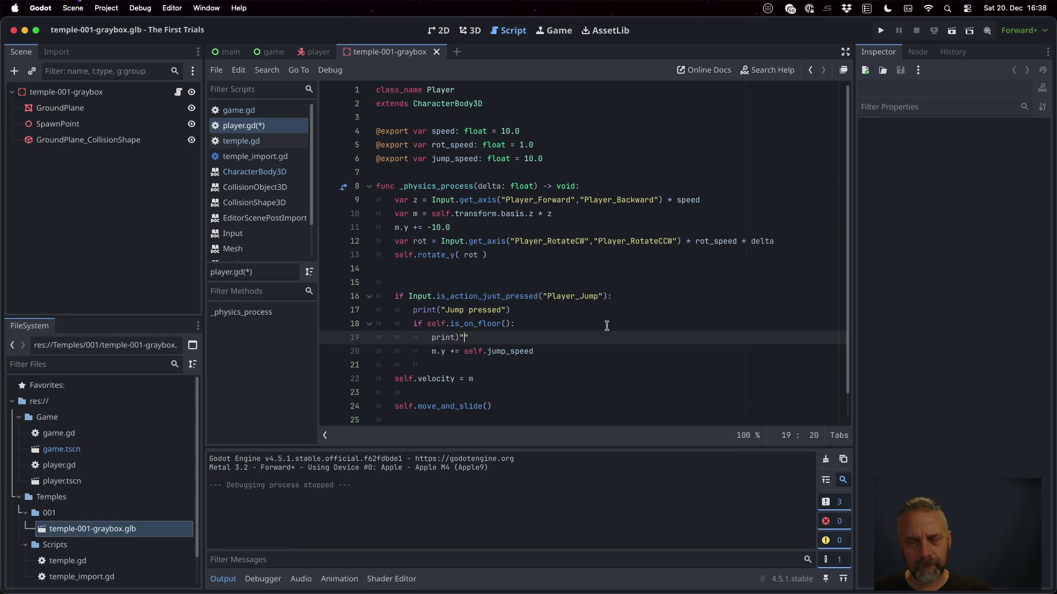
pyautogui.write('n floor")')
pyautogui.press('super+s')
pyautogui.click(531, 306)
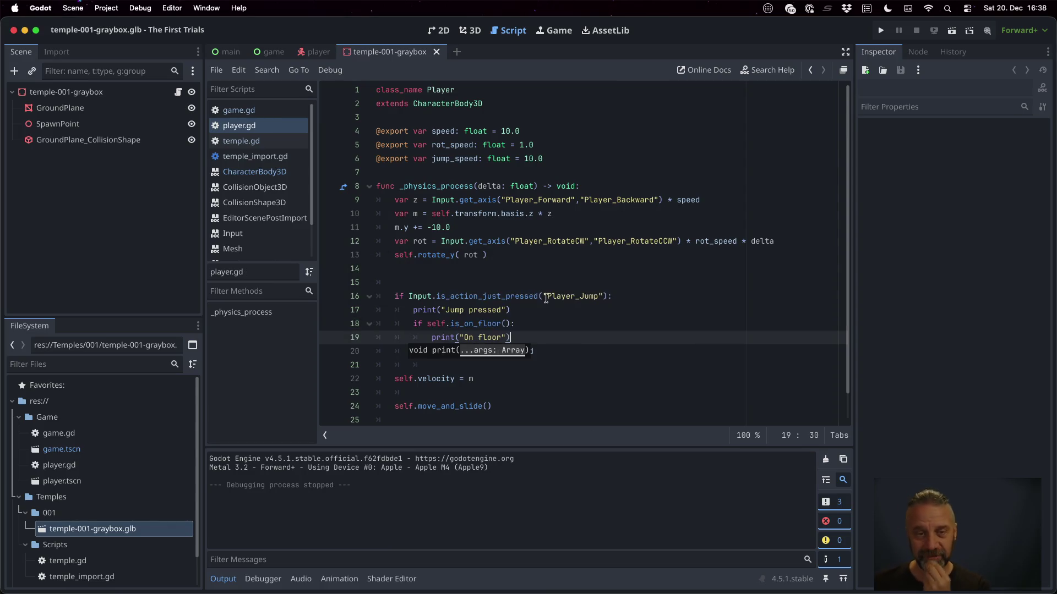
# Run the game and press jump to check the debug prints.
pyautogui.click(881, 30)
pyautogui.press('space')
pyautogui.press('space')
pyautogui.press('space')
pyautogui.press('space')
pyautogui.press('super+period')
# Change line 20 to m.y -= self.jump_speed and save.
pyautogui.click(526, 154)
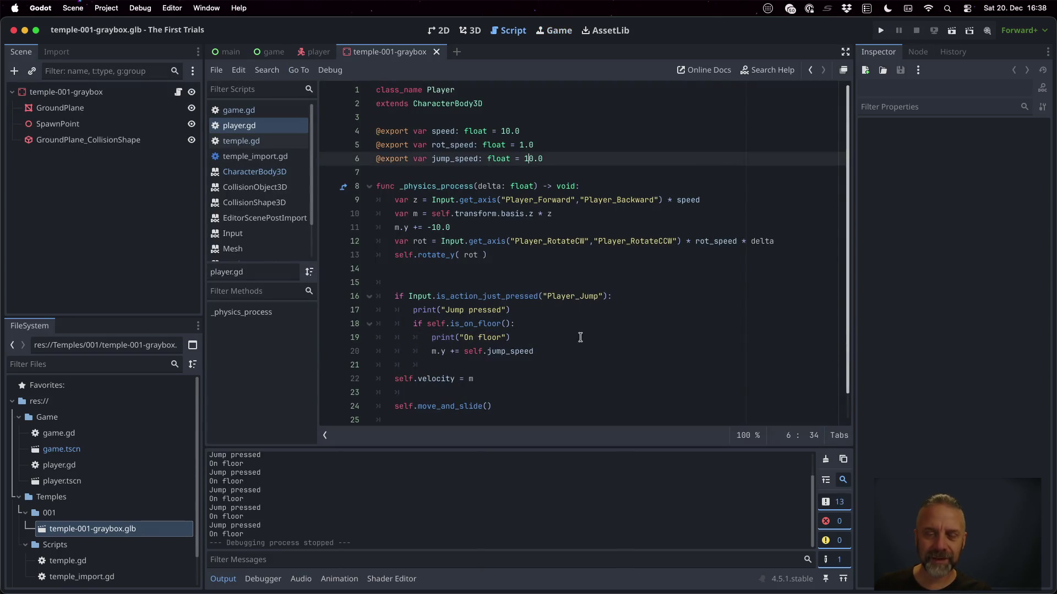
pyautogui.click(455, 352)
pyautogui.press('BackSpace')
pyautogui.write('-')
pyautogui.press('super+s')
pyautogui.press('Return')
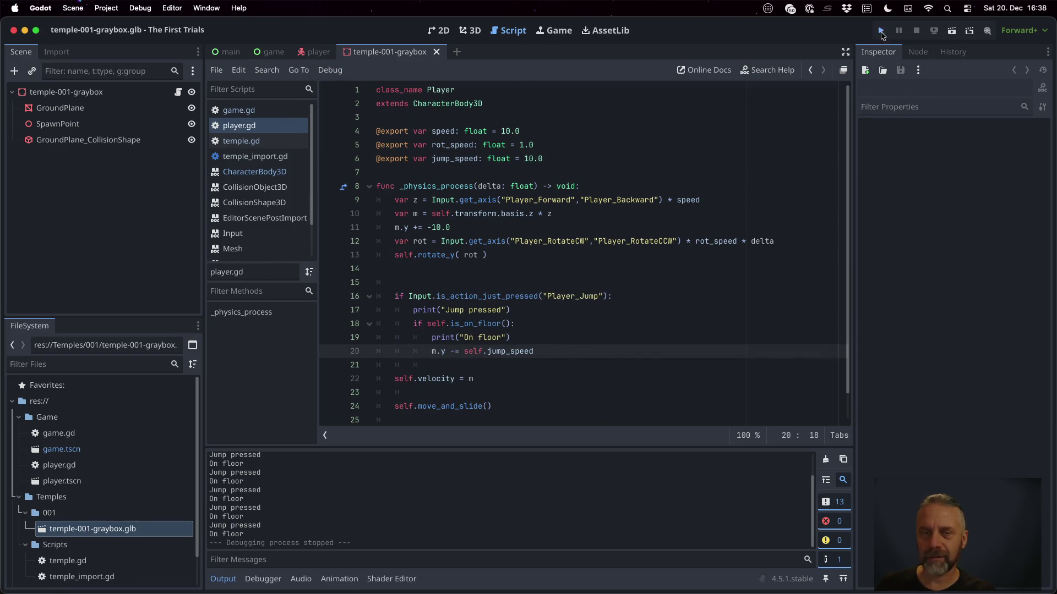
# Test the jump, then save player.gd with jump_speed set to 1000.0 on line 6.
pyautogui.click(881, 32)
pyautogui.press('space')
pyautogui.press('space')
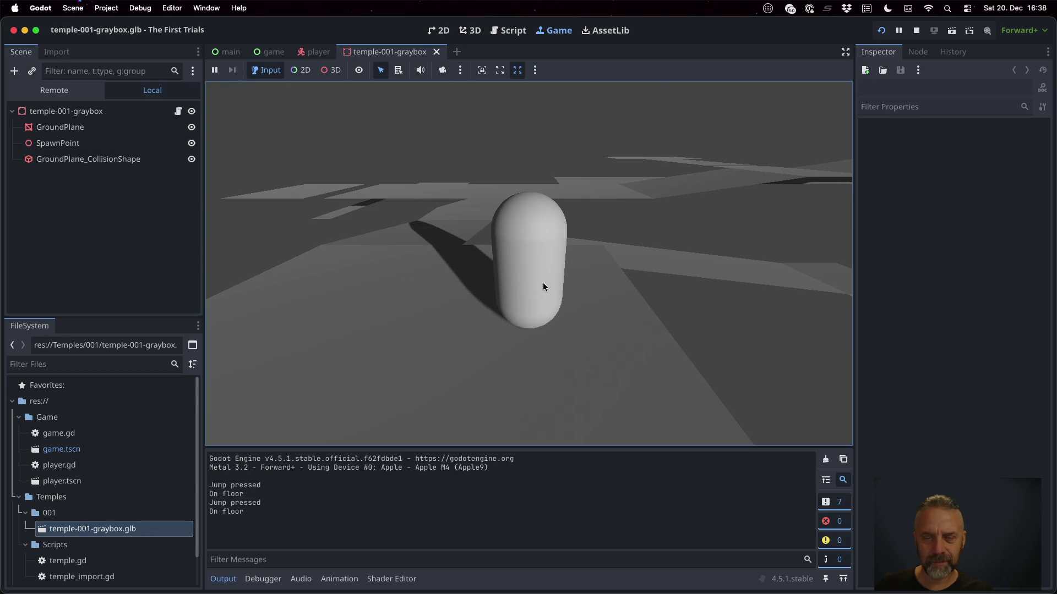
pyautogui.click(917, 30)
pyautogui.click(558, 160)
pyautogui.press('super+s')
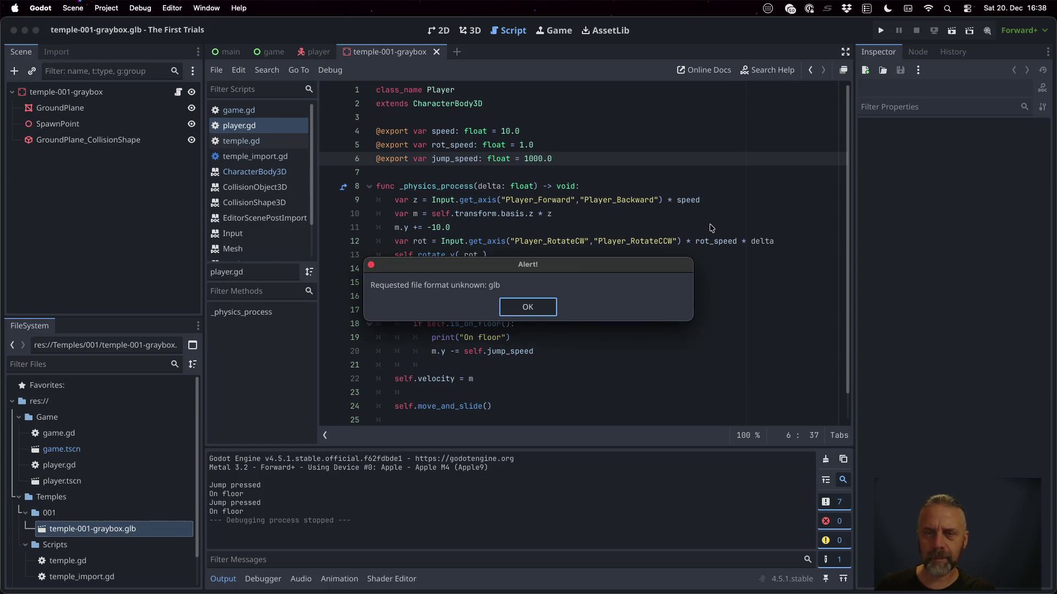
pyautogui.click(507, 312)
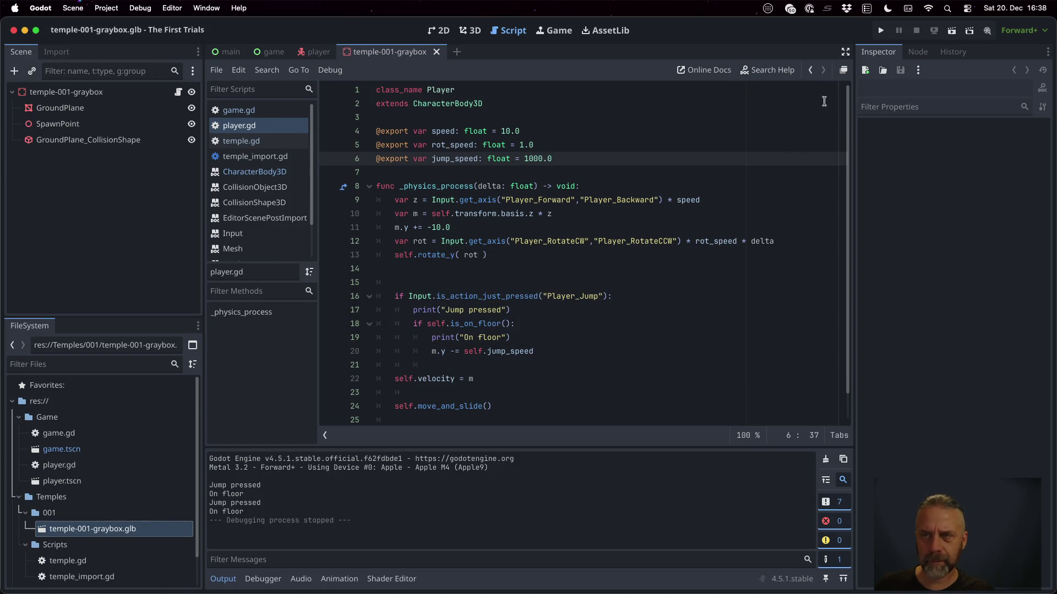
# Run the game and jump repeatedly to test the new jump speed.
pyautogui.click(880, 33)
pyautogui.press('space')
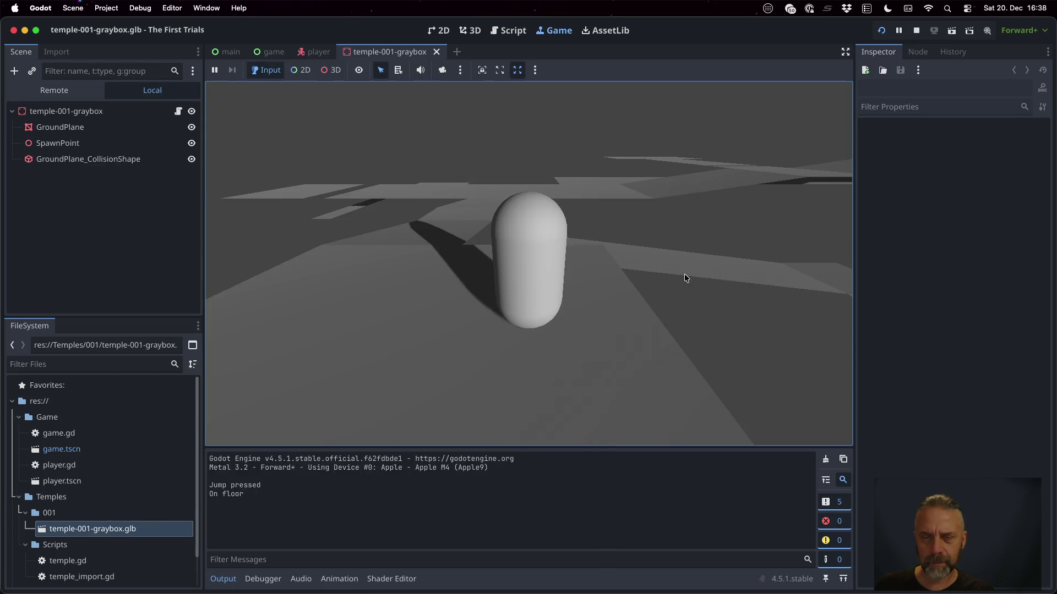
pyautogui.press('space')
pyautogui.press('space')
pyautogui.press('space')
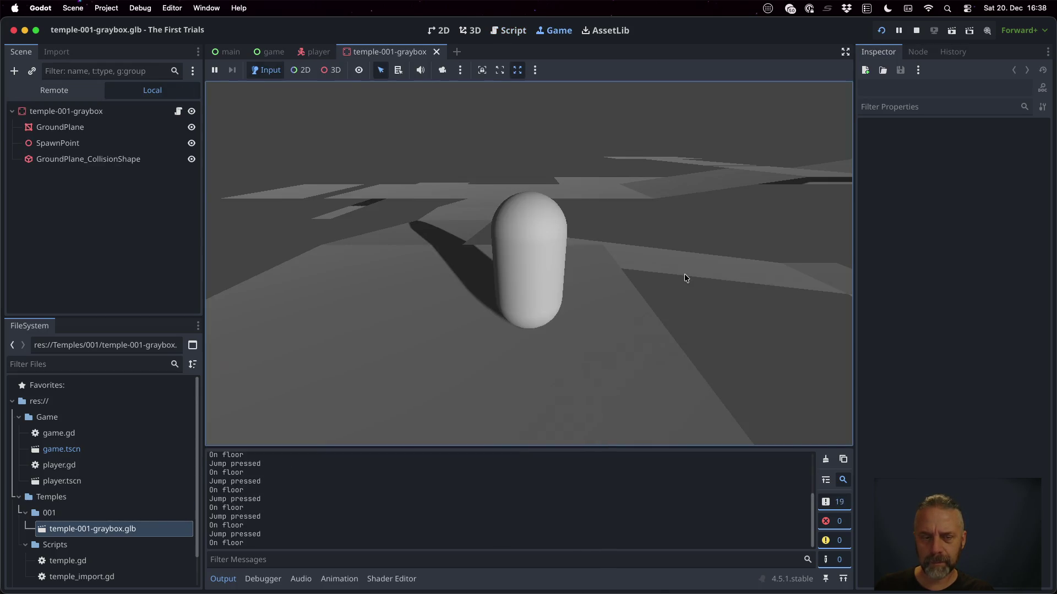
pyautogui.click(916, 30)
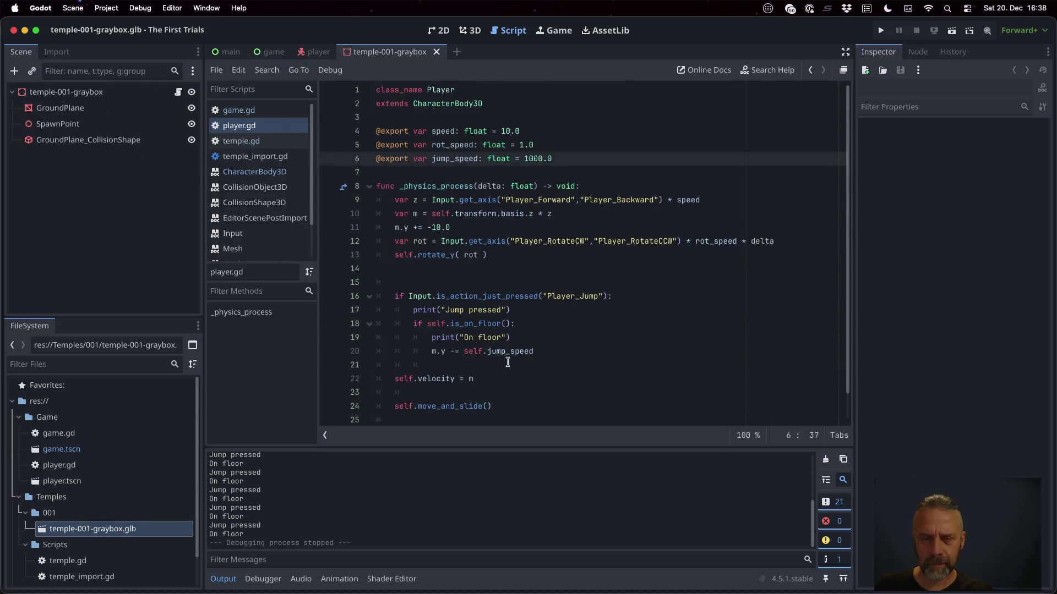
# Change line 20 back to m.y += self.jump_speed, save, and show the 3D view.
pyautogui.click(458, 353)
pyautogui.press('BackSpace')
pyautogui.write('+')
pyautogui.press('super+s')
pyautogui.press('Return')
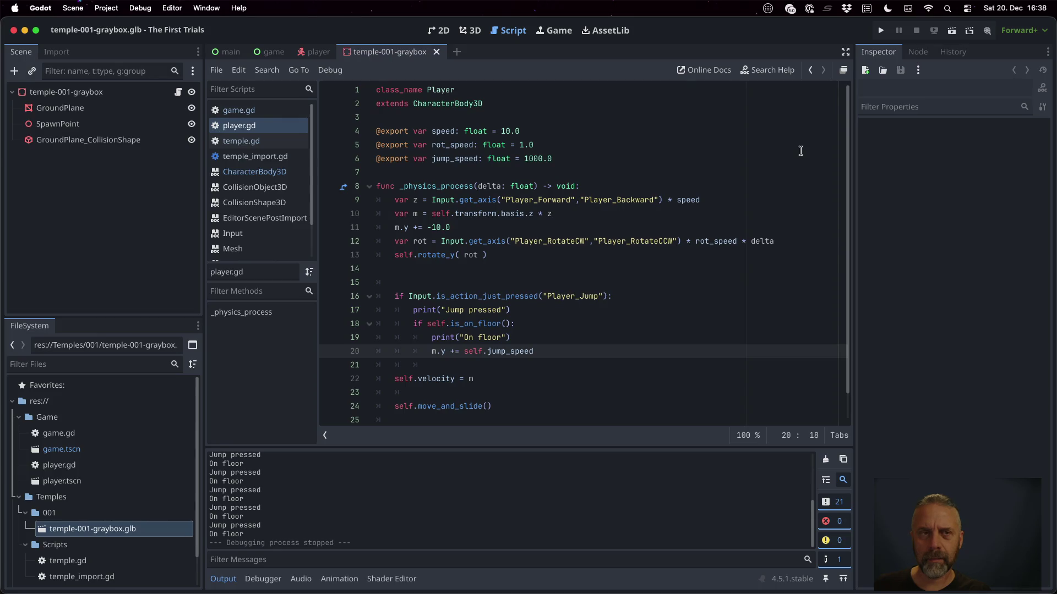
pyautogui.click(471, 32)
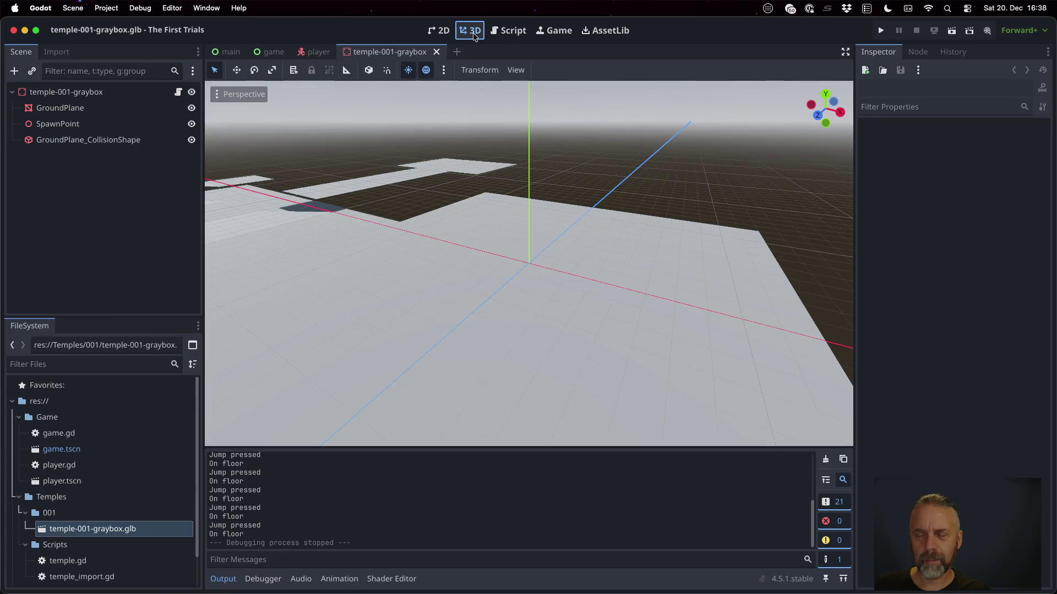
# Back in player.gd, inspect the gravity expression on line 11, then run the project.
pyautogui.click(508, 30)
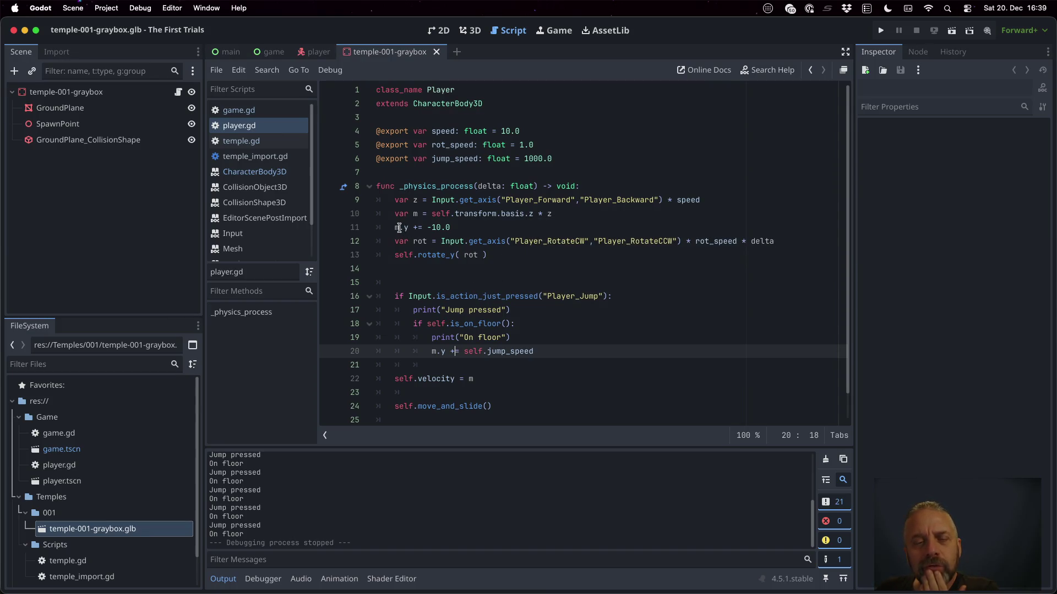
pyautogui.moveTo(398, 227)
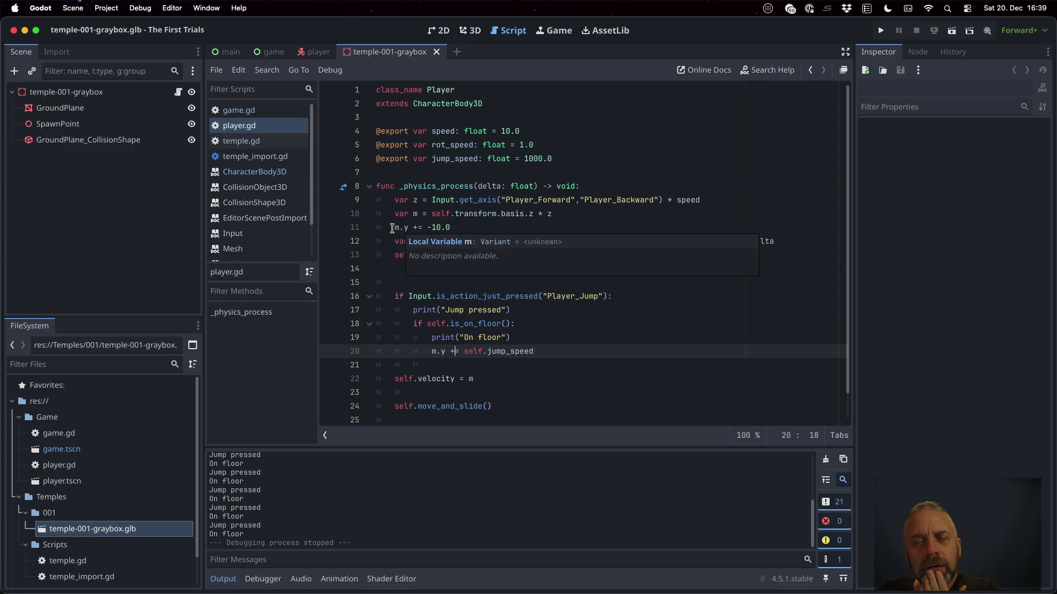
pyautogui.moveTo(400, 228); pyautogui.dragTo(456, 230)
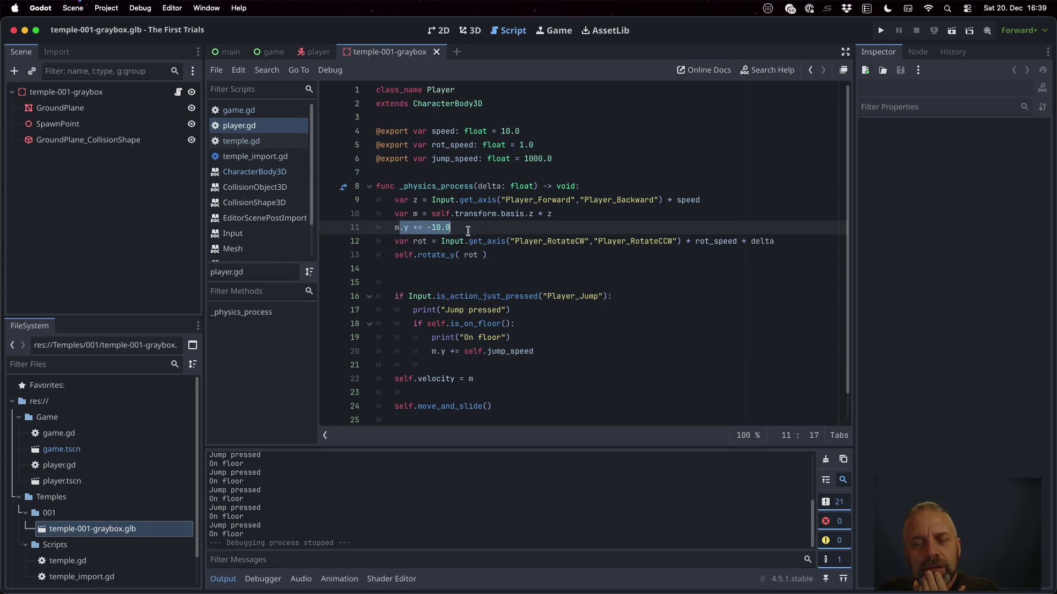
pyautogui.click(564, 256)
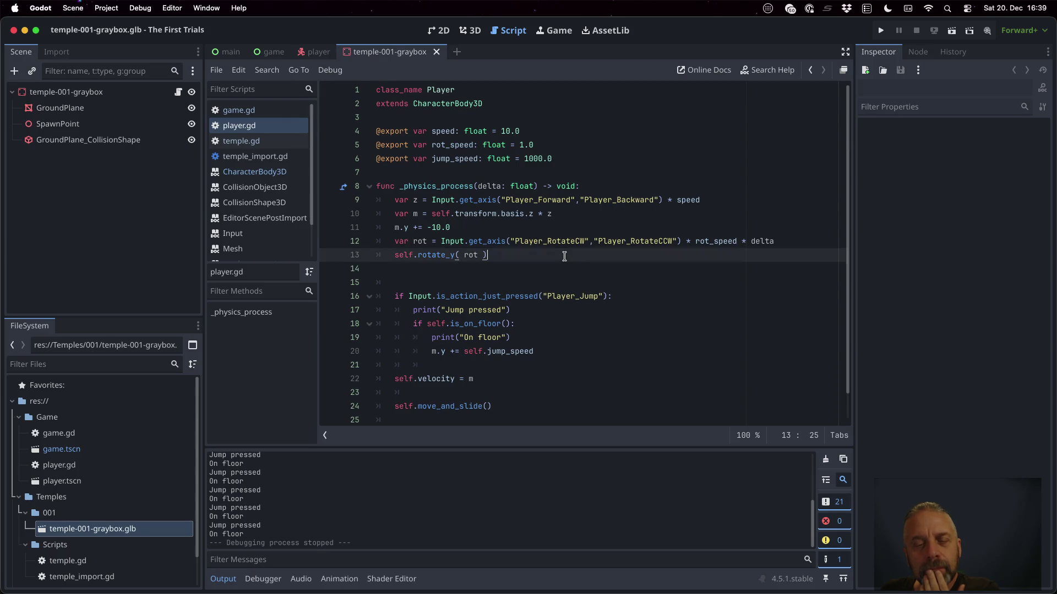
pyautogui.press('super+b')
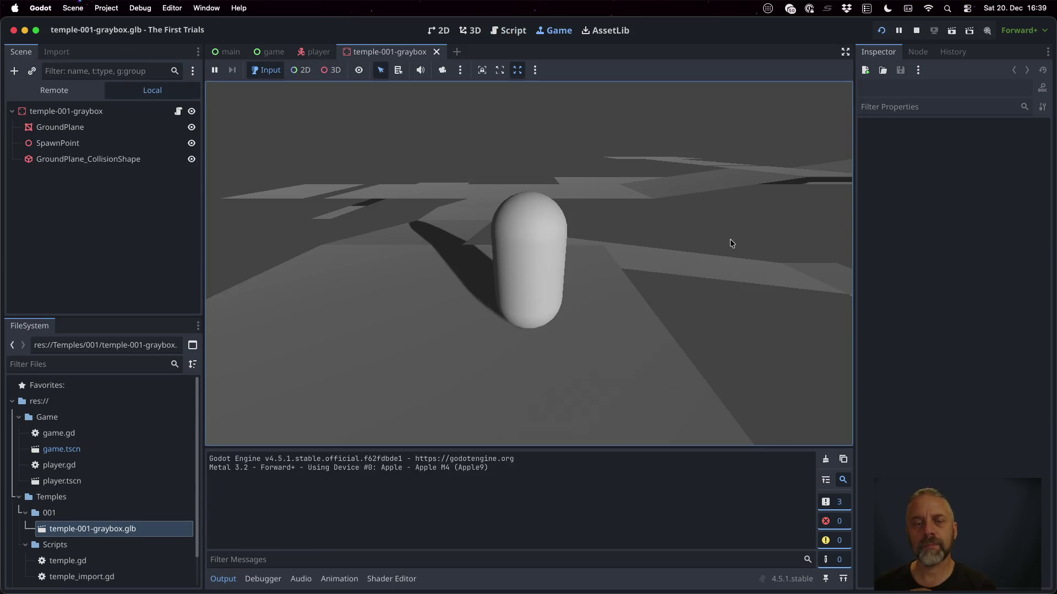
# Stop the game and change jump_speed on line 6 from 1000.0 to 20.0.
pyautogui.press('space')
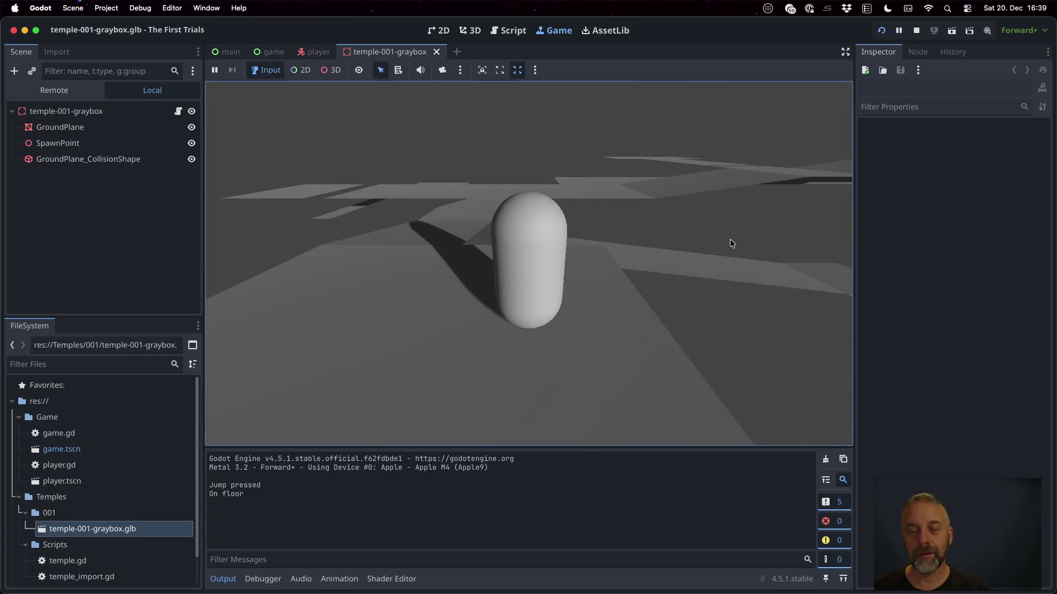
pyautogui.press('Left')
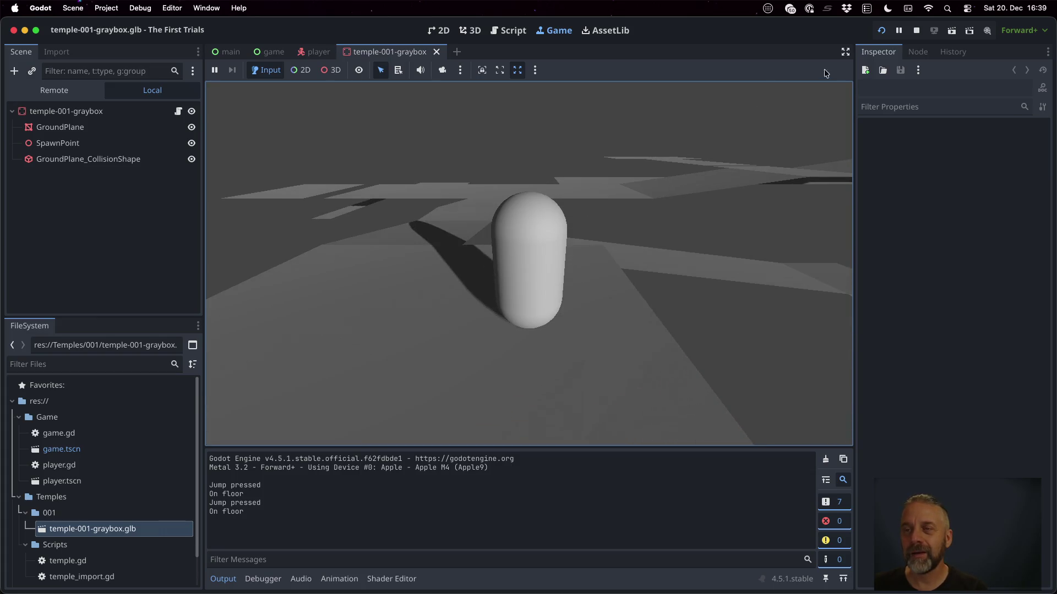
pyautogui.click(915, 31)
pyautogui.doubleClick(535, 158)
pyautogui.write('20.0')
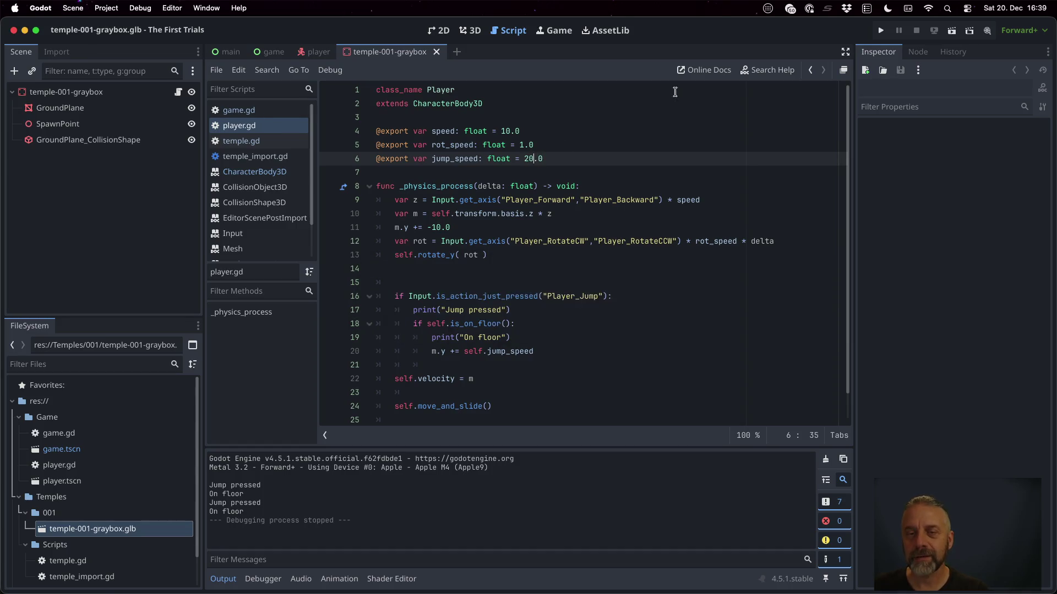
# Run the game, jump several times to test the 20.0 jump speed, then stop.
pyautogui.click(881, 30)
pyautogui.press('space')
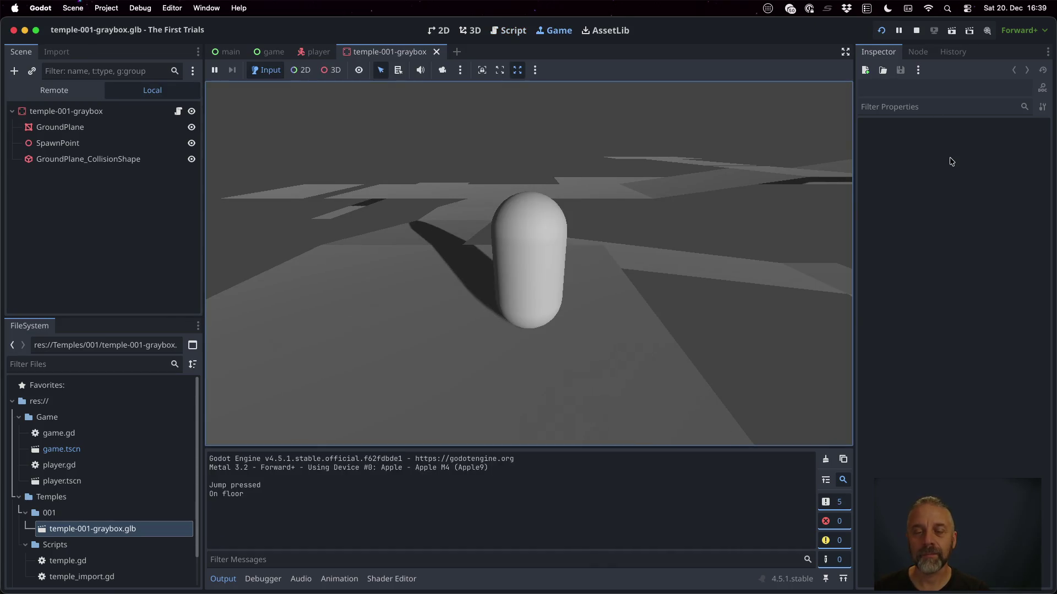
pyautogui.press('space')
pyautogui.press('space')
pyautogui.press('space')
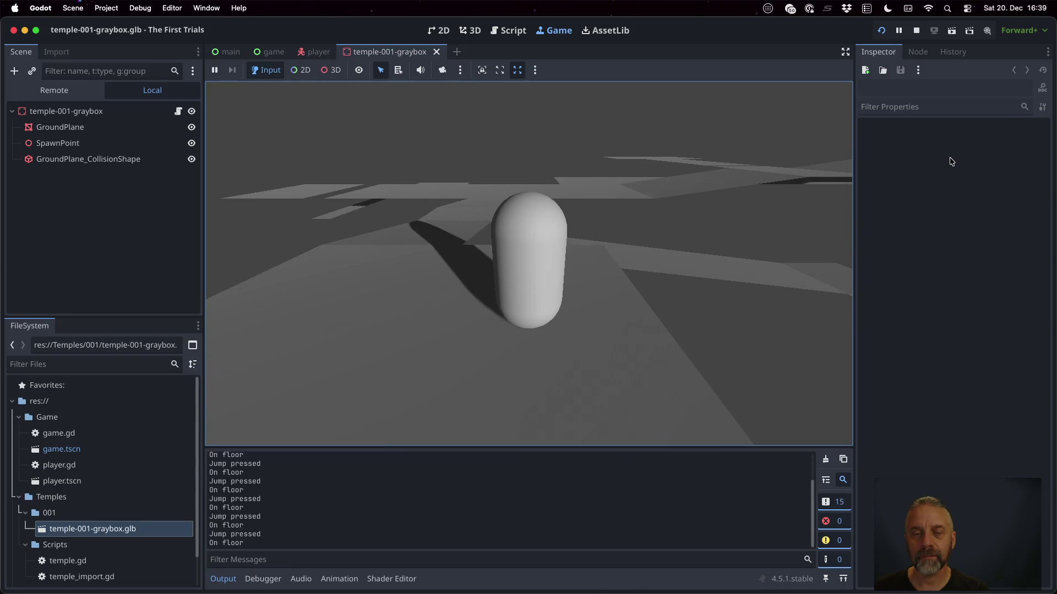
pyautogui.press('space')
pyautogui.press('space')
pyautogui.click(917, 30)
pyautogui.click(582, 227)
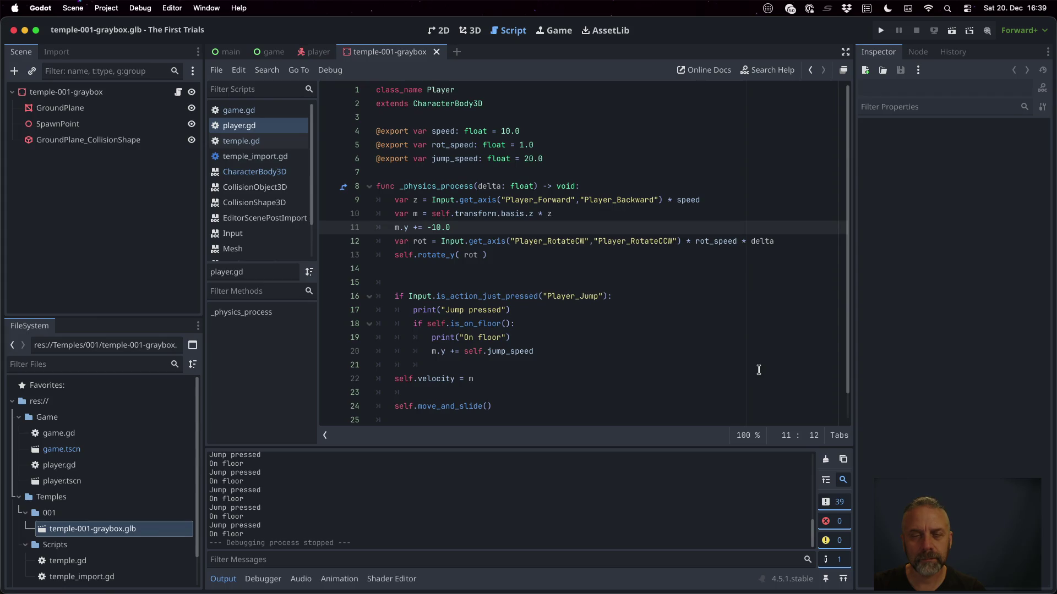
# Remove the stray 'self.' text and return to the end of line 9.
pyautogui.write('self.')
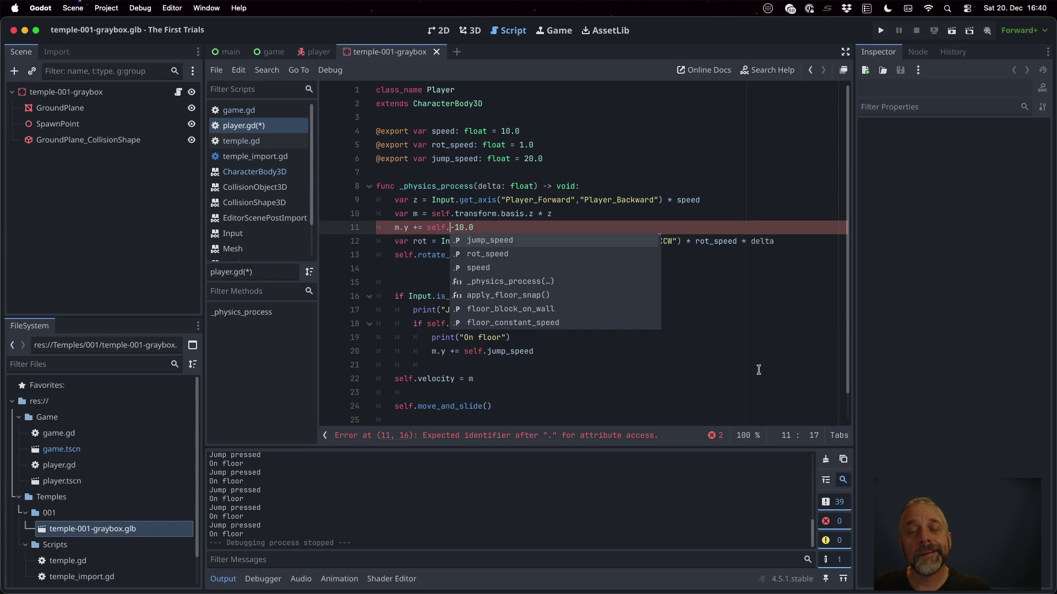
pyautogui.press('Escape')
pyautogui.hotkey('shift', 'Left')
pyautogui.hotkey('shift', 'Left')
pyautogui.hotkey('shift', 'Left')
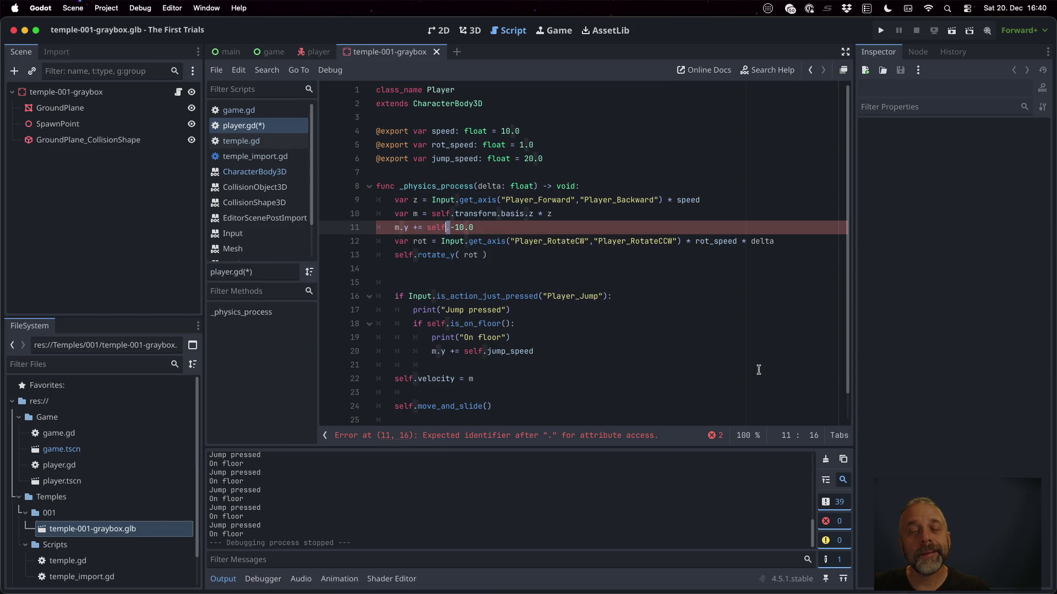
pyautogui.press('BackSpace')
pyautogui.press('Up')
pyautogui.press('Up')
pyautogui.press('End')
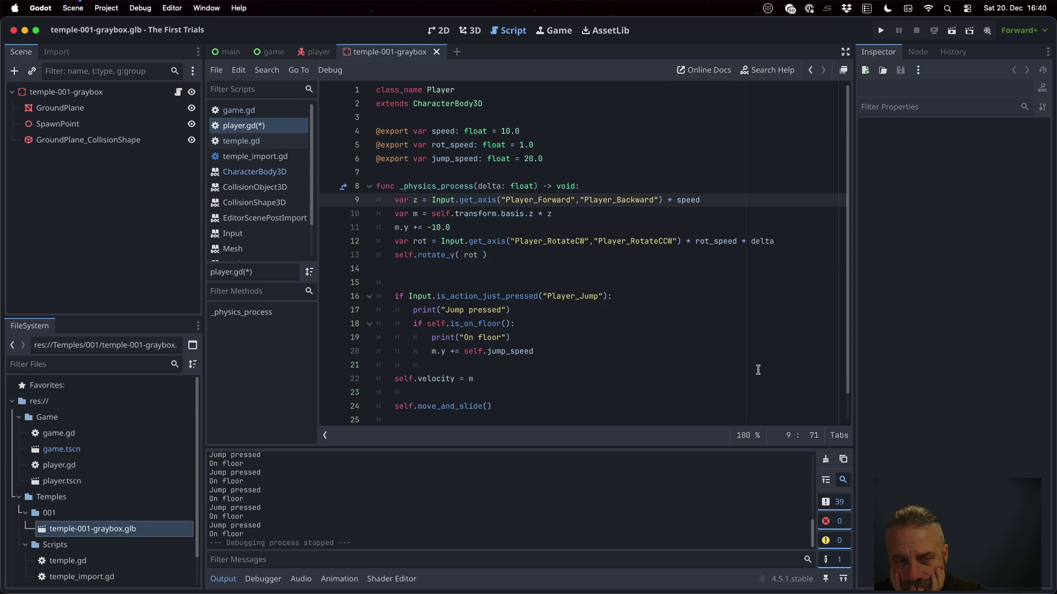
# Add a new line after line 9 storing self.velocity.y in the variable y.
pyautogui.press('Return')
pyautogui.write('var')
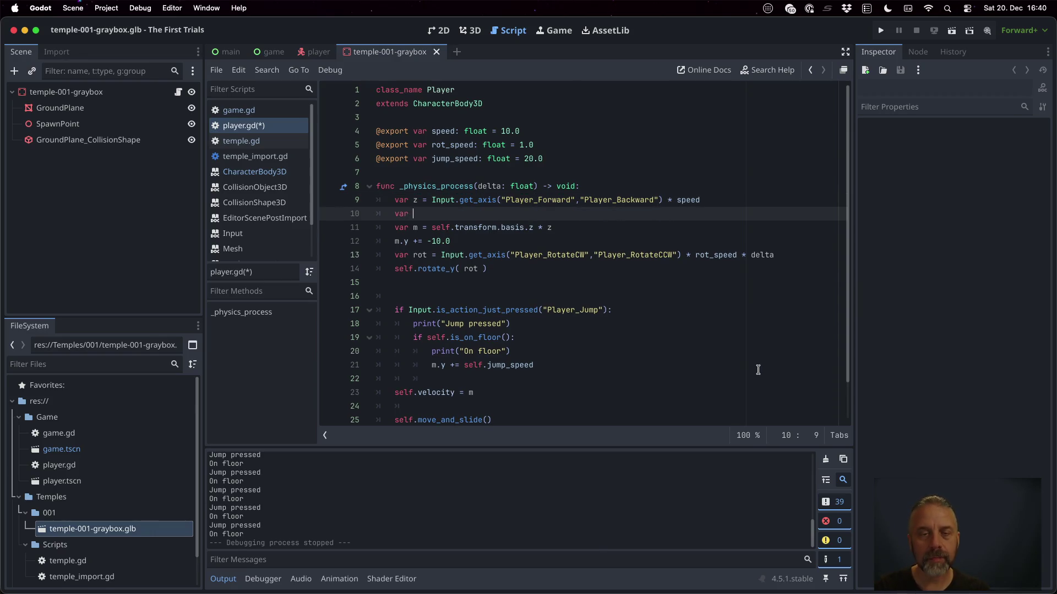
pyautogui.press('BackSpace')
pyautogui.press('BackSpace')
pyautogui.write('= self.')
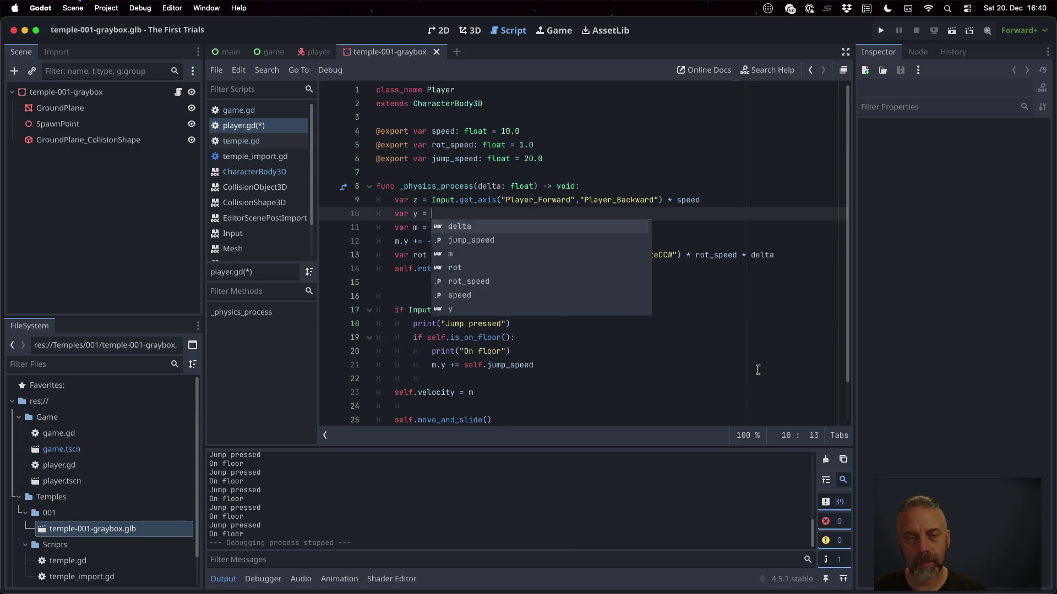
pyautogui.press('Escape')
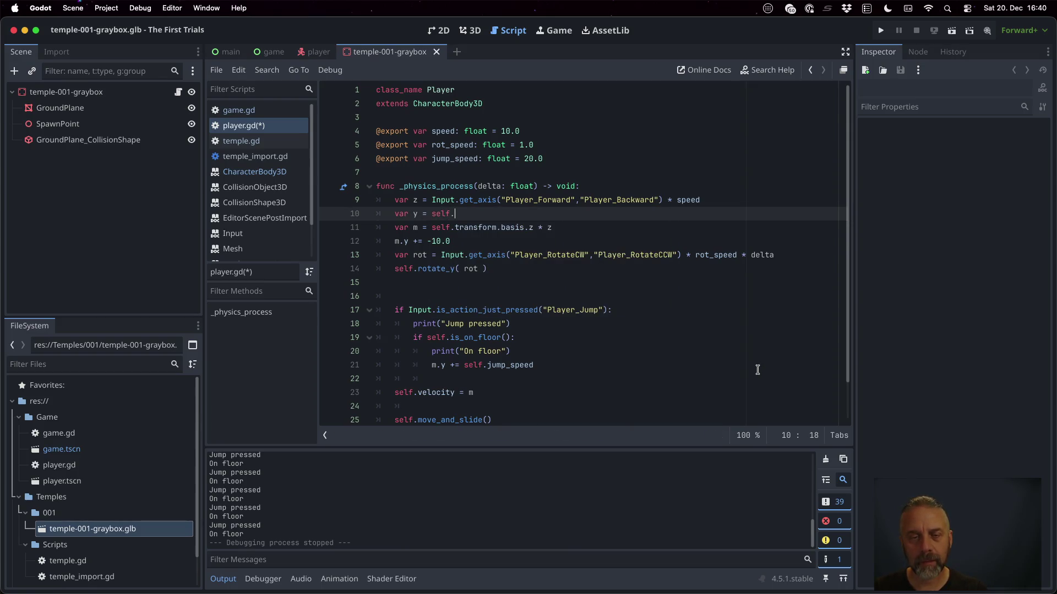
pyautogui.write('e')
pyautogui.press('Return')
pyautogui.write('.y')
# Change the gravity line to 'm.y += y-10.0', then save and dismiss the file format alerts.
pyautogui.press('Down')
pyautogui.press('Down')
pyautogui.press('Left')
pyautogui.press('Left')
pyautogui.press('Left')
pyautogui.write('t')
pyautogui.press('BackSpace')
pyautogui.write('y')
pyautogui.press('super+s')
pyautogui.press('Return')
pyautogui.press('Return')
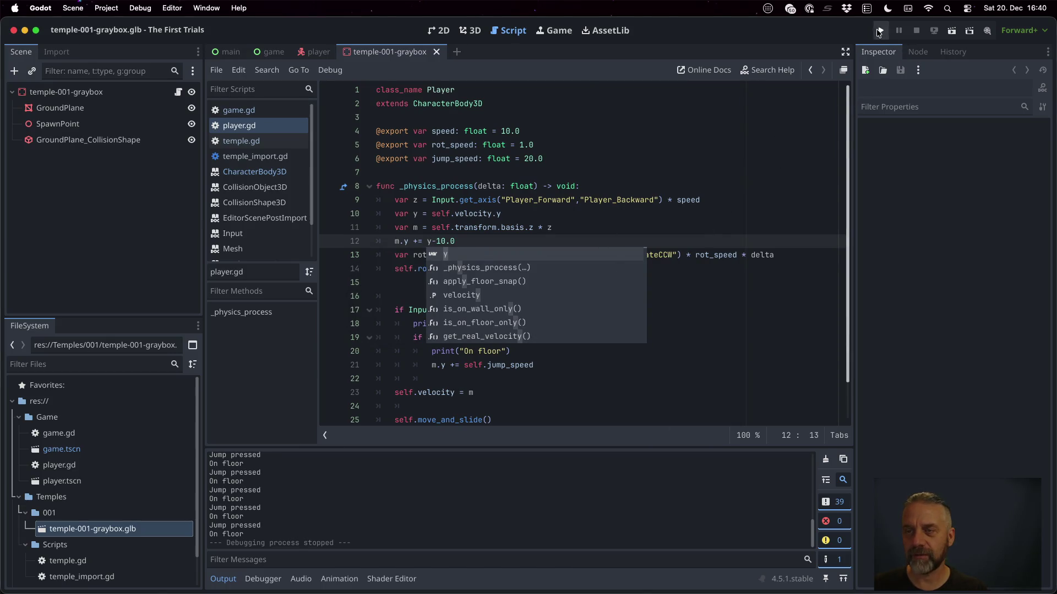
# Test-run the game with a jump, then stop it.
pyautogui.click(878, 32)
pyautogui.press('space')
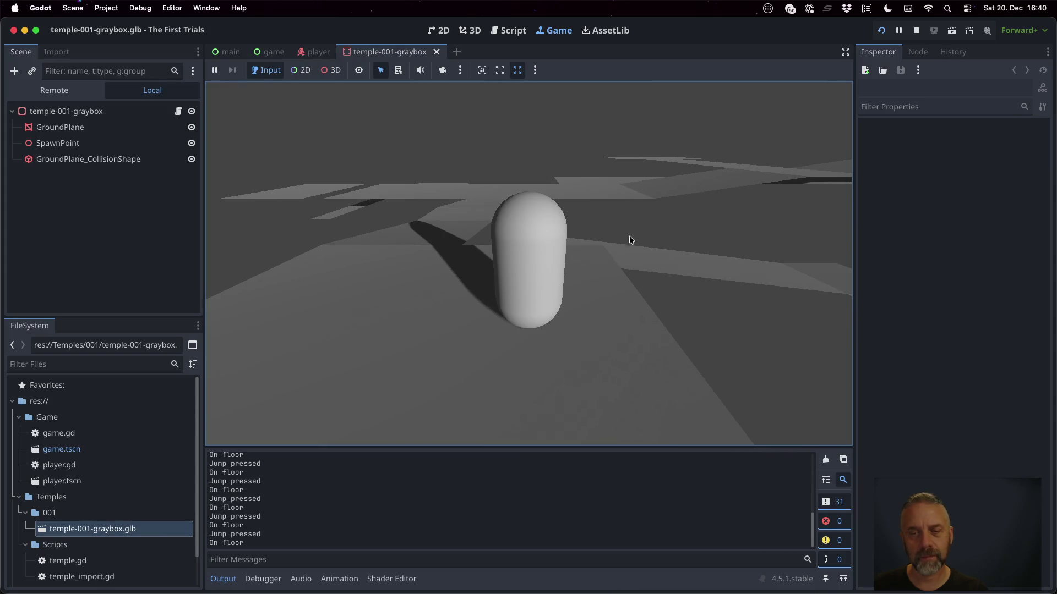
pyautogui.click(917, 31)
# Change jump_speed on line 6 to 200.0 and save player.gd.
pyautogui.scroll(-3, 555, 278)
pyautogui.click(531, 117)
pyautogui.write('0.0')
pyautogui.press('super+s')
pyautogui.press('Return')
# Playtest jumping and moving the capsule across the level, then stop and return to player.gd.
pyautogui.click(881, 30)
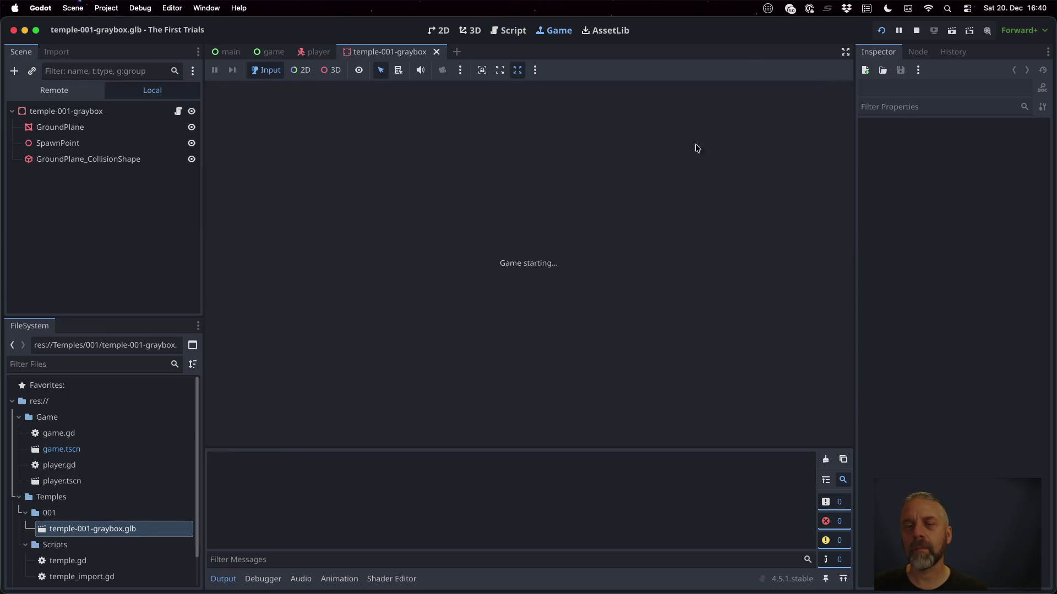
pyautogui.press('space')
pyautogui.press('space')
pyautogui.press('space')
pyautogui.press('space')
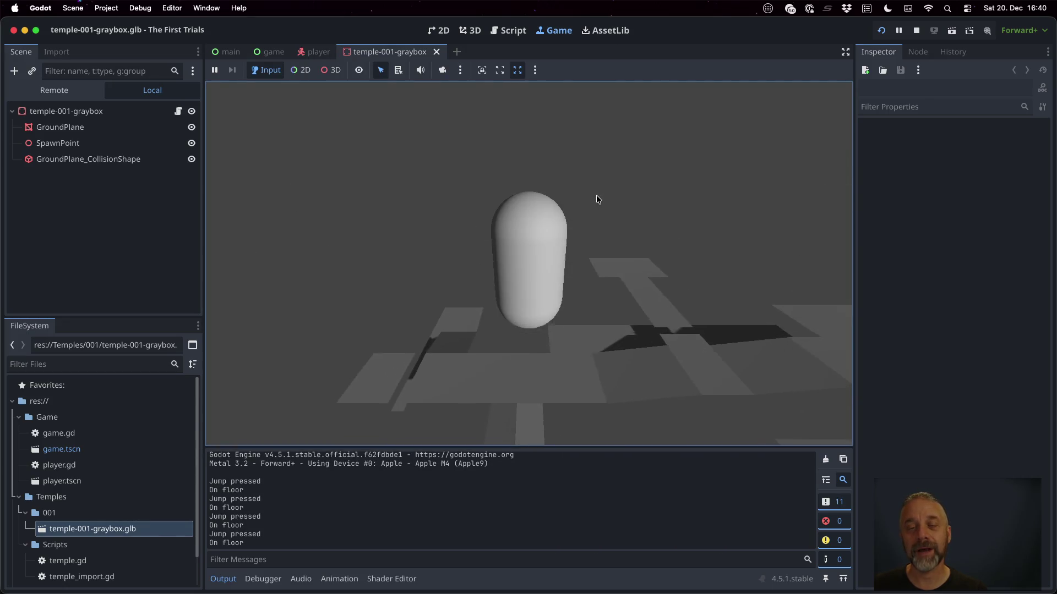
pyautogui.press('Up')
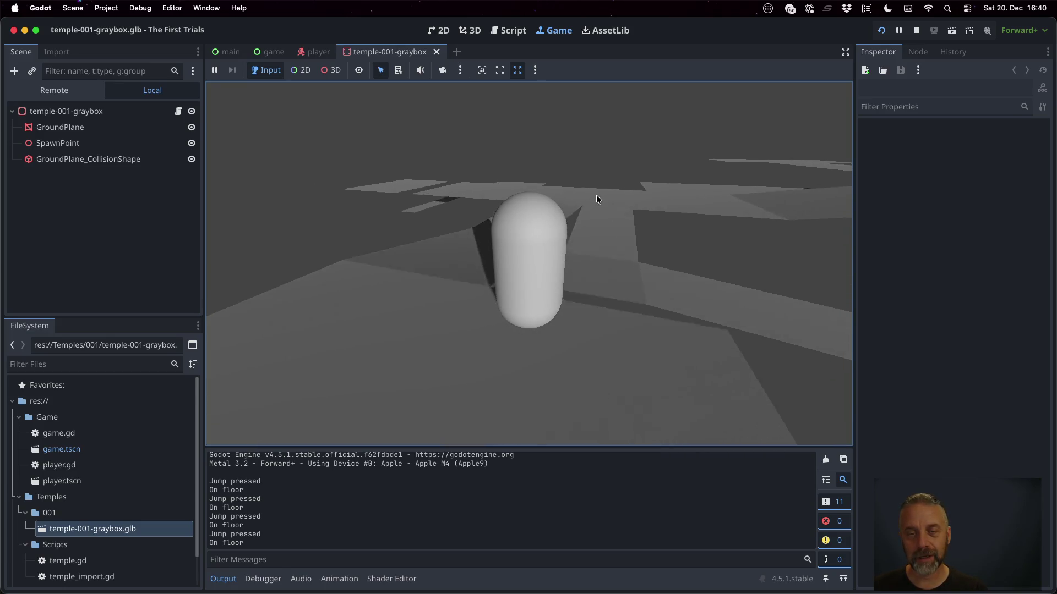
pyautogui.press('space')
pyautogui.press('space')
pyautogui.press('space')
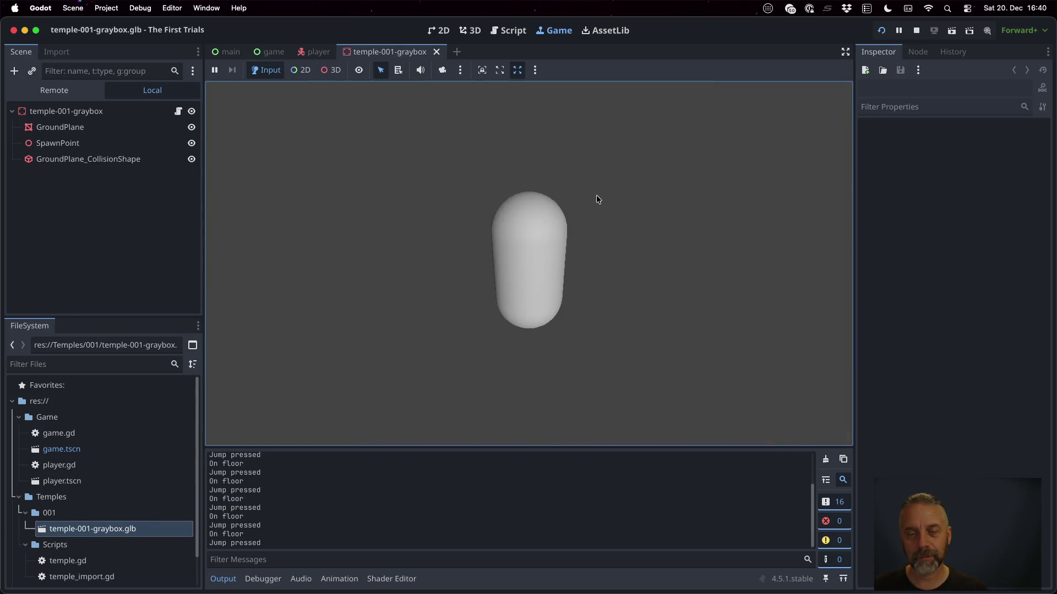
pyautogui.click(916, 30)
pyautogui.click(516, 296)
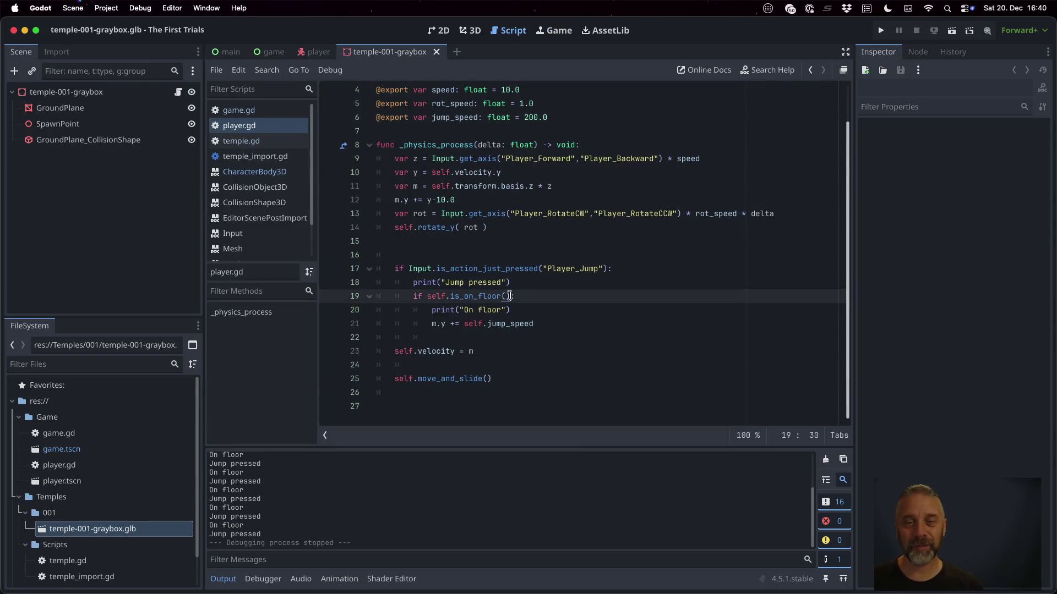
# Edit the jump_speed value, save player.gd, and dismiss the file format alerts.
pyautogui.click(521, 118)
pyautogui.hotkey('shift', 'Left')
pyautogui.hotkey('shift', 'Left')
pyautogui.hotkey('shift', 'Left')
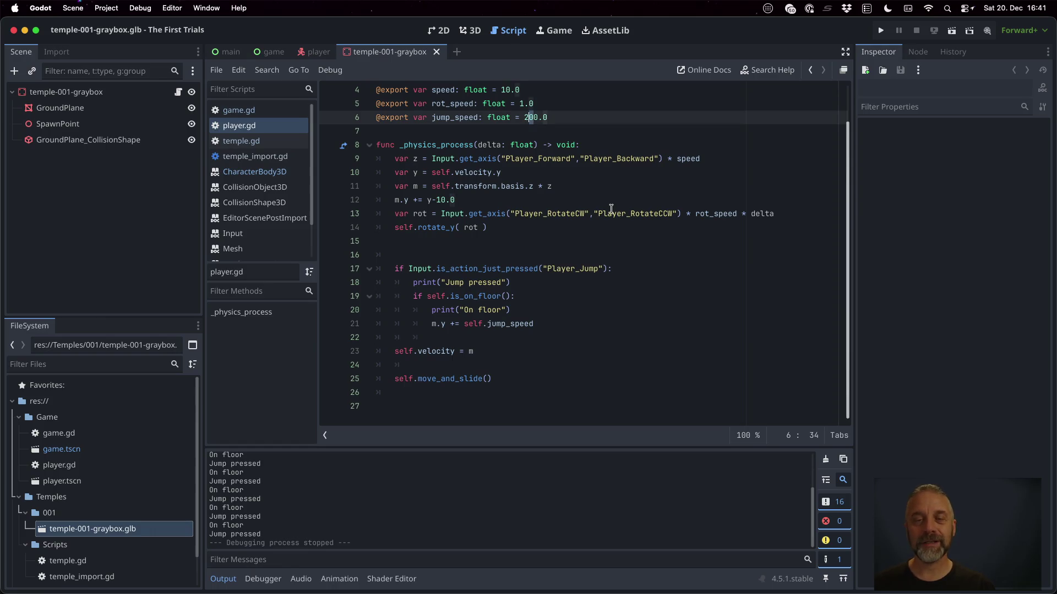
pyautogui.write('50')
pyautogui.press('super+s')
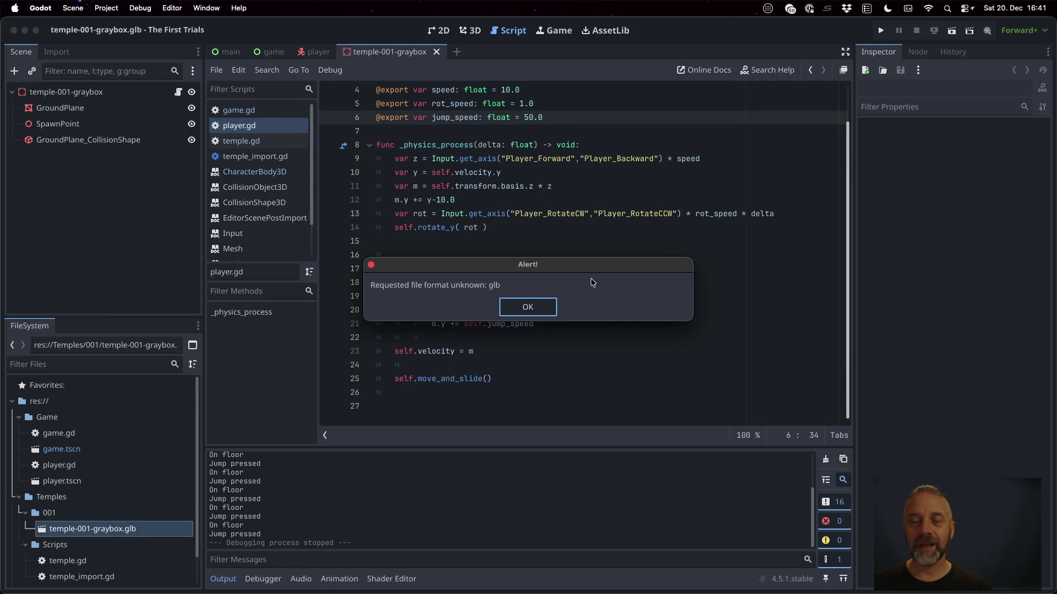
pyautogui.click(530, 307)
pyautogui.click(593, 256)
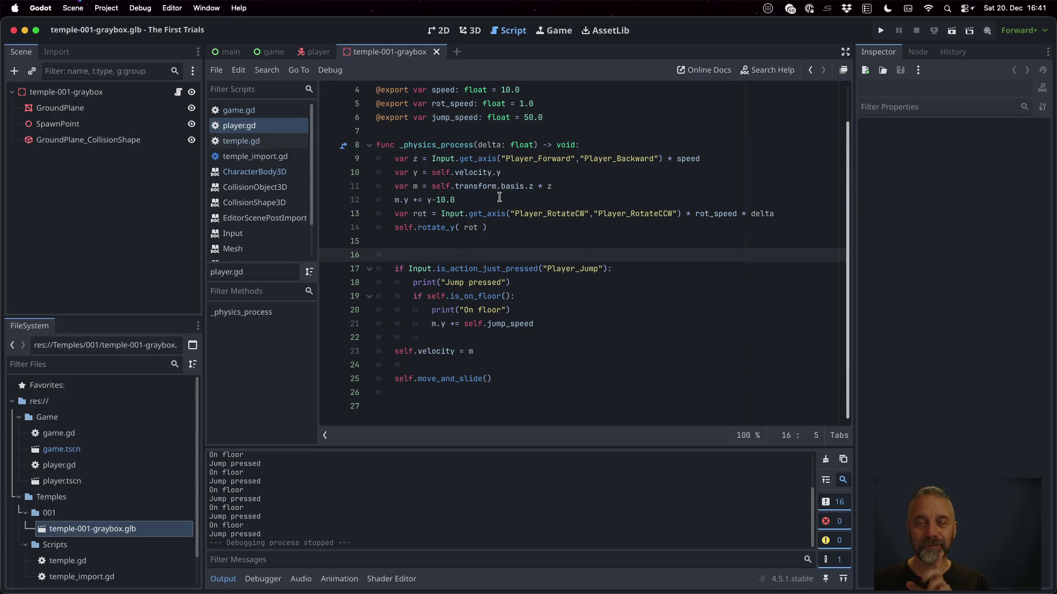
# Test the jump in the running game, then stop it.
pyautogui.click(499, 197)
pyautogui.click(881, 32)
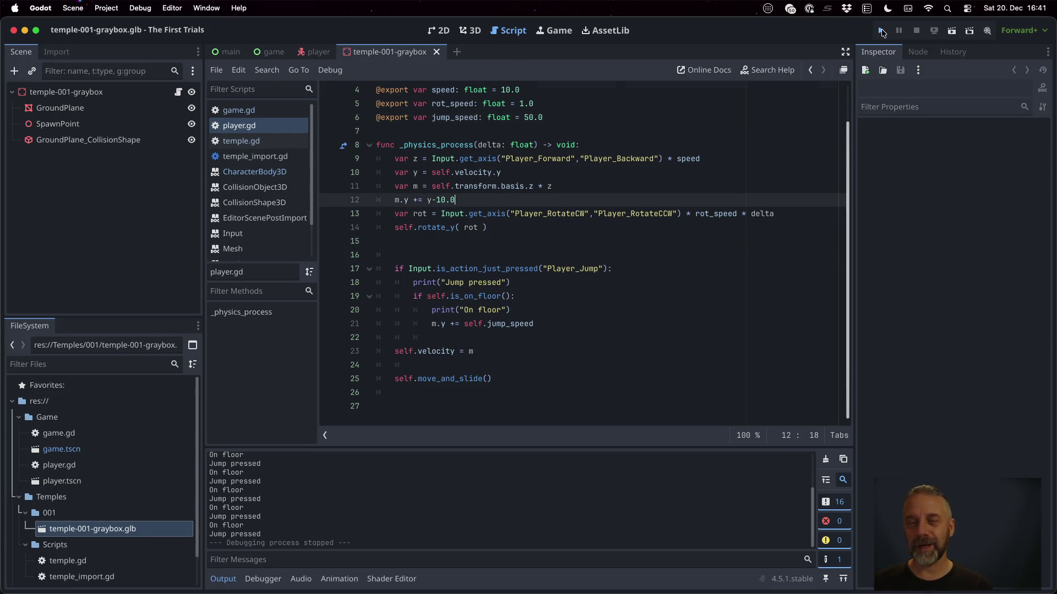
pyautogui.press('space')
pyautogui.press('space')
pyautogui.press('space')
pyautogui.press('space')
pyautogui.press('space')
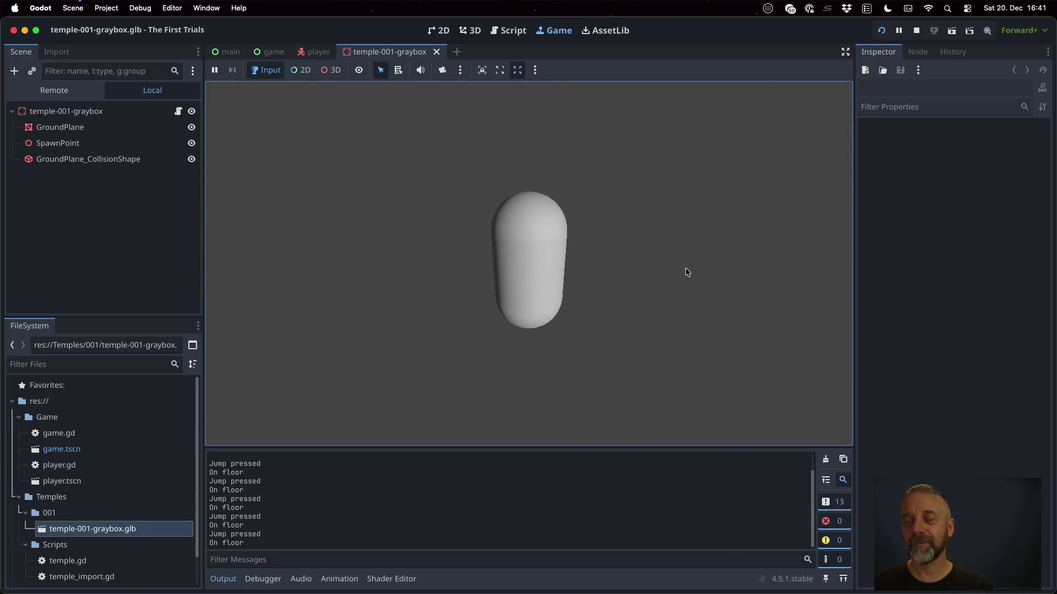
pyautogui.click(916, 30)
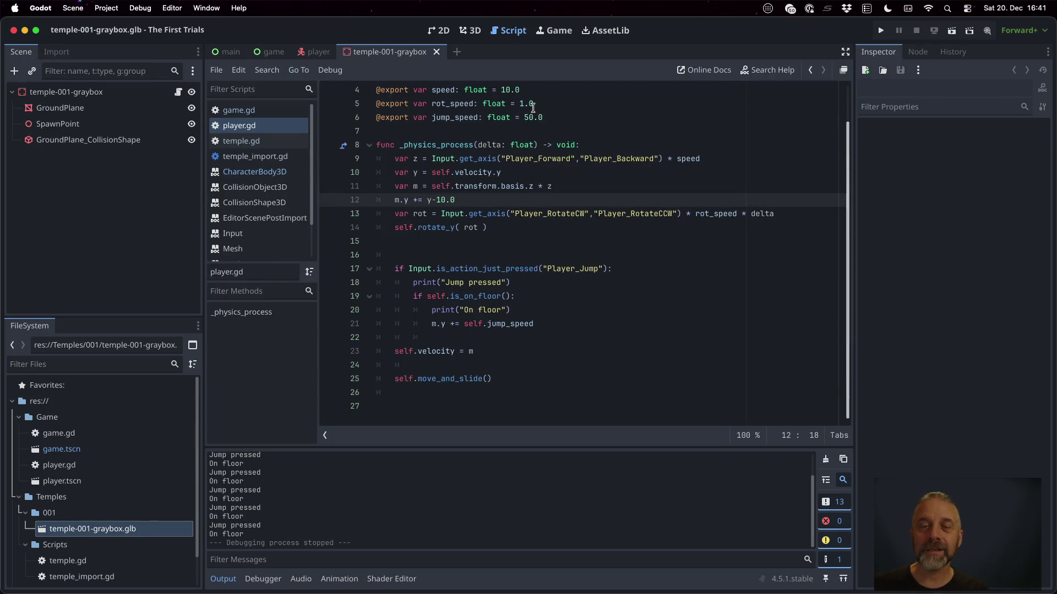
# Set jump_speed to 100.0, save, dismiss the alert, and relaunch the game.
pyautogui.click(528, 116)
pyautogui.press('BackSpace')
pyautogui.write('5')
pyautogui.write('10')
pyautogui.hotkey('ctrl', 's')
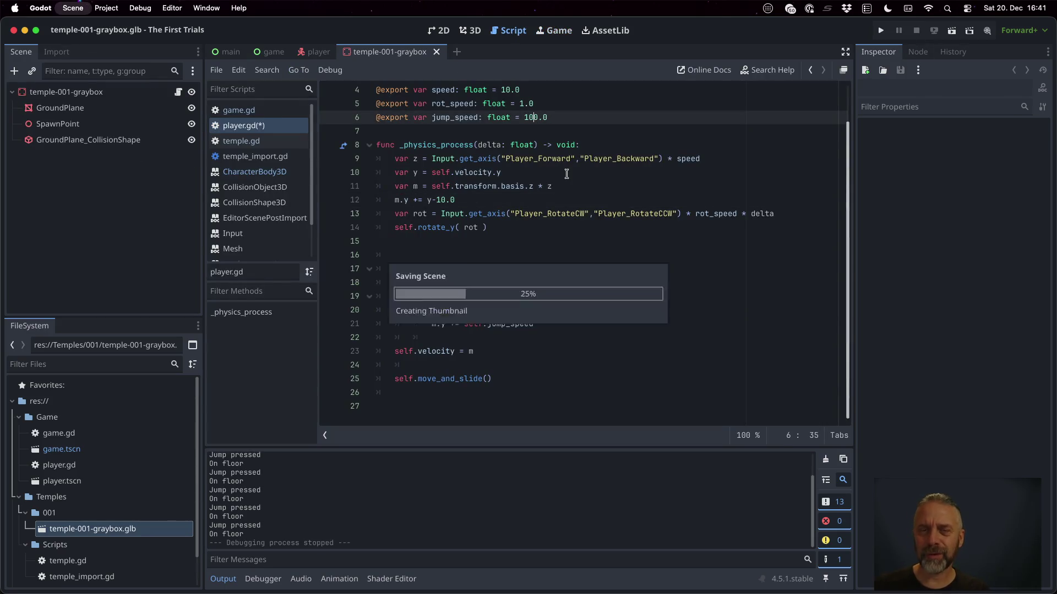
pyautogui.click(519, 302)
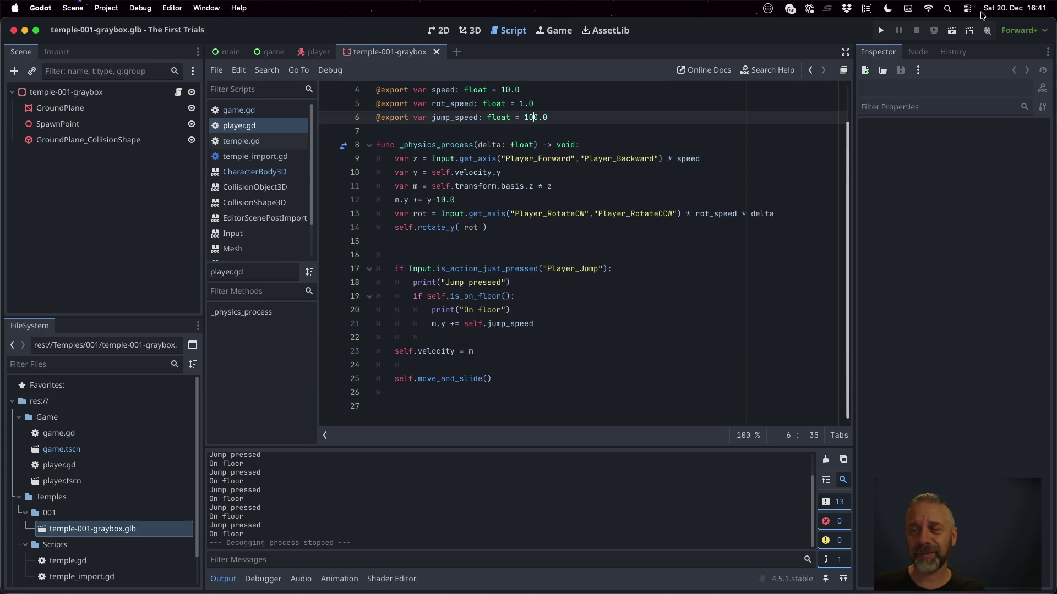
pyautogui.click(877, 30)
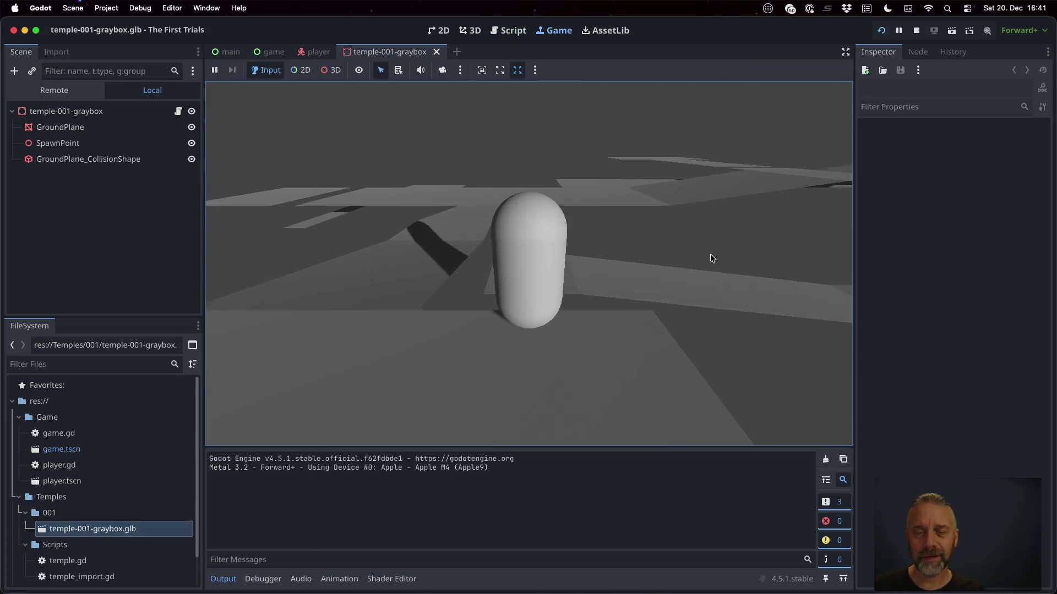
# Restart the game and spin the capsule left while jumping repeatedly around the temple floor.
pyautogui.click(882, 32)
pyautogui.press('space')
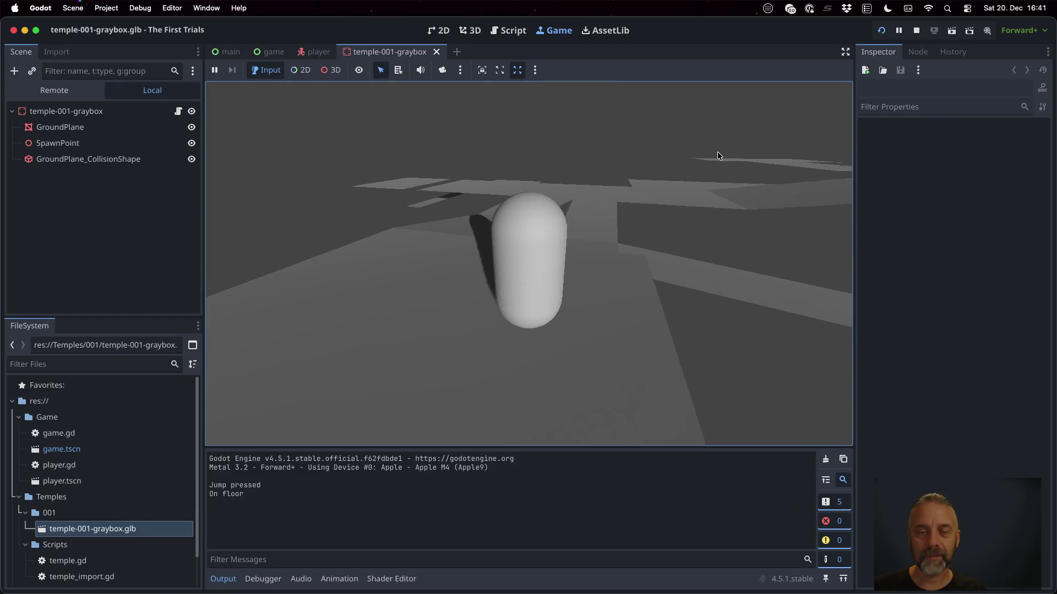
pyautogui.press('space')
pyautogui.press('space')
pyautogui.press('space')
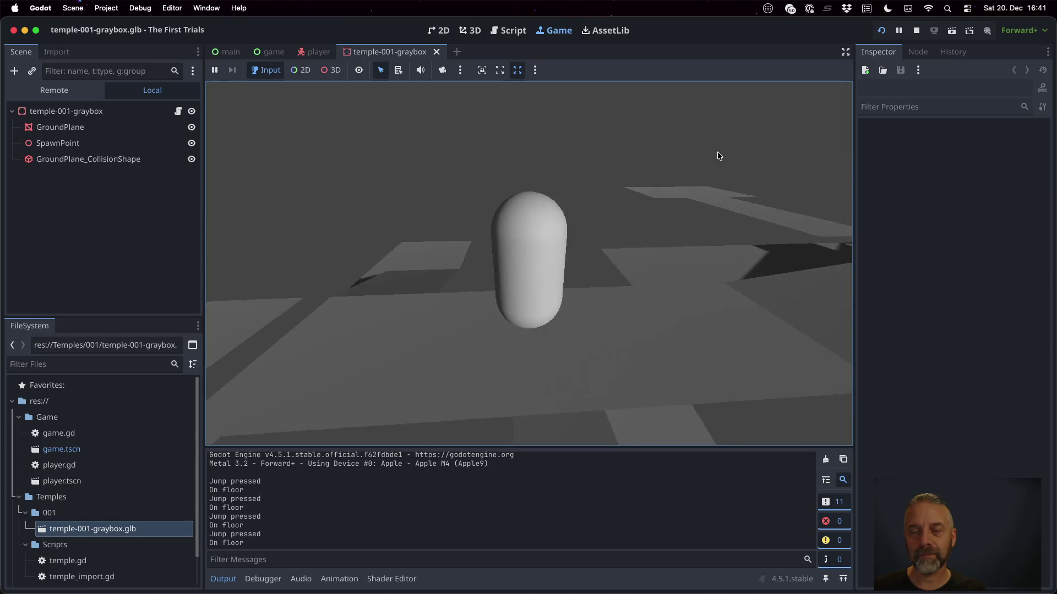
pyautogui.press('Left')
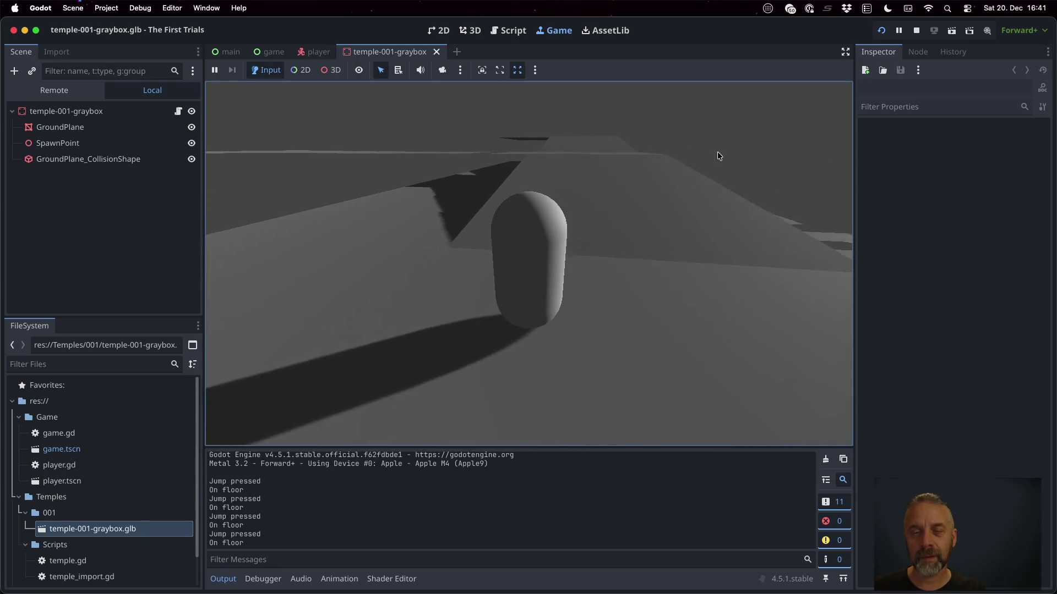
pyautogui.press('Left')
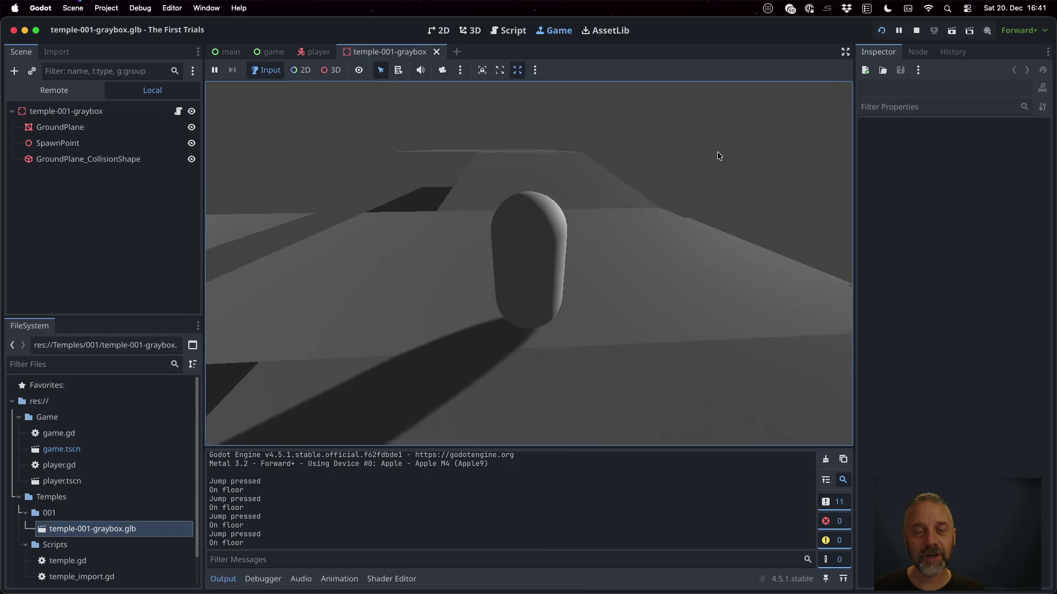
pyautogui.press('Left')
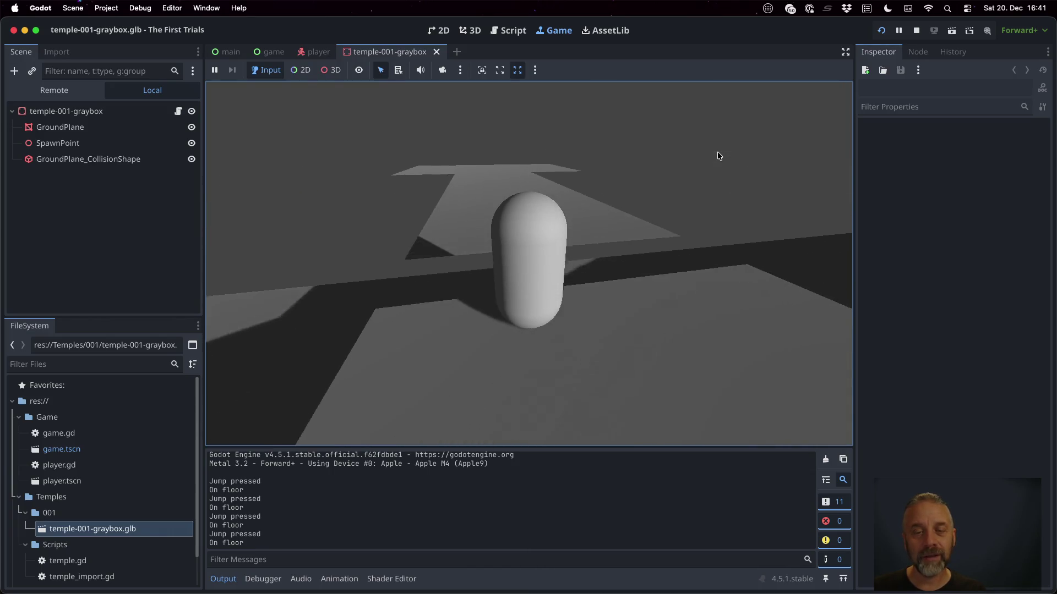
pyautogui.press('Left')
pyautogui.press('space')
pyautogui.press('space')
pyautogui.press('space')
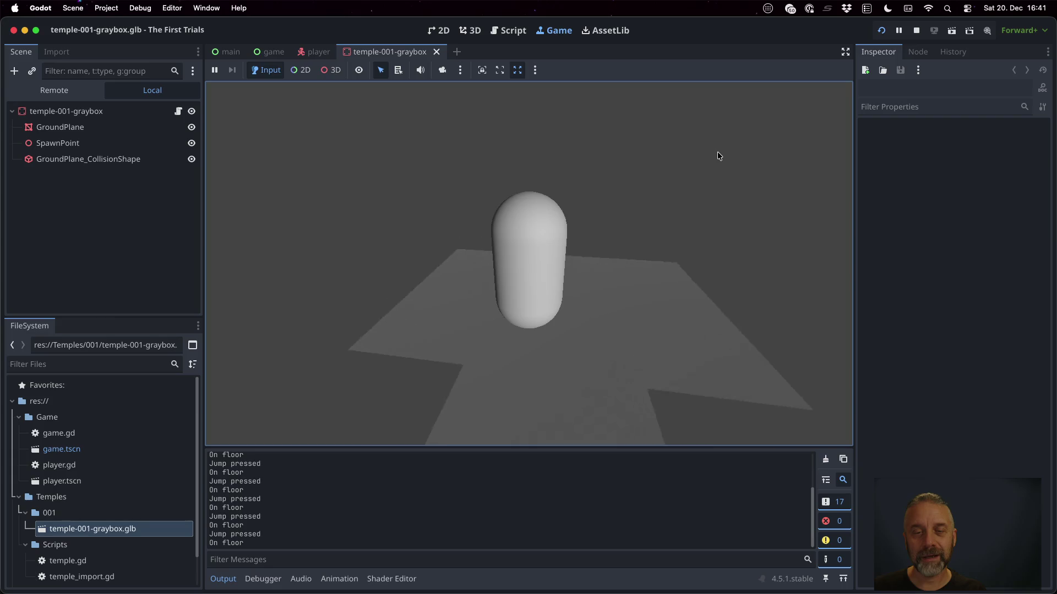
pyautogui.press('Left')
pyautogui.press('space')
pyautogui.press('space')
pyautogui.press('Left')
pyautogui.press('space')
pyautogui.press('space')
pyautogui.press('space')
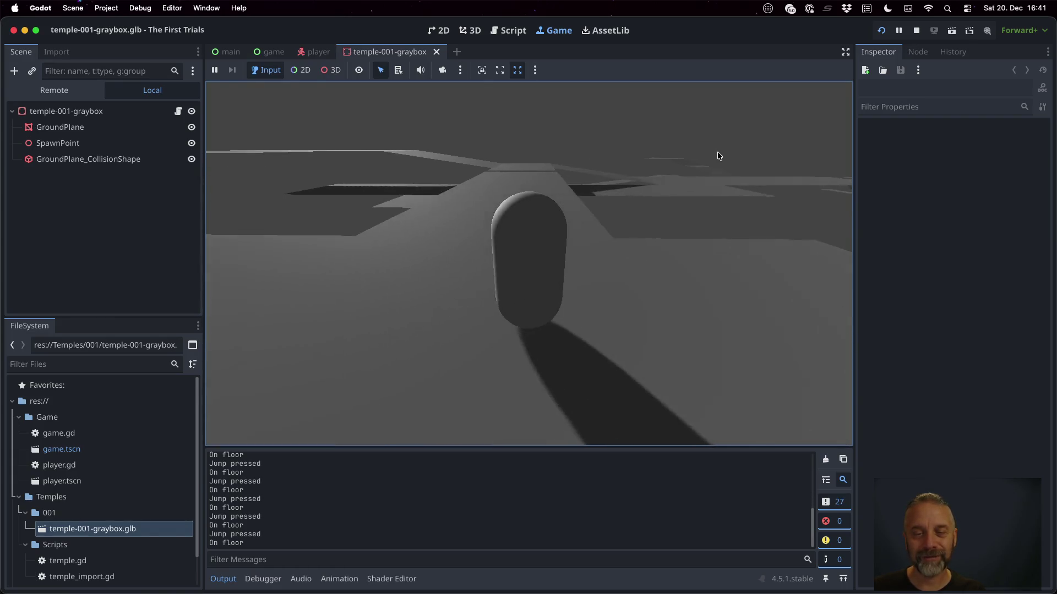
pyautogui.press('Left')
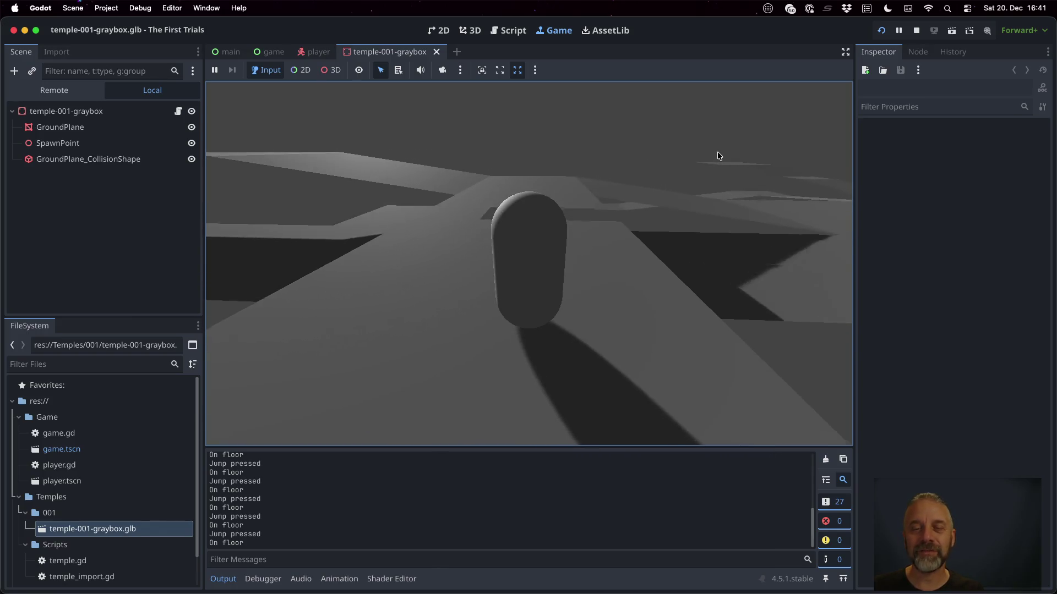
pyautogui.press('Left')
pyautogui.press('space')
pyautogui.press('space')
pyautogui.press('Left')
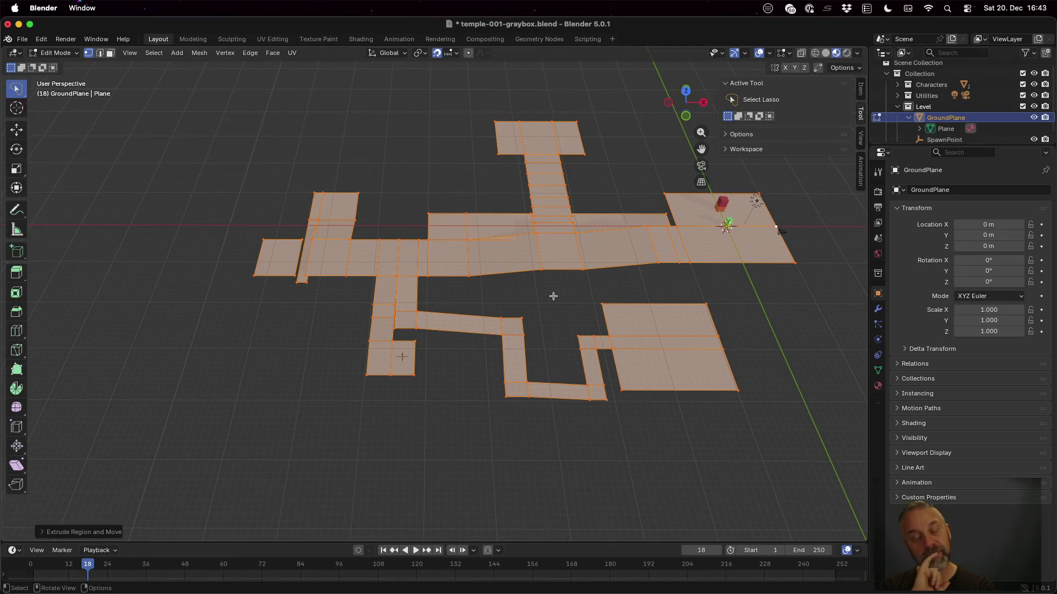
# Separate the selected faces into a new object and rename it Walls.
pyautogui.press('p')
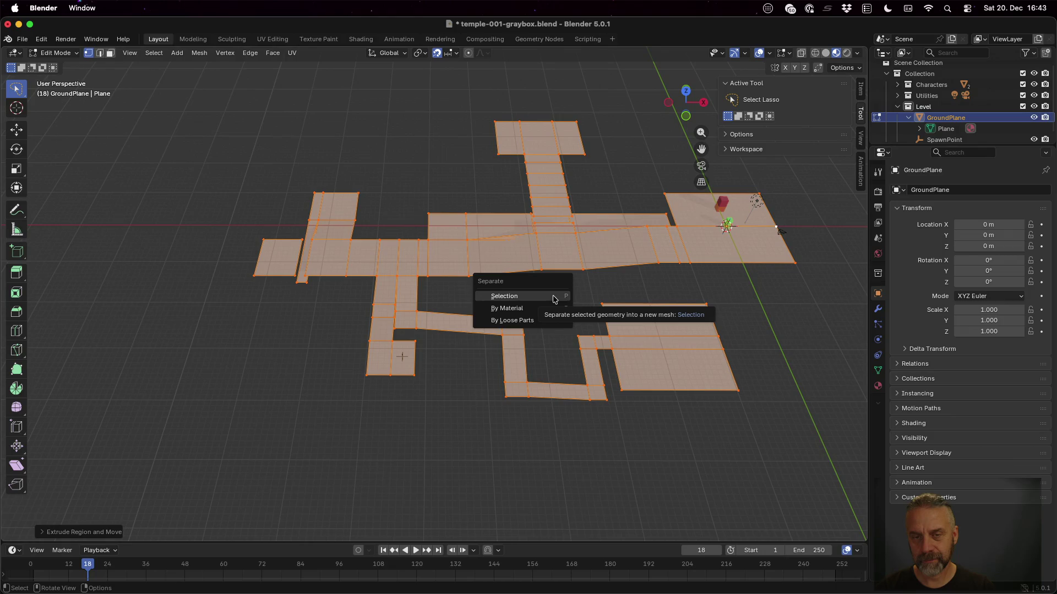
pyautogui.click(554, 300)
pyautogui.press('Tab')
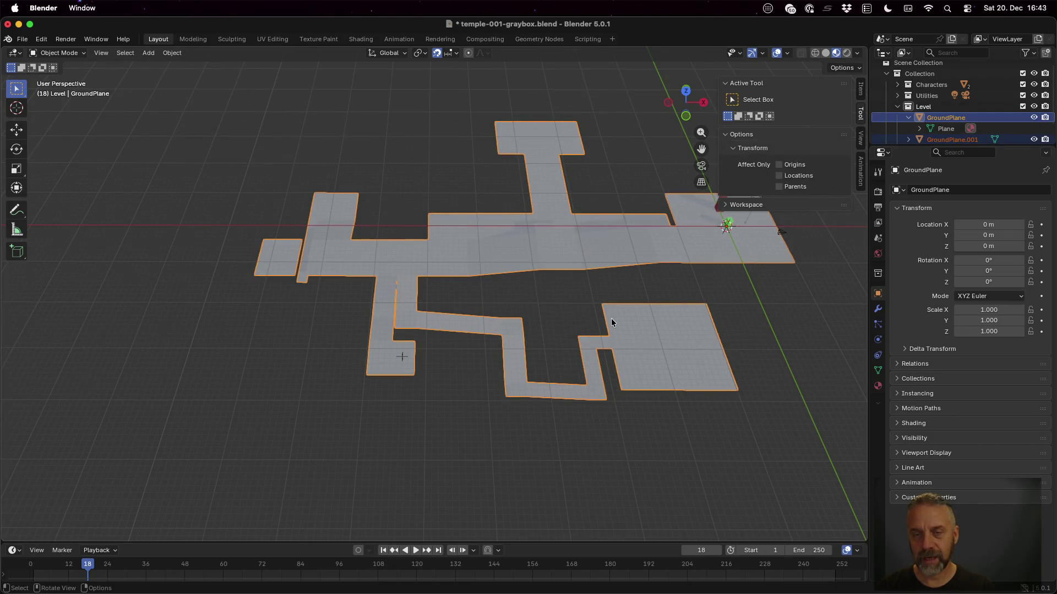
pyautogui.click(954, 139)
pyautogui.doubleClick(955, 139)
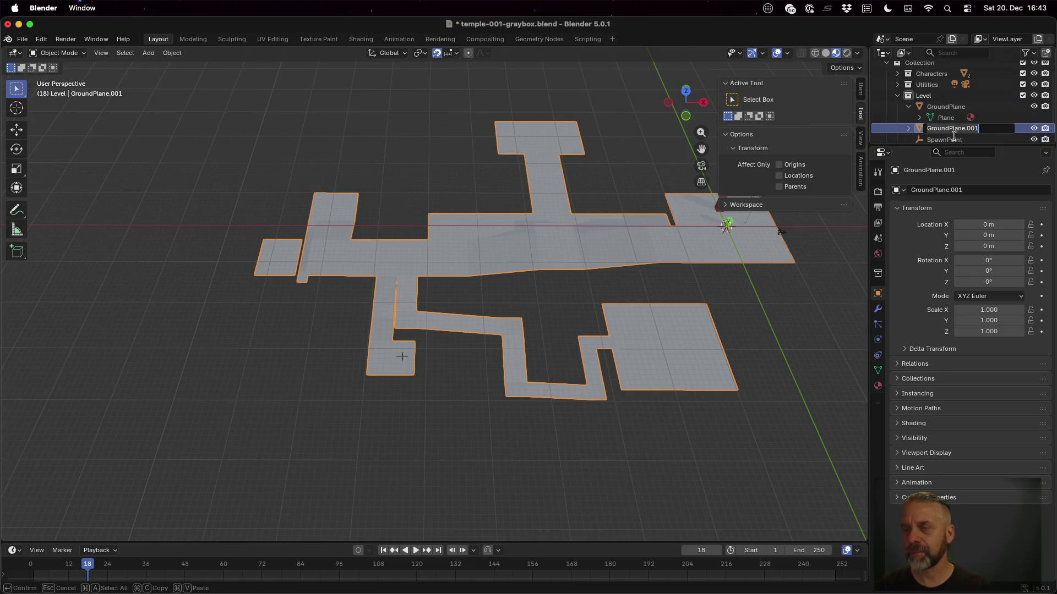
pyautogui.write('Walls')
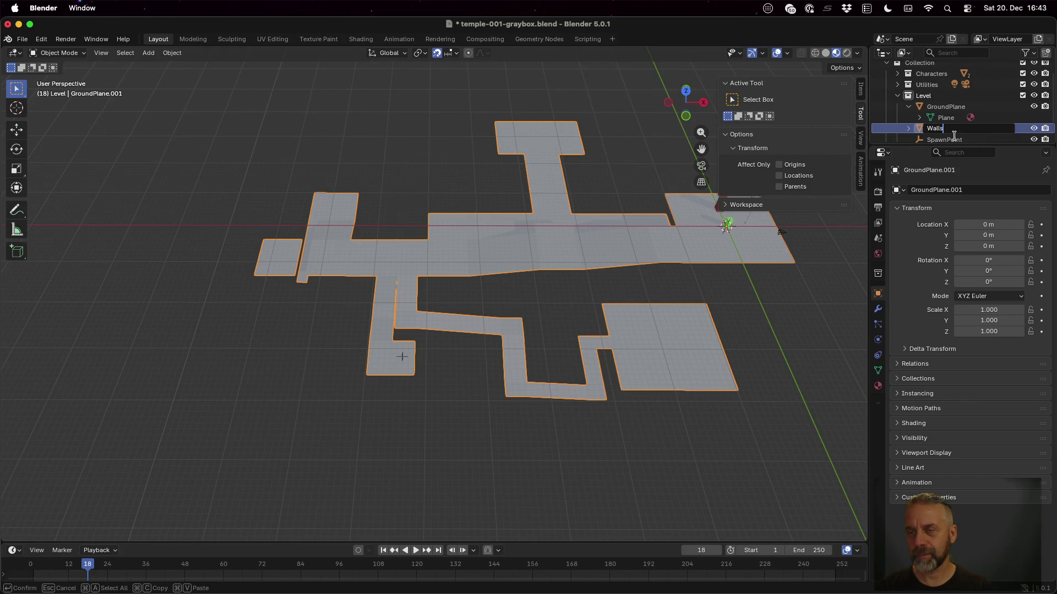
pyautogui.press('Return')
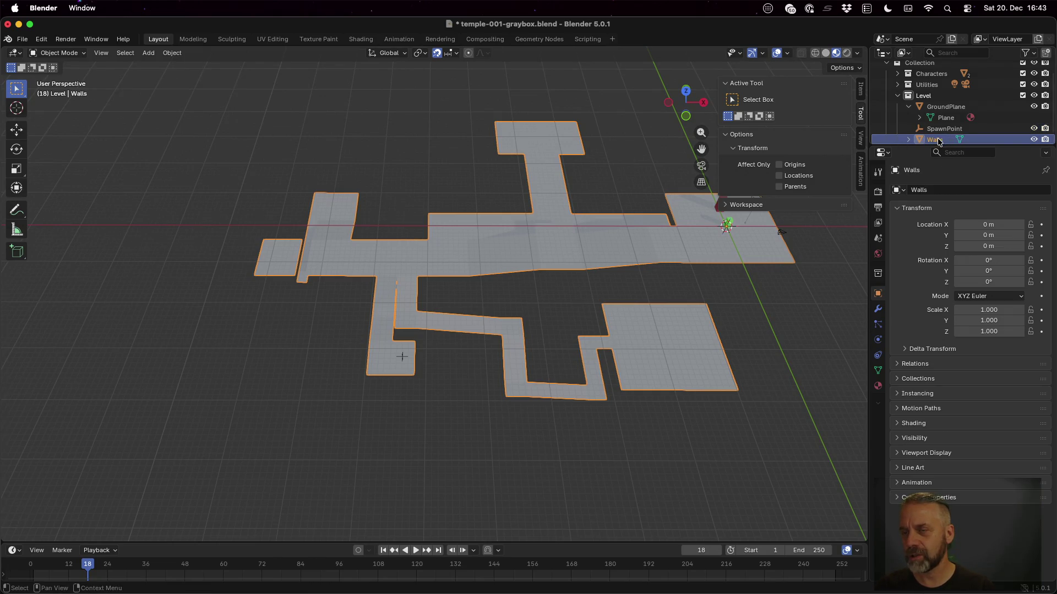
# Toggle GroundPlane and Walls visibility to check the split, then edit the Walls mesh.
pyautogui.scroll(-1, 939, 134)
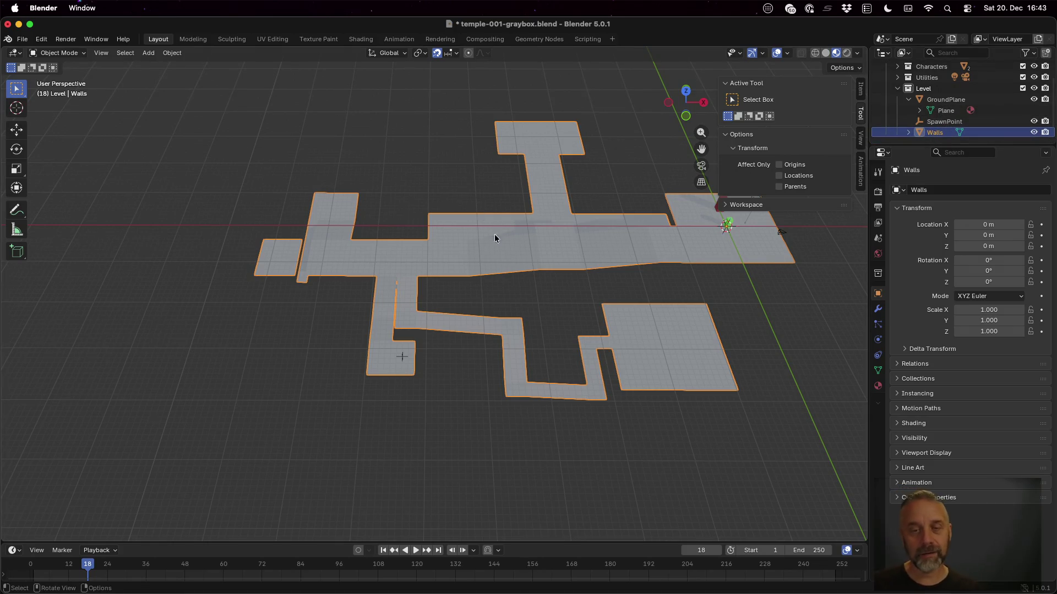
pyautogui.click(945, 100)
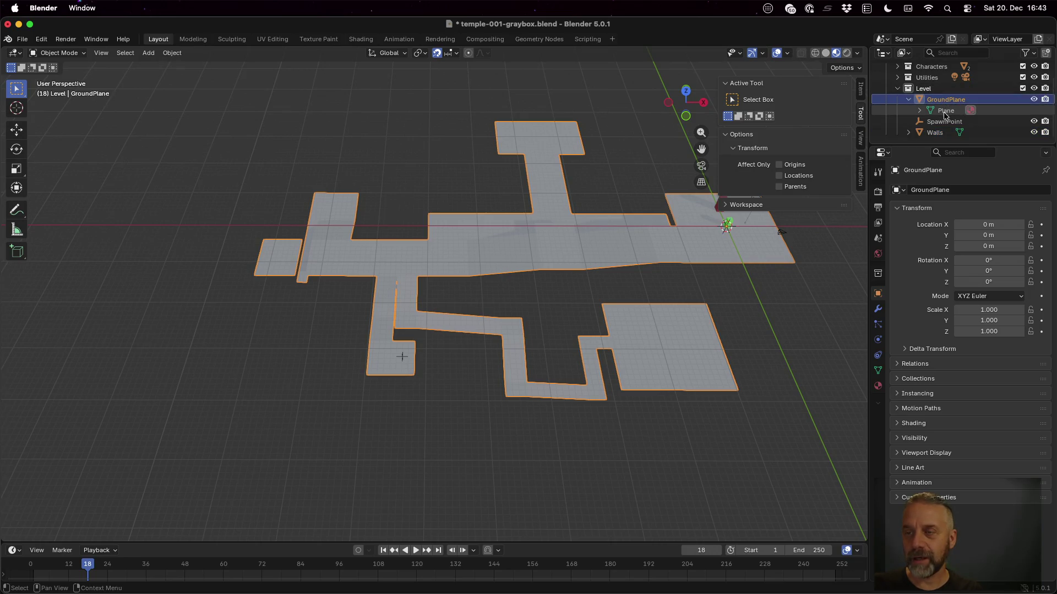
pyautogui.click(946, 133)
pyautogui.click(1034, 100)
pyautogui.click(1034, 133)
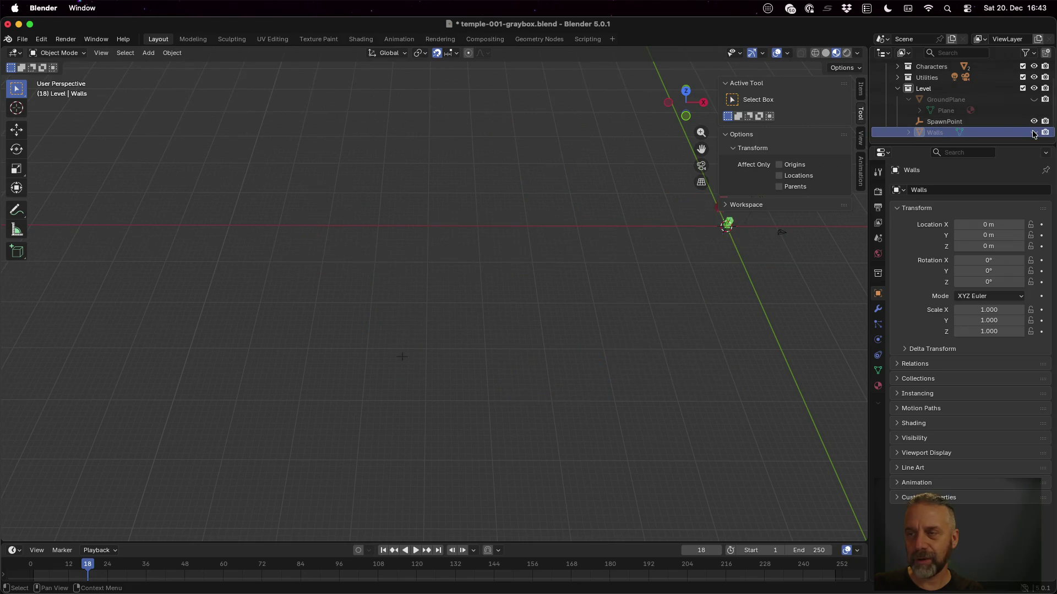
pyautogui.click(1034, 100)
pyautogui.click(1034, 133)
pyautogui.click(942, 137)
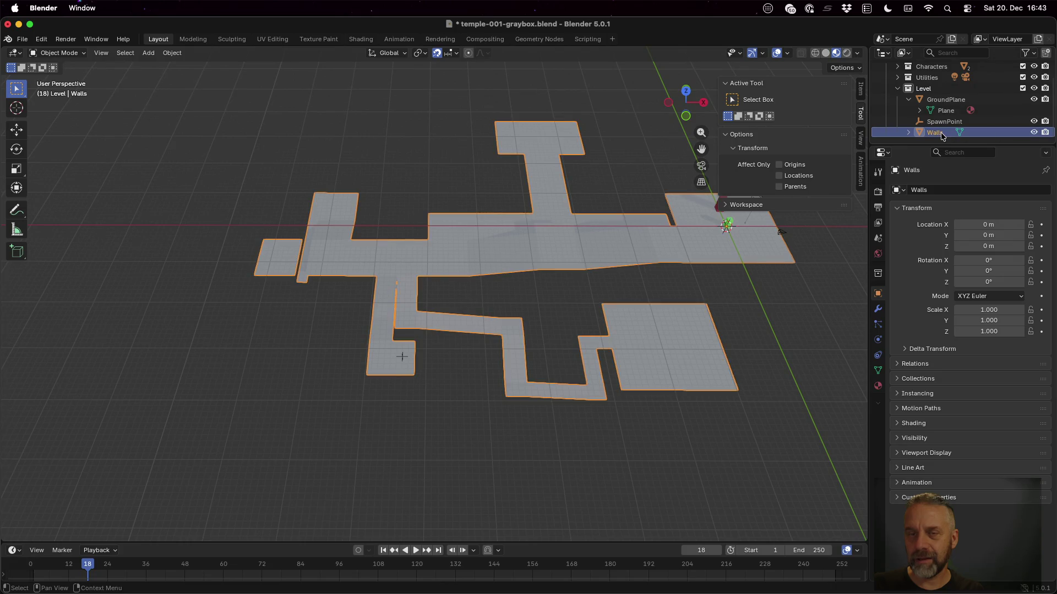
pyautogui.press('Tab')
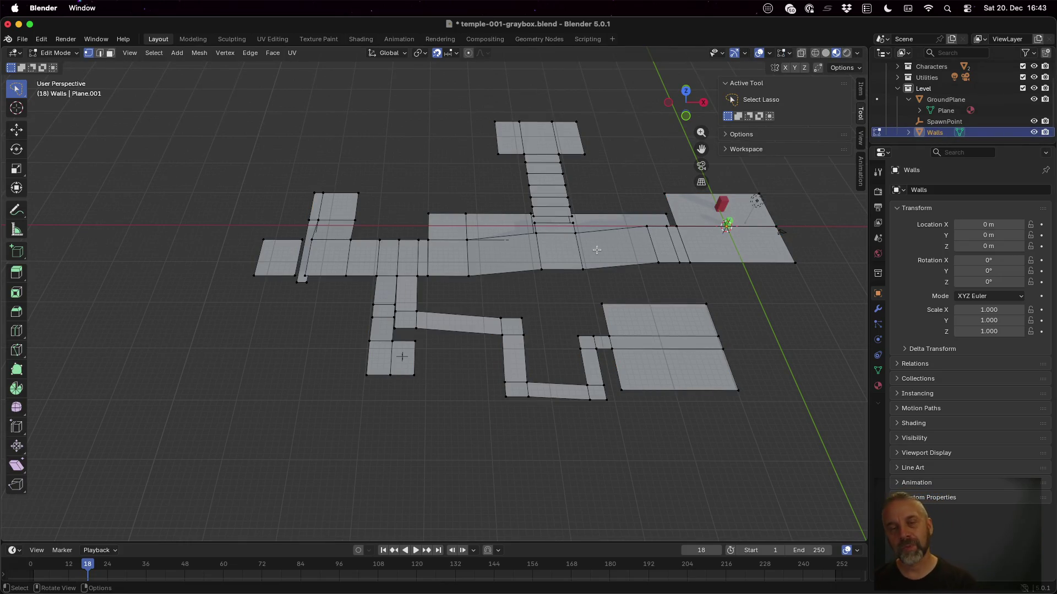
# Select all Walls geometry and extrude it 8 m straight up along global Z.
pyautogui.moveTo(537, 293); pyautogui.dragTo(602, 273)
pyautogui.press('a')
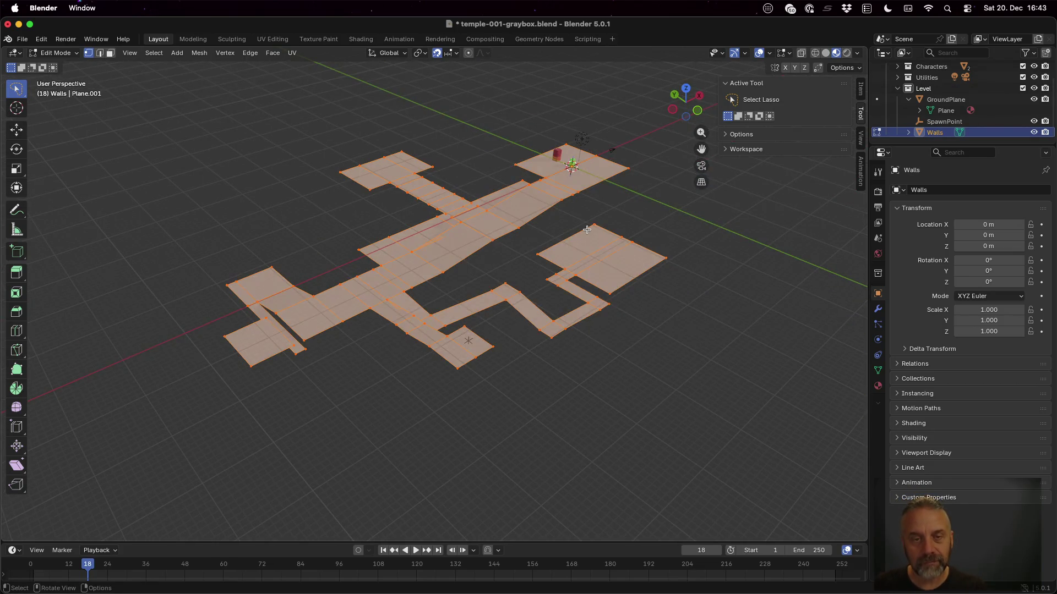
pyautogui.press('e')
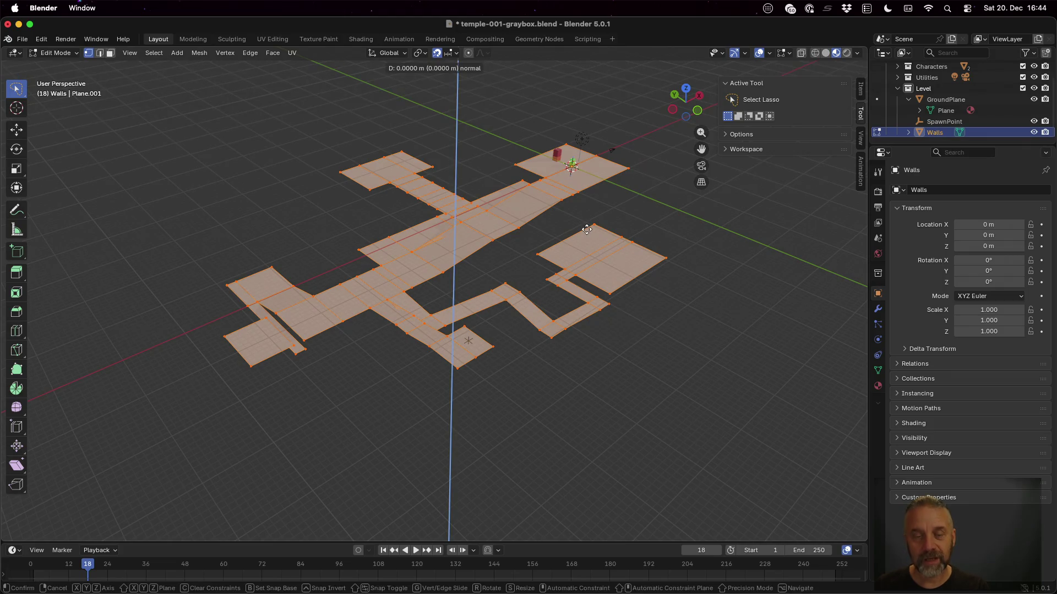
pyautogui.press('z')
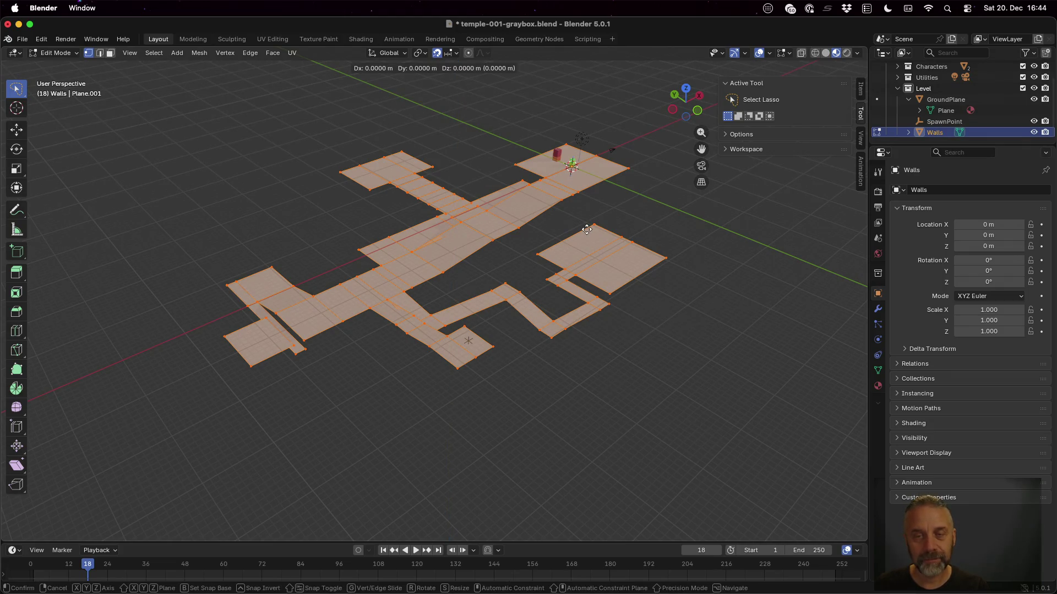
pyautogui.press('z')
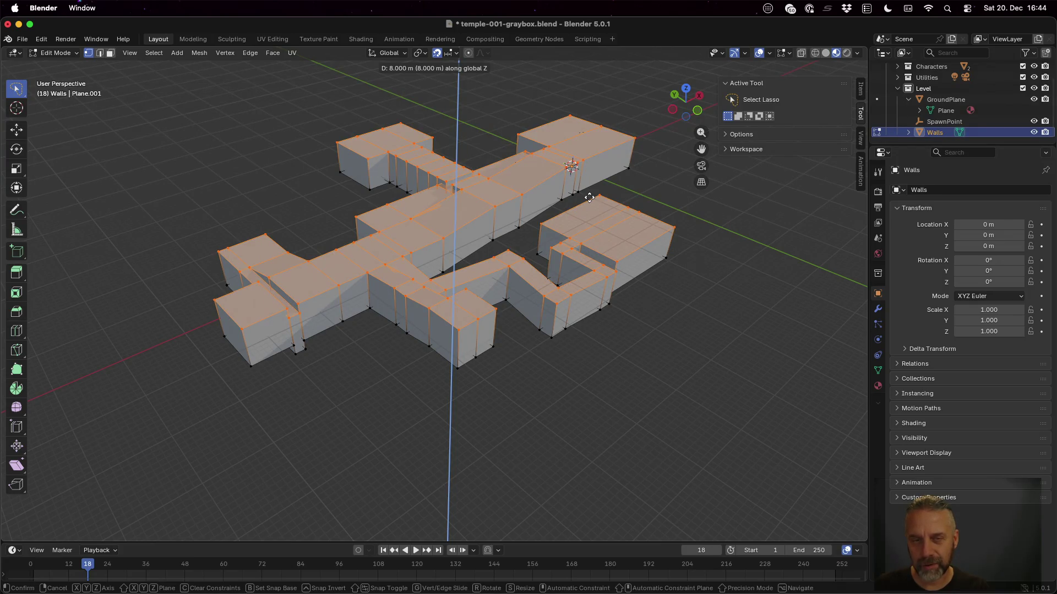
pyautogui.click(589, 197)
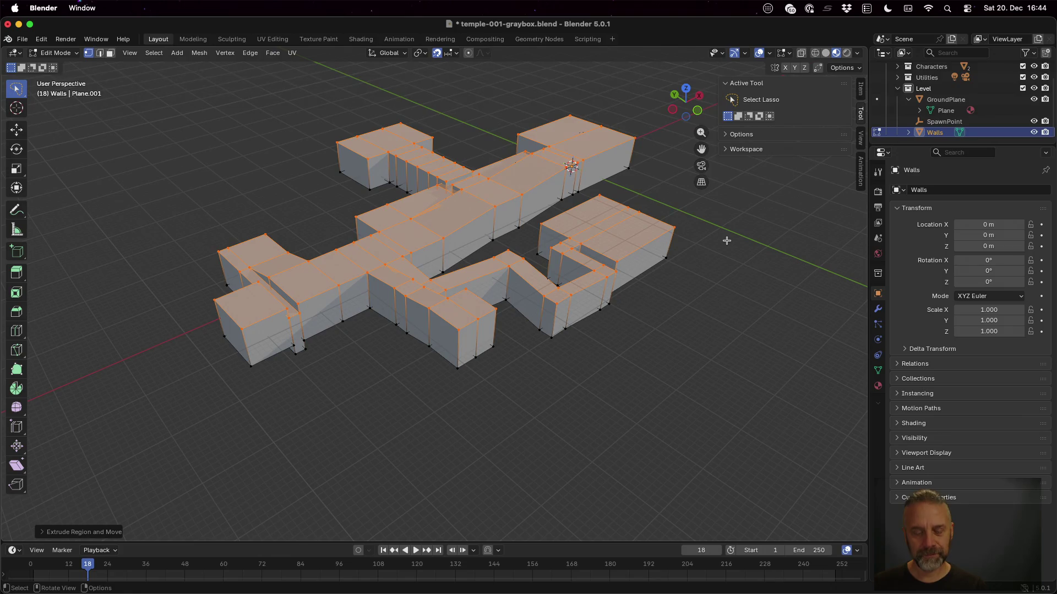
pyautogui.press('3')
pyautogui.press('x')
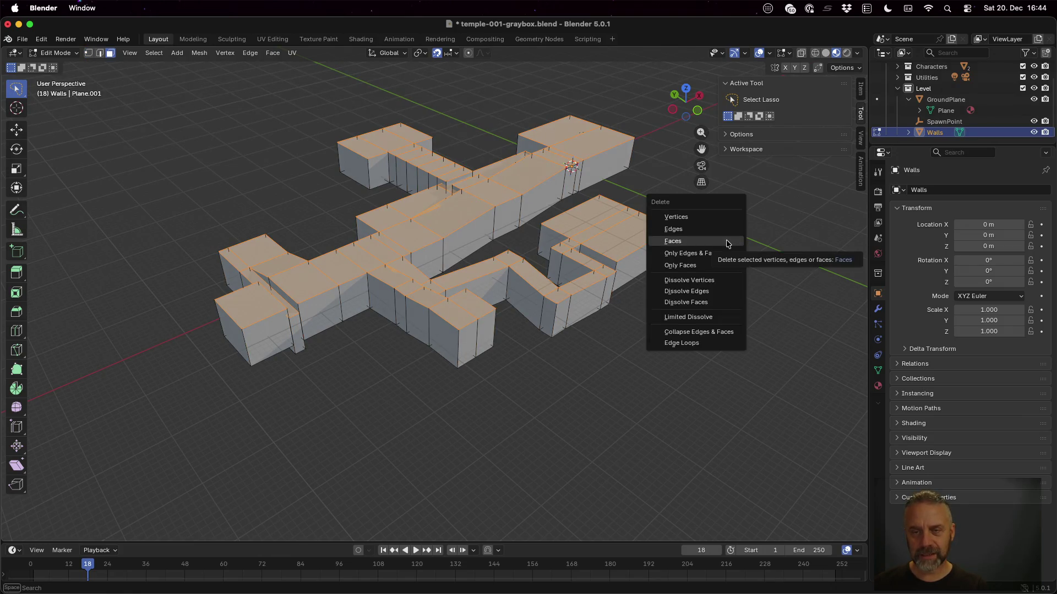
pyautogui.click(726, 241)
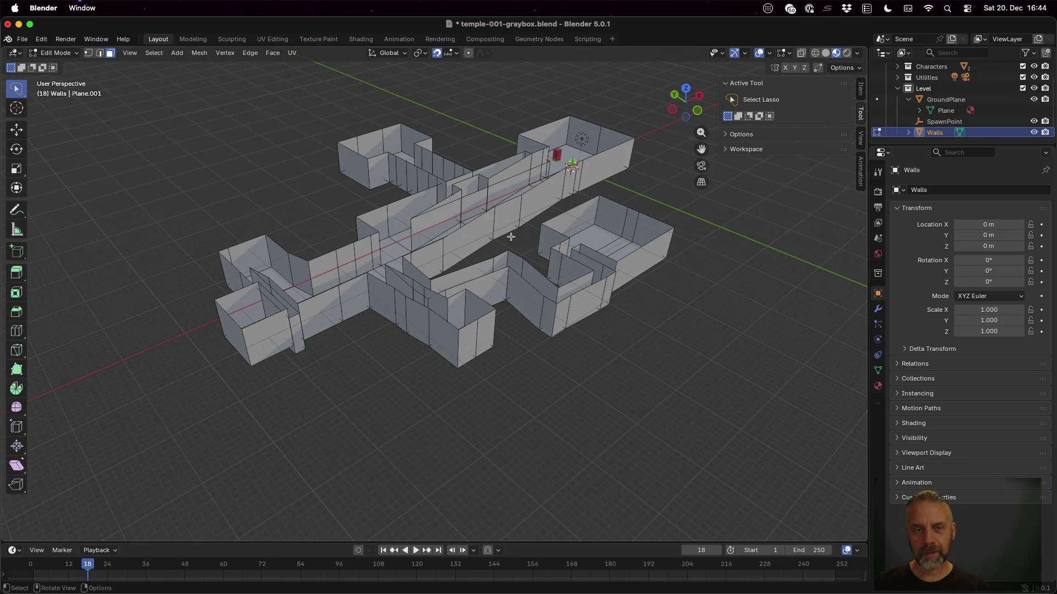
pyautogui.scroll(-10, 506, 242)
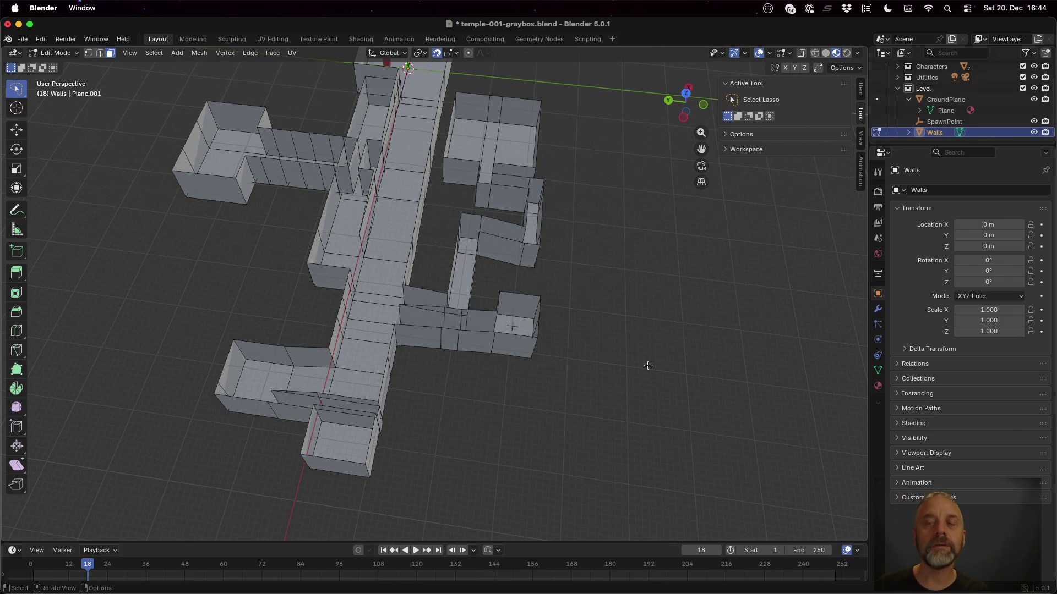
pyautogui.moveTo(648, 365)
pyautogui.mouseDown()
pyautogui.moveTo(600, 290)
pyautogui.moveTo(537, 289)
pyautogui.moveTo(578, 323)
pyautogui.moveTo(606, 391)
pyautogui.mouseUp()
pyautogui.scroll(3, 622, 358)
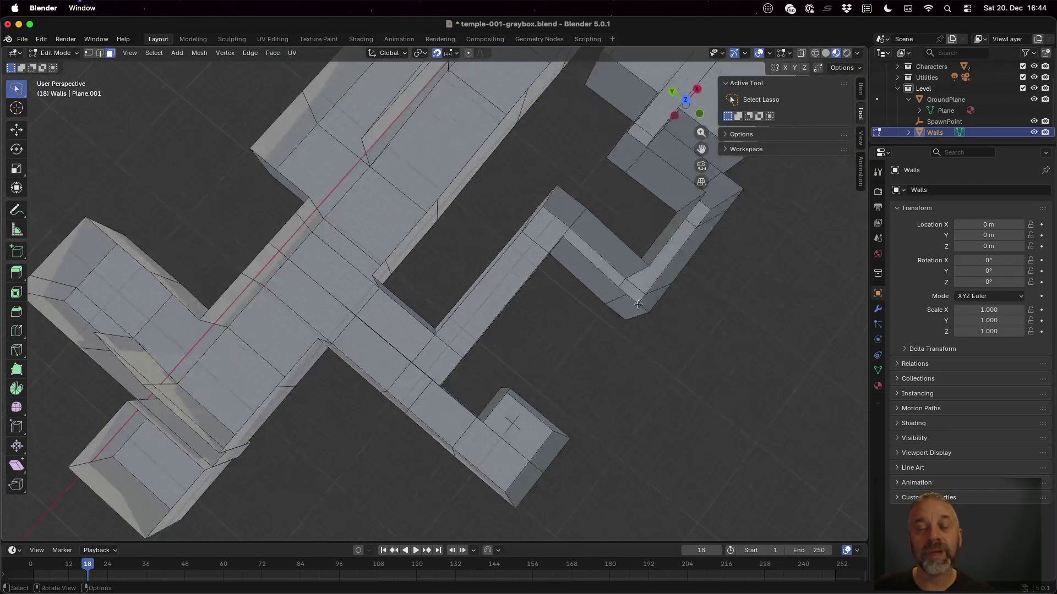
pyautogui.scroll(-4, 657, 224)
# Select the small room's two floor faces, then switch to Top Orthographic view.
pyautogui.click(538, 175)
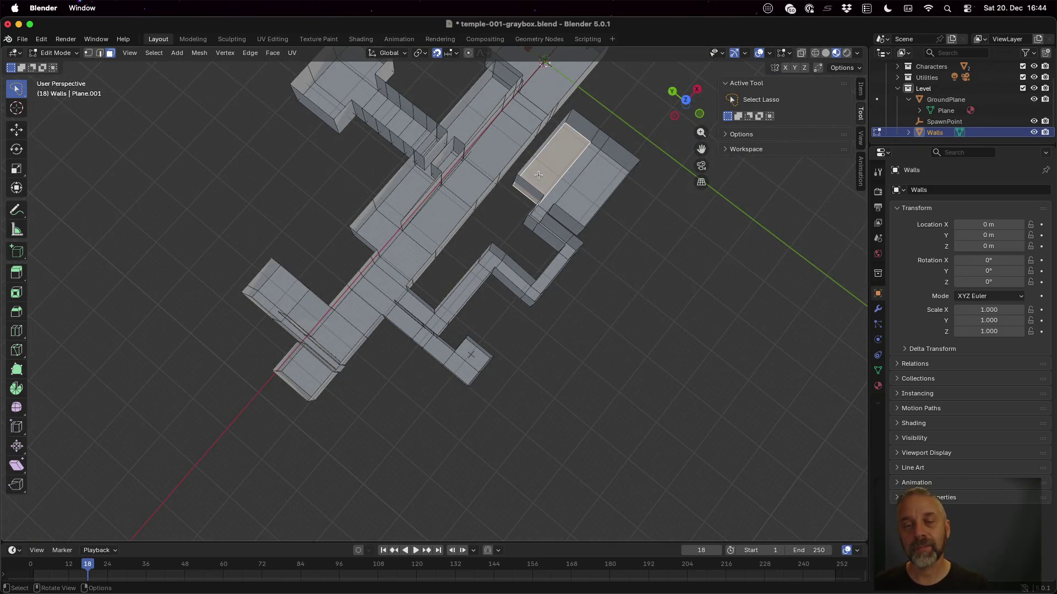
pyautogui.keyDown('shift'); pyautogui.click(600, 194); pyautogui.keyUp('shift')
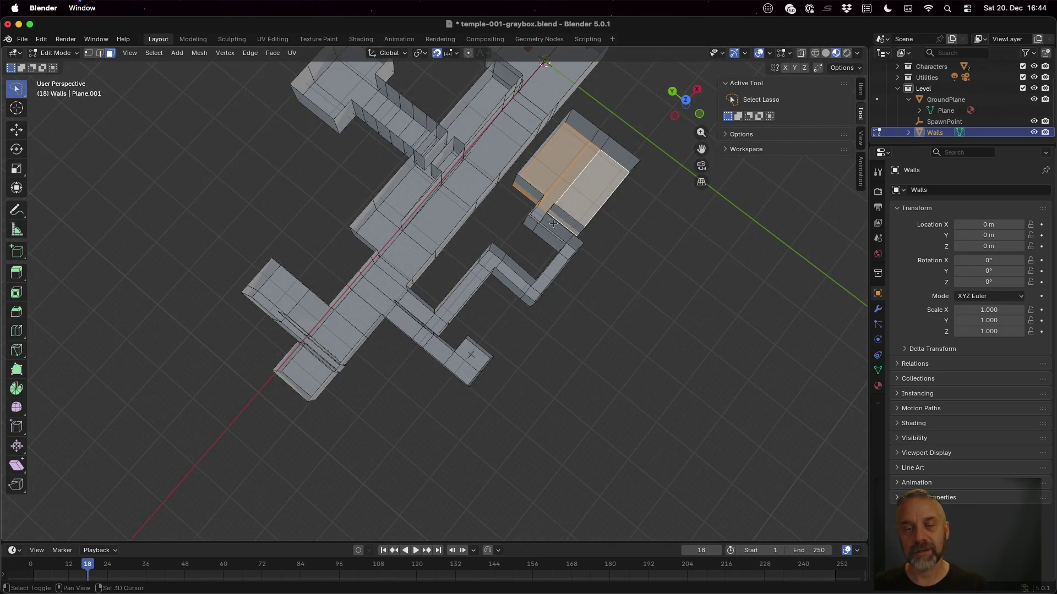
pyautogui.hscroll(5, 553, 223)
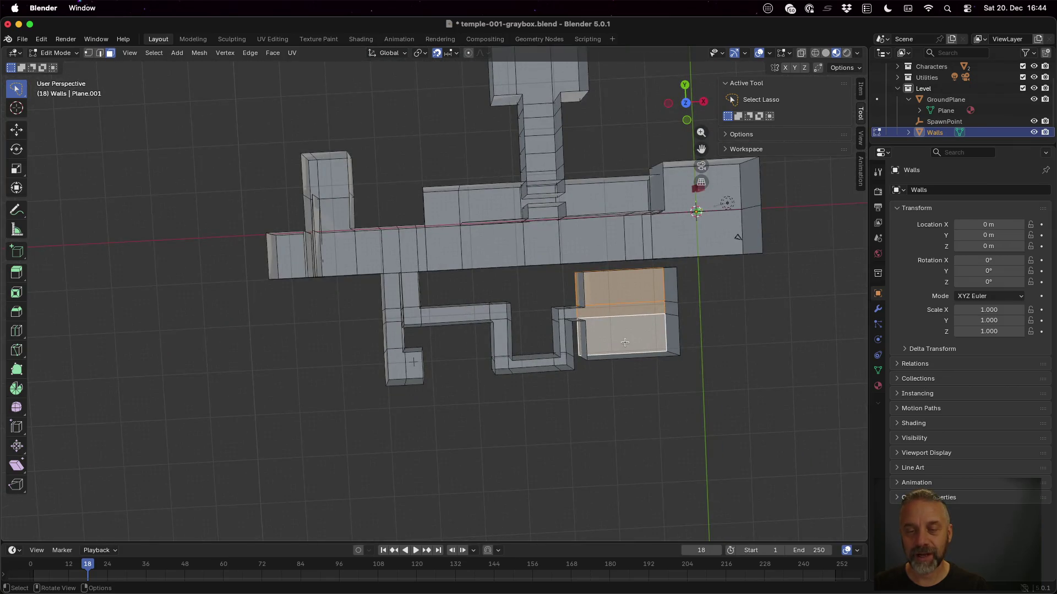
pyautogui.hscroll(8, 627, 344)
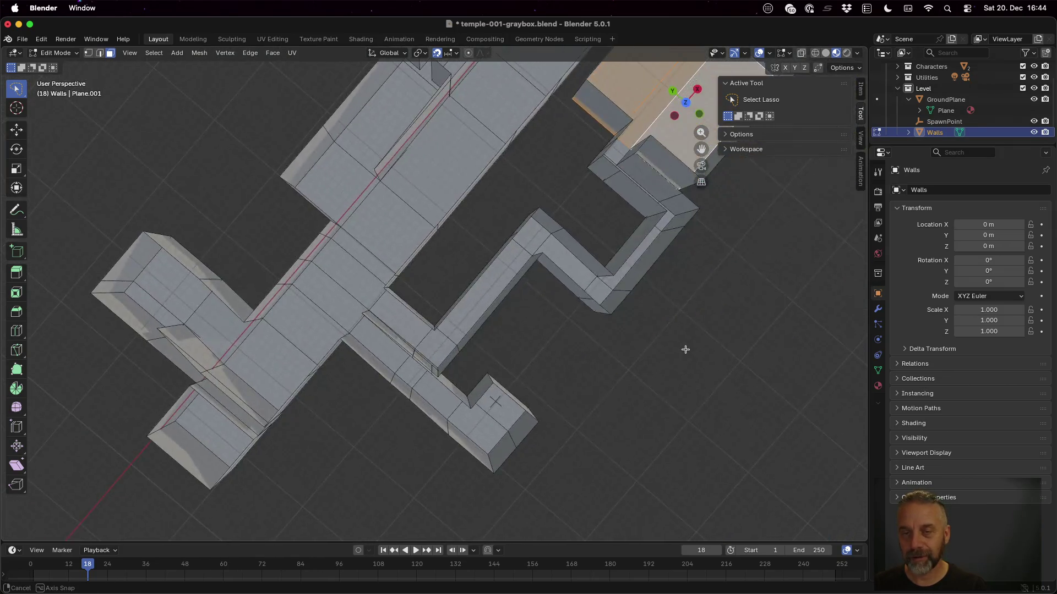
pyautogui.hscroll(5, 684, 350)
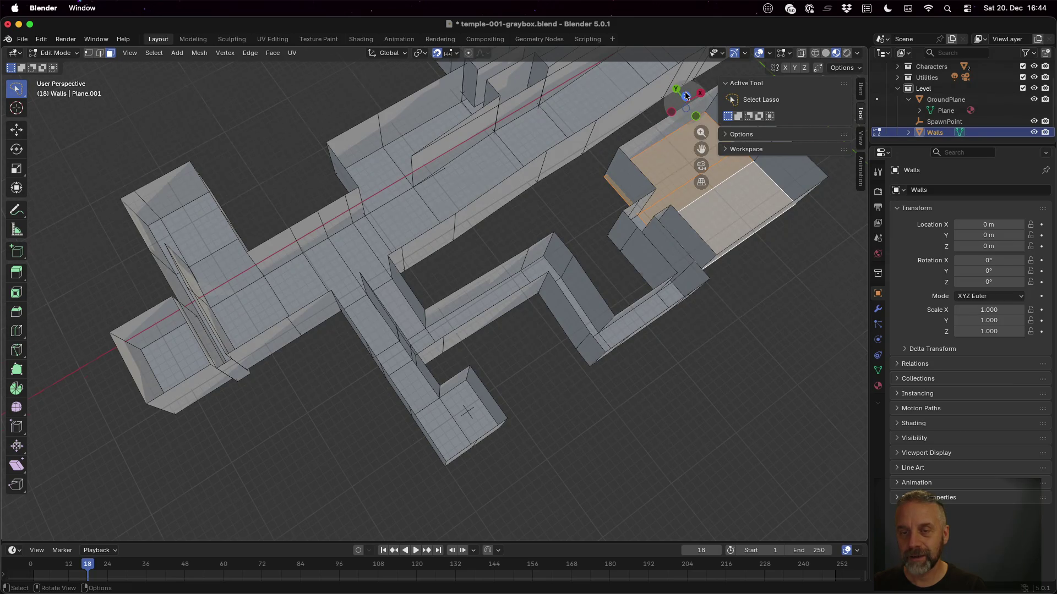
pyautogui.click(686, 95)
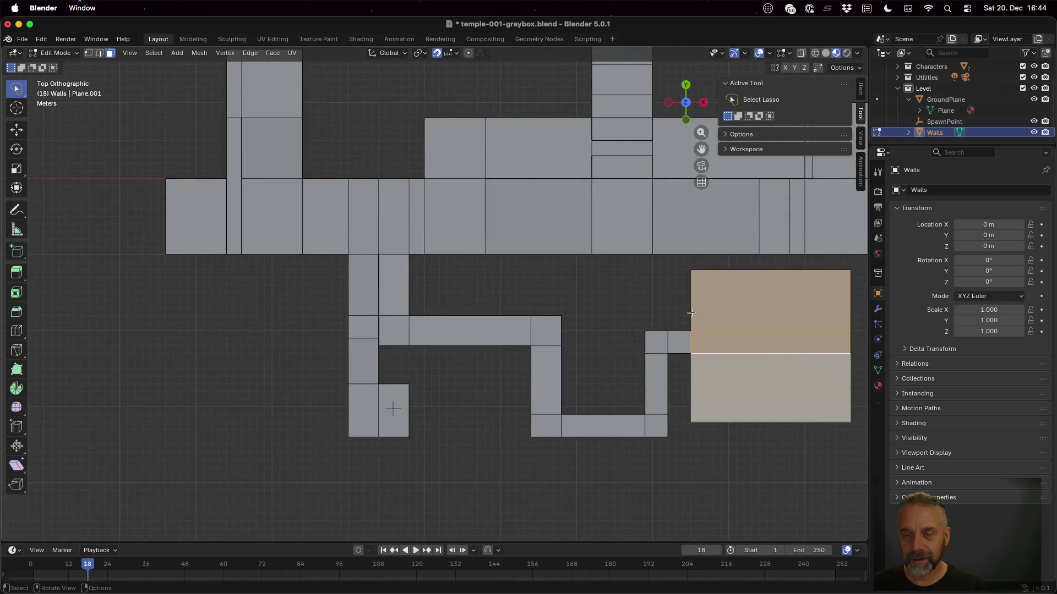
# Add the connecting corridor floors and the bottom-left room floors to the selection.
pyautogui.keyDown('shift'); pyautogui.click(661, 365); pyautogui.keyUp('shift')
pyautogui.keyDown('shift'); pyautogui.click(656, 424); pyautogui.keyUp('shift')
pyautogui.keyDown('shift'); pyautogui.click(622, 425); pyautogui.keyUp('shift')
pyautogui.keyDown('shift'); pyautogui.click(548, 425); pyautogui.keyUp('shift')
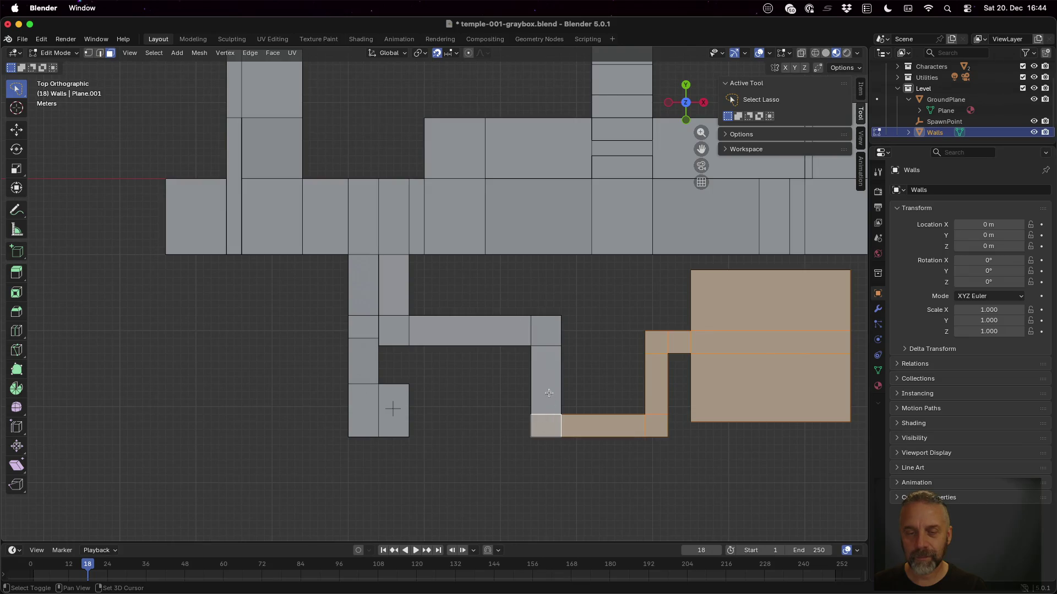
pyautogui.keyDown('shift'); pyautogui.click(550, 396); pyautogui.keyUp('shift')
pyautogui.keyDown('shift'); pyautogui.click(545, 336); pyautogui.keyUp('shift')
pyautogui.keyDown('shift'); pyautogui.click(413, 330); pyautogui.keyUp('shift')
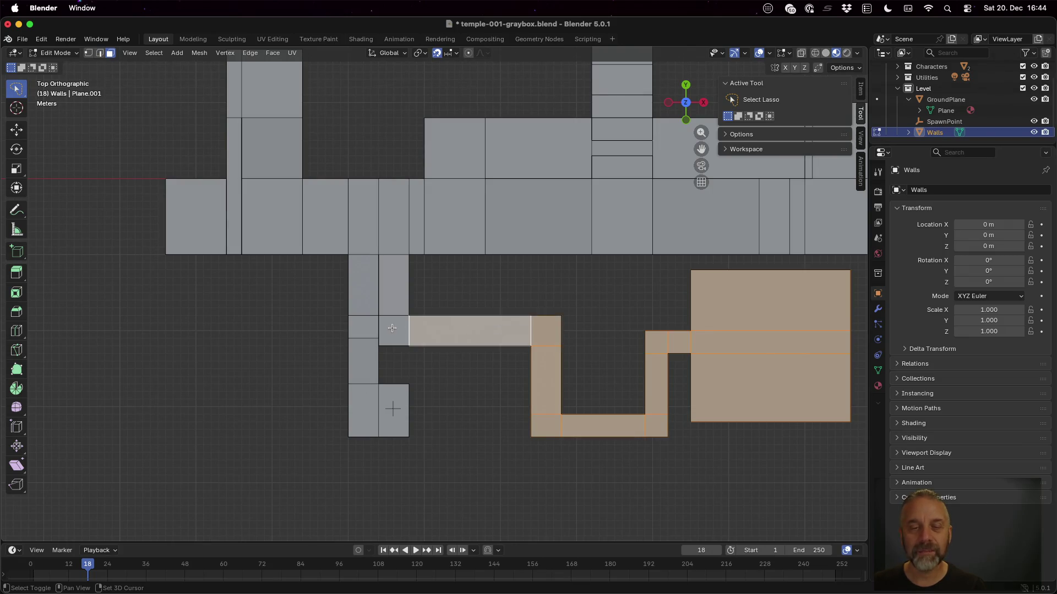
pyautogui.keyDown('shift'); pyautogui.click(392, 329); pyautogui.keyUp('shift')
pyautogui.keyDown('shift'); pyautogui.click(388, 291); pyautogui.keyUp('shift')
pyautogui.keyDown('shift'); pyautogui.click(363, 287); pyautogui.keyUp('shift')
pyautogui.keyDown('shift'); pyautogui.click(363, 320); pyautogui.keyUp('shift')
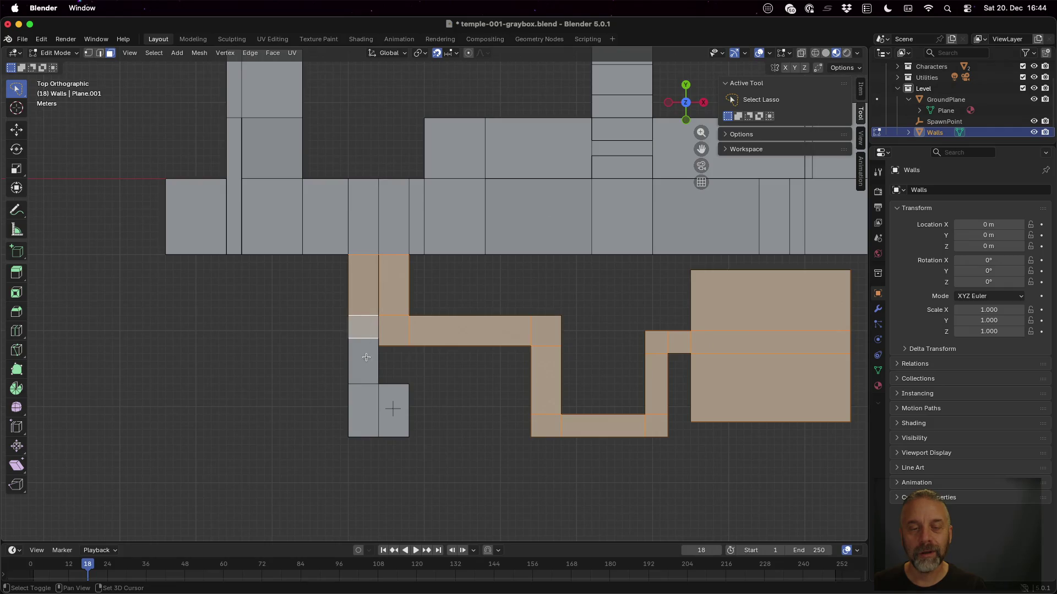
pyautogui.keyDown('shift'); pyautogui.click(367, 357); pyautogui.keyUp('shift')
pyautogui.keyDown('shift'); pyautogui.click(369, 401); pyautogui.keyUp('shift')
pyautogui.keyDown('shift'); pyautogui.click(392, 399); pyautogui.keyUp('shift')
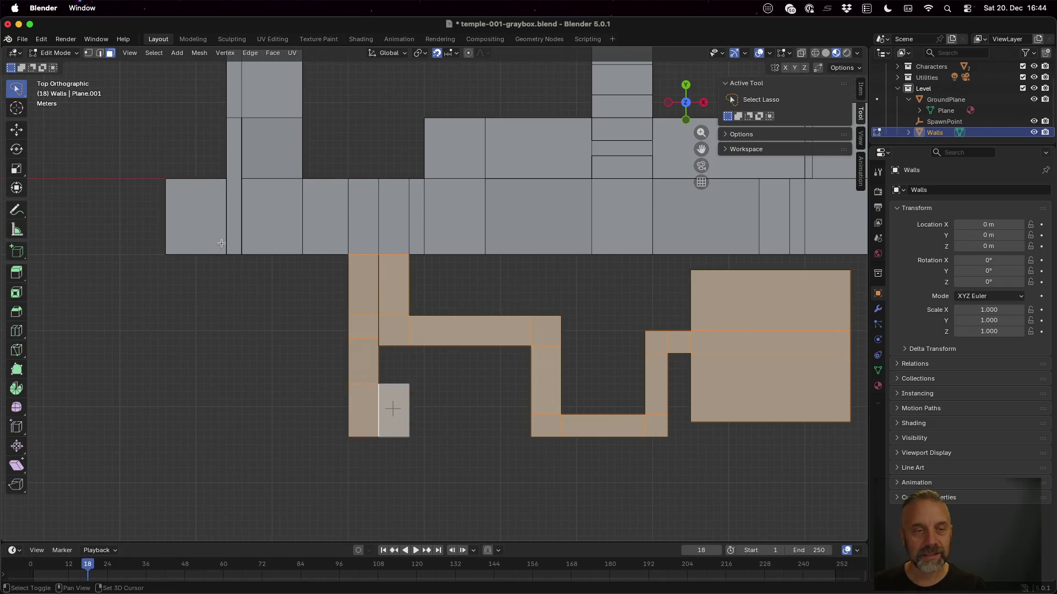
# Add the main hall, upper-left, alcove and upward corridor floor faces to the selection.
pyautogui.keyDown('shift'); pyautogui.click(223, 226); pyautogui.keyUp('shift')
pyautogui.keyDown('shift'); pyautogui.click(236, 220); pyautogui.keyUp('shift')
pyautogui.keyDown('shift'); pyautogui.click(237, 113); pyautogui.keyUp('shift')
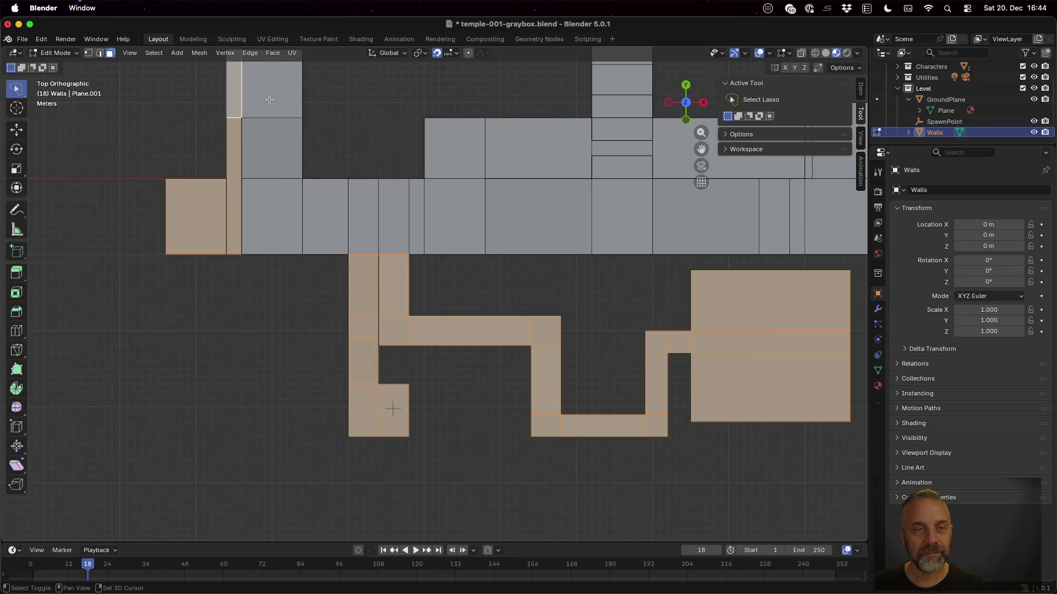
pyautogui.keyDown('shift'); pyautogui.click(270, 106); pyautogui.keyUp('shift')
pyautogui.keyDown('shift'); pyautogui.click(270, 147); pyautogui.keyUp('shift')
pyautogui.keyDown('shift'); pyautogui.click(285, 211); pyautogui.keyUp('shift')
pyautogui.keyDown('shift'); pyautogui.click(332, 209); pyautogui.keyUp('shift')
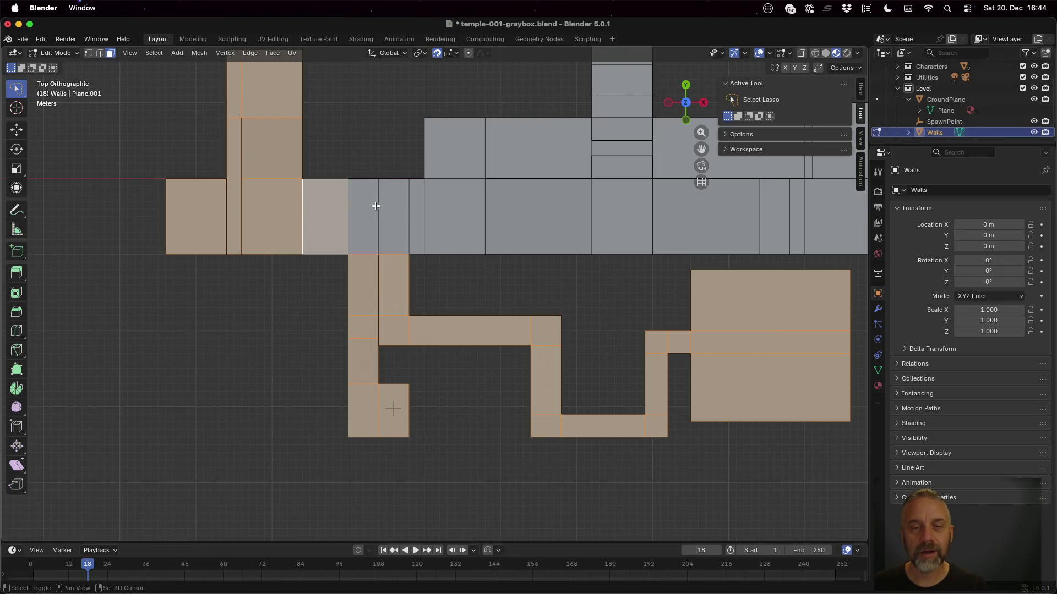
pyautogui.keyDown('shift'); pyautogui.click(369, 207); pyautogui.keyUp('shift')
pyautogui.keyDown('shift'); pyautogui.click(397, 206); pyautogui.keyUp('shift')
pyautogui.keyDown('shift'); pyautogui.click(422, 205); pyautogui.keyUp('shift')
pyautogui.keyDown('shift'); pyautogui.click(448, 203); pyautogui.keyUp('shift')
pyautogui.keyDown('shift'); pyautogui.click(501, 206); pyautogui.keyUp('shift')
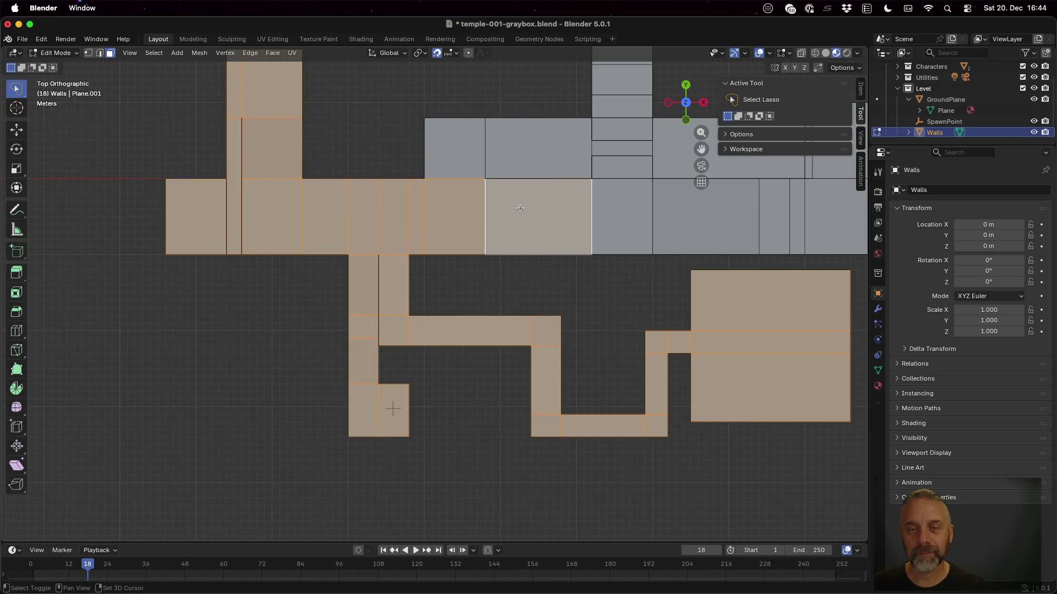
pyautogui.keyDown('shift'); pyautogui.click(536, 167); pyautogui.keyUp('shift')
pyautogui.keyDown('shift'); pyautogui.click(476, 159); pyautogui.keyUp('shift')
pyautogui.keyDown('shift'); pyautogui.click(634, 195); pyautogui.keyUp('shift')
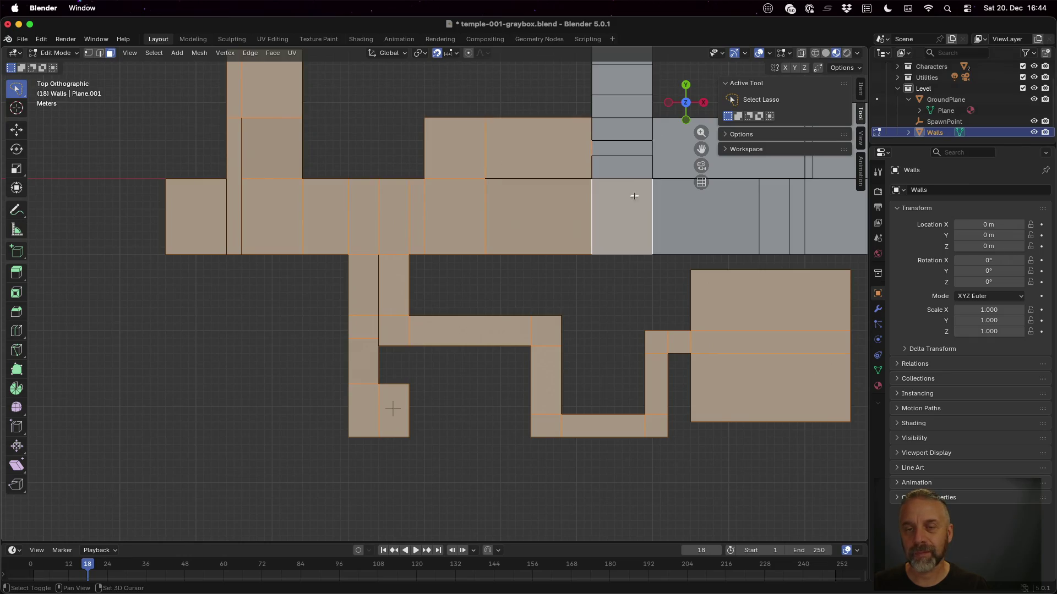
pyautogui.keyDown('shift'); pyautogui.click(624, 167); pyautogui.keyUp('shift')
pyautogui.keyDown('shift'); pyautogui.click(621, 149); pyautogui.keyUp('shift')
pyautogui.keyDown('shift'); pyautogui.click(621, 130); pyautogui.keyUp('shift')
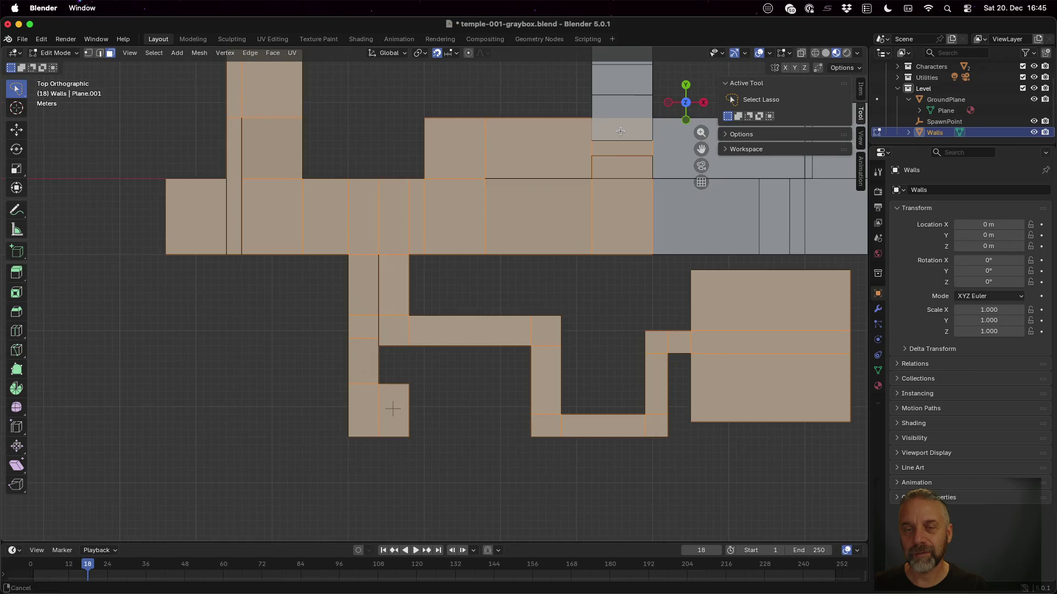
# Add the north corridor, top room, right hall and spawn room floors to the selection.
pyautogui.scroll(10, 621, 131)
pyautogui.keyDown('shift'); pyautogui.click(554, 276); pyautogui.keyUp('shift')
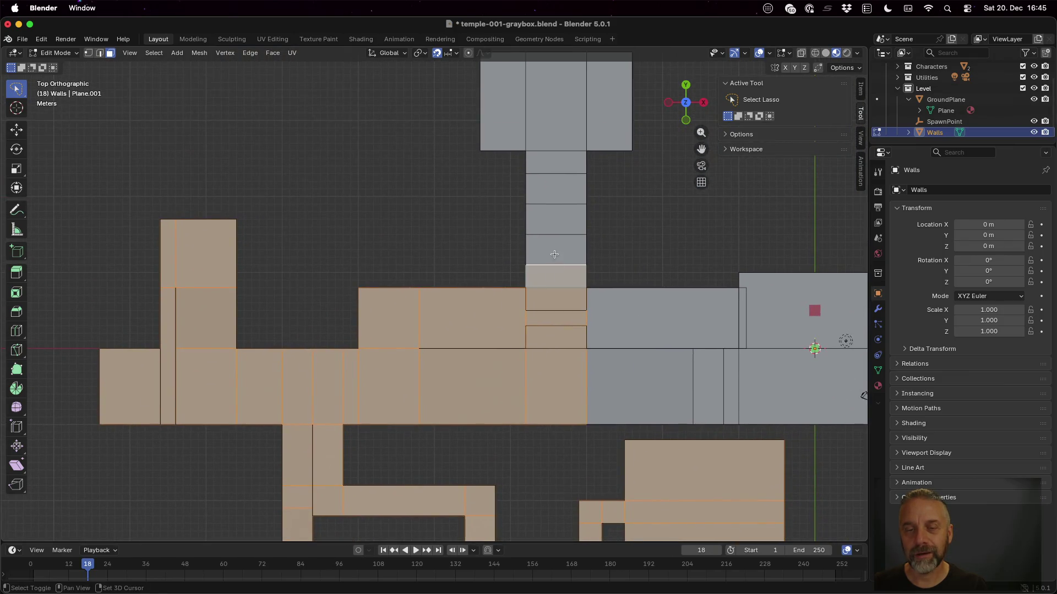
pyautogui.keyDown('shift'); pyautogui.click(554, 250); pyautogui.keyUp('shift')
pyautogui.keyDown('shift'); pyautogui.click(556, 219); pyautogui.keyUp('shift')
pyautogui.keyDown('shift'); pyautogui.click(557, 193); pyautogui.keyUp('shift')
pyautogui.keyDown('shift'); pyautogui.click(556, 165); pyautogui.keyUp('shift')
pyautogui.keyDown('shift'); pyautogui.click(555, 119); pyautogui.keyUp('shift')
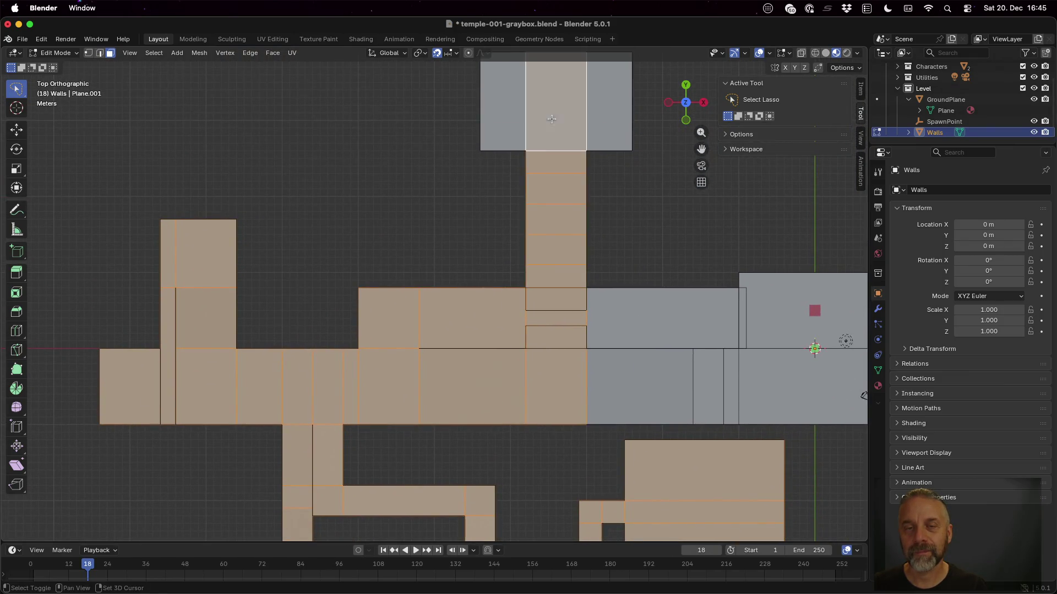
pyautogui.keyDown('shift'); pyautogui.click(509, 114); pyautogui.keyUp('shift')
pyautogui.keyDown('shift'); pyautogui.click(605, 121); pyautogui.keyUp('shift')
pyautogui.keyDown('shift'); pyautogui.click(638, 320); pyautogui.keyUp('shift')
pyautogui.keyDown('shift'); pyautogui.click(682, 379); pyautogui.keyUp('shift')
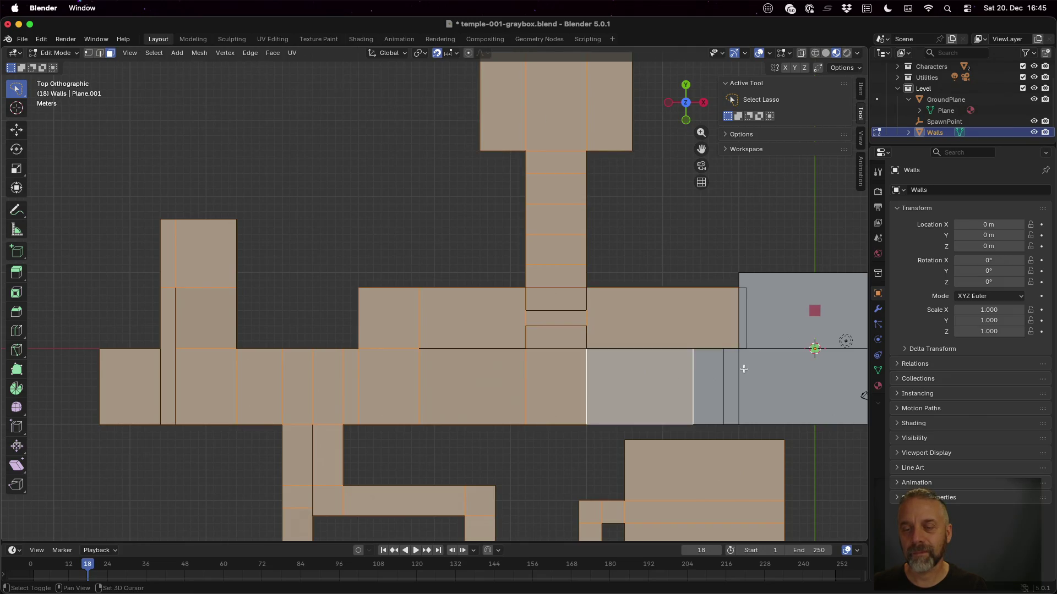
pyautogui.keyDown('shift'); pyautogui.click(718, 369); pyautogui.keyUp('shift')
pyautogui.keyDown('shift'); pyautogui.click(734, 371); pyautogui.keyUp('shift')
pyautogui.keyDown('shift'); pyautogui.click(775, 323); pyautogui.keyUp('shift')
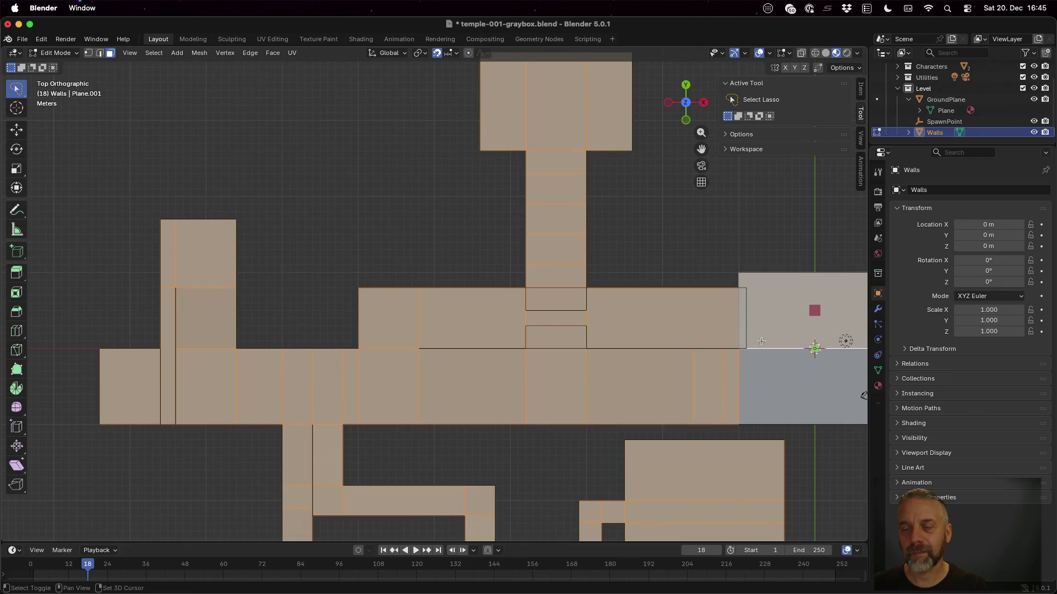
pyautogui.keyDown('shift'); pyautogui.click(776, 370); pyautogui.keyUp('shift')
pyautogui.moveTo(776, 371)
pyautogui.mouseDown()
pyautogui.moveTo(701, 370)
pyautogui.moveTo(496, 333)
pyautogui.moveTo(695, 482)
pyautogui.moveTo(729, 476)
pyautogui.moveTo(722, 459)
pyautogui.mouseUp()
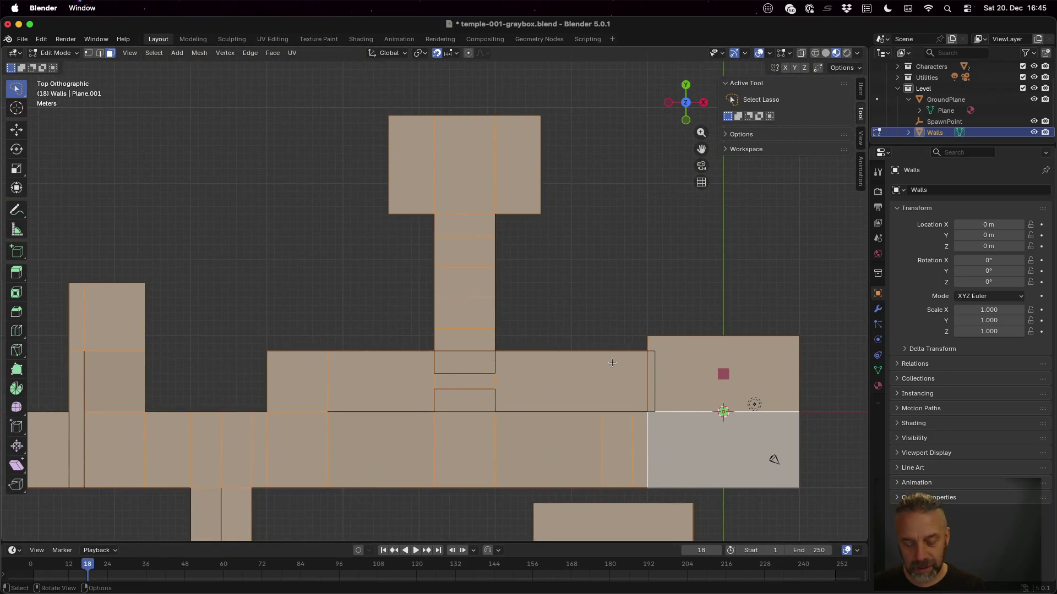
# Delete the selected floor faces from the Walls mesh and orbit to inspect the result.
pyautogui.press('x')
pyautogui.click(612, 364)
pyautogui.moveTo(612, 363); pyautogui.dragTo(619, 306)
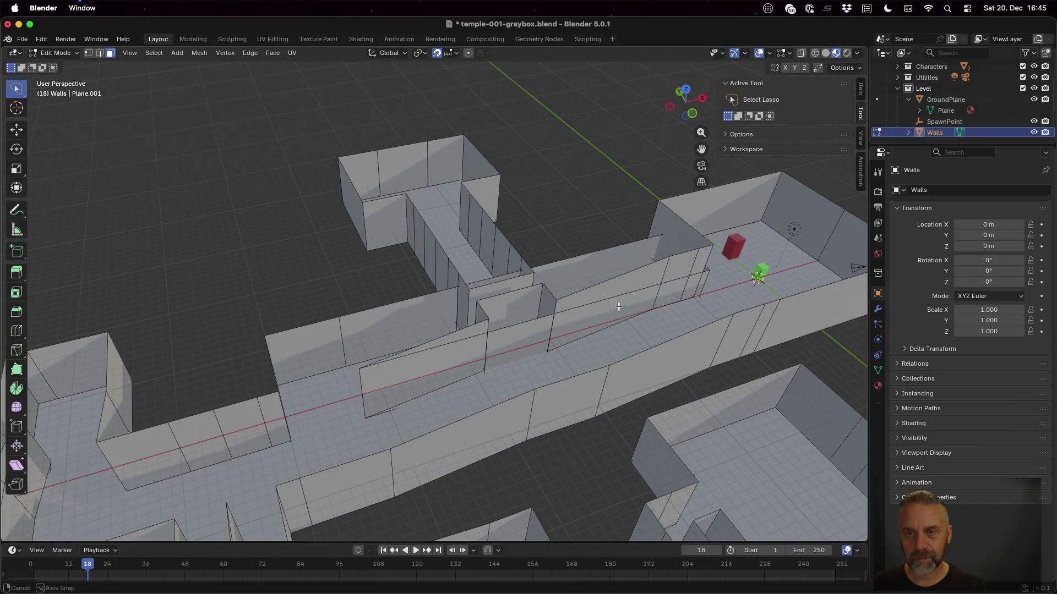
pyautogui.moveTo(618, 307)
pyautogui.mouseDown()
pyautogui.moveTo(570, 349)
pyautogui.moveTo(532, 309)
pyautogui.mouseUp()
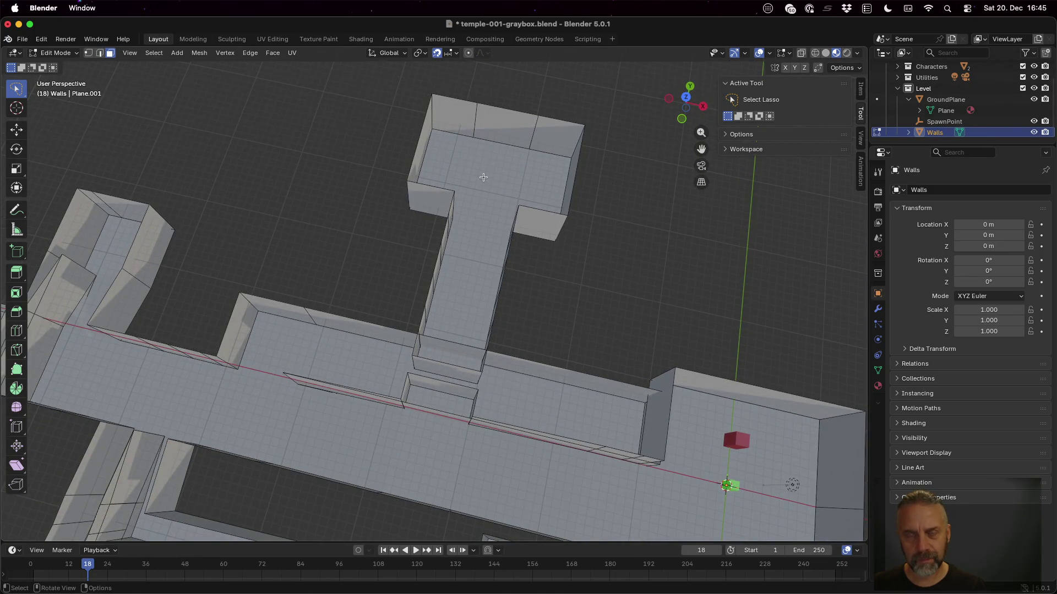
# Hide GroundPlane in the Outliner and view the floorless walls from above and low down.
pyautogui.press('Tab')
pyautogui.press('Tab')
pyautogui.press('1')
pyautogui.click(484, 177)
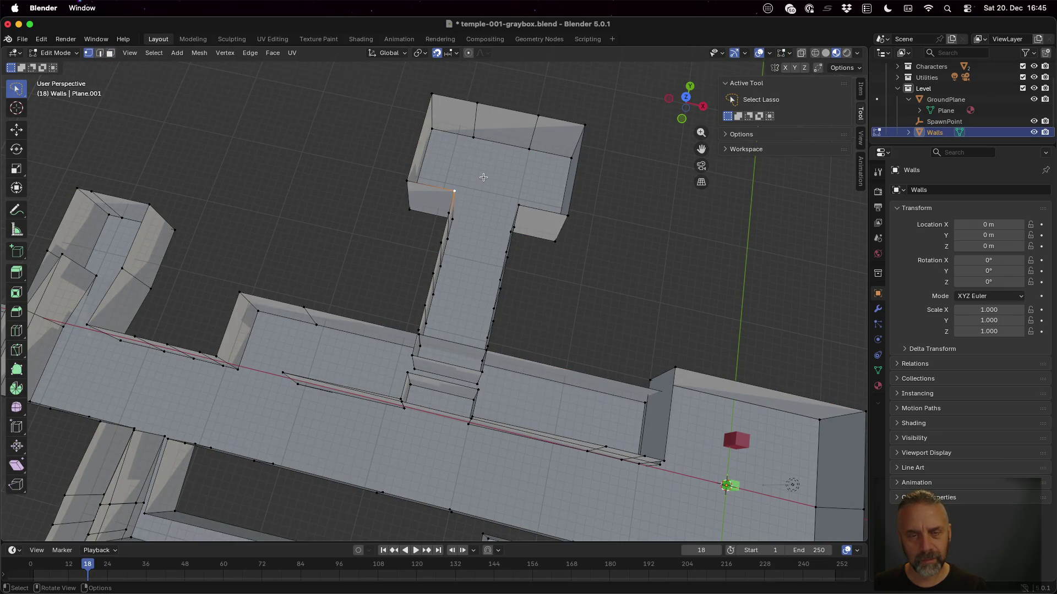
pyautogui.click(1034, 100)
pyautogui.scroll(-3, 608, 283)
pyautogui.moveTo(561, 309)
pyautogui.mouseDown()
pyautogui.moveTo(543, 302)
pyautogui.moveTo(603, 293)
pyautogui.moveTo(530, 332)
pyautogui.mouseUp()
pyautogui.scroll(5, 530, 333)
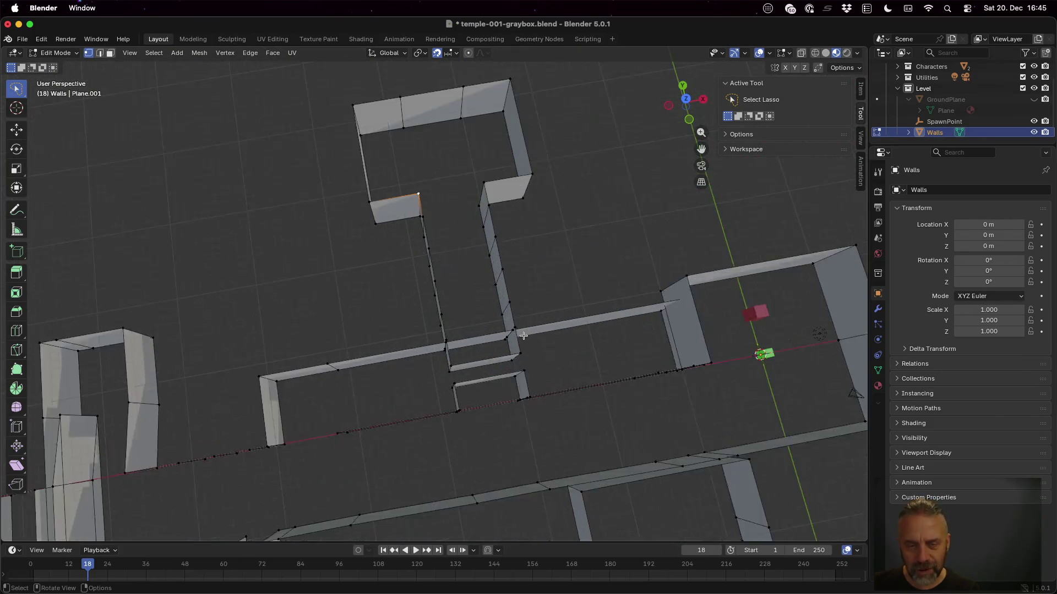
pyautogui.moveTo(557, 440)
pyautogui.mouseDown()
pyautogui.moveTo(558, 367)
pyautogui.moveTo(553, 392)
pyautogui.mouseUp()
# In face select mode, delete the first two redundant wall faces by the central corridor.
pyautogui.click(508, 365)
pyautogui.press('3')
pyautogui.click(508, 366)
pyautogui.press('x')
pyautogui.click(506, 367)
pyautogui.click(502, 347)
pyautogui.press('x')
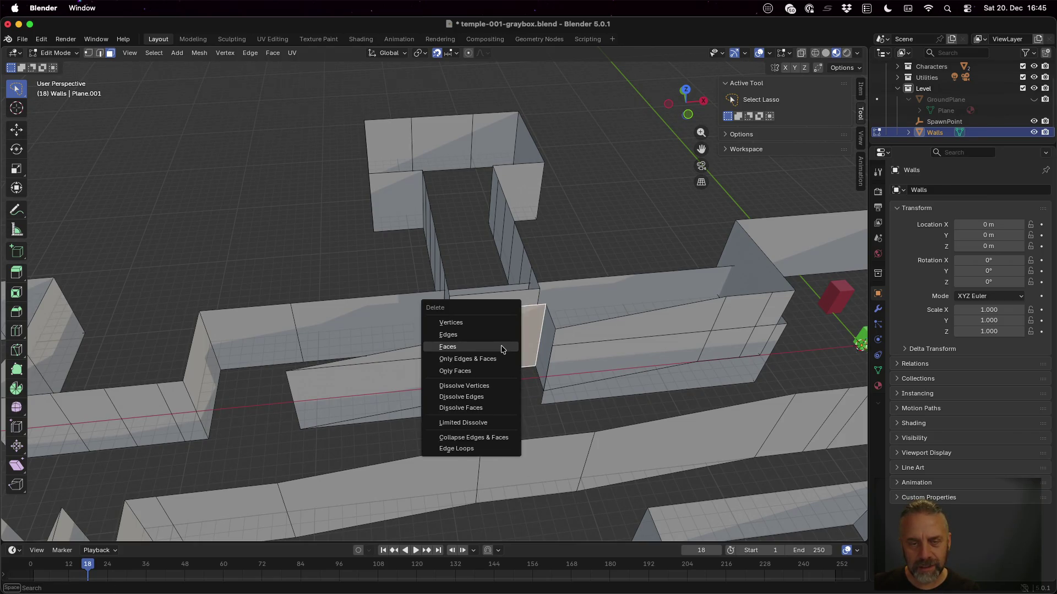
pyautogui.click(502, 347)
# Delete two more redundant wall faces and orbit to check the remaining corridor walls.
pyautogui.click(489, 311)
pyautogui.press('x')
pyautogui.click(490, 312)
pyautogui.click(488, 300)
pyautogui.press('x')
pyautogui.click(489, 300)
pyautogui.moveTo(495, 352); pyautogui.dragTo(555, 385)
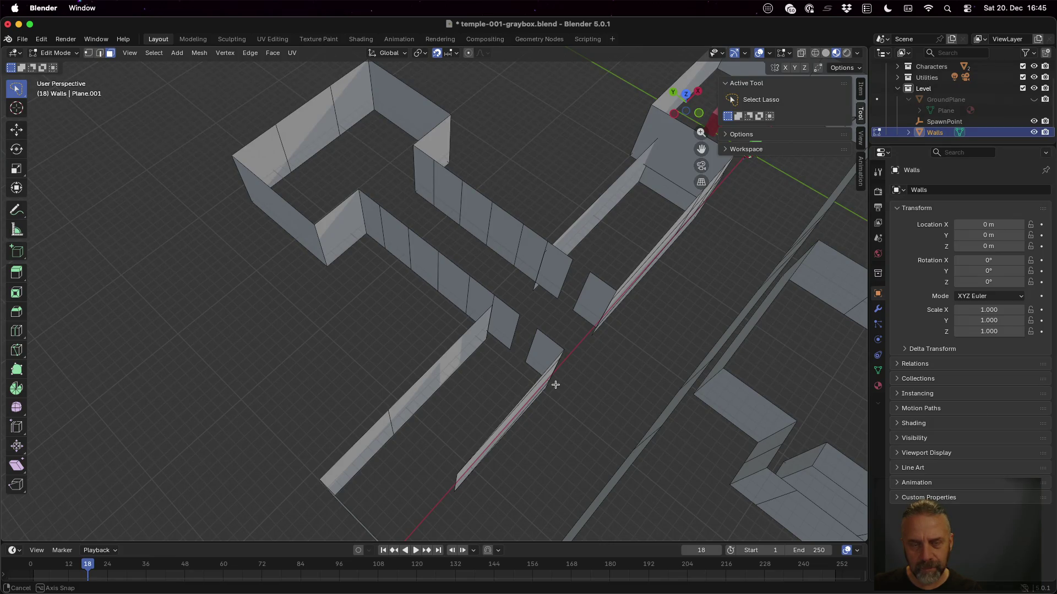
pyautogui.moveTo(555, 385)
pyautogui.mouseDown()
pyautogui.moveTo(534, 378)
pyautogui.moveTo(559, 382)
pyautogui.mouseUp()
pyautogui.moveTo(705, 235)
pyautogui.mouseDown()
pyautogui.moveTo(703, 207)
pyautogui.moveTo(651, 207)
pyautogui.moveTo(708, 236)
pyautogui.moveTo(715, 218)
pyautogui.mouseUp()
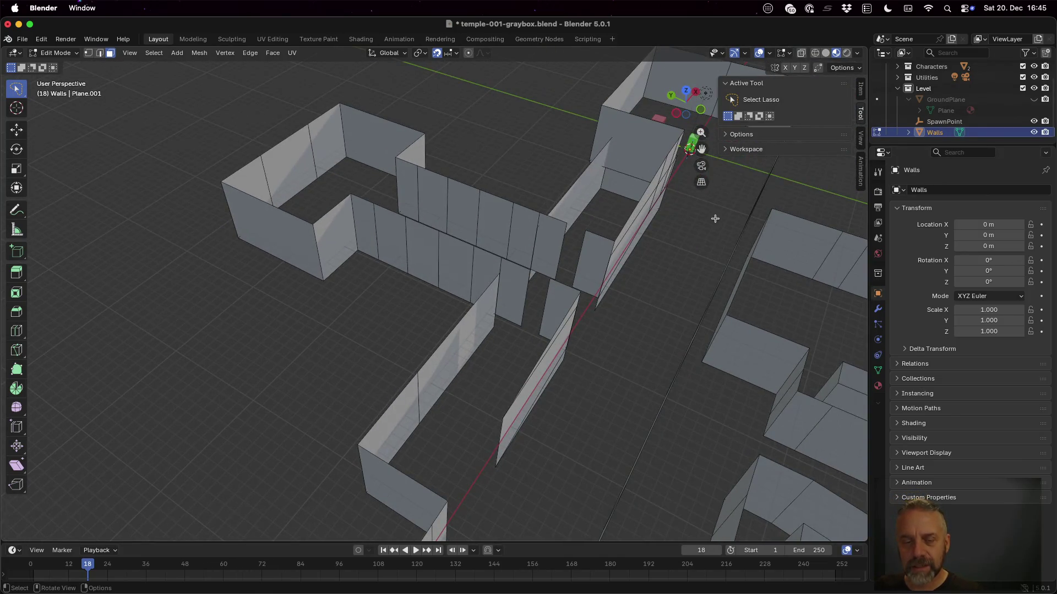
pyautogui.moveTo(609, 427)
pyautogui.mouseDown()
pyautogui.moveTo(639, 224)
pyautogui.moveTo(633, 242)
pyautogui.mouseUp()
pyautogui.moveTo(442, 385)
pyautogui.mouseDown()
pyautogui.moveTo(427, 401)
pyautogui.moveTo(442, 400)
pyautogui.mouseUp()
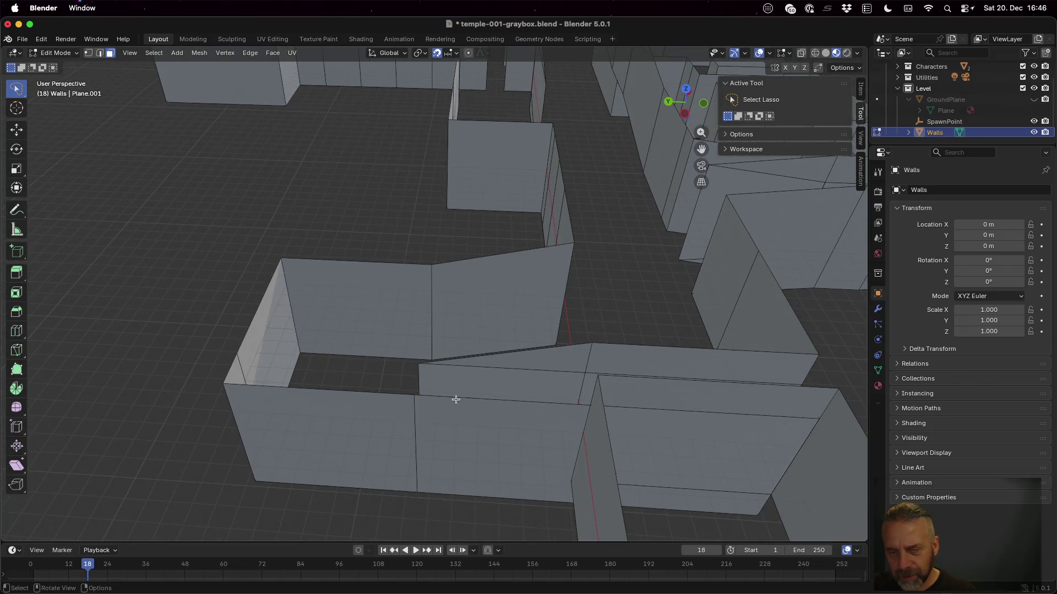
# Delete the two overlapping wall faces blocking the corridor near the corner.
pyautogui.click(640, 361)
pyautogui.press('x')
pyautogui.click(640, 361)
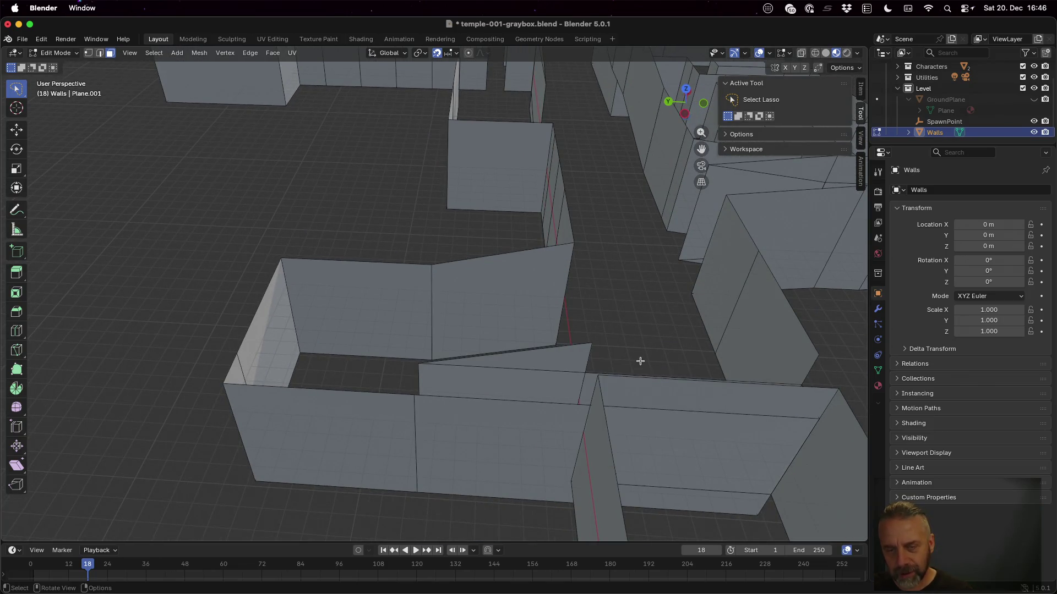
pyautogui.click(671, 397)
pyautogui.press('x')
pyautogui.click(671, 398)
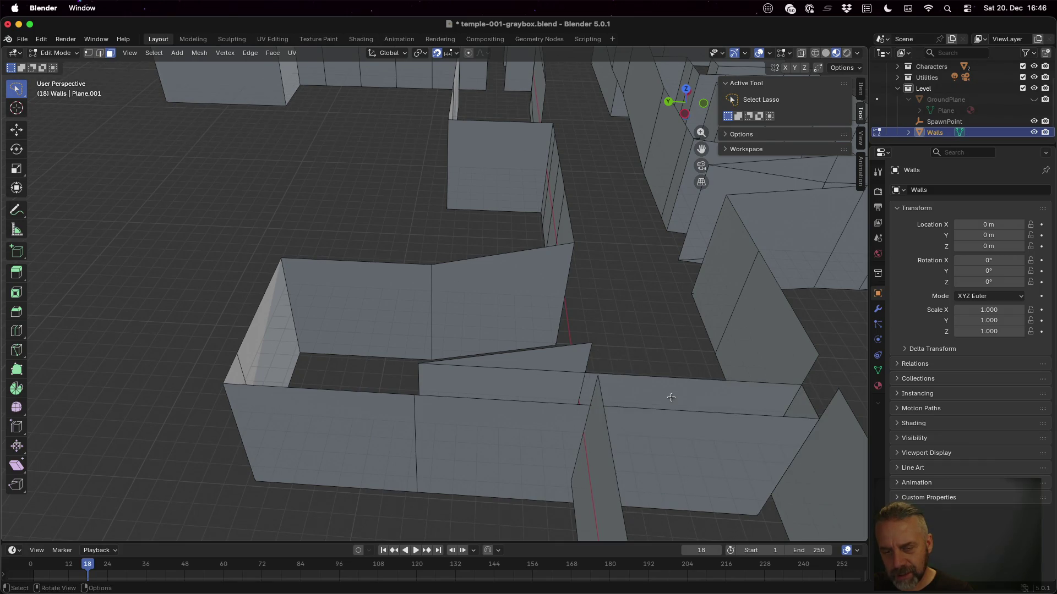
pyautogui.scroll(-5, 667, 365)
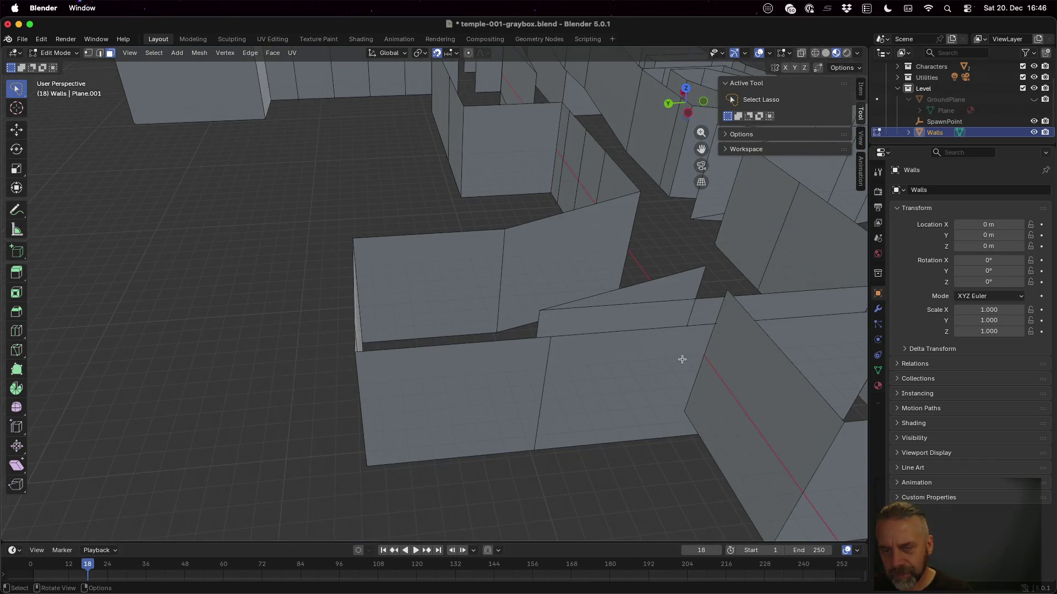
# Delete another stray wall face, then select the large side wall face.
pyautogui.click(643, 289)
pyautogui.press('x')
pyautogui.click(642, 289)
pyautogui.click(639, 307)
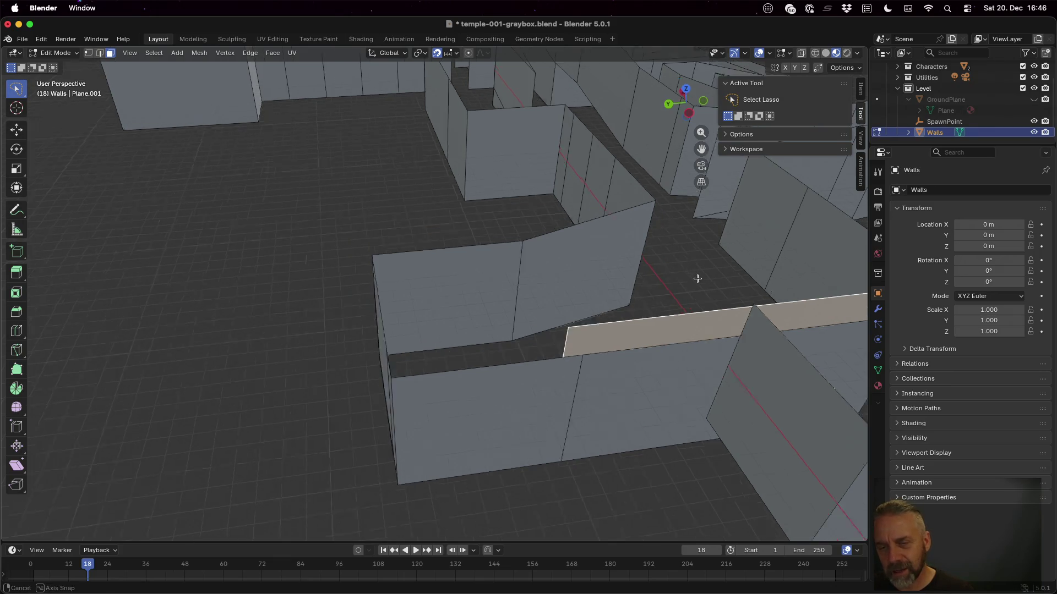
pyautogui.scroll(-5, 694, 275)
pyautogui.moveTo(713, 286)
pyautogui.mouseDown()
pyautogui.moveTo(771, 328)
pyautogui.moveTo(670, 300)
pyautogui.moveTo(665, 308)
pyautogui.moveTo(719, 307)
pyautogui.mouseUp()
pyautogui.click(687, 368)
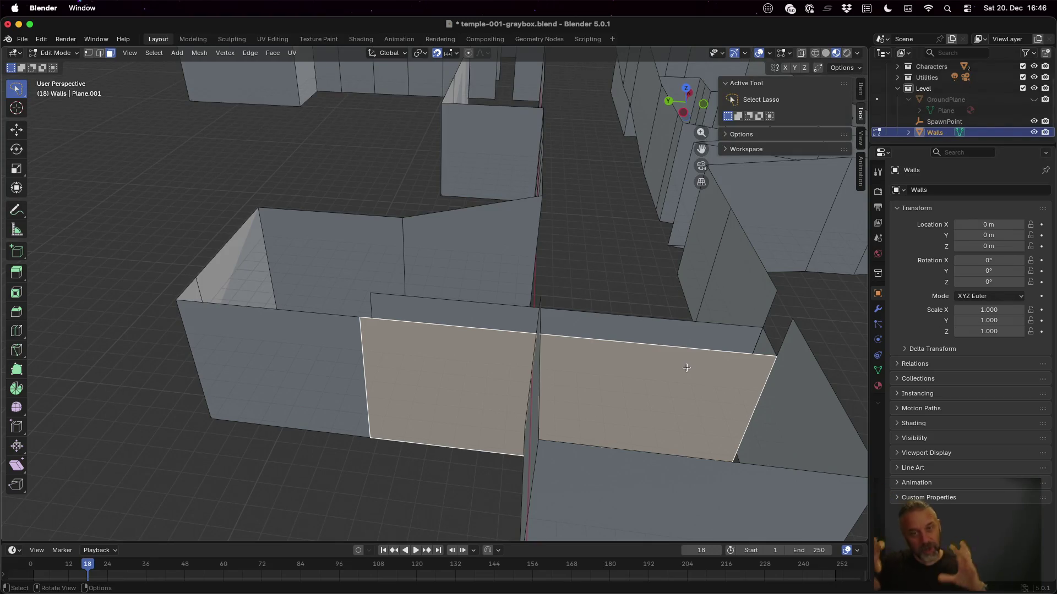
pyautogui.moveTo(707, 307)
pyautogui.mouseDown()
pyautogui.moveTo(617, 255)
pyautogui.moveTo(575, 266)
pyautogui.mouseUp()
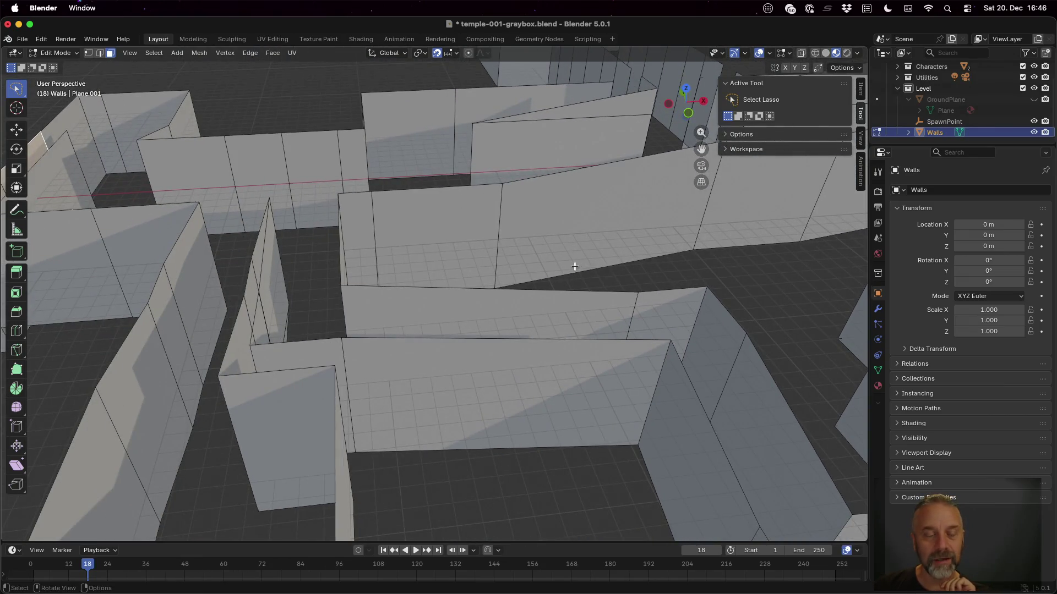
# Unhide GroundPlane in the Outliner so the 8 m wall panels stand on the floor again.
pyautogui.moveTo(409, 261)
pyautogui.mouseDown()
pyautogui.moveTo(366, 271)
pyautogui.moveTo(388, 269)
pyautogui.mouseUp()
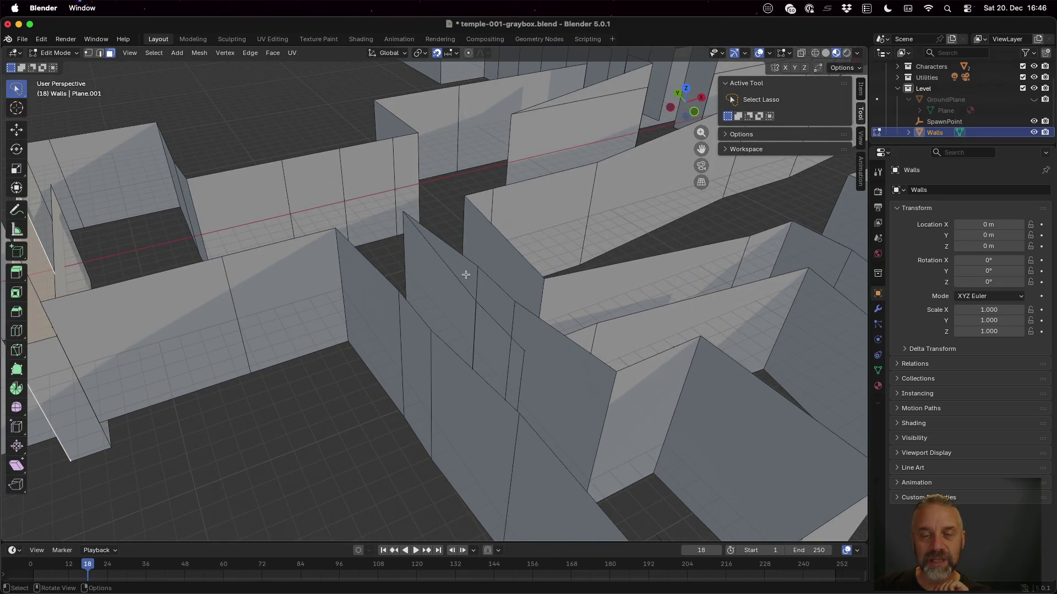
pyautogui.moveTo(649, 296)
pyautogui.mouseDown()
pyautogui.moveTo(668, 283)
pyautogui.moveTo(608, 262)
pyautogui.mouseUp()
pyautogui.scroll(-8, 606, 298)
pyautogui.moveTo(605, 297); pyautogui.dragTo(561, 290)
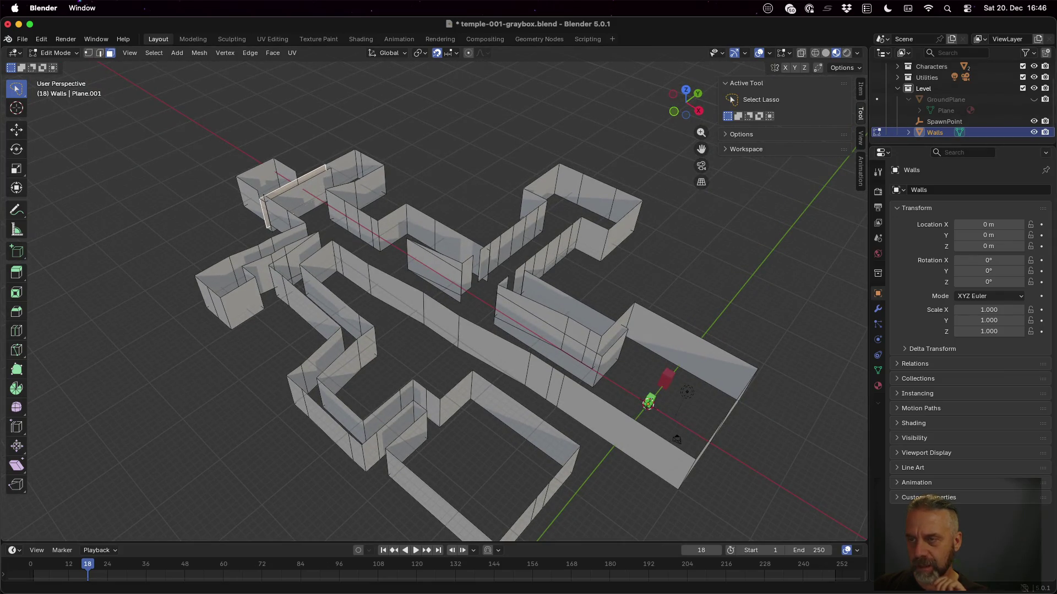
pyautogui.click(1033, 99)
pyautogui.moveTo(524, 259)
pyautogui.mouseDown()
pyautogui.moveTo(554, 245)
pyautogui.moveTo(441, 314)
pyautogui.mouseUp()
pyautogui.scroll(5, 393, 341)
pyautogui.scroll(-5, 393, 342)
pyautogui.scroll(5, 403, 388)
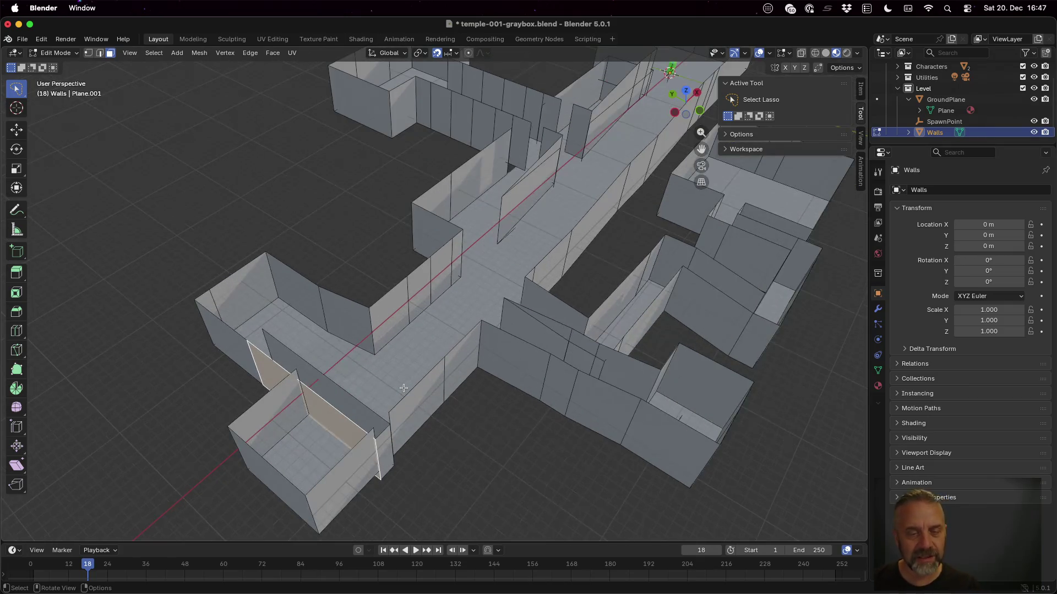
pyautogui.moveTo(398, 399)
pyautogui.mouseDown()
pyautogui.moveTo(372, 377)
pyautogui.moveTo(401, 379)
pyautogui.mouseUp()
# Delete the thin doubled inner wall face standing in the short side corridor.
pyautogui.scroll(5, 376, 328)
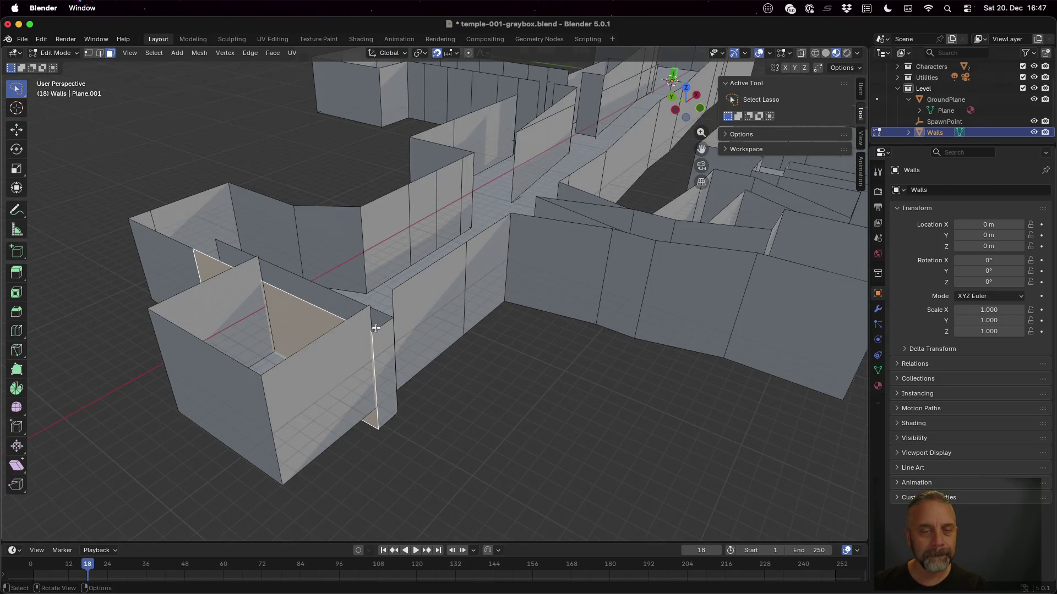
pyautogui.moveTo(369, 333)
pyautogui.mouseDown()
pyautogui.moveTo(351, 342)
pyautogui.moveTo(431, 361)
pyautogui.moveTo(495, 356)
pyautogui.moveTo(517, 330)
pyautogui.moveTo(619, 308)
pyautogui.moveTo(621, 287)
pyautogui.moveTo(491, 275)
pyautogui.mouseUp()
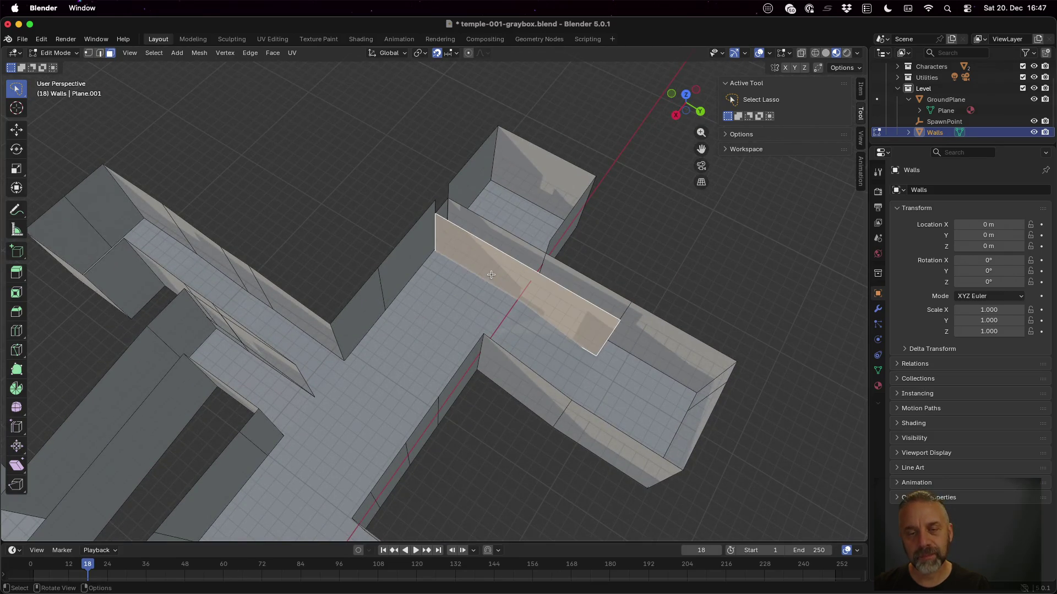
pyautogui.press('a')
pyautogui.hotkey('ctrl', 'z')
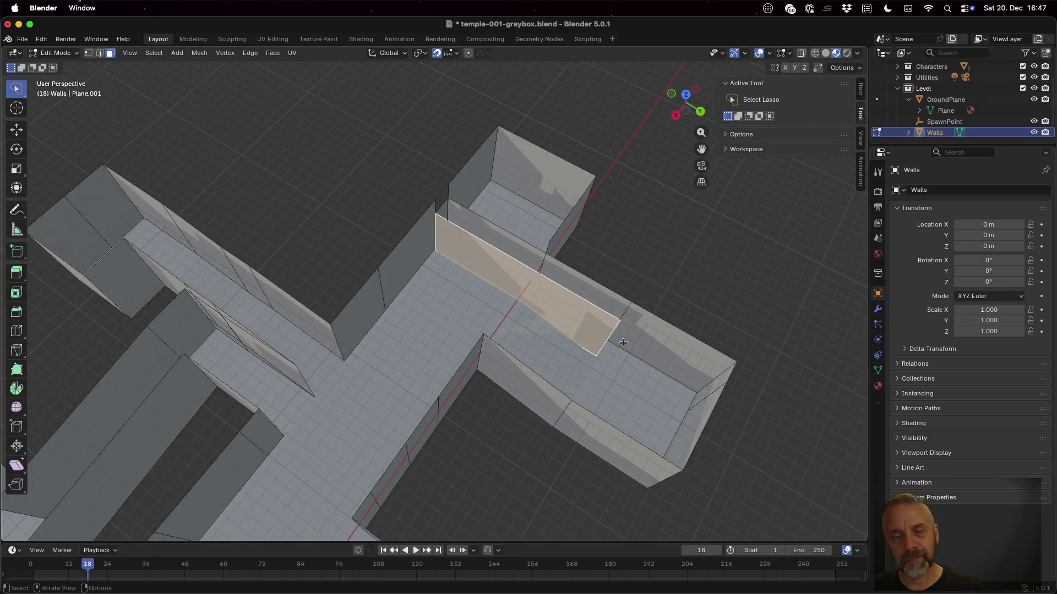
pyautogui.press('1')
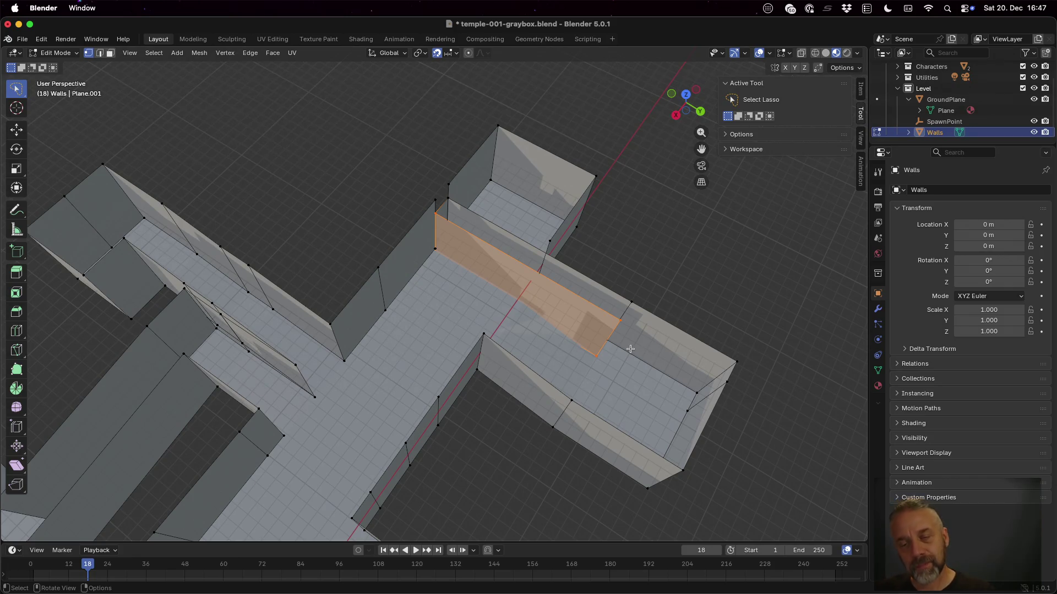
pyautogui.moveTo(633, 379)
pyautogui.mouseDown()
pyautogui.moveTo(659, 347)
pyautogui.moveTo(598, 369)
pyautogui.moveTo(570, 369)
pyautogui.moveTo(580, 362)
pyautogui.moveTo(559, 350)
pyautogui.mouseUp()
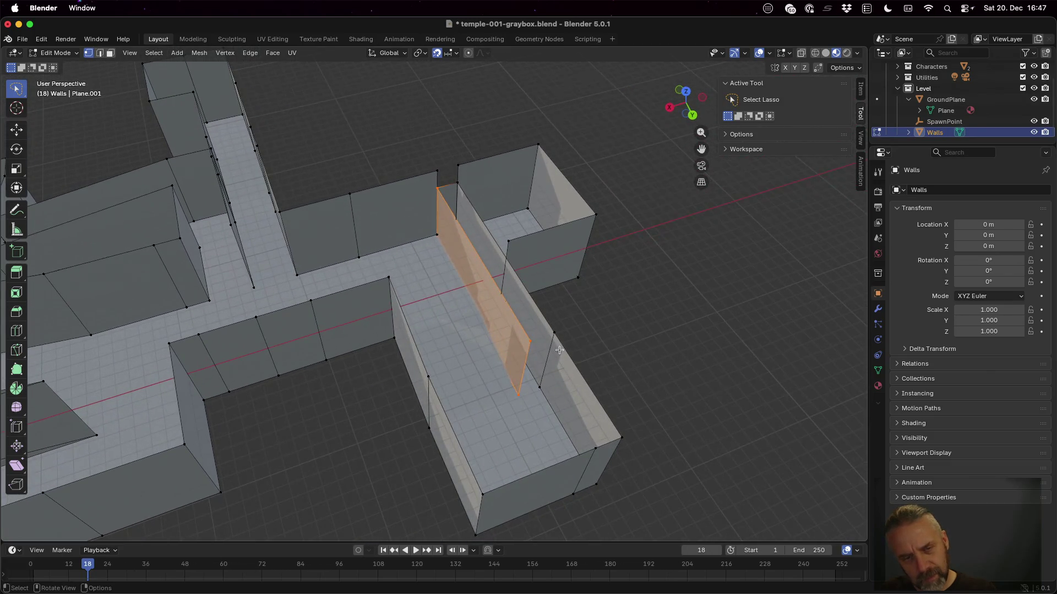
pyautogui.click(438, 234)
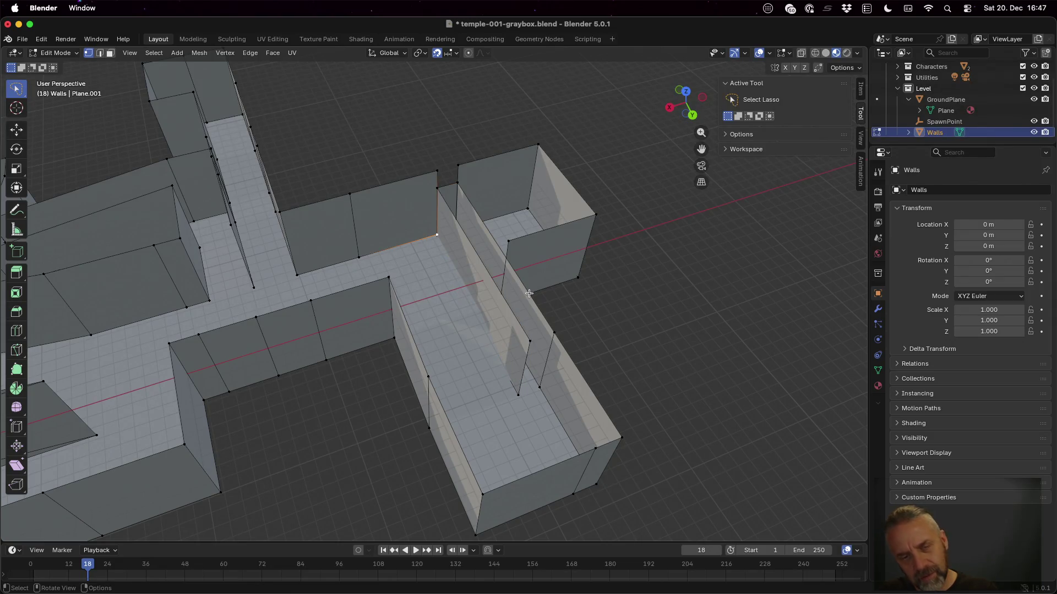
pyautogui.hotkey('alt', 'a')
pyautogui.press('3')
pyautogui.click(492, 291)
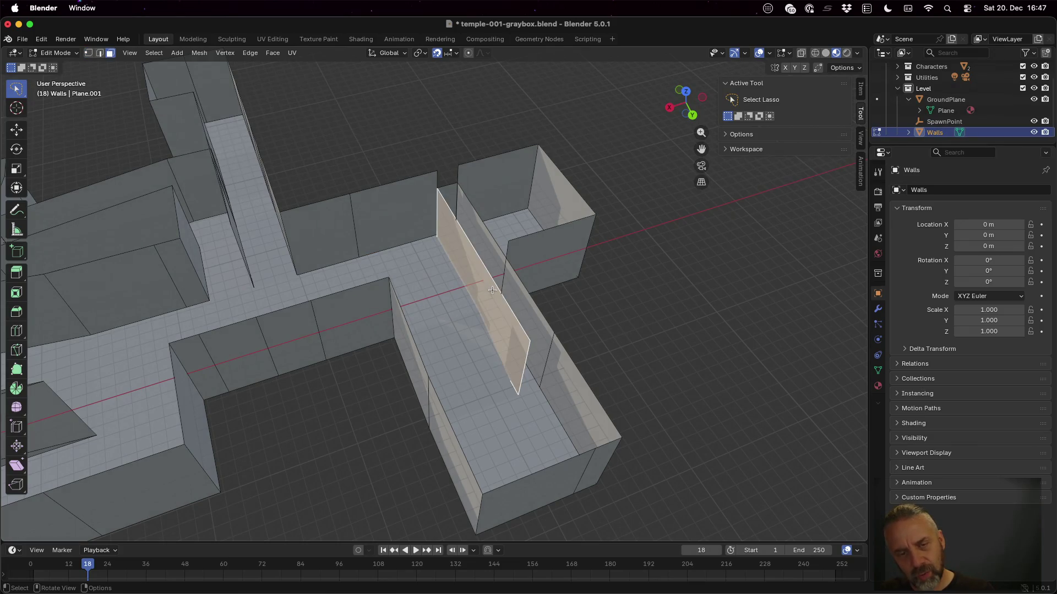
pyautogui.press('x')
pyautogui.click(492, 290)
# Lower the leftover wall face across the corridor 5 m along Z.
pyautogui.moveTo(523, 306)
pyautogui.mouseDown()
pyautogui.moveTo(473, 309)
pyautogui.moveTo(581, 240)
pyautogui.moveTo(630, 259)
pyautogui.moveTo(634, 245)
pyautogui.moveTo(550, 232)
pyautogui.moveTo(566, 187)
pyautogui.moveTo(630, 198)
pyautogui.moveTo(644, 226)
pyautogui.mouseUp()
pyautogui.scroll(-10, 629, 167)
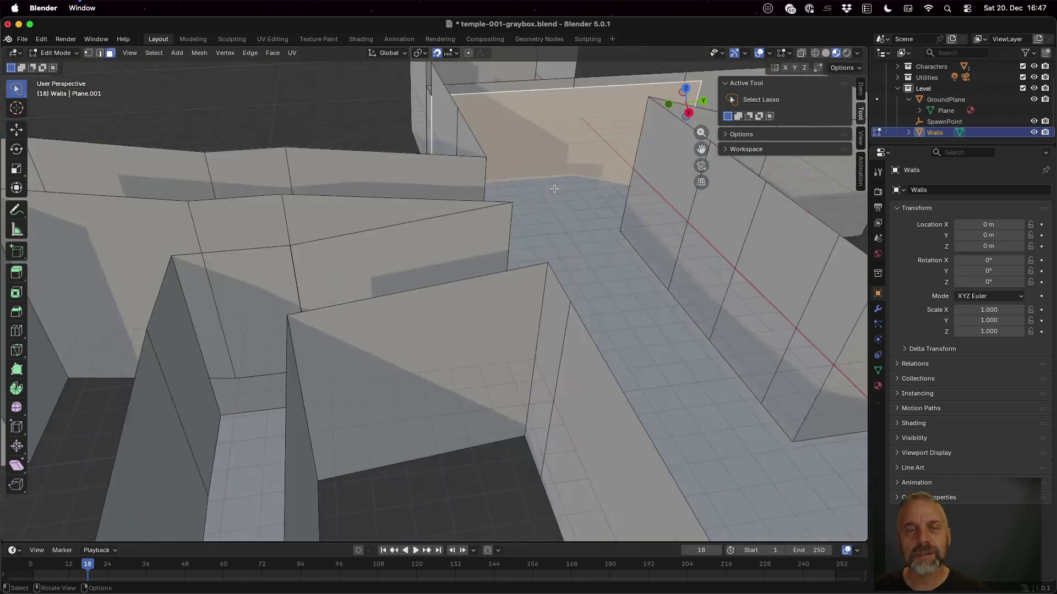
pyautogui.scroll(-5, 554, 189)
pyautogui.moveTo(554, 188)
pyautogui.mouseDown()
pyautogui.moveTo(471, 212)
pyautogui.moveTo(513, 209)
pyautogui.mouseUp()
pyautogui.press('1')
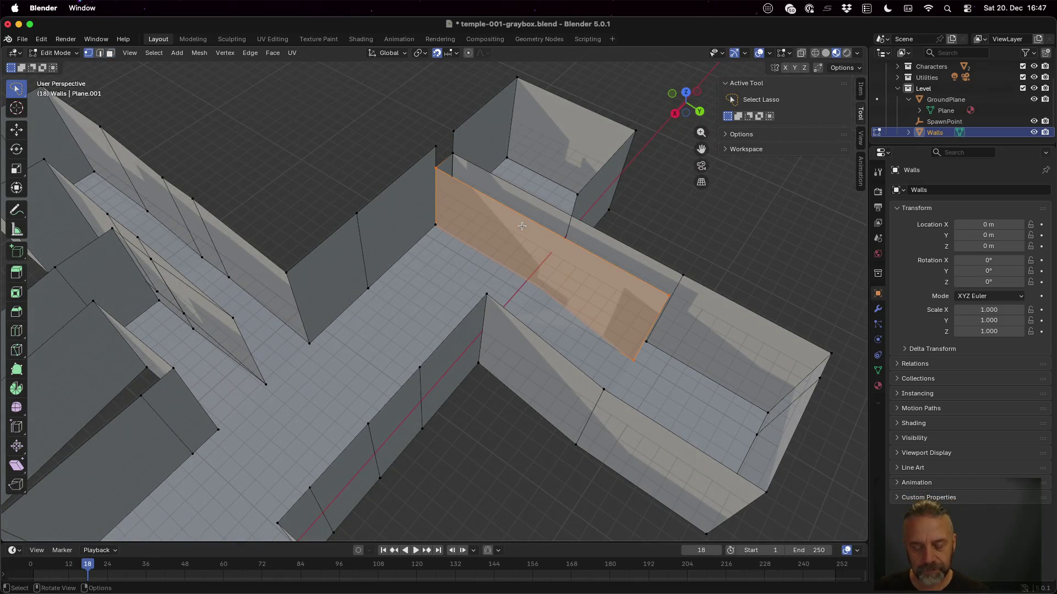
pyautogui.press('g')
pyautogui.press('z')
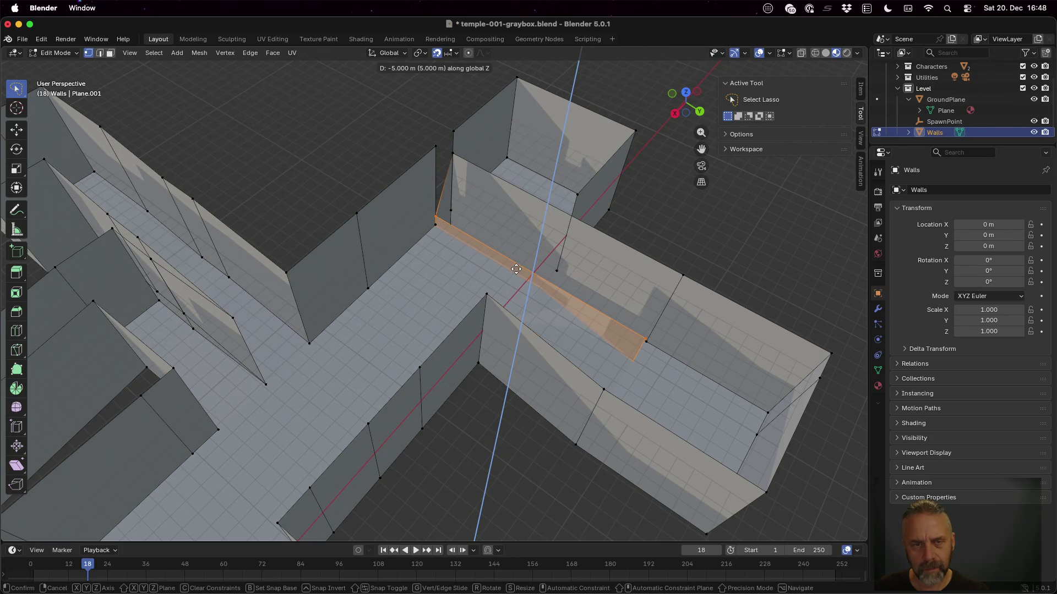
pyautogui.click(517, 271)
# Orbit around the corridor corner and select the sloping wall's top corner vertex.
pyautogui.moveTo(511, 260)
pyautogui.mouseDown()
pyautogui.moveTo(542, 236)
pyautogui.moveTo(530, 217)
pyautogui.moveTo(552, 215)
pyautogui.moveTo(561, 196)
pyautogui.moveTo(550, 203)
pyautogui.moveTo(495, 175)
pyautogui.moveTo(490, 245)
pyautogui.mouseUp()
pyautogui.scroll(6, 488, 229)
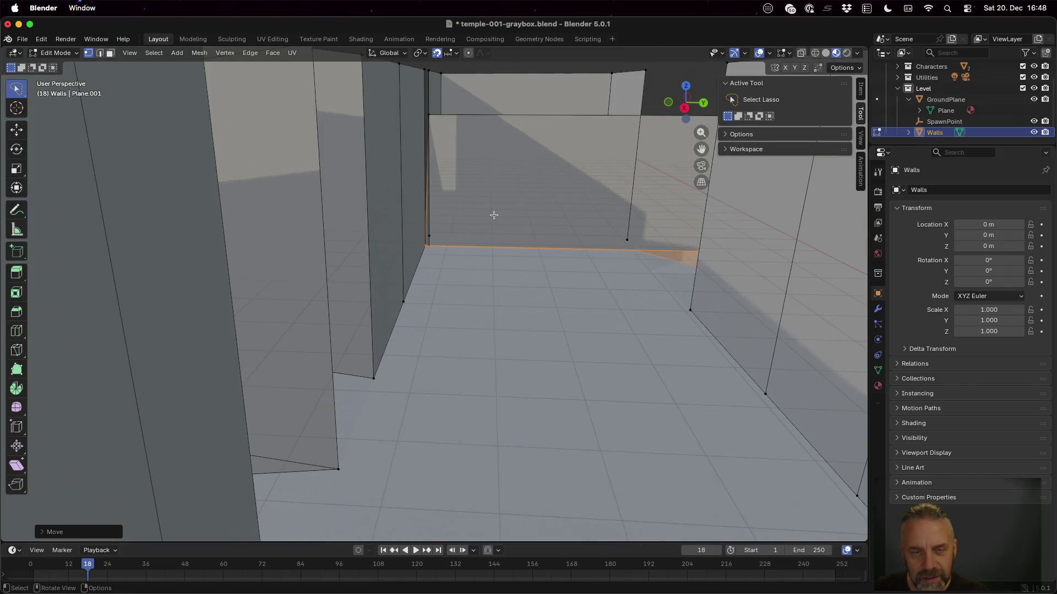
pyautogui.moveTo(497, 192)
pyautogui.mouseDown()
pyautogui.moveTo(403, 202)
pyautogui.moveTo(387, 176)
pyautogui.moveTo(405, 188)
pyautogui.moveTo(415, 224)
pyautogui.moveTo(460, 263)
pyautogui.mouseUp()
pyautogui.click(431, 154)
# Lower the sloping wall-top vertices 6 m along Z down to the floor.
pyautogui.moveTo(761, 308)
pyautogui.mouseDown()
pyautogui.moveTo(738, 266)
pyautogui.moveTo(776, 289)
pyautogui.mouseUp()
pyautogui.scroll(-2, 773, 291)
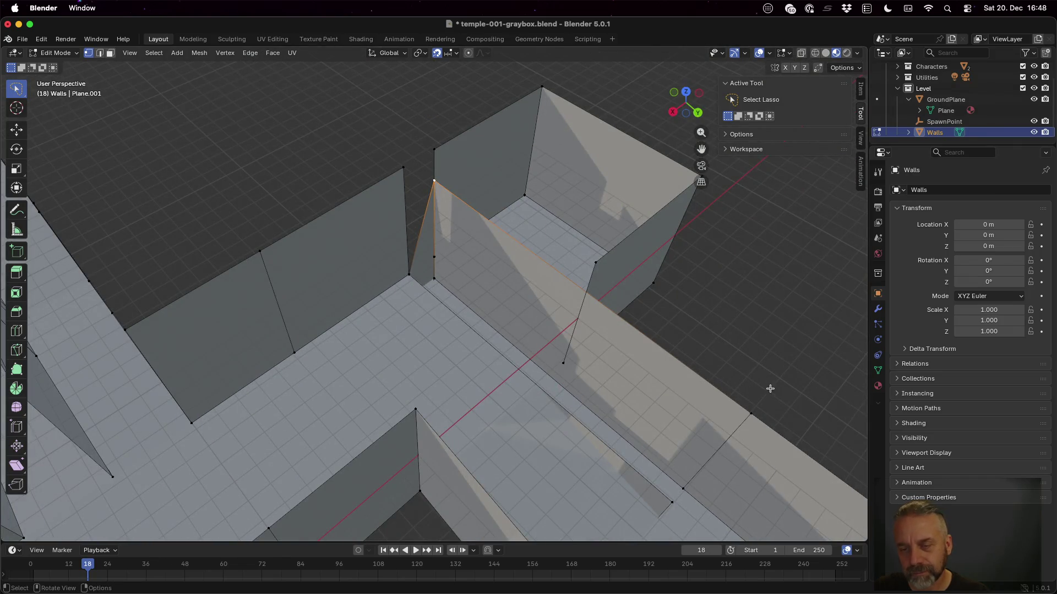
pyautogui.keyDown('shift'); pyautogui.click(752, 413); pyautogui.keyUp('shift')
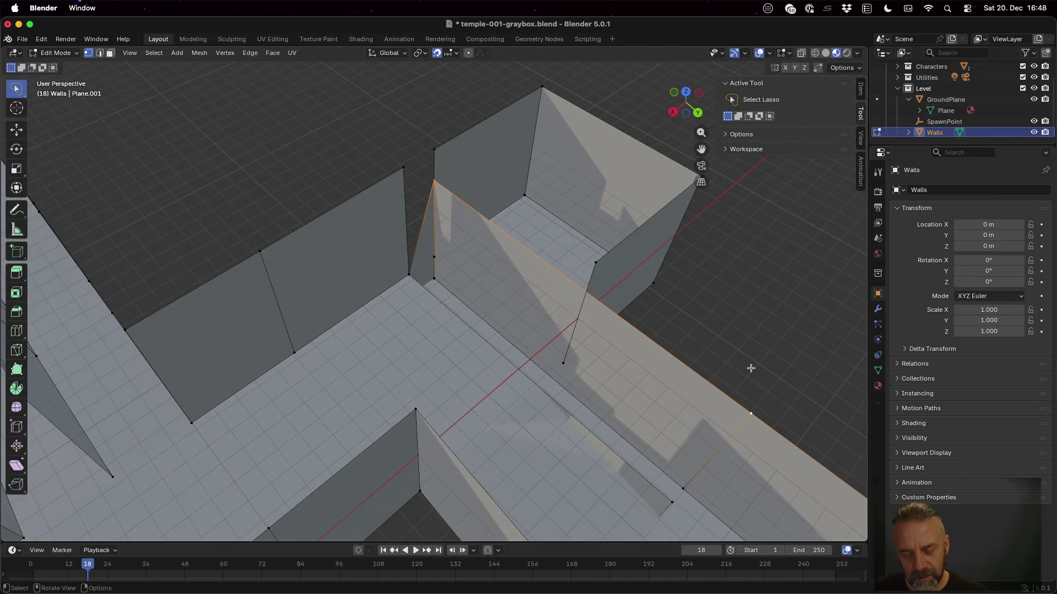
pyautogui.press('g')
pyautogui.press('z')
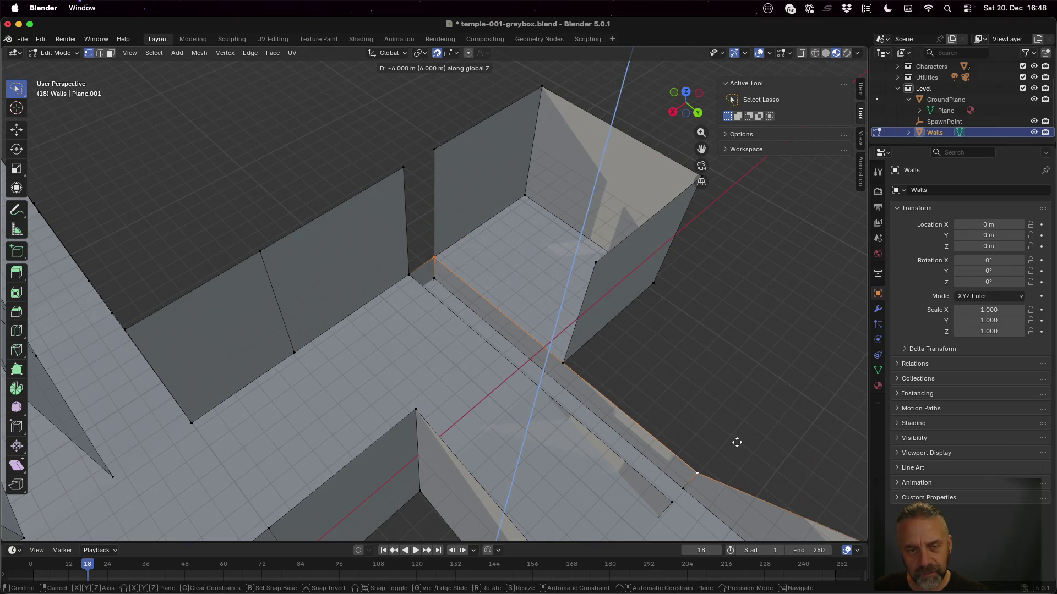
pyautogui.click(737, 443)
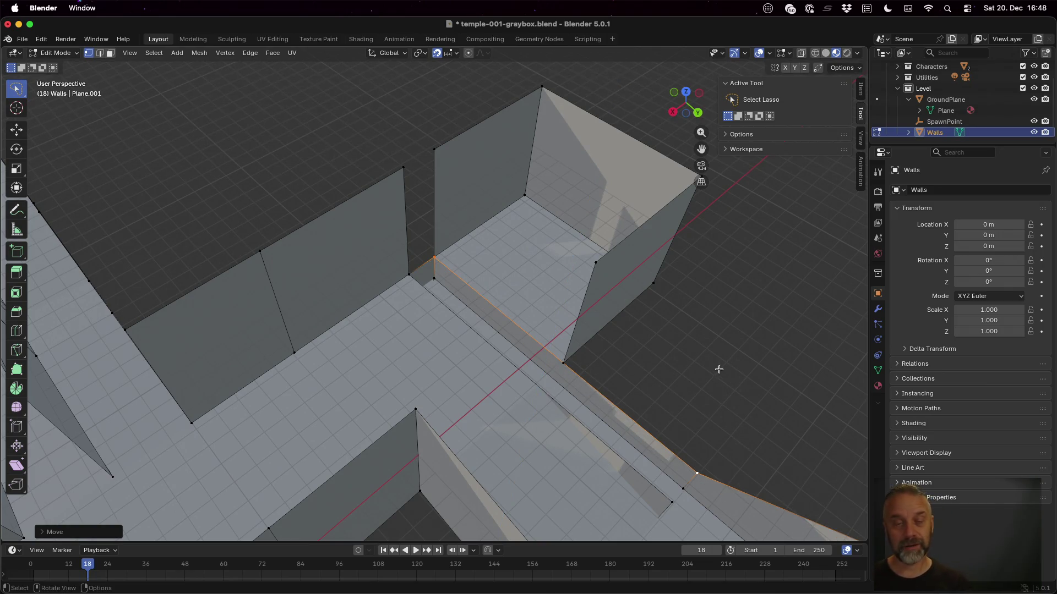
# Fill the narrow gap between the two corner wall panels with a face from its four vertices.
pyautogui.click(404, 168)
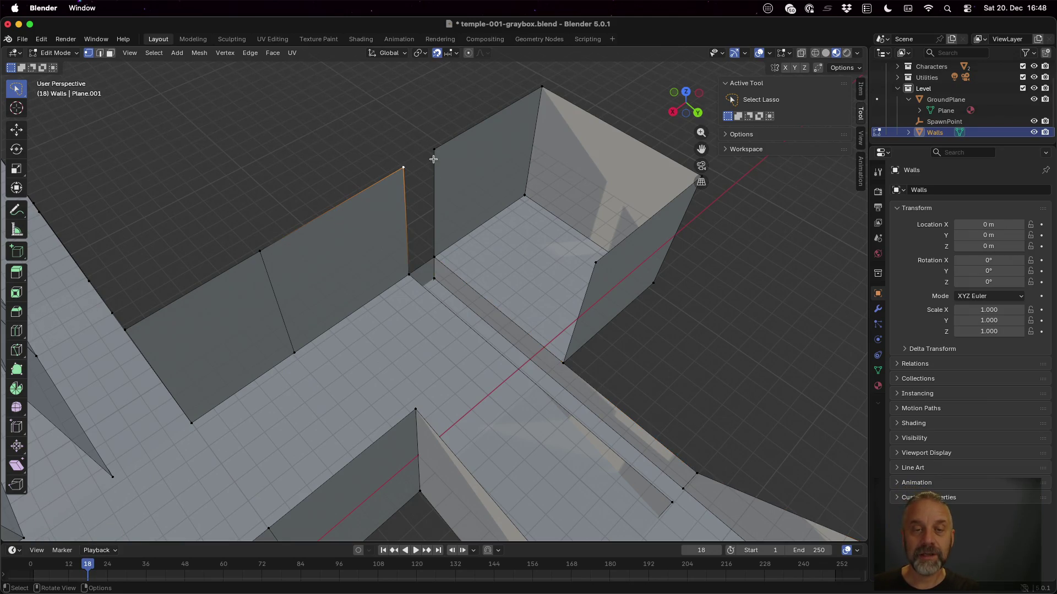
pyautogui.keyDown('shift'); pyautogui.click(434, 150); pyautogui.keyUp('shift')
pyautogui.keyDown('shift'); pyautogui.click(409, 271); pyautogui.keyUp('shift')
pyautogui.keyDown('shift'); pyautogui.click(435, 257); pyautogui.keyUp('shift')
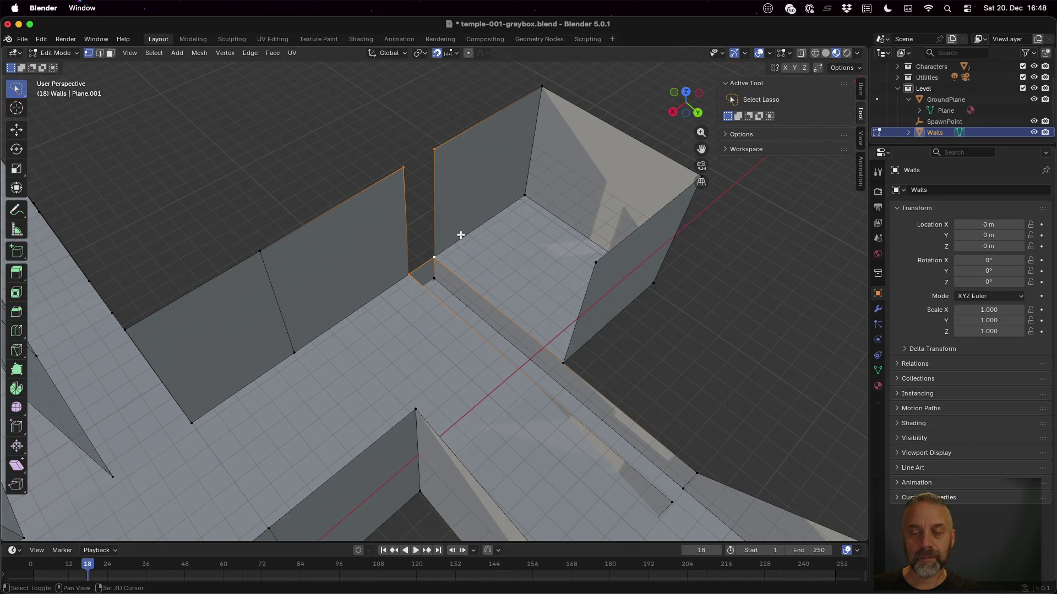
pyautogui.press('f')
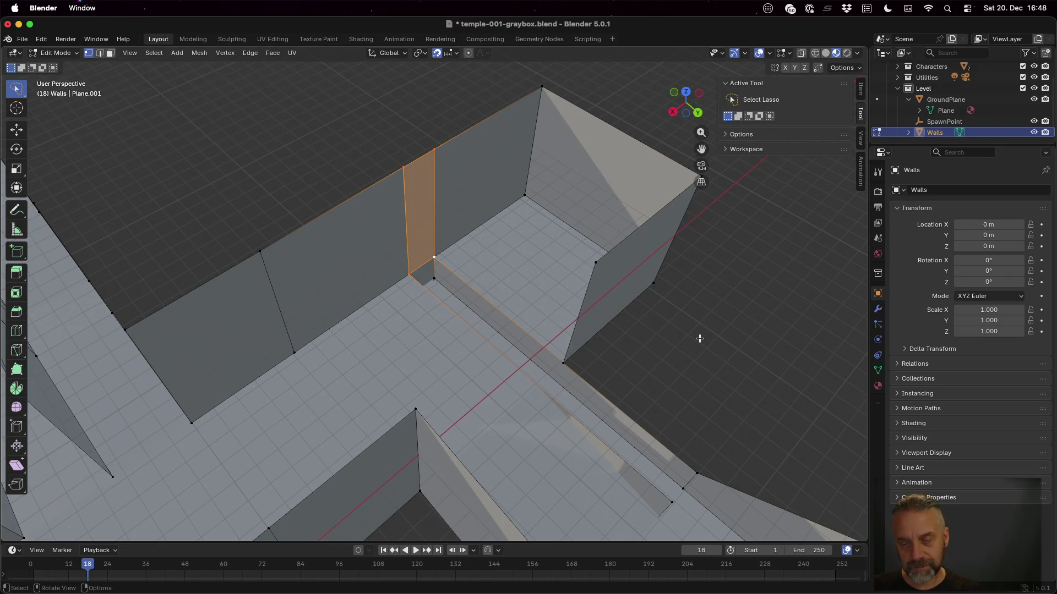
# Fill a first triangle between the wall-corner vertices and the top of the vertical edge.
pyautogui.moveTo(747, 365)
pyautogui.mouseDown()
pyautogui.moveTo(649, 288)
pyautogui.moveTo(762, 325)
pyautogui.mouseUp()
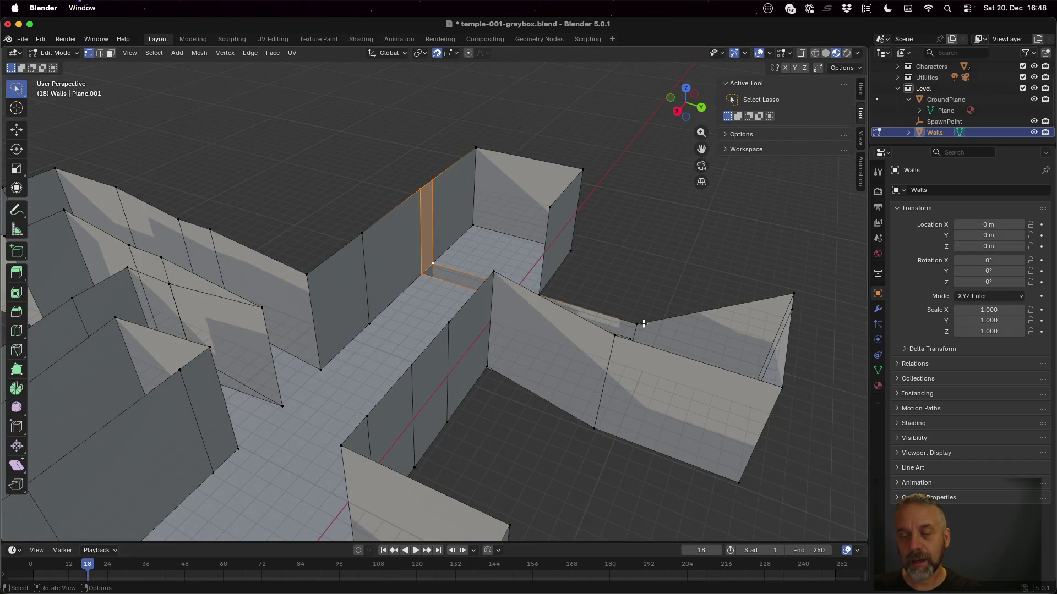
pyautogui.click(636, 320)
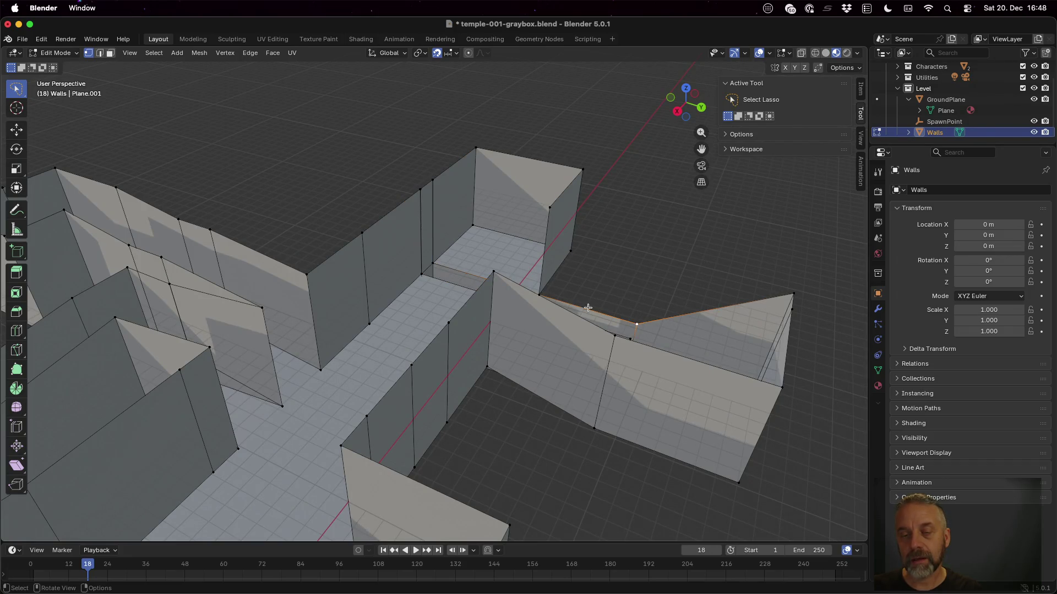
pyautogui.keyDown('shift'); pyautogui.click(546, 290); pyautogui.keyUp('shift')
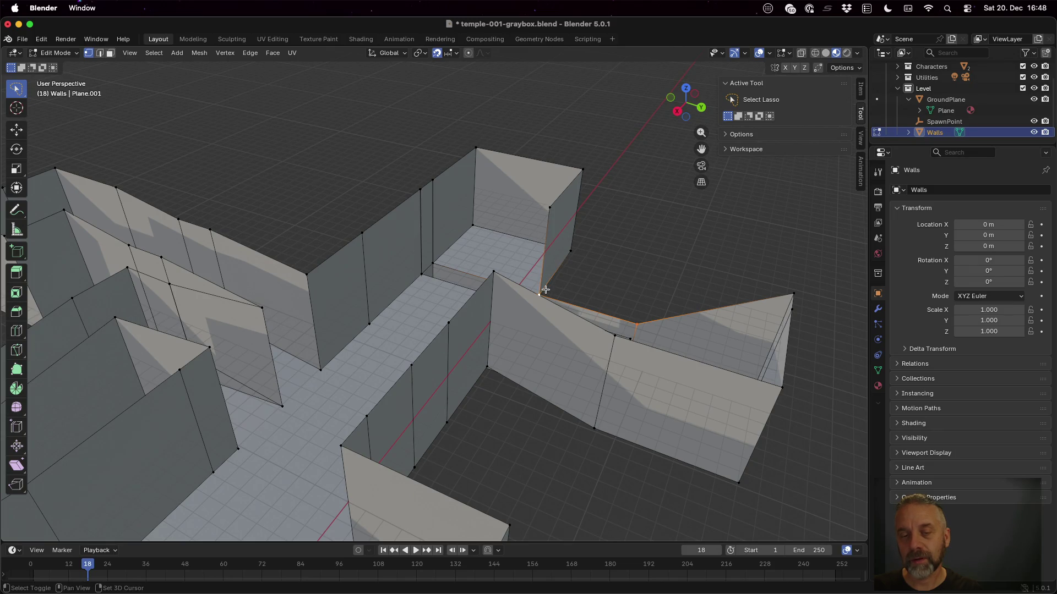
pyautogui.keyDown('shift'); pyautogui.click(547, 204); pyautogui.keyUp('shift')
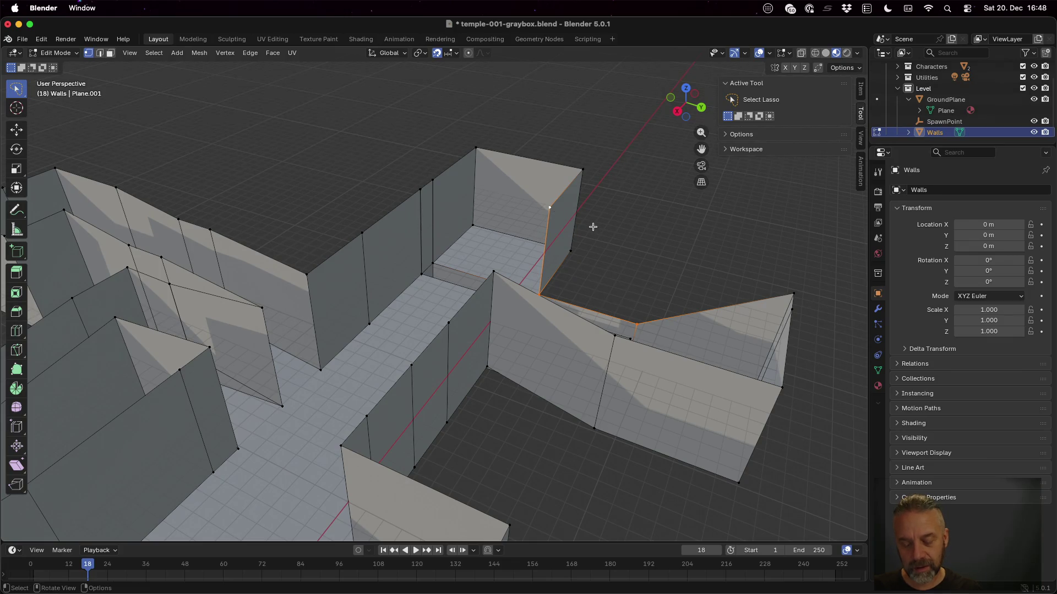
pyautogui.press('f')
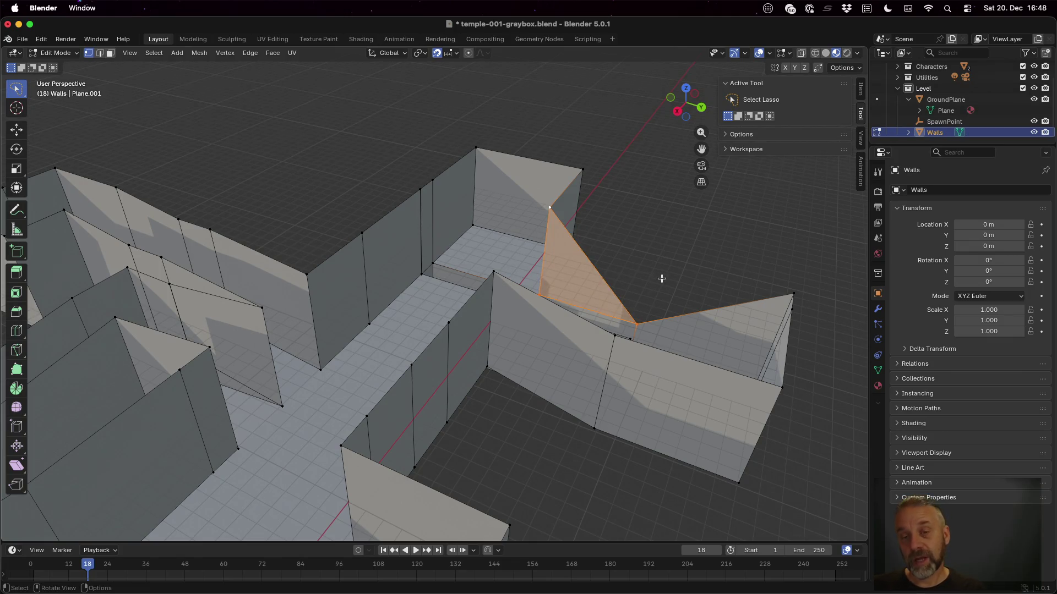
# Fill a second triangle to the right wall's tip vertex, then check the corner gap is closed.
pyautogui.click(554, 206)
pyautogui.keyDown('shift'); pyautogui.click(795, 291); pyautogui.keyUp('shift')
pyautogui.keyDown('shift'); pyautogui.click(628, 326); pyautogui.keyUp('shift')
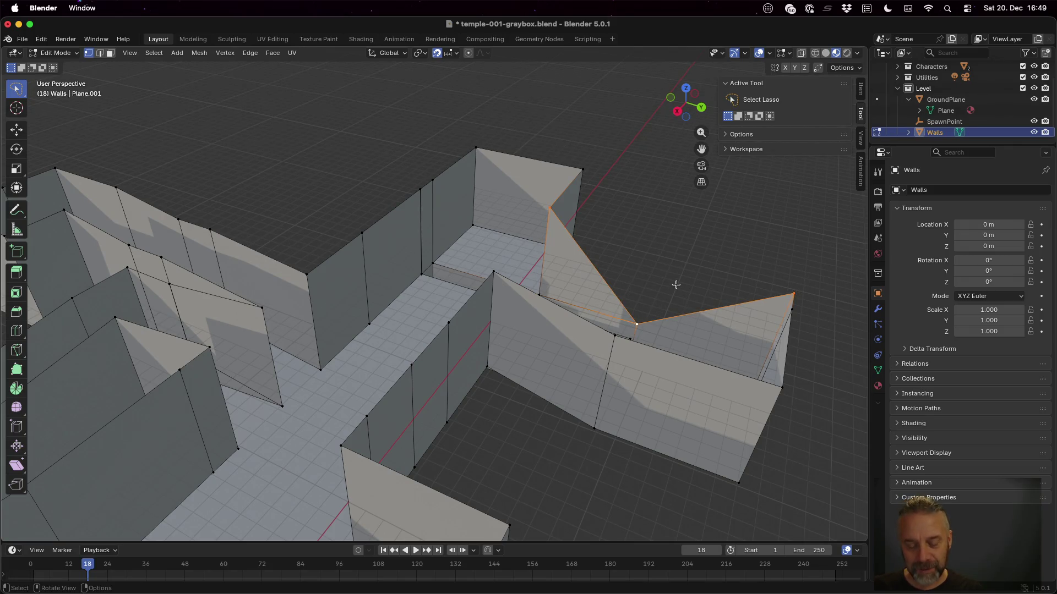
pyautogui.press('f')
pyautogui.click(709, 229)
pyautogui.moveTo(644, 279)
pyautogui.mouseDown()
pyautogui.moveTo(633, 272)
pyautogui.moveTo(661, 278)
pyautogui.moveTo(611, 272)
pyautogui.moveTo(497, 310)
pyautogui.moveTo(464, 314)
pyautogui.moveTo(464, 303)
pyautogui.moveTo(460, 349)
pyautogui.moveTo(499, 360)
pyautogui.moveTo(529, 307)
pyautogui.moveTo(609, 288)
pyautogui.moveTo(699, 323)
pyautogui.mouseUp()
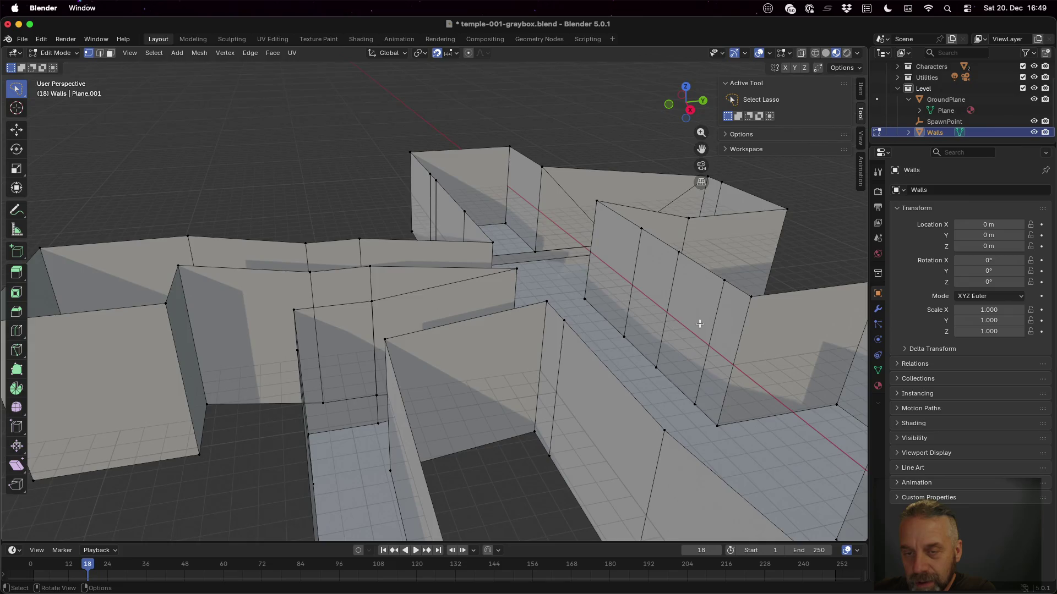
pyautogui.scroll(-3, 709, 334)
pyautogui.moveTo(739, 365); pyautogui.dragTo(696, 357)
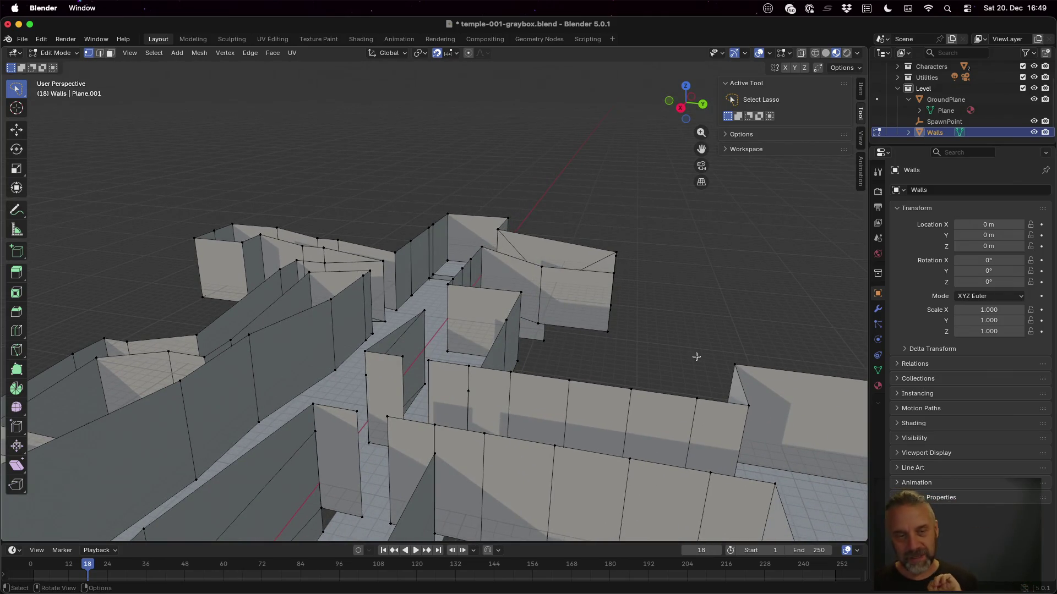
pyautogui.scroll(-4, 569, 343)
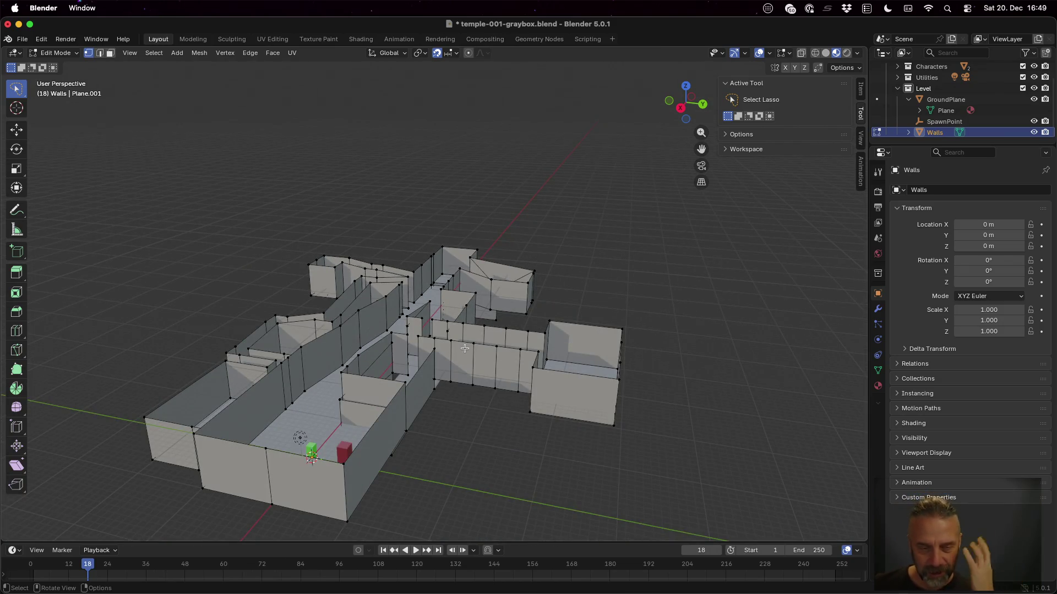
pyautogui.hscroll(3, 443, 373)
pyautogui.scroll(3, 786, 430)
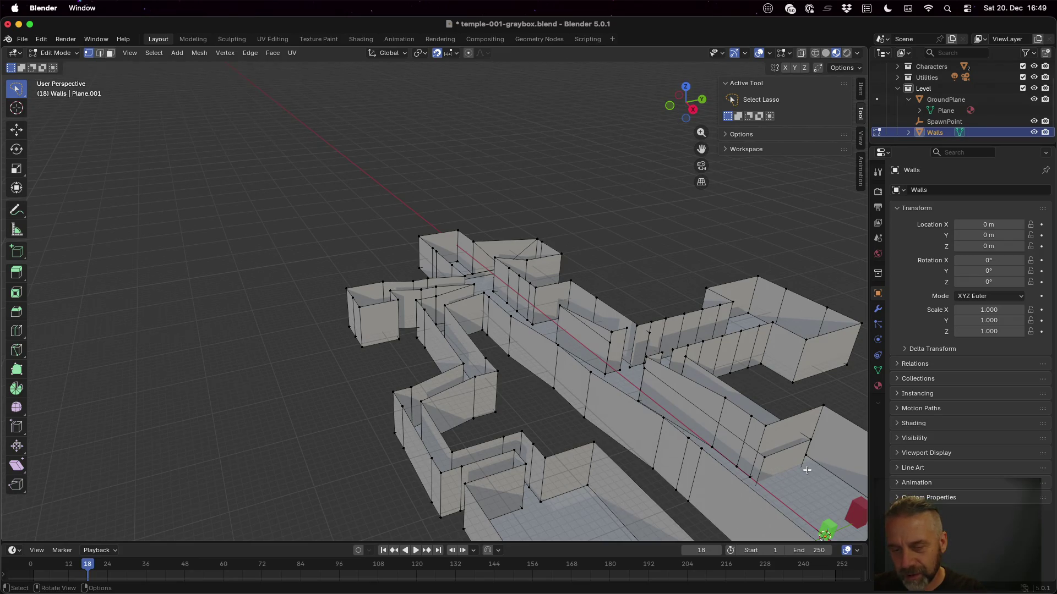
pyautogui.scroll(-3, 807, 469)
pyautogui.hscroll(3, 605, 418)
pyautogui.scroll(5, 528, 374)
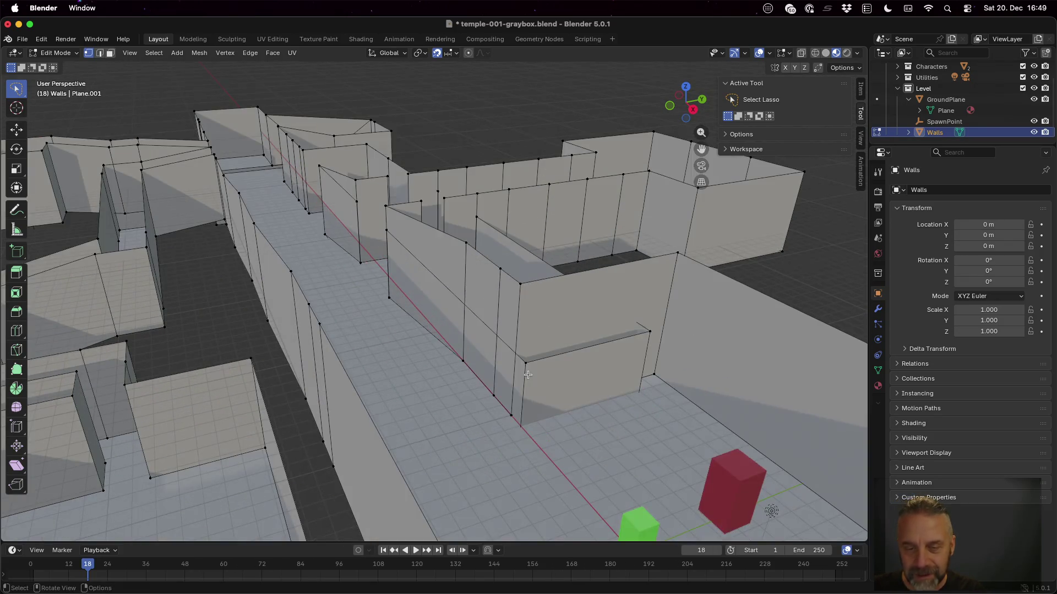
# Lower the short wall piece's vertices 1 m along Z beside the red cube.
pyautogui.click(528, 365)
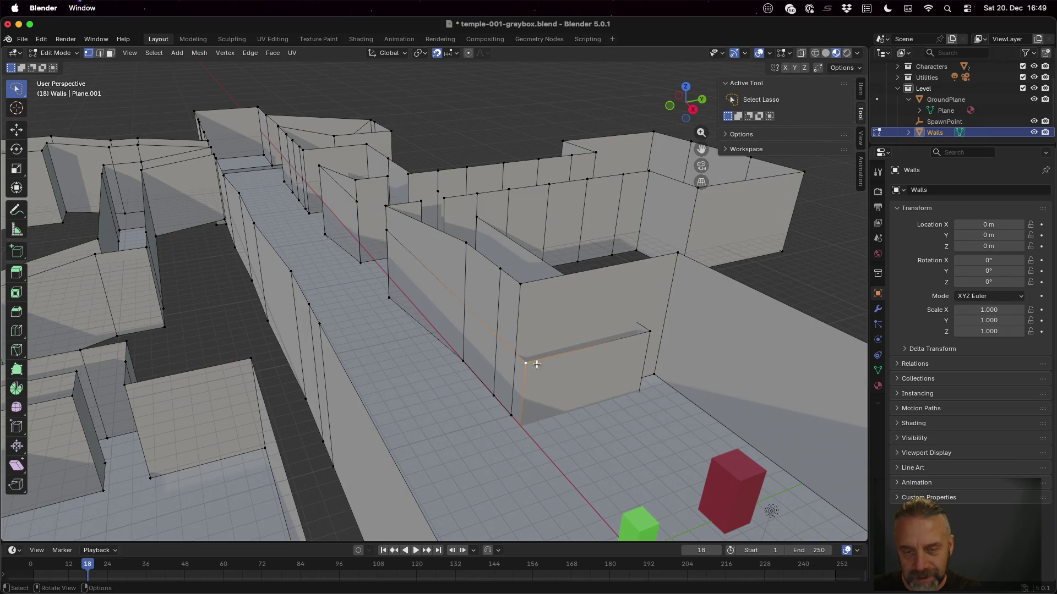
pyautogui.keyDown('shift'); pyautogui.click(647, 334); pyautogui.keyUp('shift')
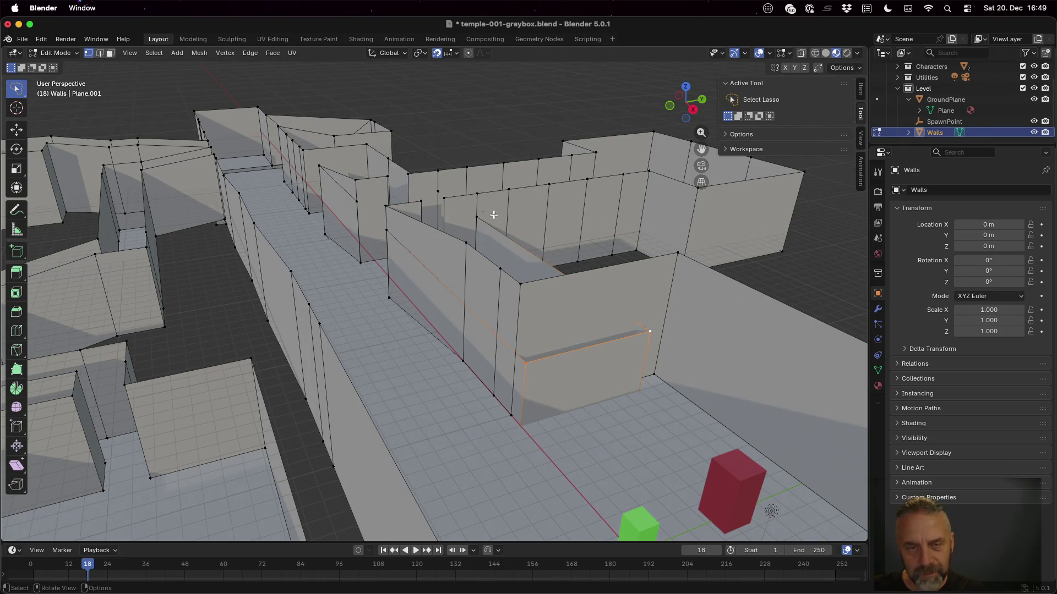
pyautogui.keyDown('shift'); pyautogui.click(476, 218); pyautogui.keyUp('shift')
pyautogui.keyDown('shift'); pyautogui.click(388, 233); pyautogui.keyUp('shift')
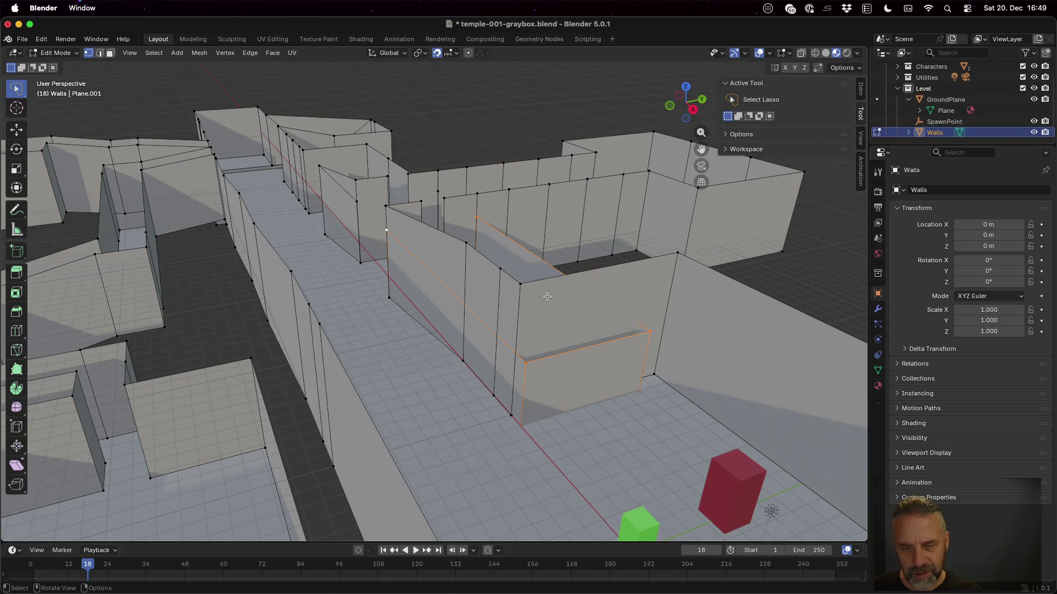
pyautogui.press('g')
pyautogui.press('z')
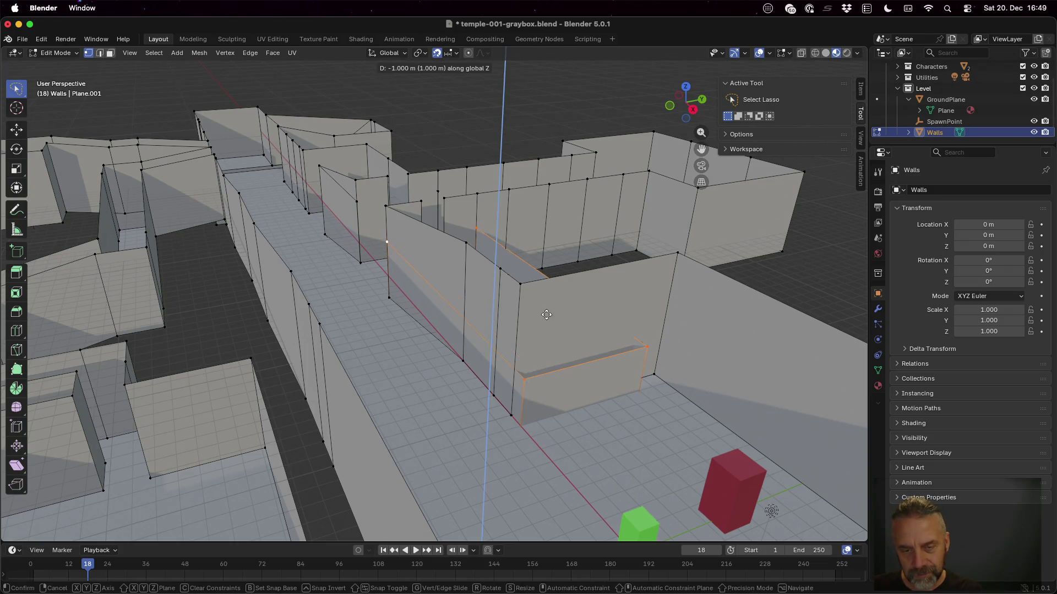
pyautogui.click(544, 352)
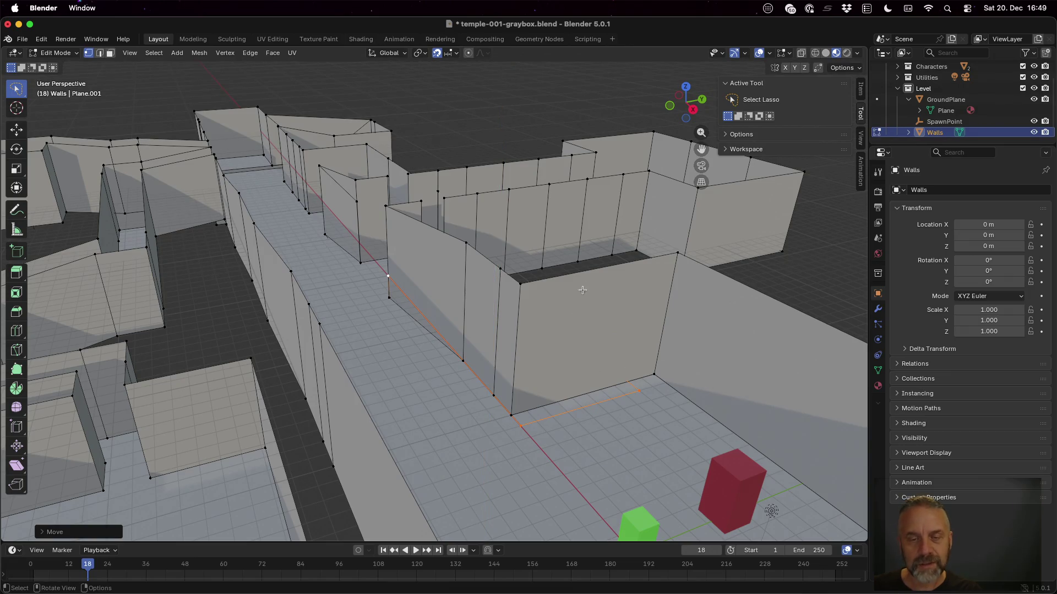
# Frame the view on another wall vertex with numpad period and zoom out.
pyautogui.scroll(-5, 633, 281)
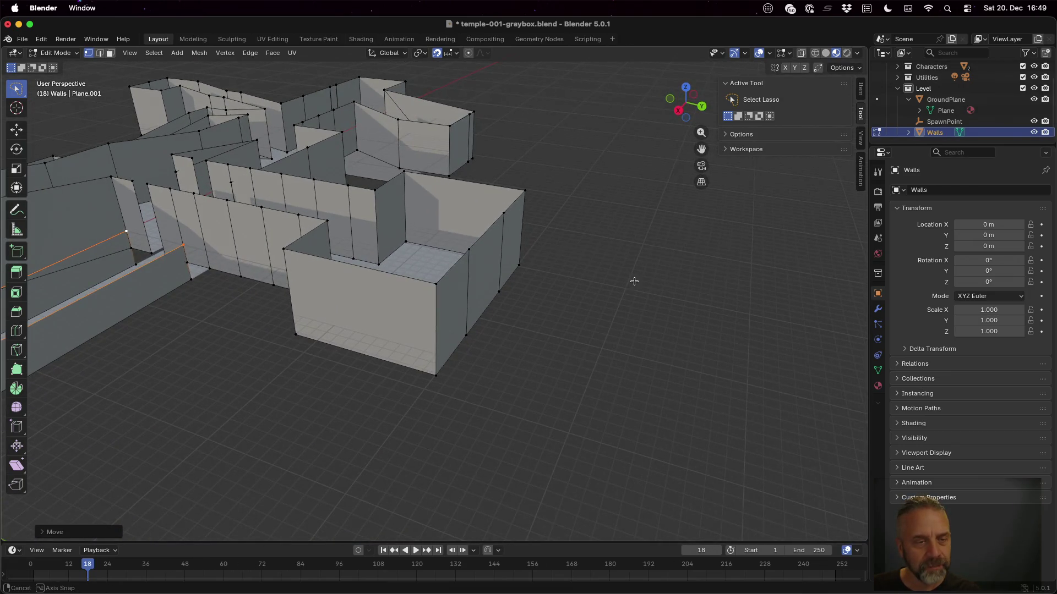
pyautogui.scroll(5, 219, 250)
pyautogui.scroll(-4, 129, 249)
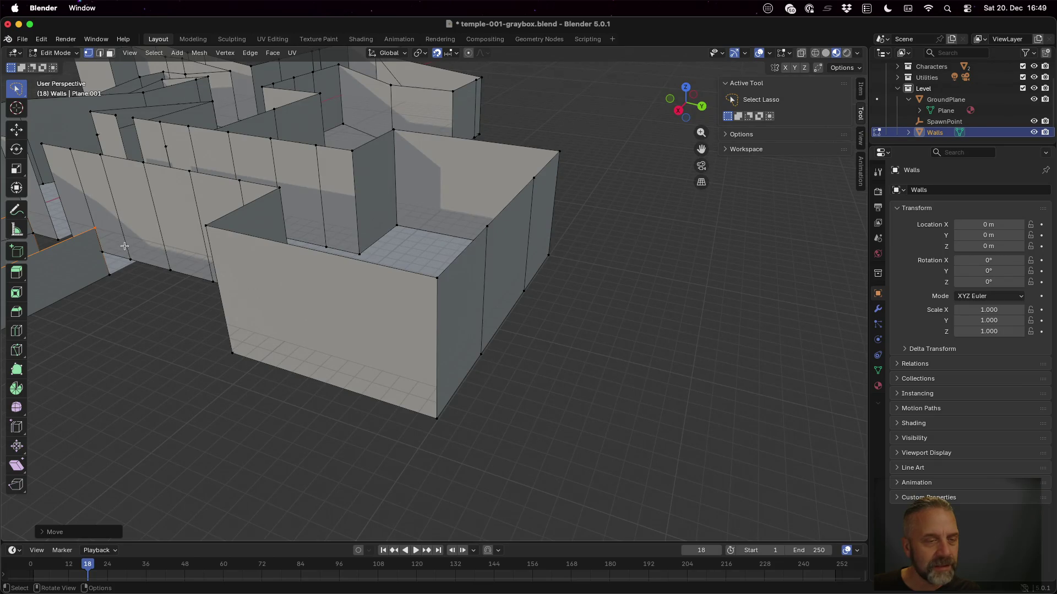
pyautogui.click(124, 246)
pyautogui.press('KP_Decimal')
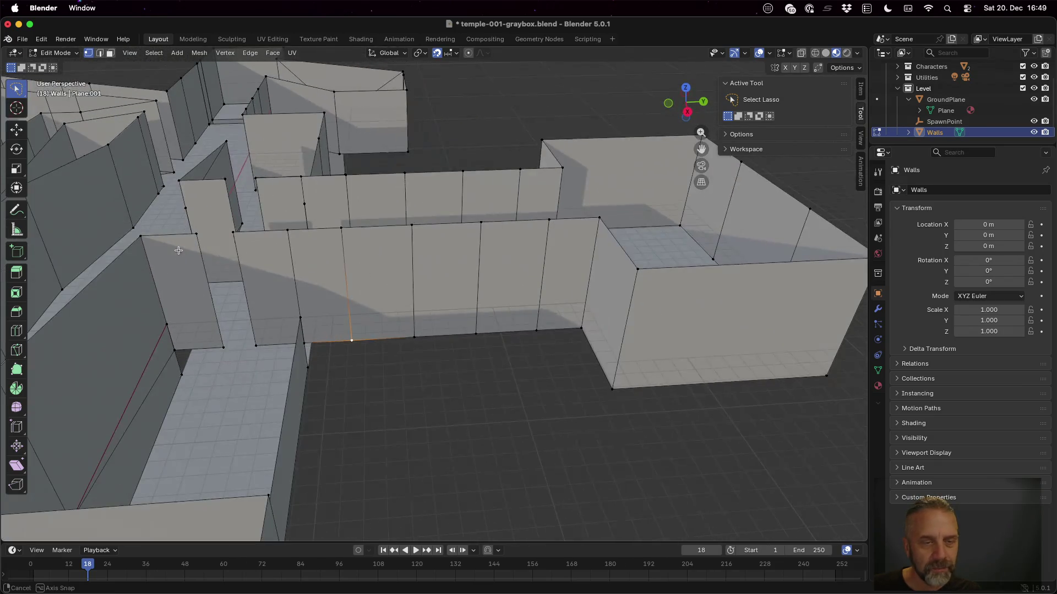
pyautogui.hscroll(5, 190, 250)
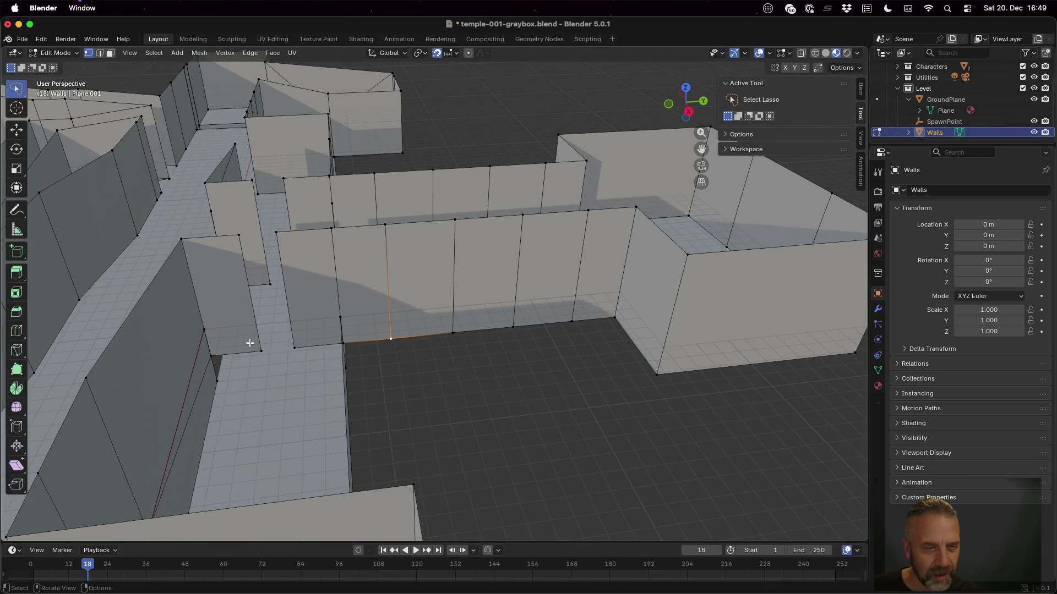
pyautogui.scroll(5, 263, 336)
pyautogui.scroll(-10, 178, 333)
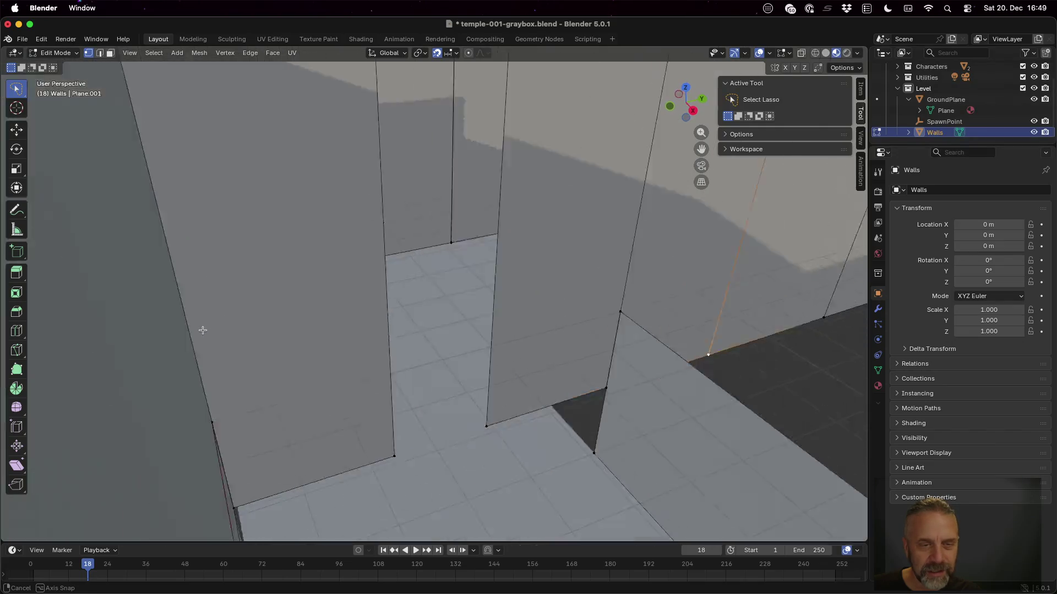
pyautogui.scroll(-10, 208, 331)
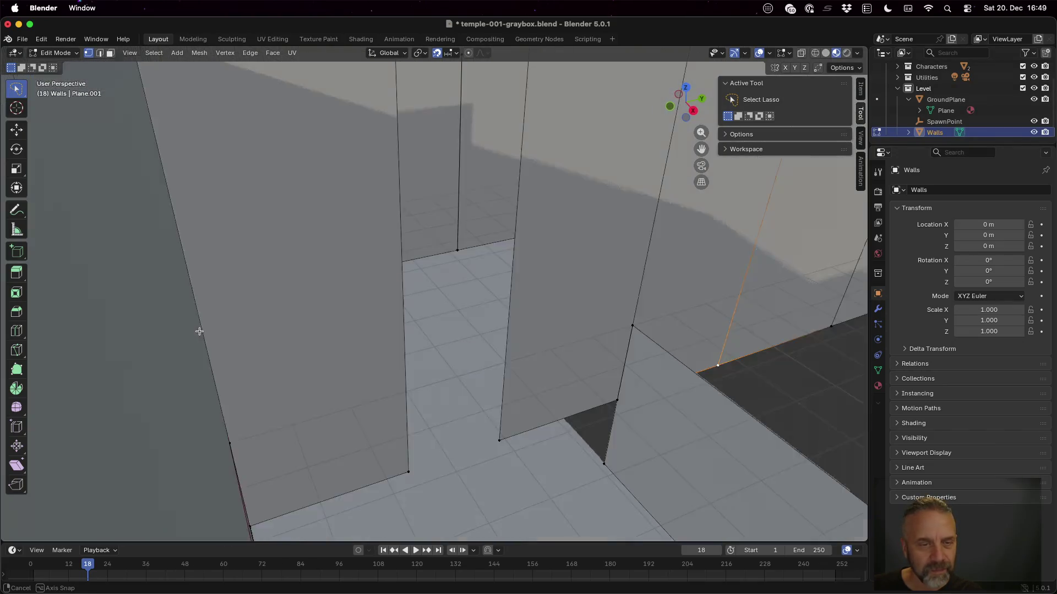
pyautogui.scroll(-10, 183, 321)
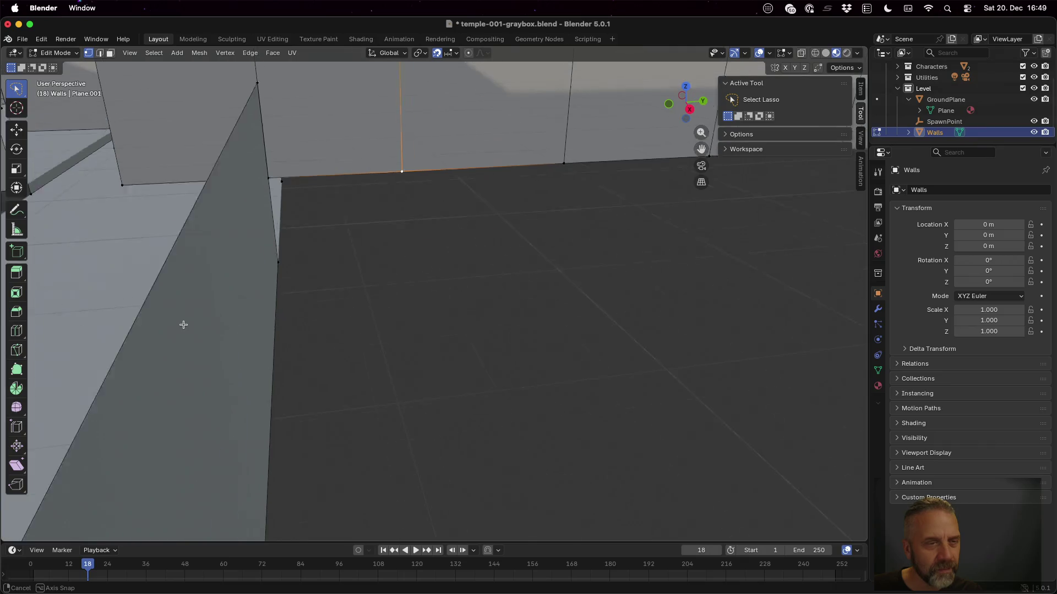
pyautogui.scroll(-10, 306, 181)
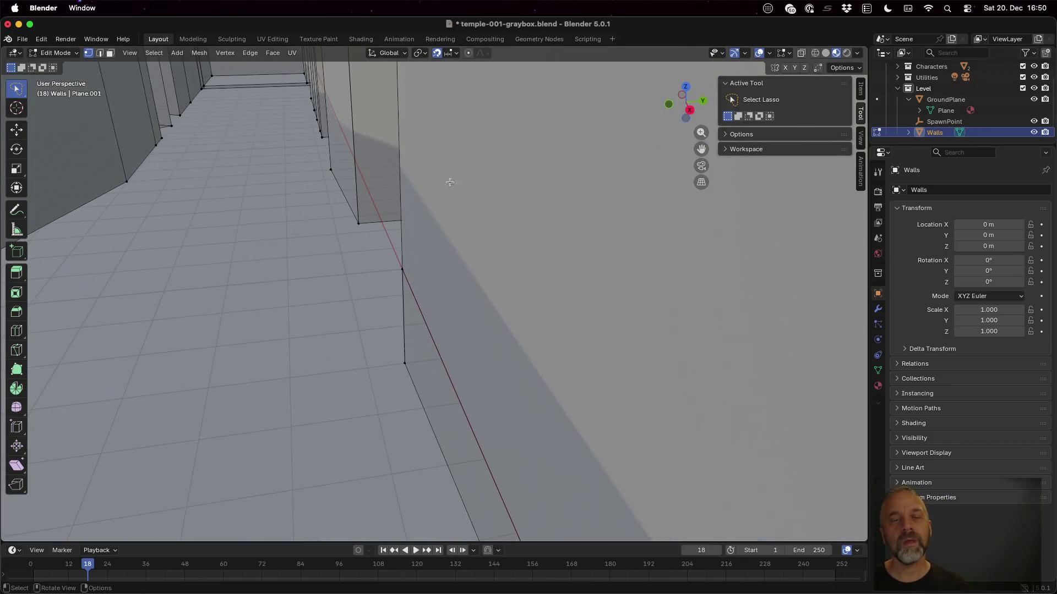
pyautogui.scroll(-10, 440, 198)
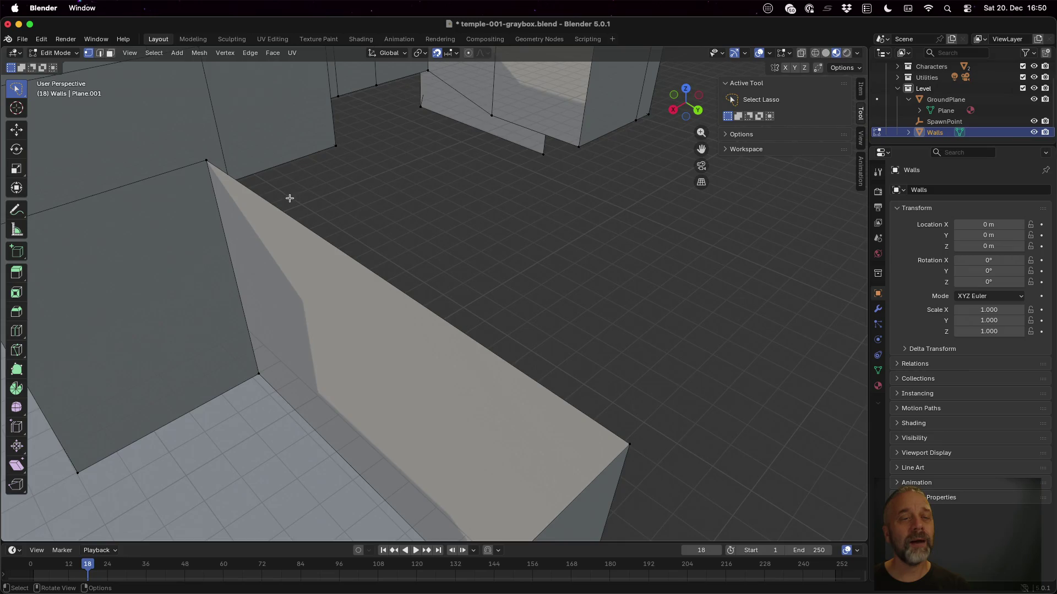
# Zoom in on the missing corridor wall section and select its bottom vertex.
pyautogui.scroll(10, 79, 223)
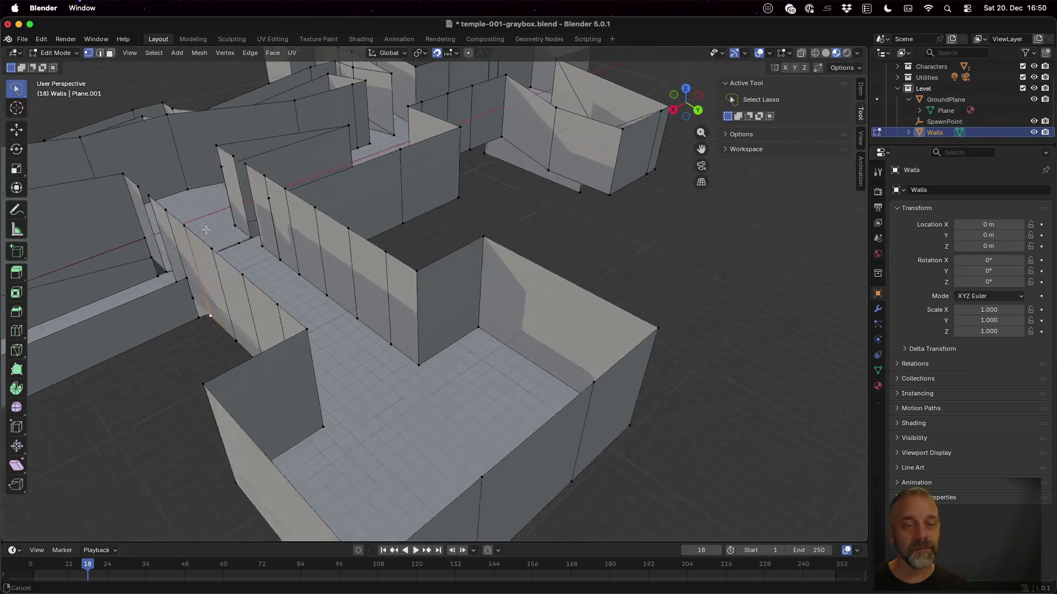
pyautogui.scroll(10, 246, 224)
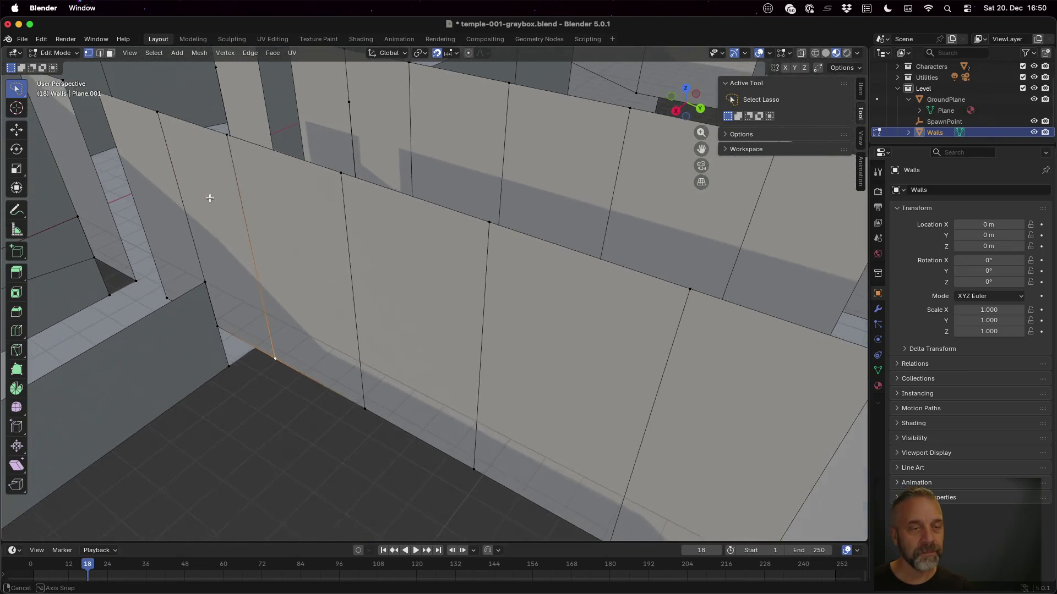
pyautogui.scroll(10, 239, 194)
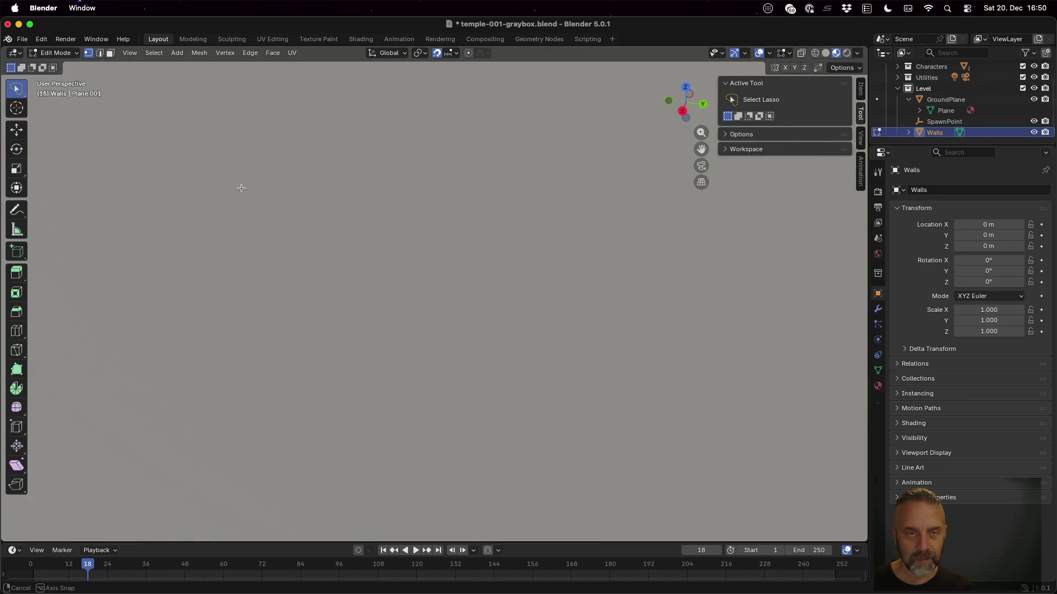
pyautogui.scroll(10, 242, 189)
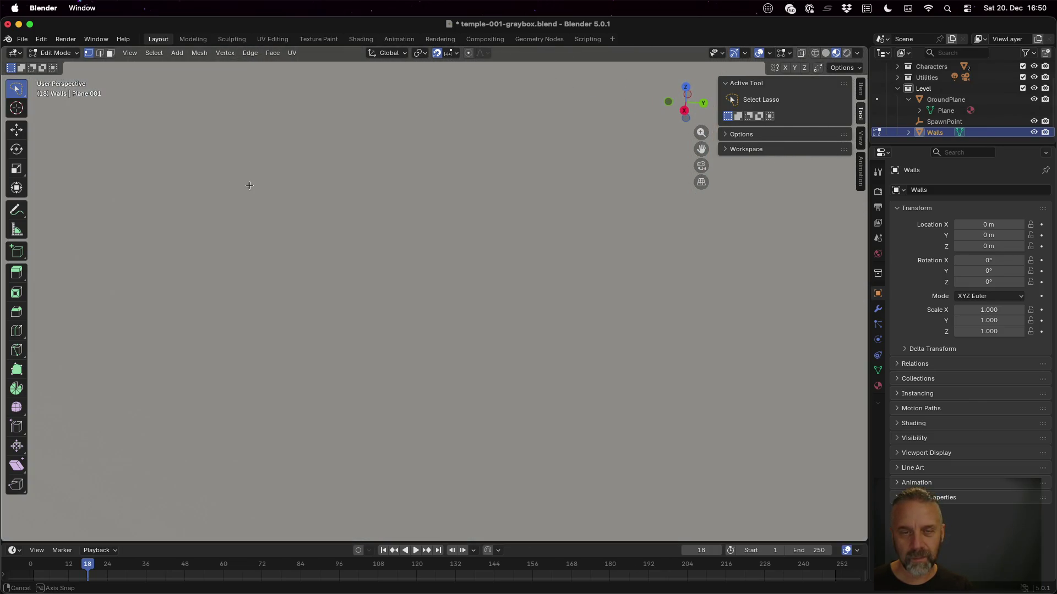
pyautogui.scroll(10, 253, 190)
pyautogui.scroll(10, 410, 226)
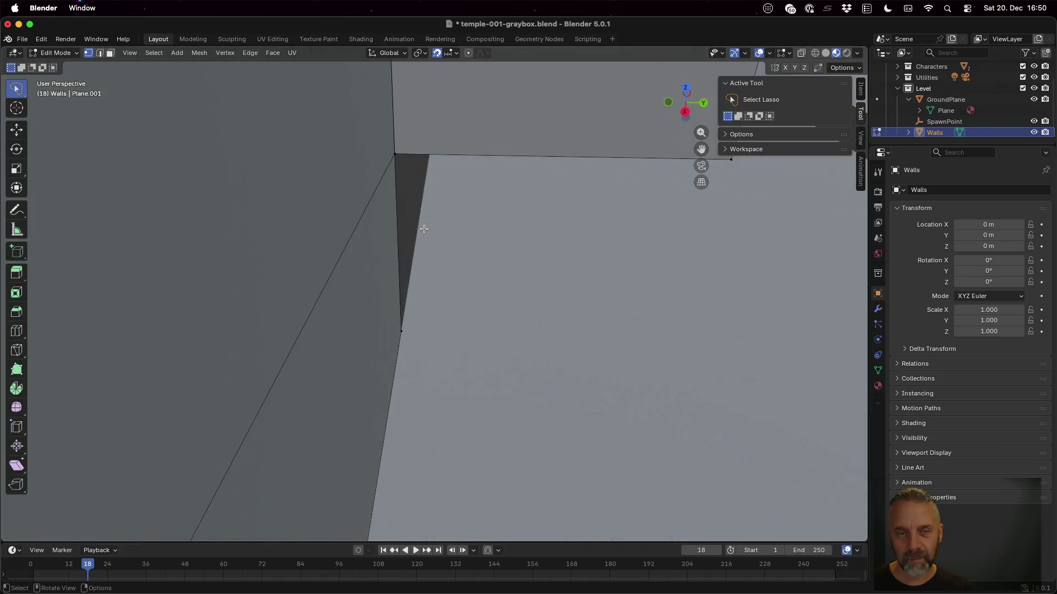
pyautogui.scroll(10, 596, 266)
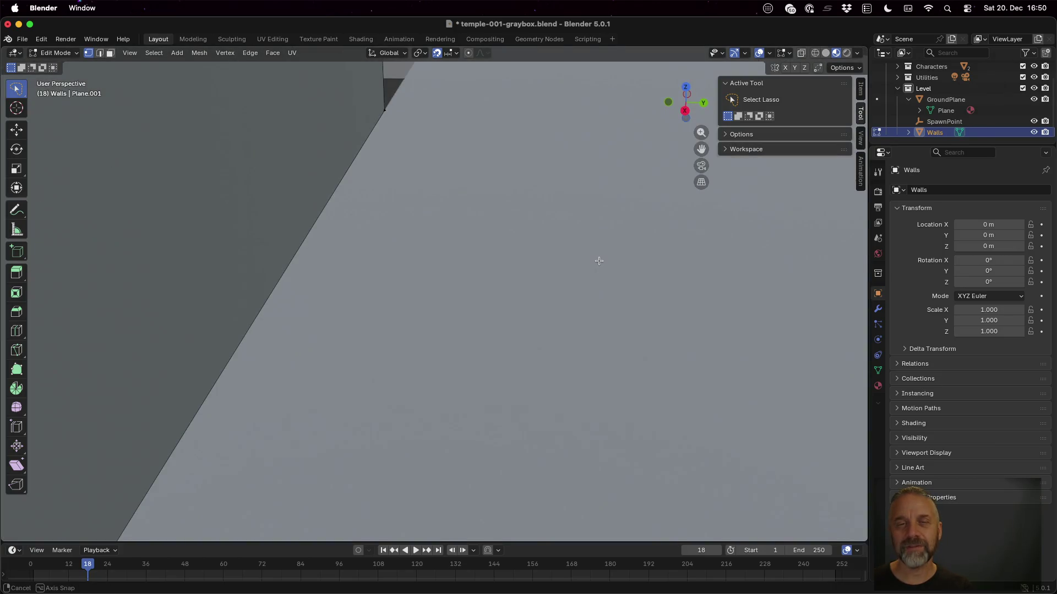
pyautogui.scroll(10, 590, 218)
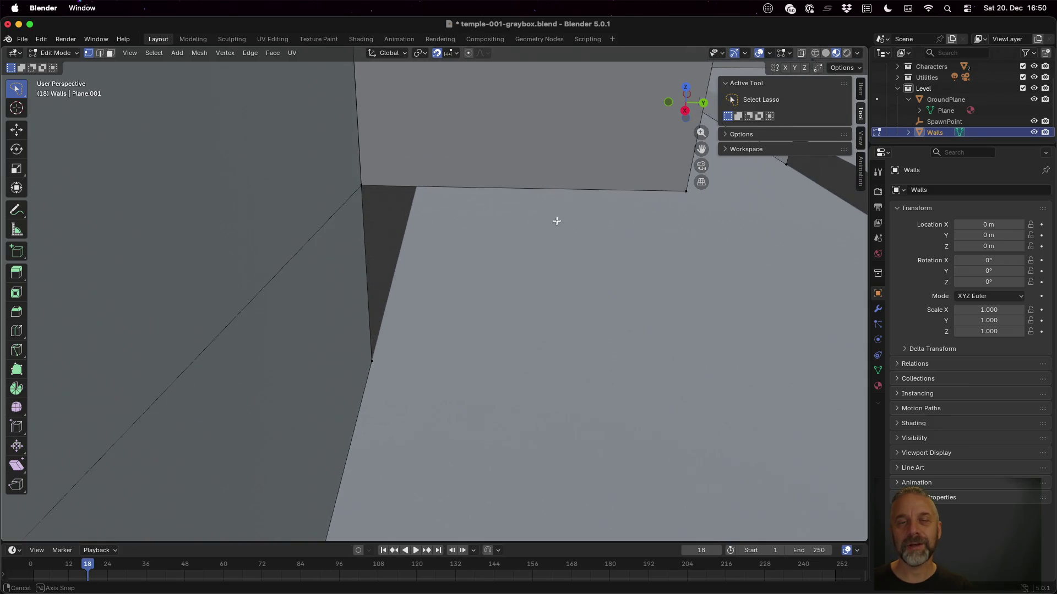
pyautogui.scroll(10, 558, 215)
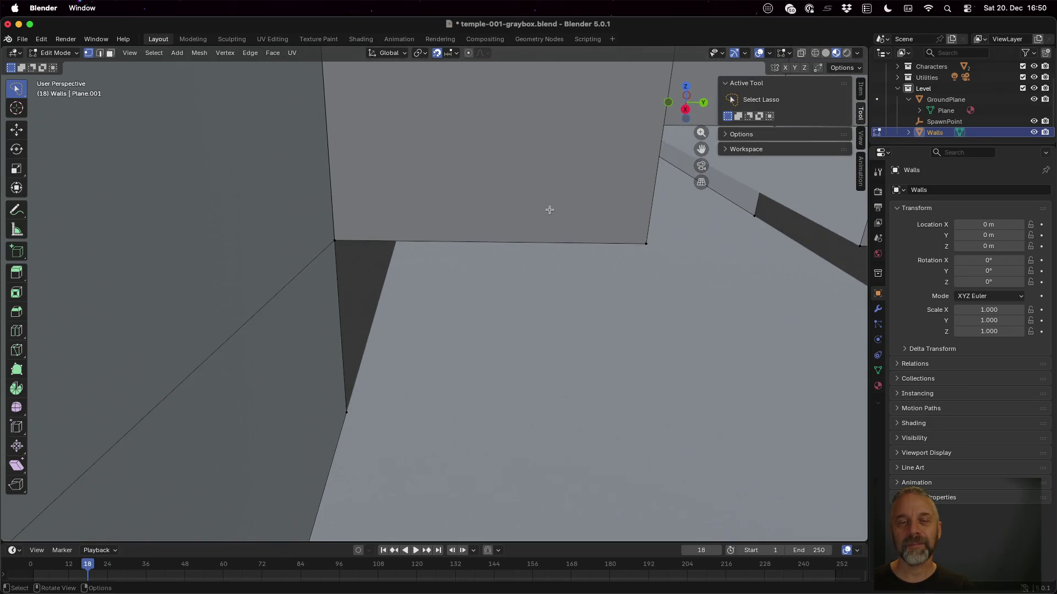
pyautogui.scroll(5, 551, 241)
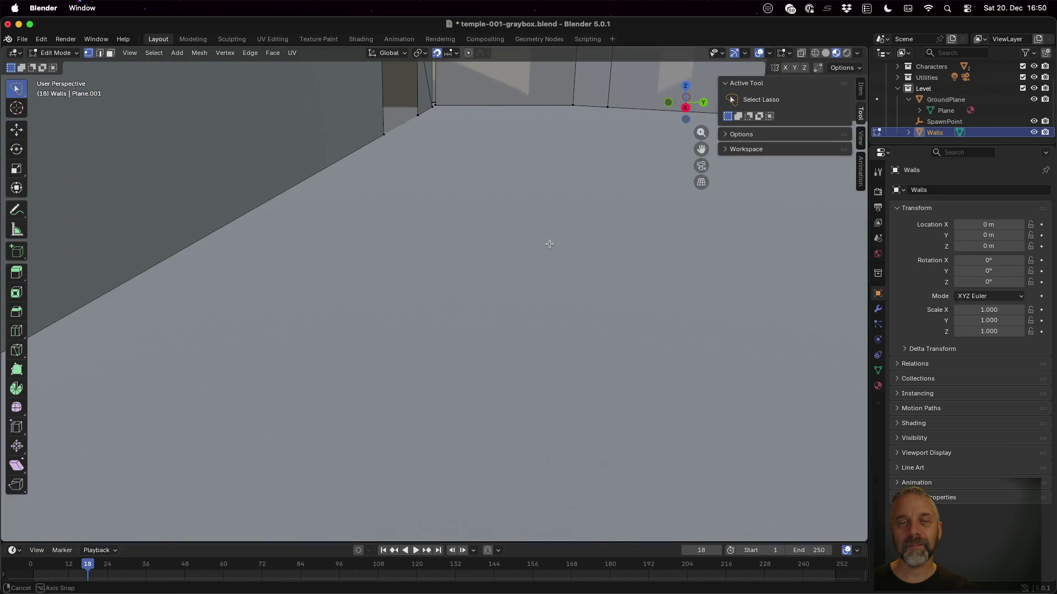
pyautogui.scroll(5, 558, 158)
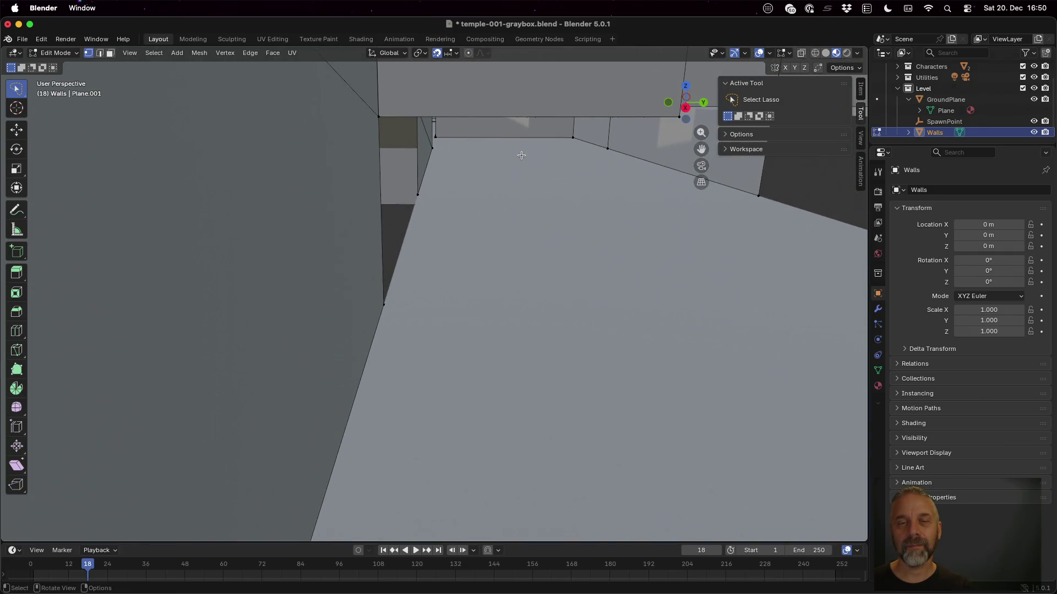
pyautogui.scroll(5, 590, 157)
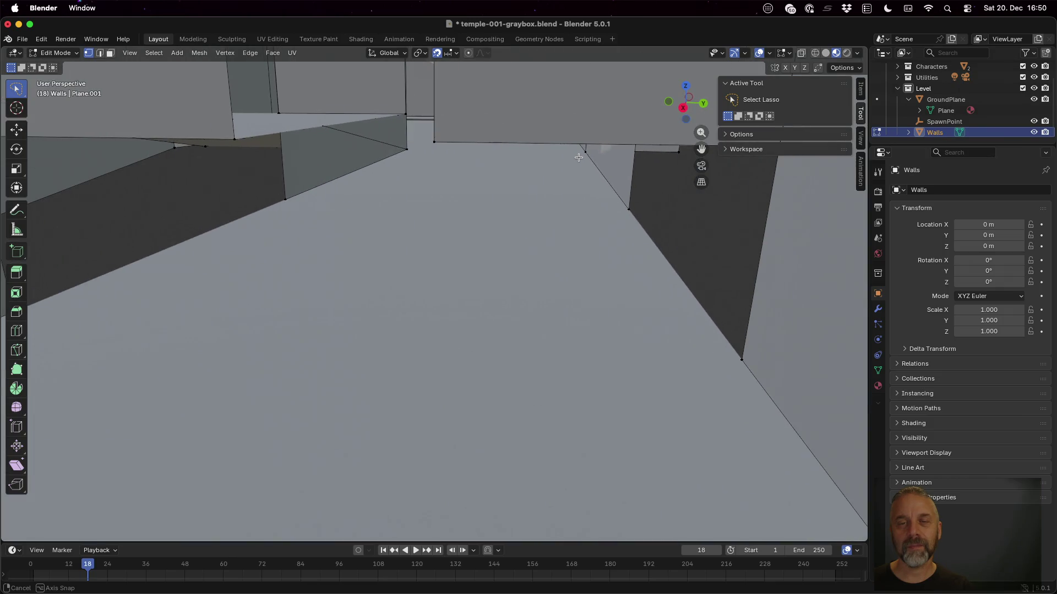
pyautogui.scroll(3, 578, 158)
pyautogui.scroll(5, 580, 154)
pyautogui.scroll(5, 582, 150)
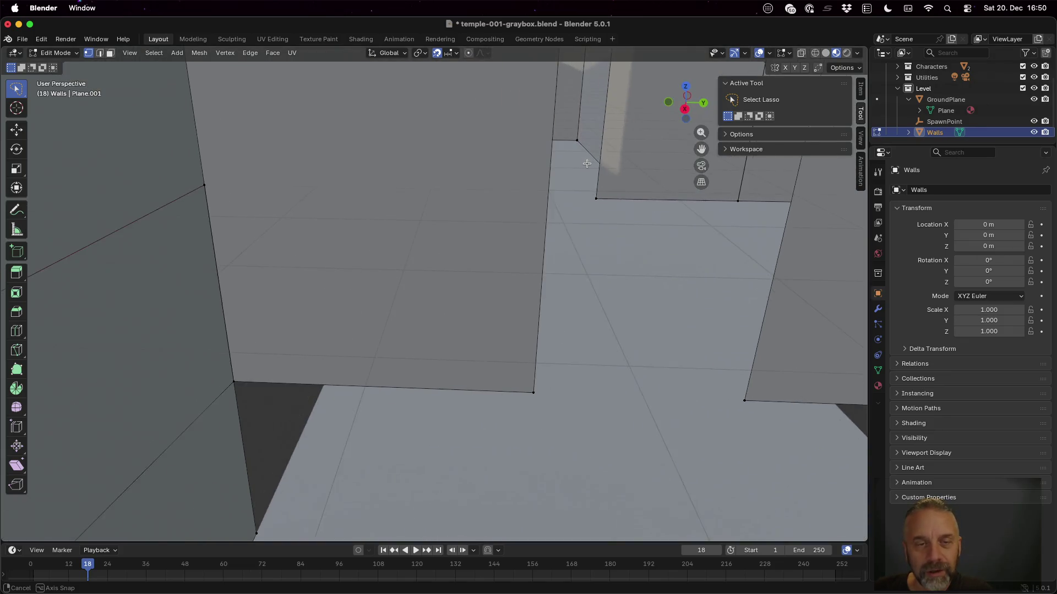
pyautogui.scroll(5, 583, 163)
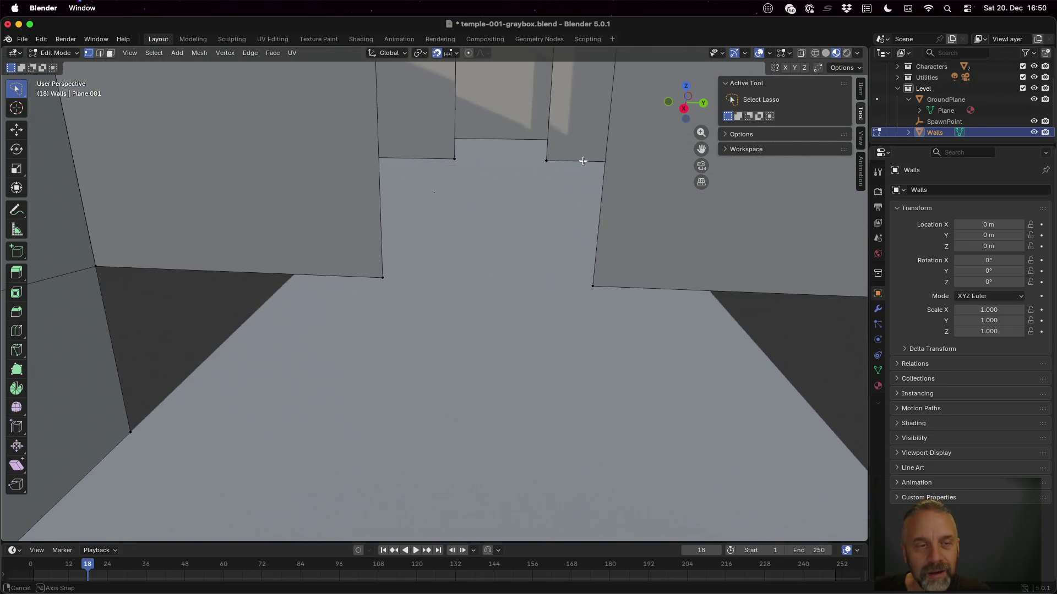
pyautogui.scroll(5, 585, 158)
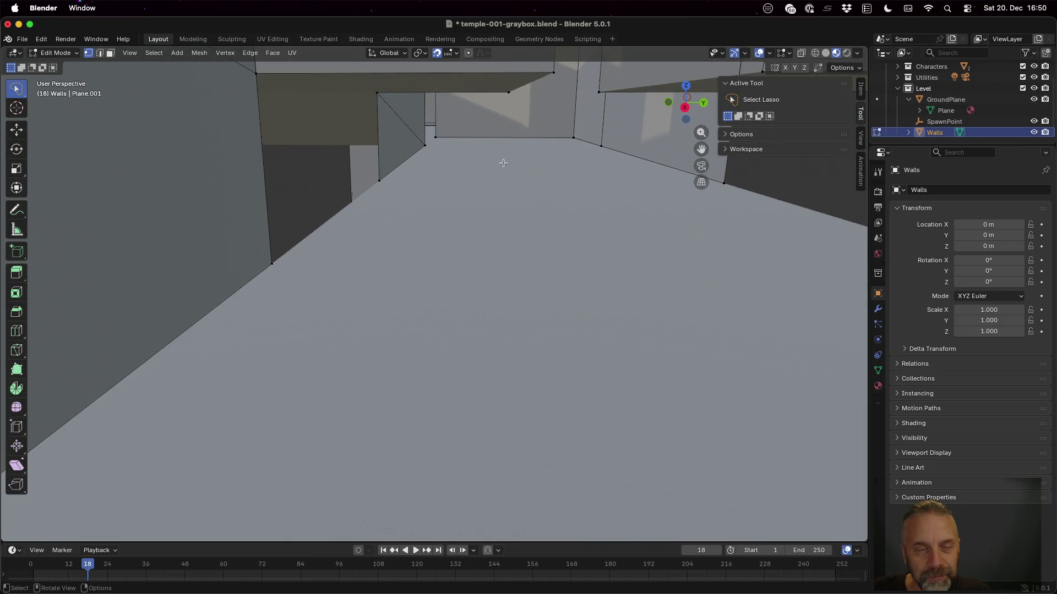
pyautogui.click(286, 244)
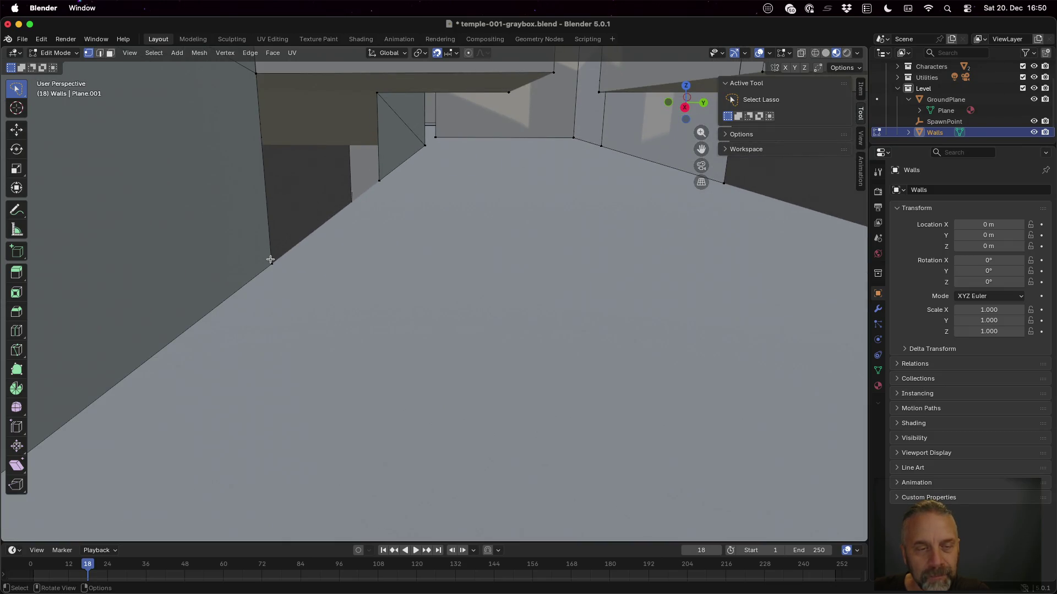
# Raise the gap's bottom edge 2 m along Z into a new wall face.
pyautogui.keyDown('shift'); pyautogui.click(378, 180); pyautogui.keyUp('shift')
pyautogui.press('g')
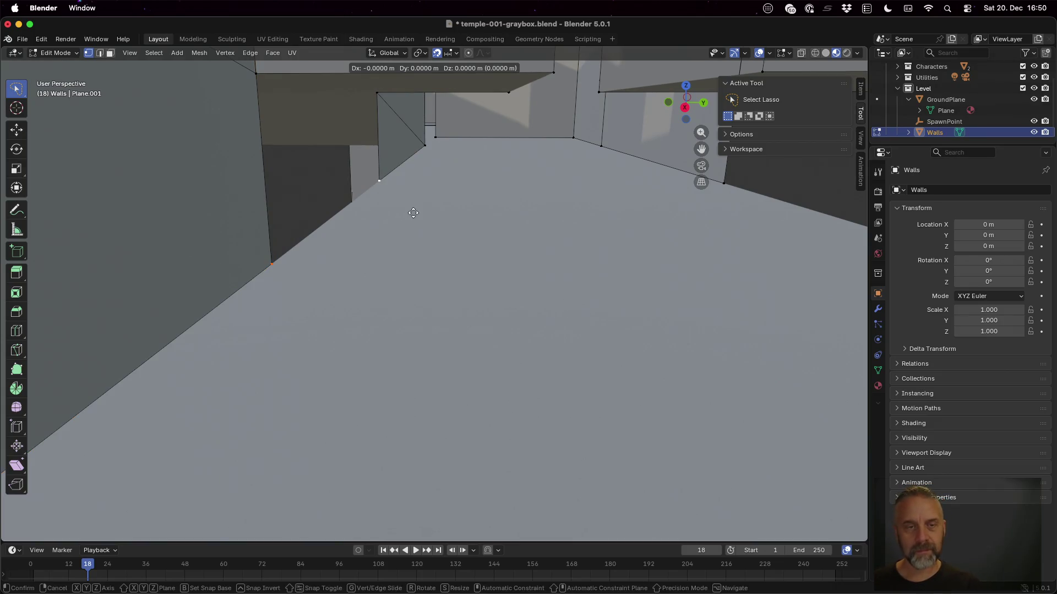
pyautogui.press('z')
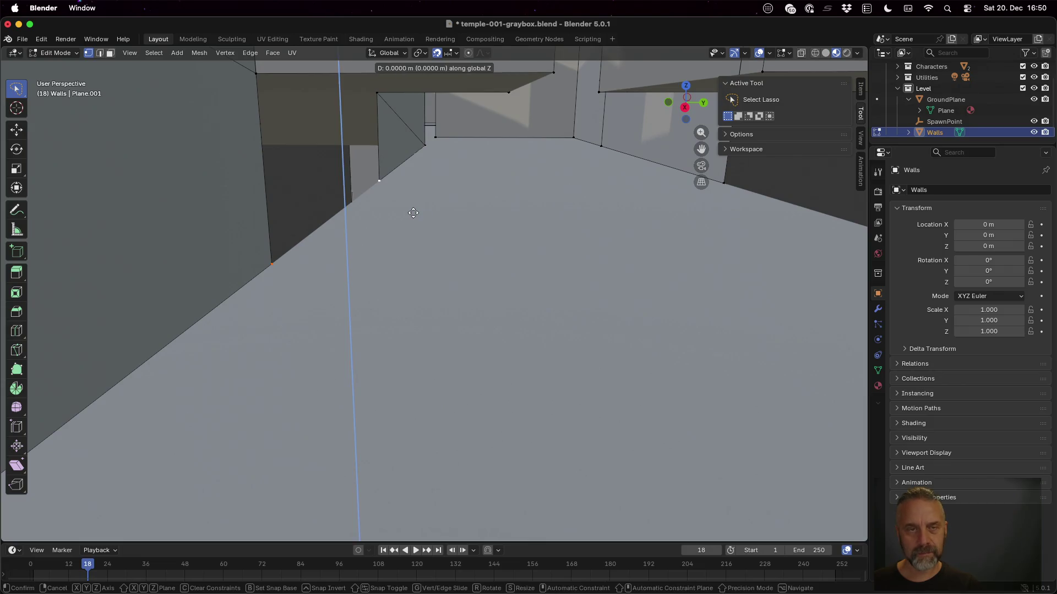
pyautogui.click(397, 101)
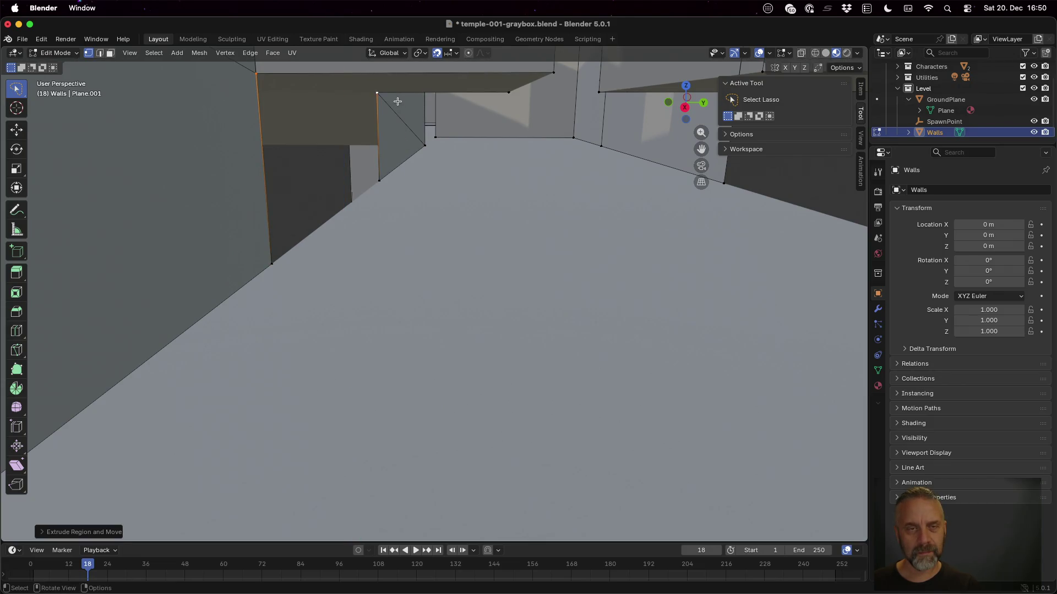
pyautogui.keyDown('shift'); pyautogui.click(288, 254); pyautogui.keyUp('shift')
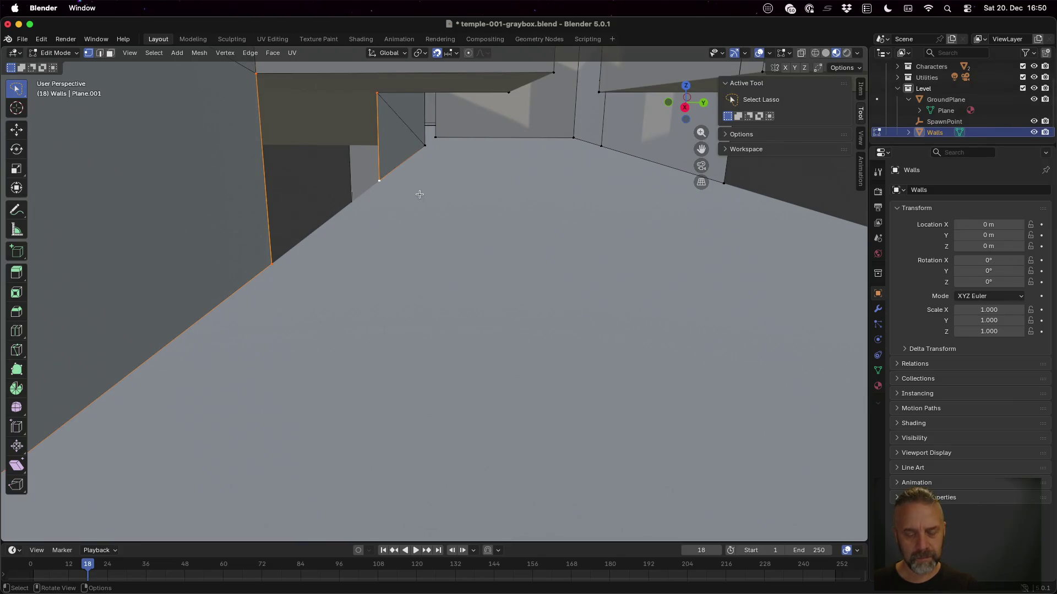
pyautogui.keyDown('shift'); pyautogui.click(389, 179); pyautogui.keyUp('shift')
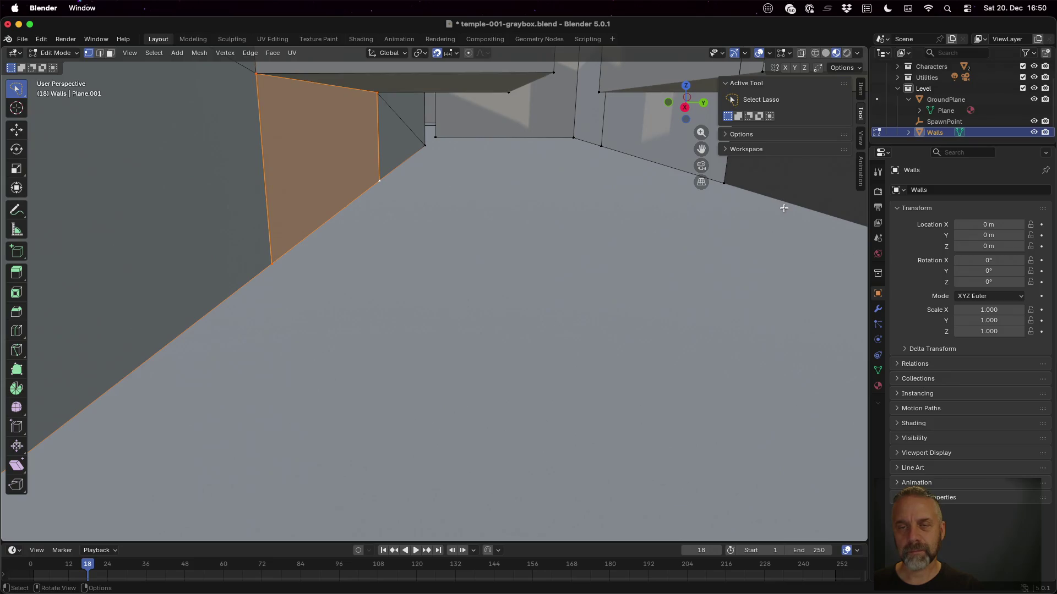
# Select the four corners of the right wall face and orbit out to a high overview.
pyautogui.hscroll(10, 726, 199)
pyautogui.scroll(-10, 342, 180)
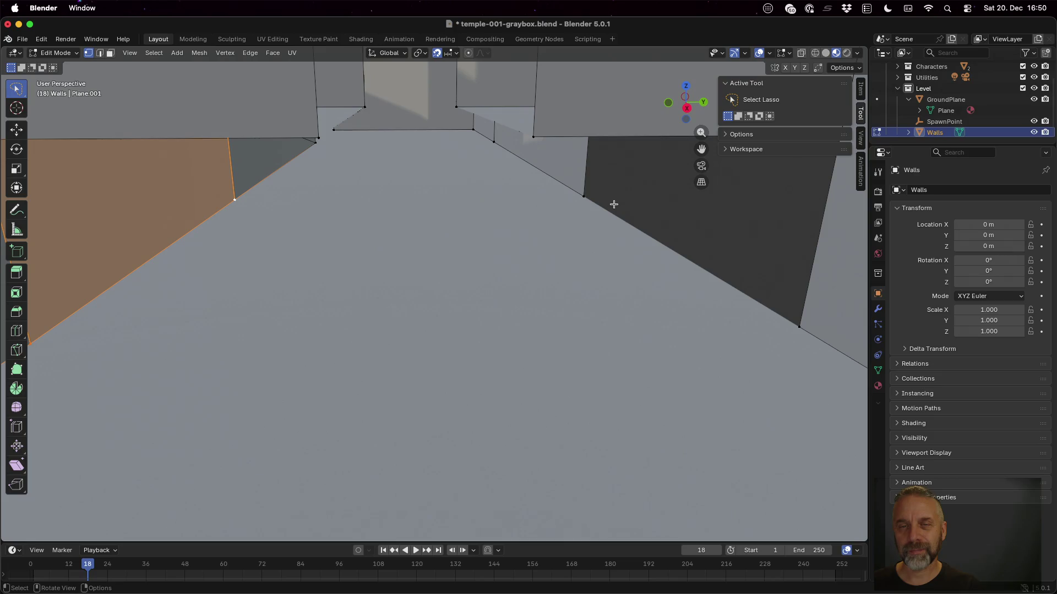
pyautogui.hscroll(5, 613, 204)
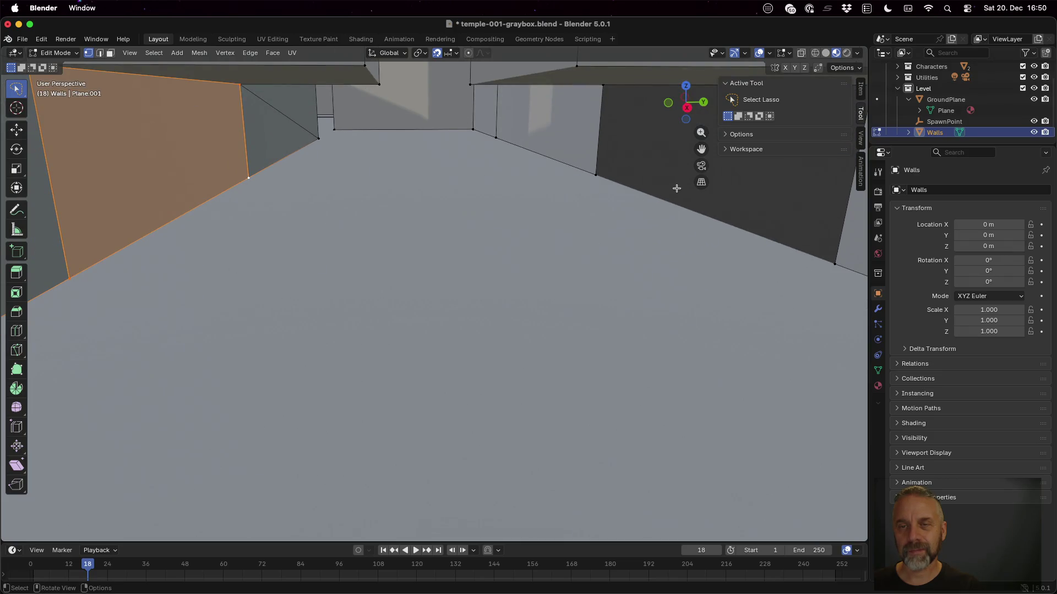
pyautogui.hscroll(-1, 663, 176)
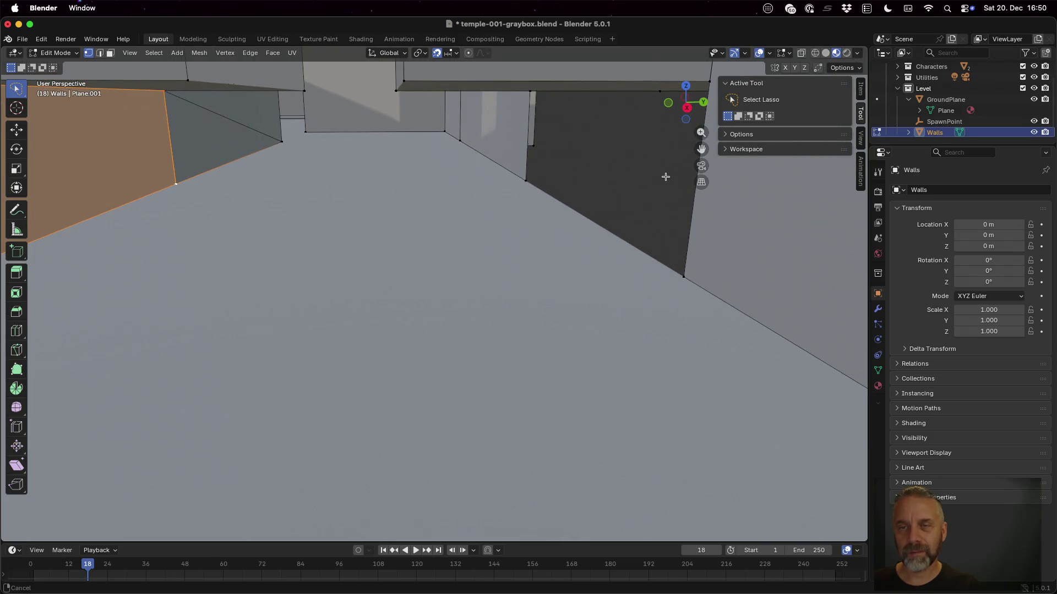
pyautogui.click(528, 180)
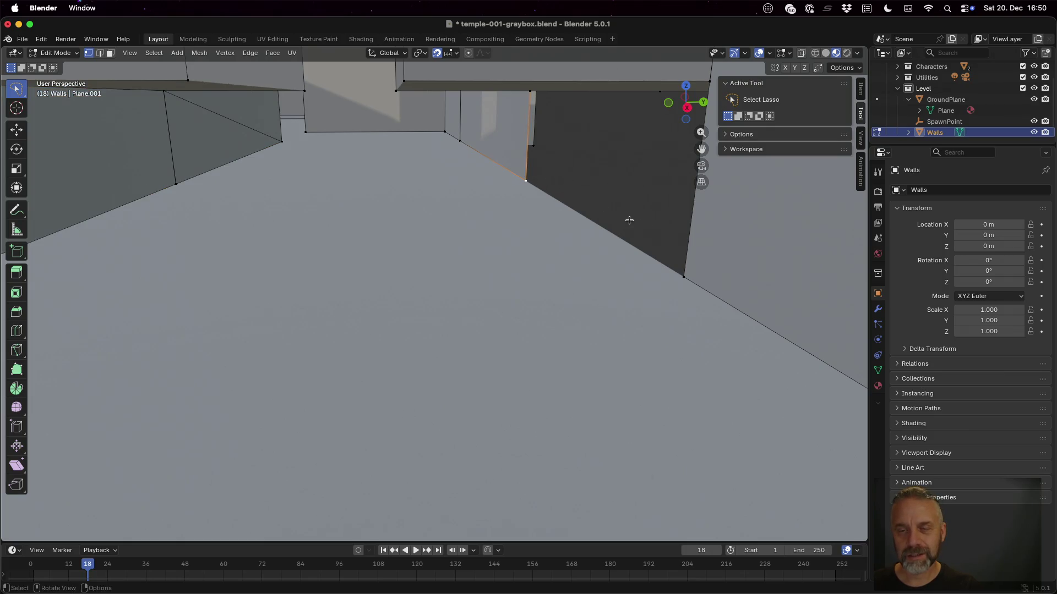
pyautogui.keyDown('shift'); pyautogui.click(682, 275); pyautogui.keyUp('shift')
pyautogui.keyDown('shift'); pyautogui.click(706, 87); pyautogui.keyUp('shift')
pyautogui.keyDown('shift'); pyautogui.click(534, 90); pyautogui.keyUp('shift')
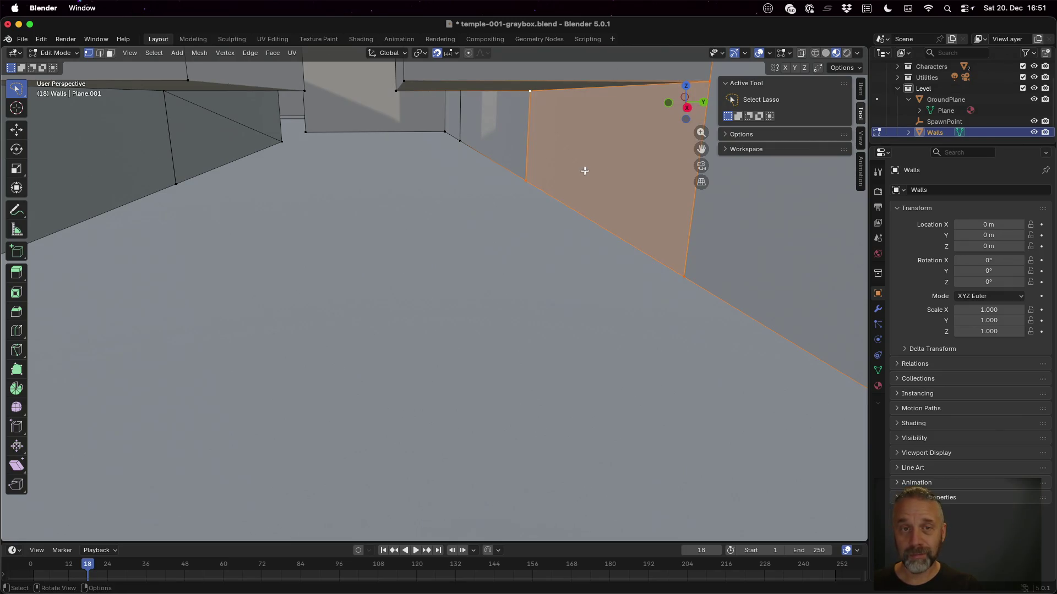
pyautogui.scroll(-10, 585, 171)
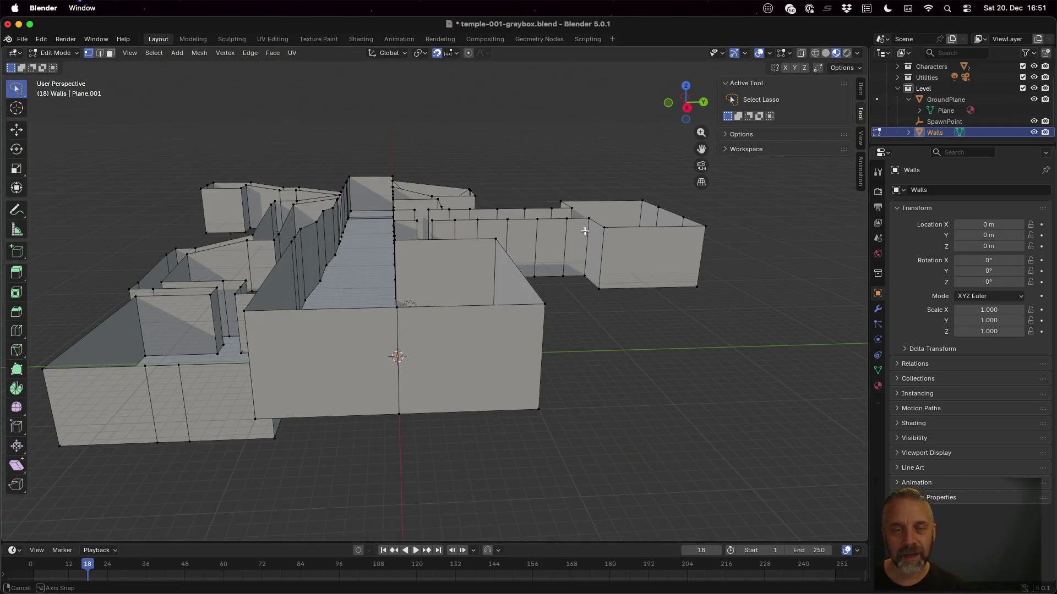
pyautogui.moveTo(584, 231)
pyautogui.mouseDown()
pyautogui.moveTo(406, 324)
pyautogui.moveTo(387, 292)
pyautogui.moveTo(359, 280)
pyautogui.mouseUp()
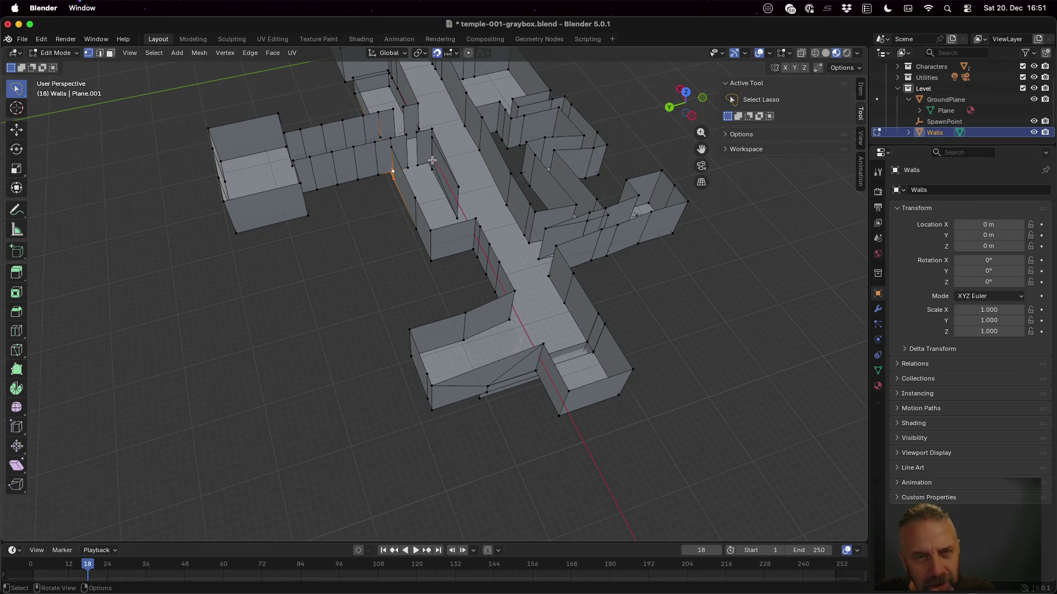
# Switch to face select and delete the first unwanted wall face in the upper corridor.
pyautogui.scroll(4, 431, 169)
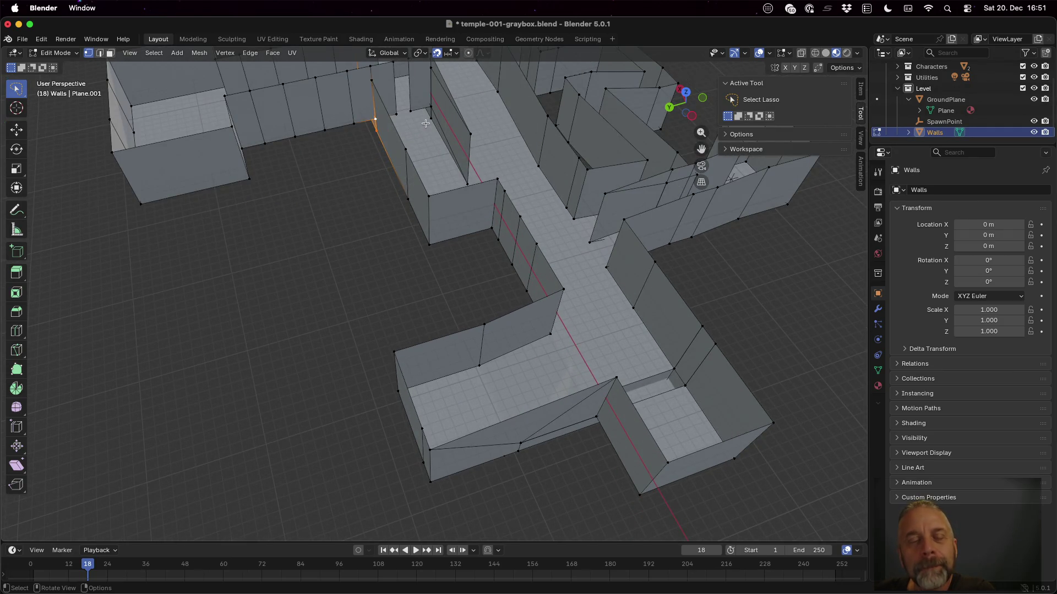
pyautogui.scroll(-2, 425, 123)
pyautogui.click(431, 97)
pyautogui.click(413, 101)
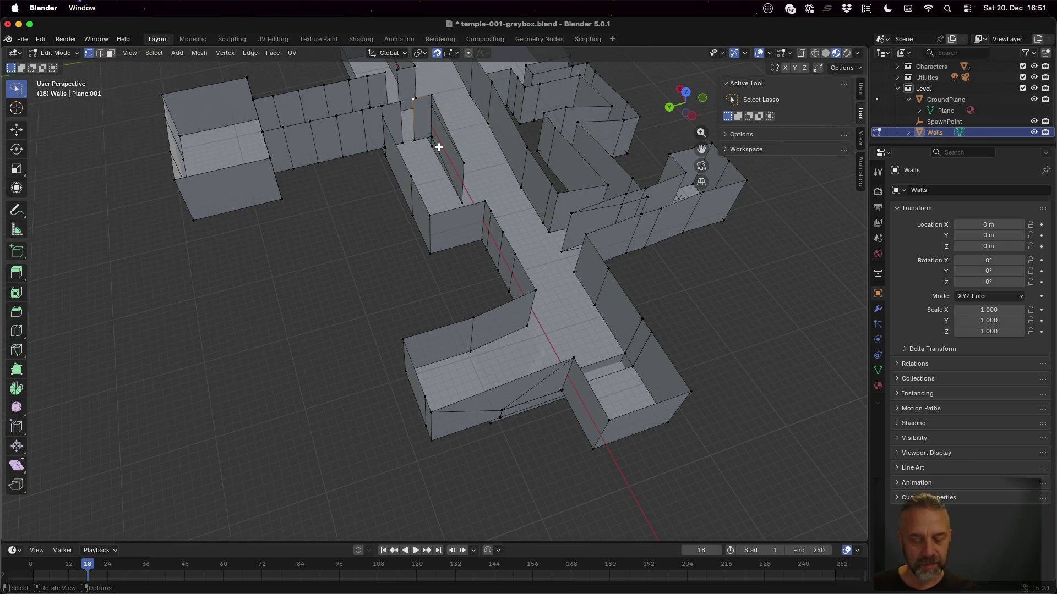
pyautogui.press('3')
pyautogui.click(423, 122)
pyautogui.rightClick(423, 121)
pyautogui.press('Escape')
pyautogui.press('g')
pyautogui.press('x')
pyautogui.click(408, 90)
# Delete two more unwanted wall faces in the upper corridor.
pyautogui.click(381, 89)
pyautogui.press('x')
pyautogui.click(382, 89)
pyautogui.click(393, 122)
pyautogui.press('x')
pyautogui.click(393, 122)
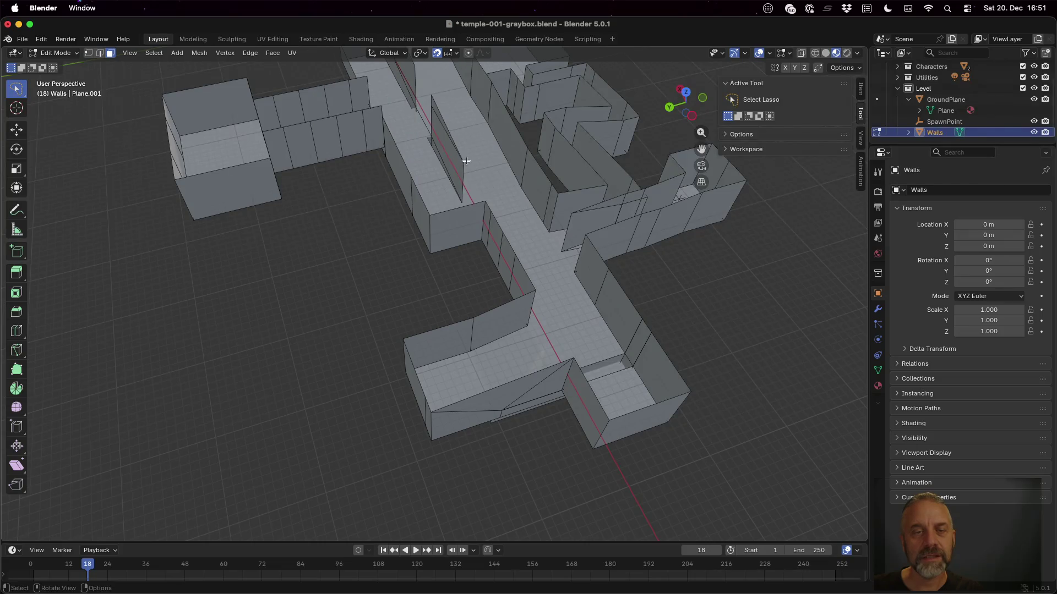
# Toggle GroundPlane's visibility to inspect the walls, then pick GroundPlane in the Outliner.
pyautogui.scroll(3, 430, 146)
pyautogui.scroll(-5, 409, 86)
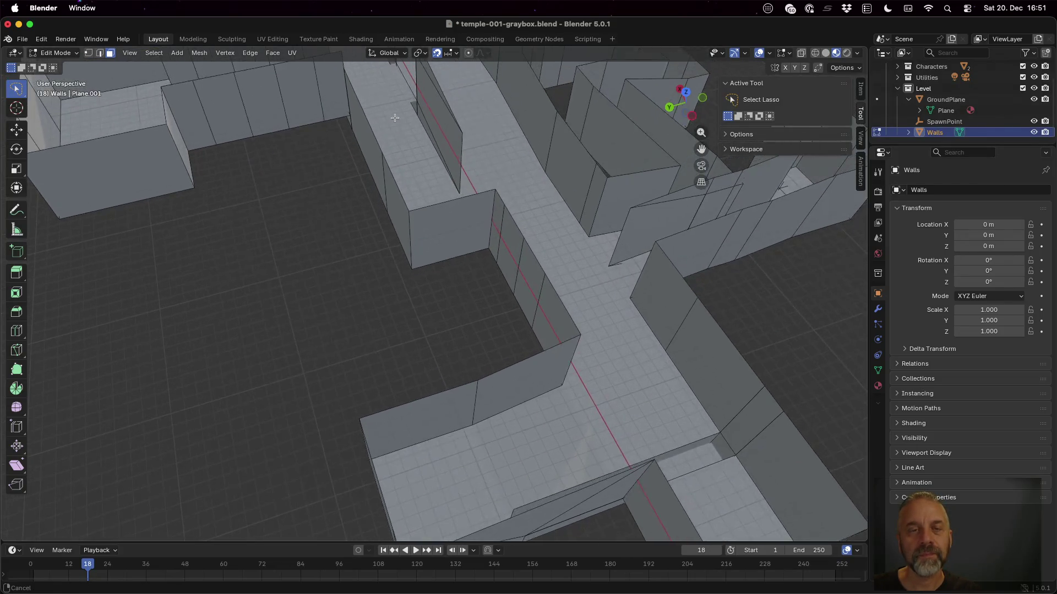
pyautogui.scroll(2, 364, 205)
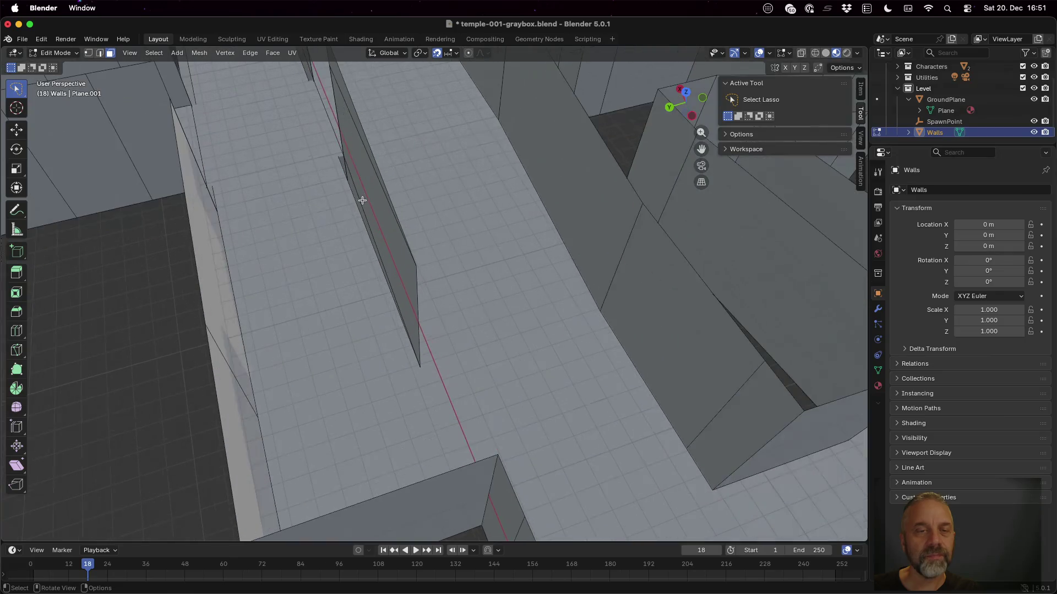
pyautogui.moveTo(295, 156)
pyautogui.mouseDown()
pyautogui.moveTo(276, 137)
pyautogui.moveTo(228, 126)
pyautogui.moveTo(239, 113)
pyautogui.moveTo(345, 142)
pyautogui.moveTo(397, 141)
pyautogui.mouseUp()
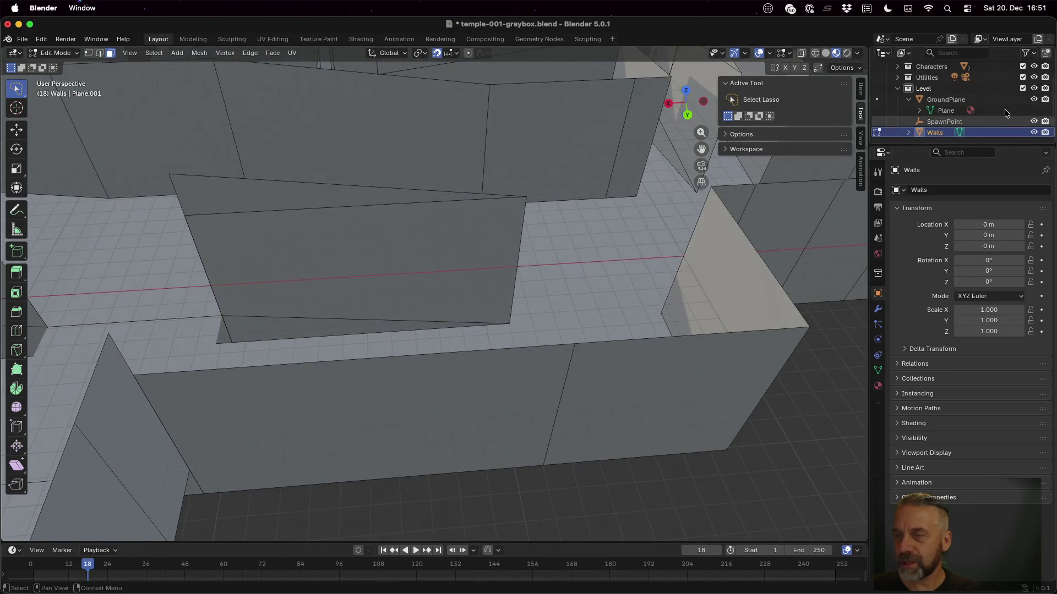
pyautogui.click(1033, 100)
pyautogui.click(1033, 100)
pyautogui.click(1033, 100)
pyautogui.click(1033, 99)
pyautogui.moveTo(358, 266)
pyautogui.mouseDown()
pyautogui.moveTo(231, 297)
pyautogui.moveTo(247, 211)
pyautogui.moveTo(232, 176)
pyautogui.moveTo(165, 146)
pyautogui.moveTo(231, 83)
pyautogui.moveTo(309, 83)
pyautogui.moveTo(671, 268)
pyautogui.moveTo(665, 299)
pyautogui.mouseUp()
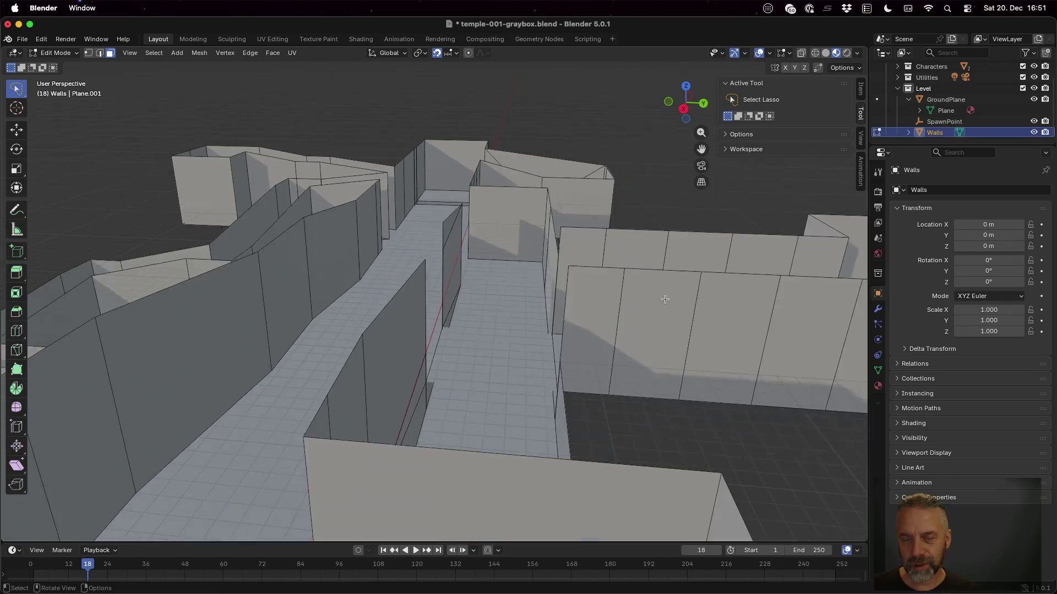
pyautogui.click(961, 102)
# Leave Walls Edit Mode and enter Edit Mode on GroundPlane with a corridor floor face selected.
pyautogui.press('Tab')
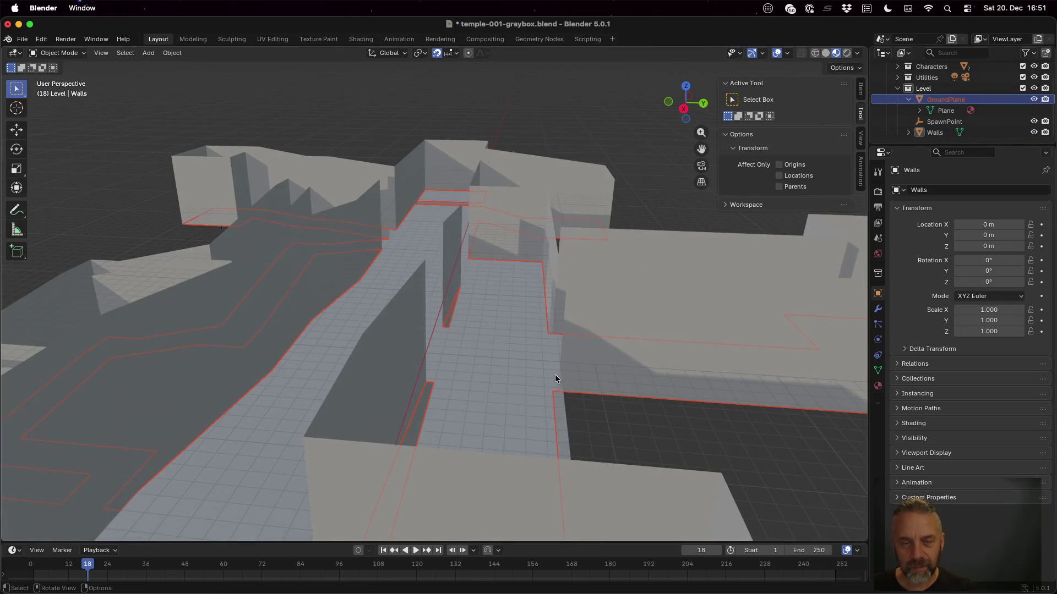
pyautogui.click(494, 365)
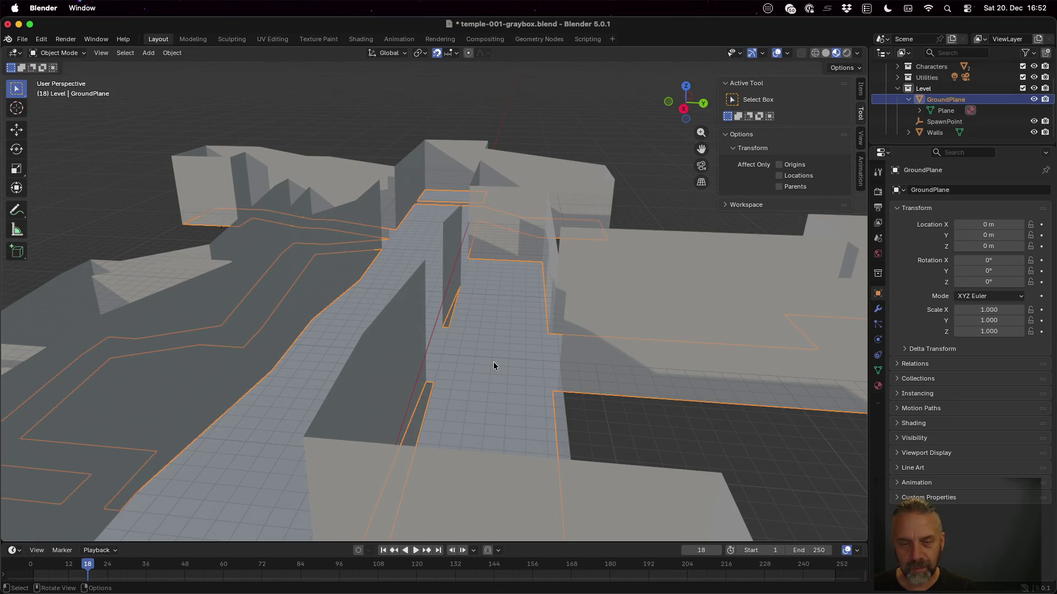
pyautogui.press('Tab')
pyautogui.click(494, 363)
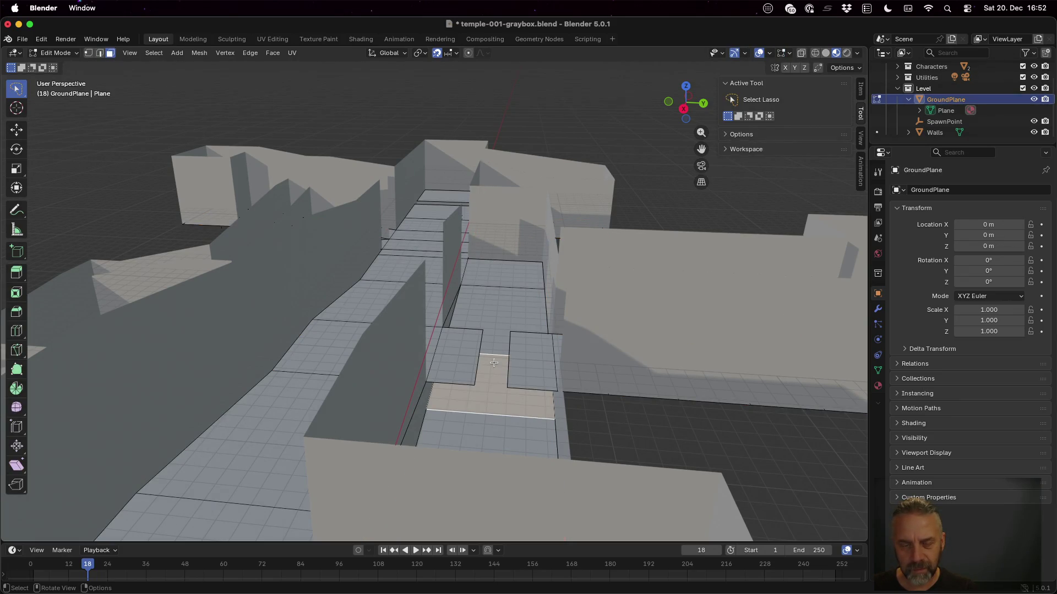
pyautogui.press('Tab')
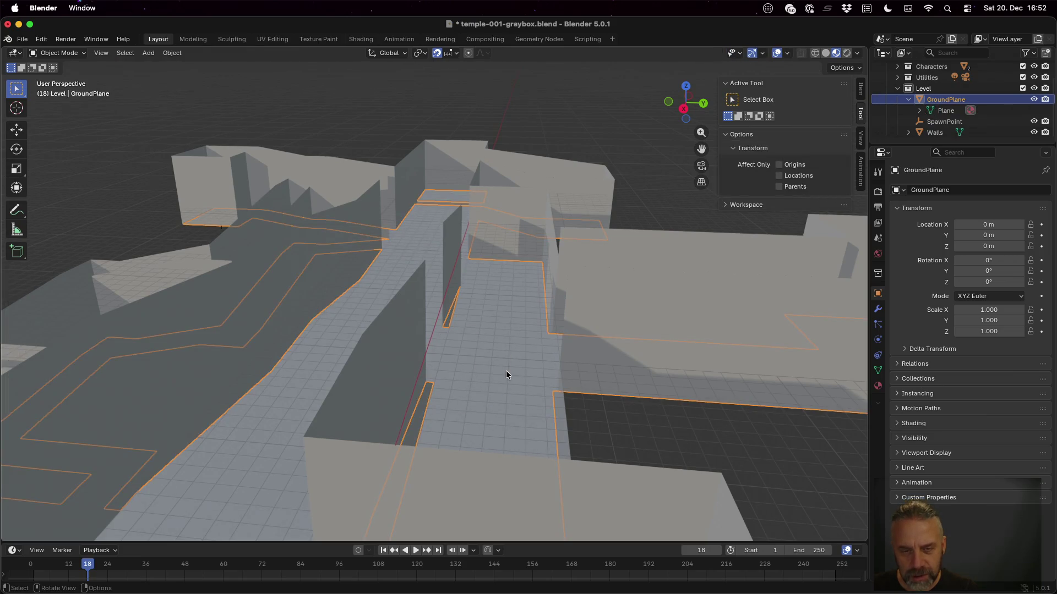
pyautogui.press('Tab')
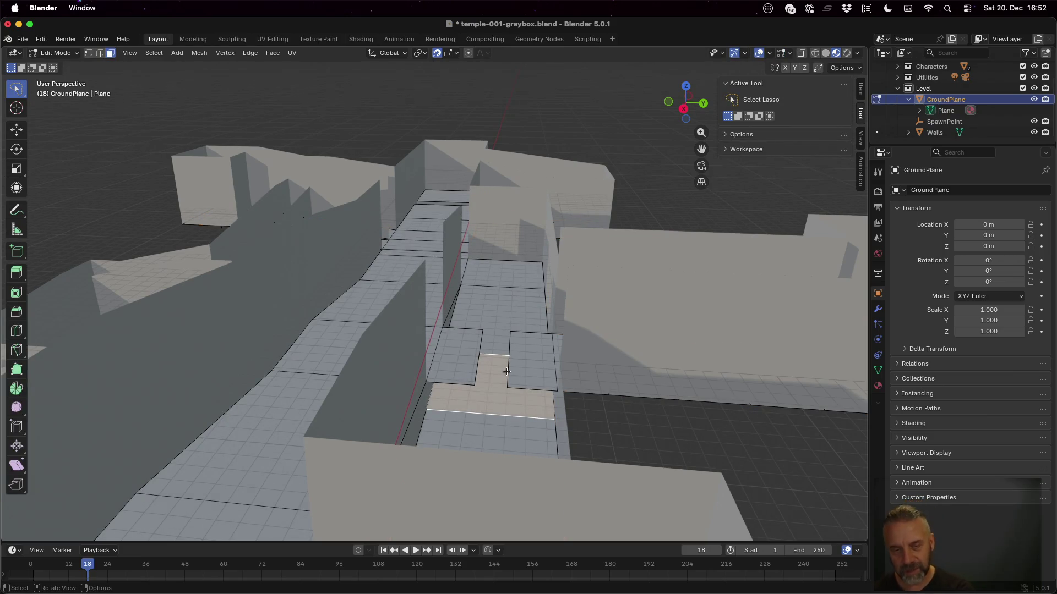
pyautogui.scroll(-3, 490, 402)
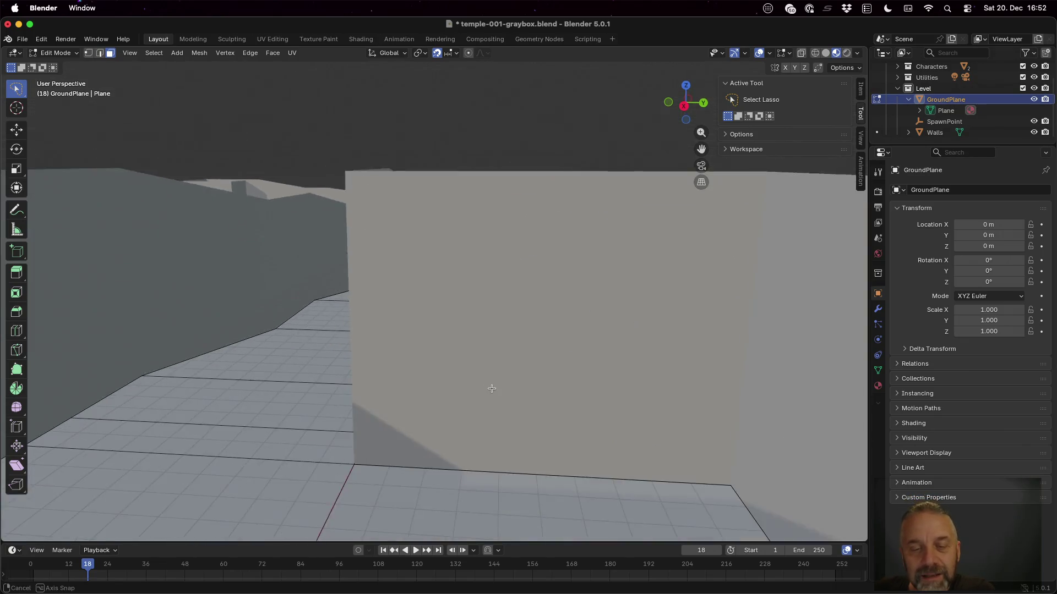
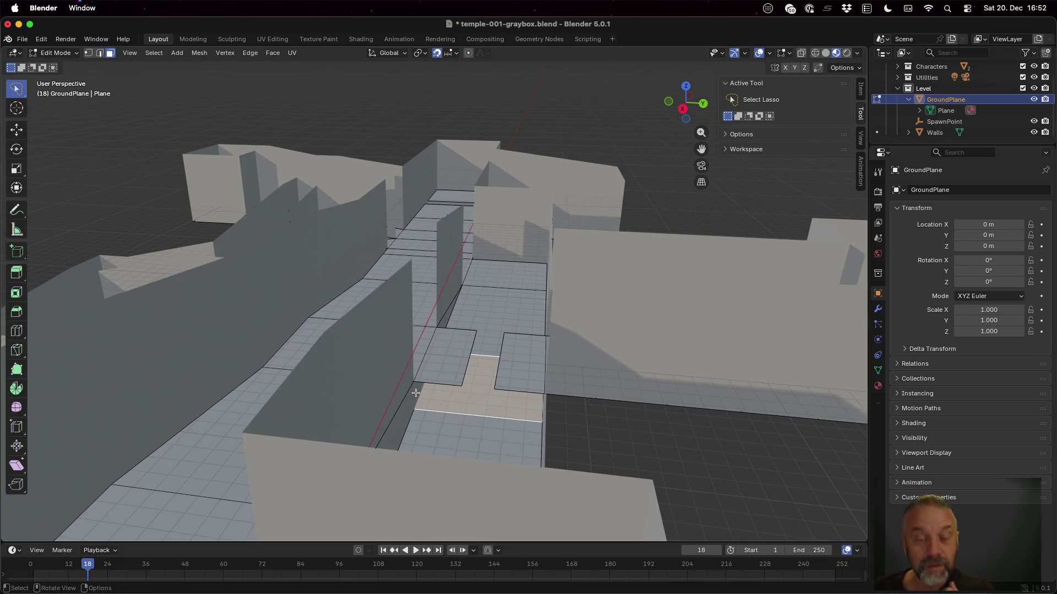
# In Edit Mode, vertex-select the corners of both small floor tile quads in GroundPlane.
pyautogui.press('Tab')
pyautogui.press('Tab')
pyautogui.press('1')
pyautogui.click(414, 381)
pyautogui.keyDown('shift'); pyautogui.click(461, 386); pyautogui.keyUp('shift')
pyautogui.keyDown('shift'); pyautogui.click(477, 329); pyautogui.keyUp('shift')
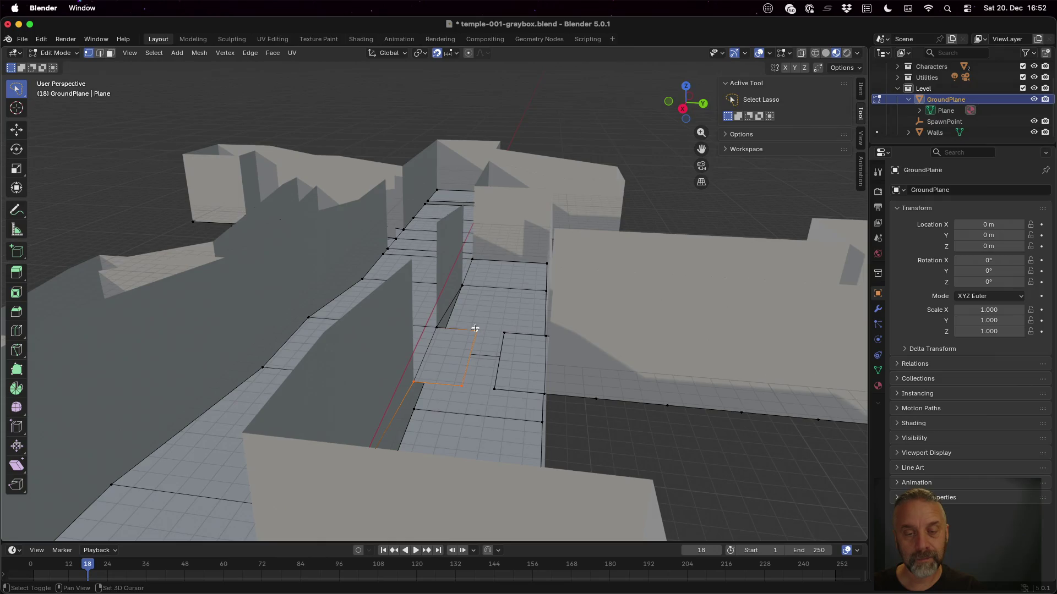
pyautogui.keyDown('shift'); pyautogui.click(440, 327); pyautogui.keyUp('shift')
pyautogui.keyDown('shift'); pyautogui.click(505, 333); pyautogui.keyUp('shift')
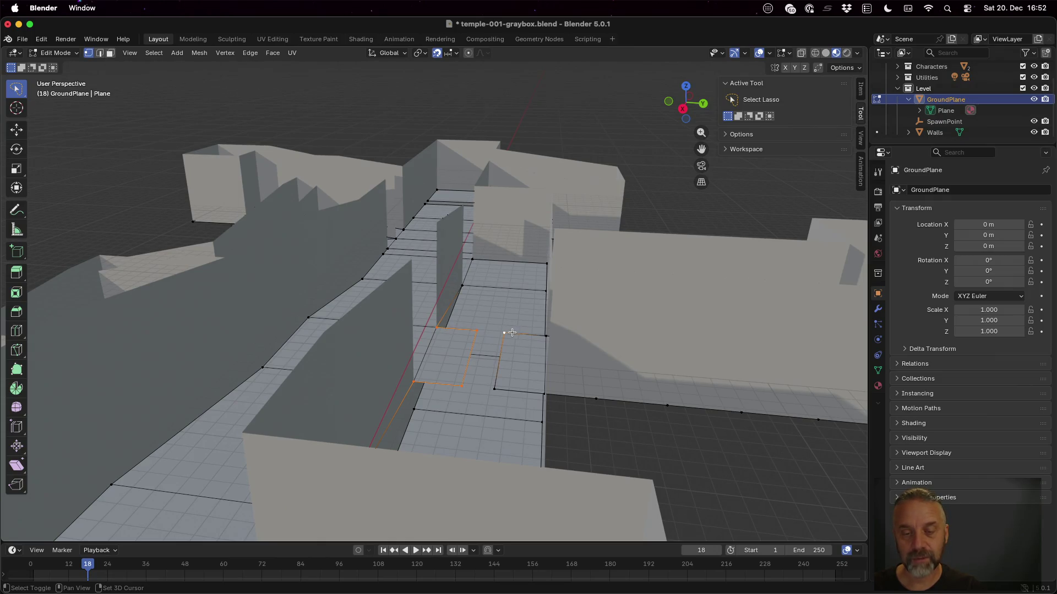
pyautogui.keyDown('shift'); pyautogui.click(547, 334); pyautogui.keyUp('shift')
pyautogui.keyDown('shift'); pyautogui.click(547, 389); pyautogui.keyUp('shift')
pyautogui.keyDown('shift'); pyautogui.click(494, 389); pyautogui.keyUp('shift')
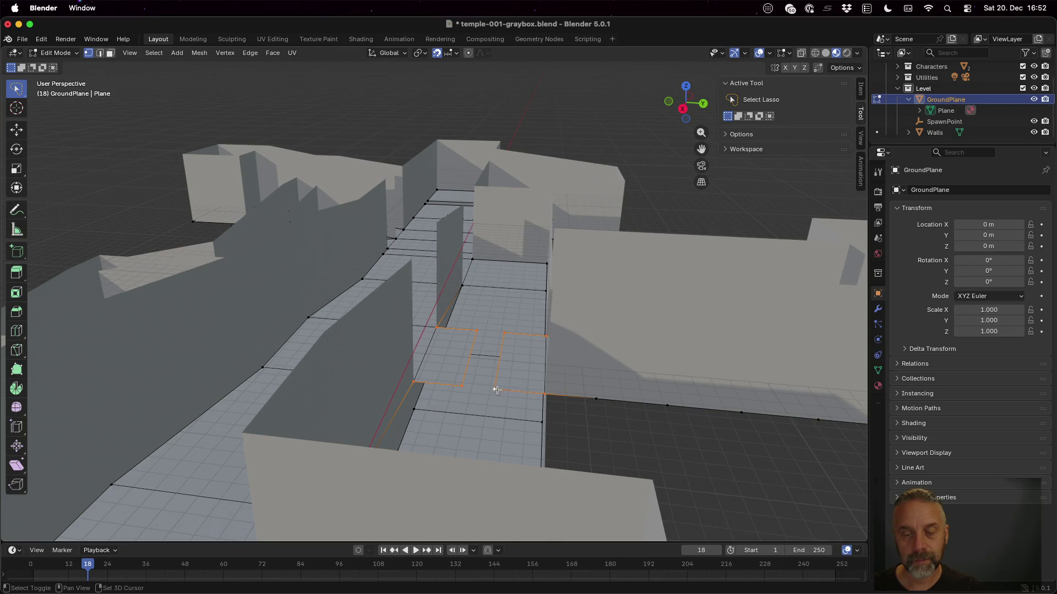
# Extrude the tile edges in place and separate the selection into GroundPlane.001.
pyautogui.press('e')
pyautogui.rightClick(521, 407)
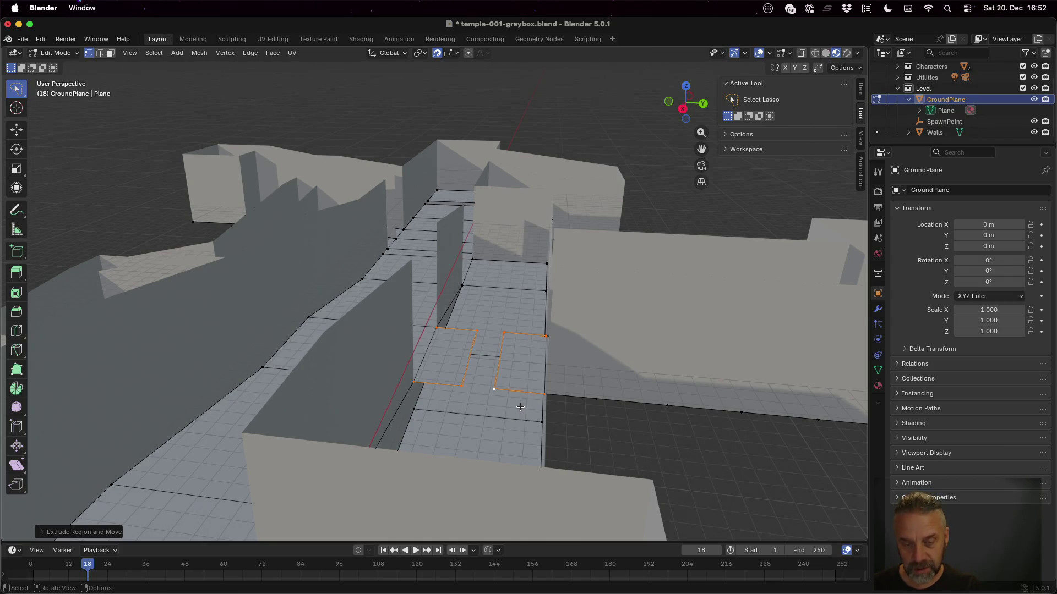
pyautogui.press('g')
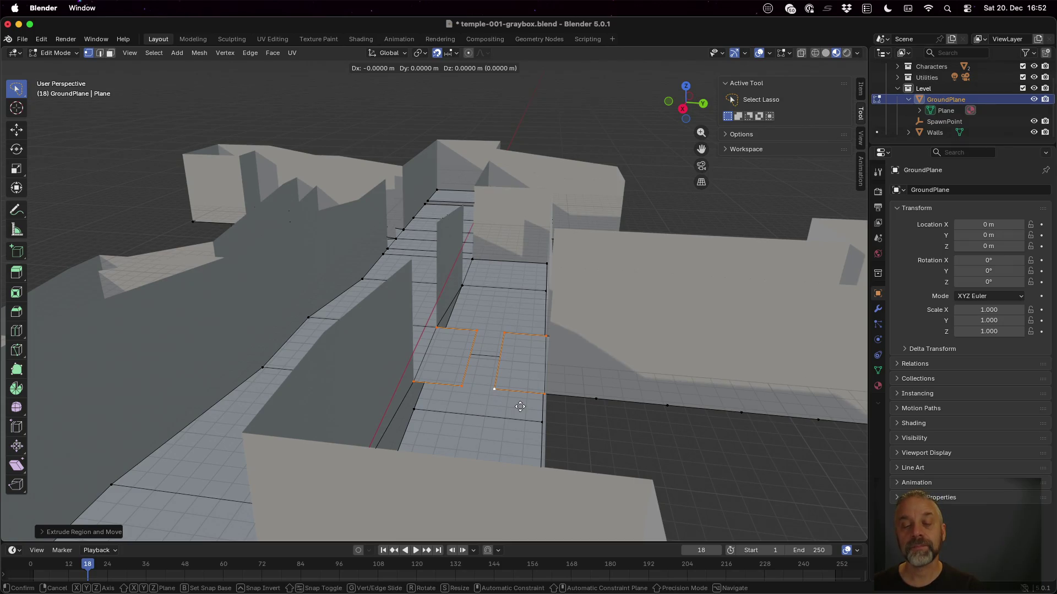
pyautogui.press('Escape')
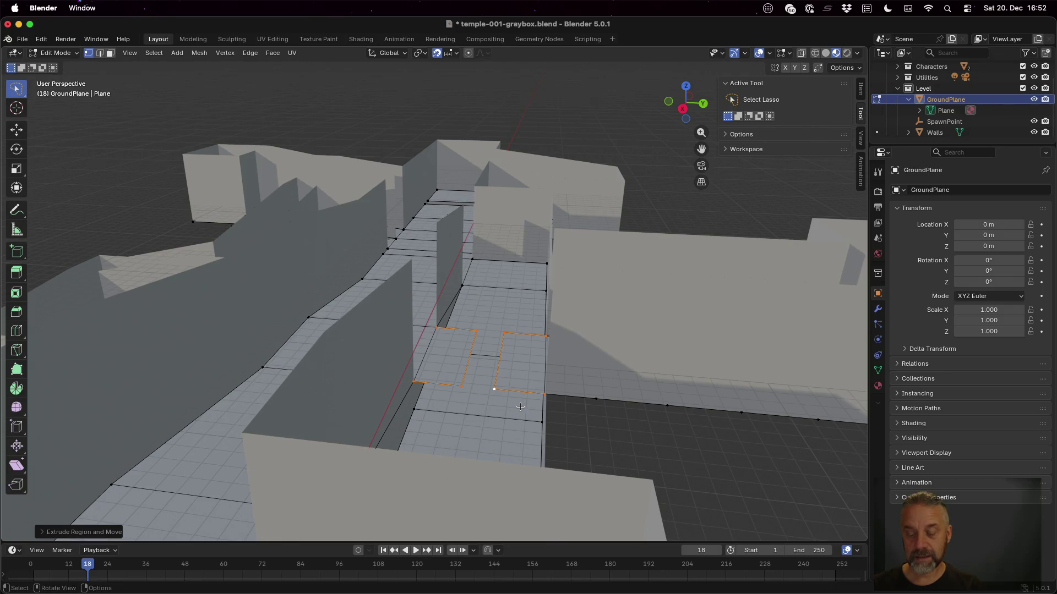
pyautogui.press('p')
pyautogui.click(520, 407)
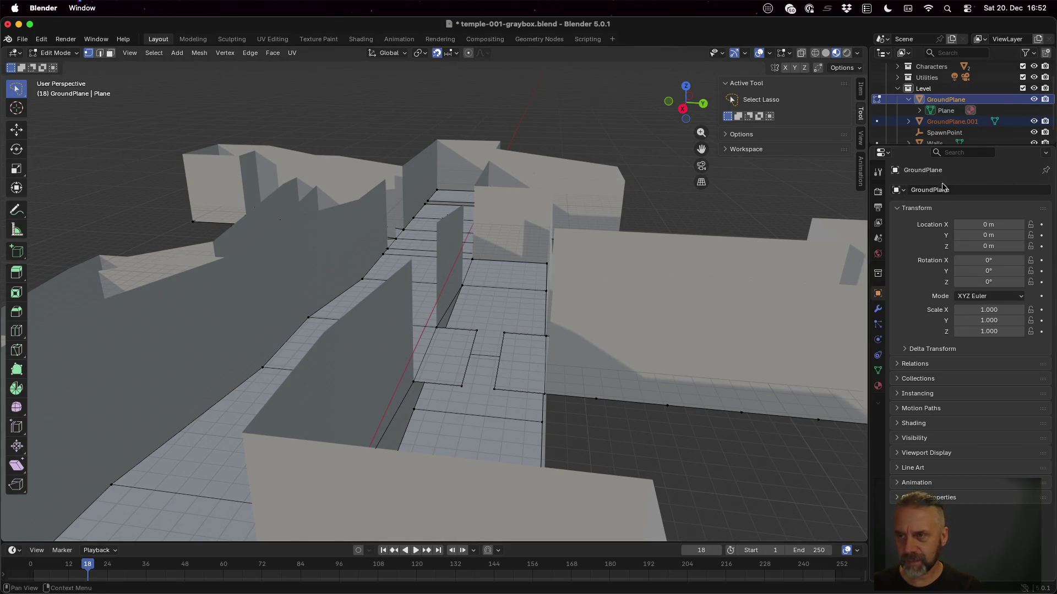
# Inspect GroundPlane.001 in Edit Mode and toggle GroundPlane's visibility to check the split.
pyautogui.click(952, 121)
pyautogui.press('Tab')
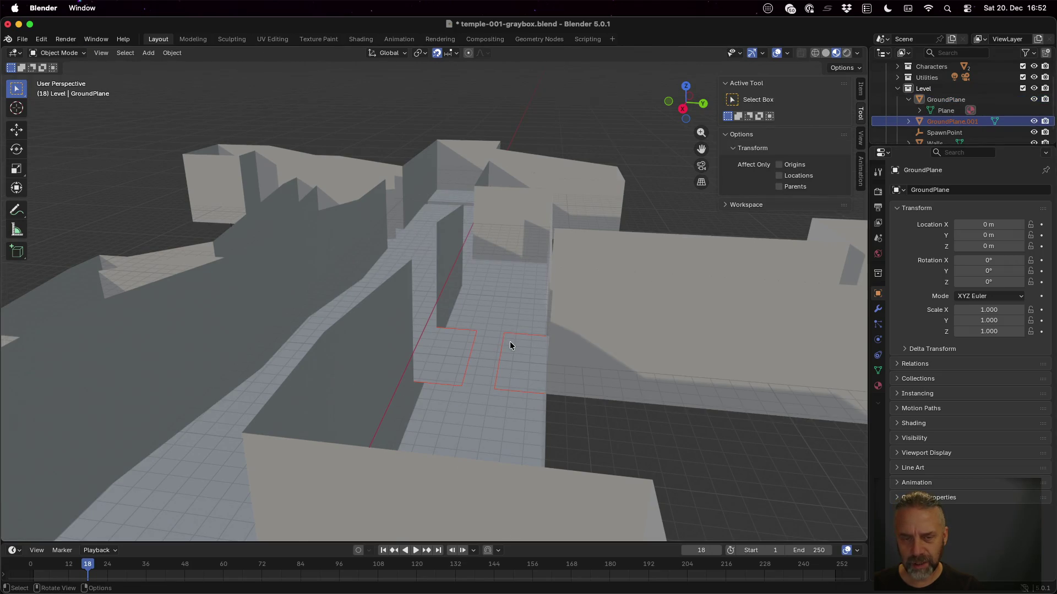
pyautogui.press('Tab')
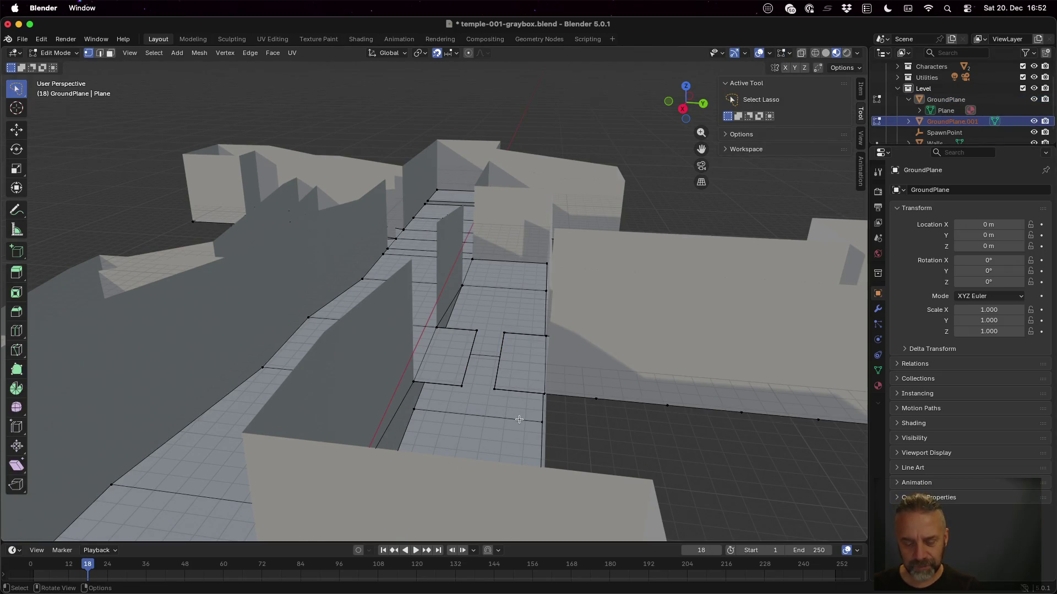
pyautogui.press('z')
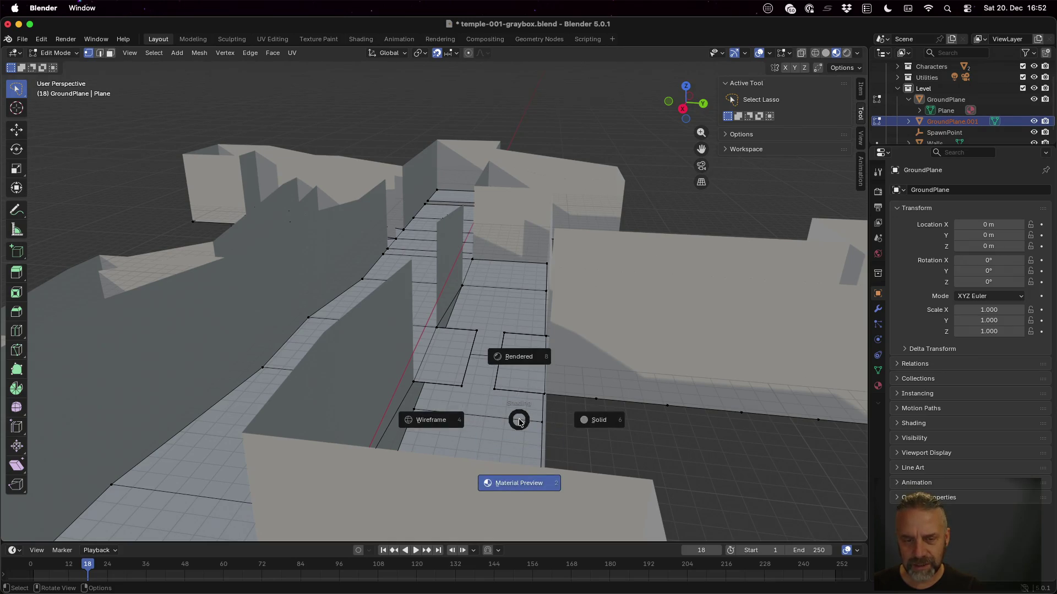
pyautogui.press('Escape')
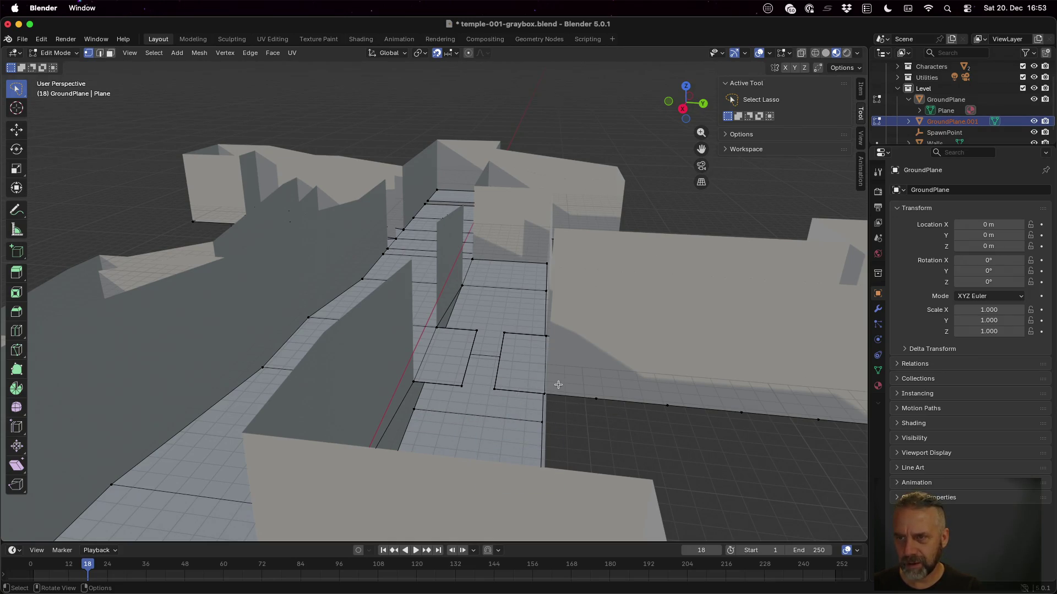
pyautogui.press('Tab')
pyautogui.press('Tab')
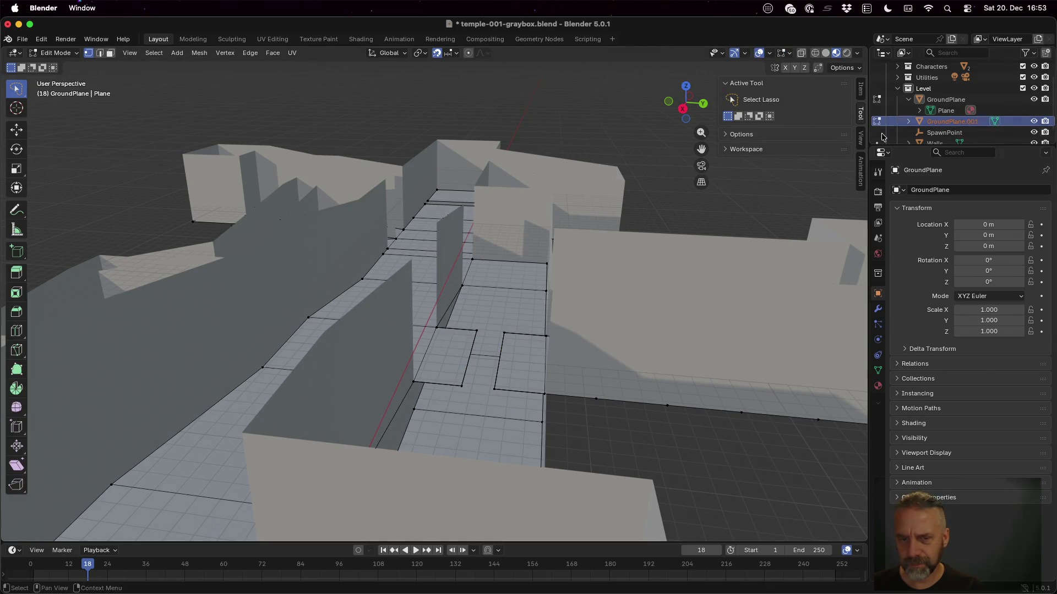
pyautogui.press('a')
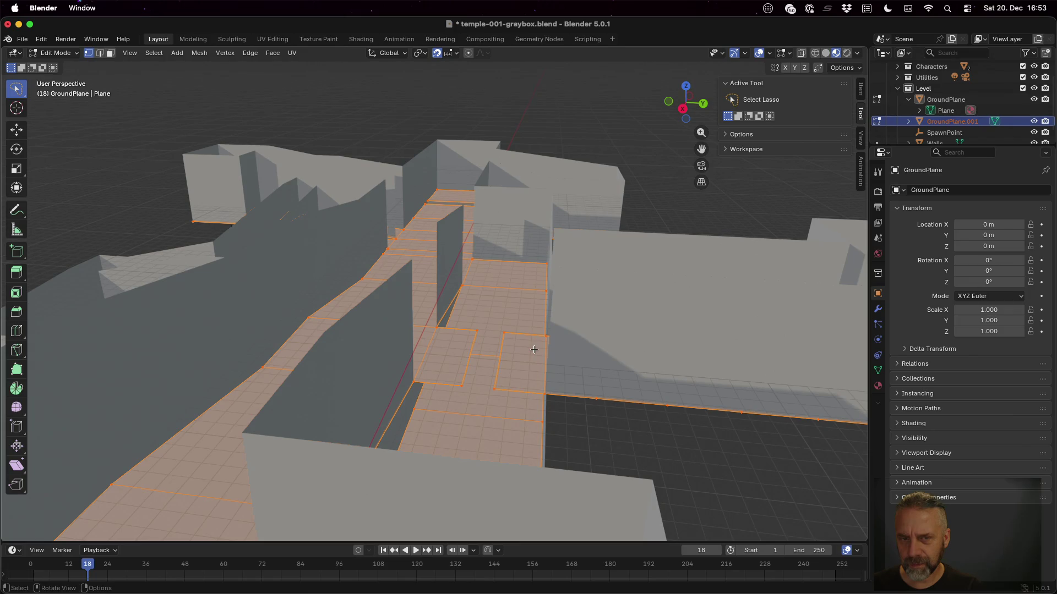
pyautogui.click(1034, 100)
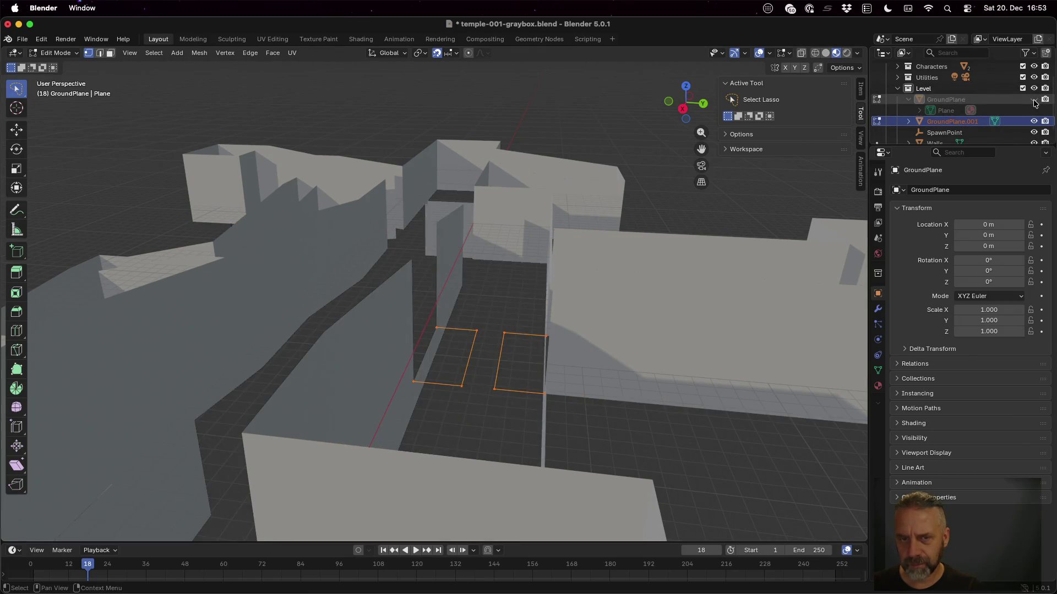
pyautogui.click(1034, 100)
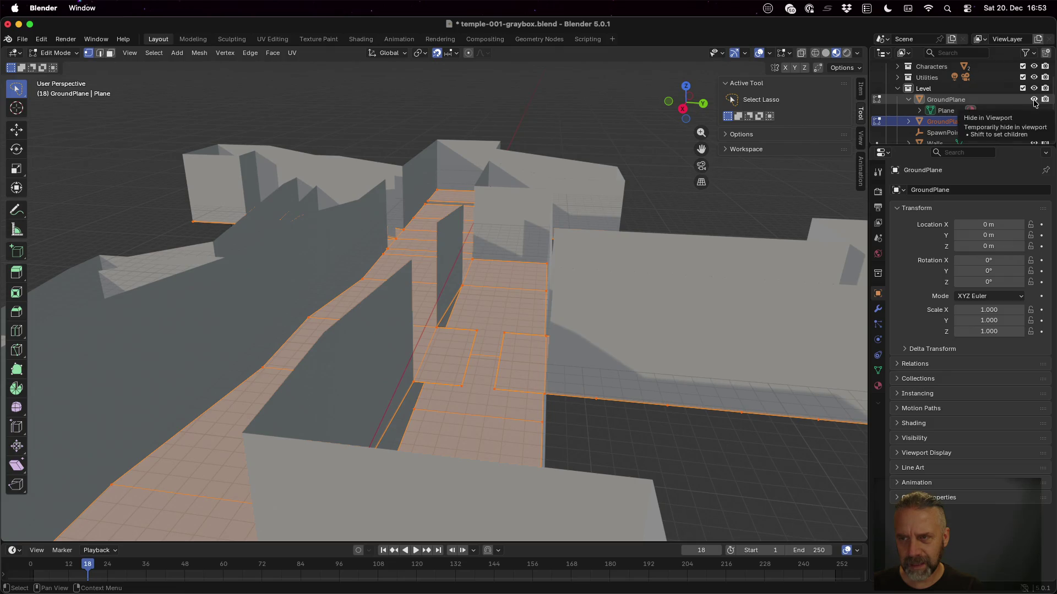
pyautogui.hotkey('alt', 'a')
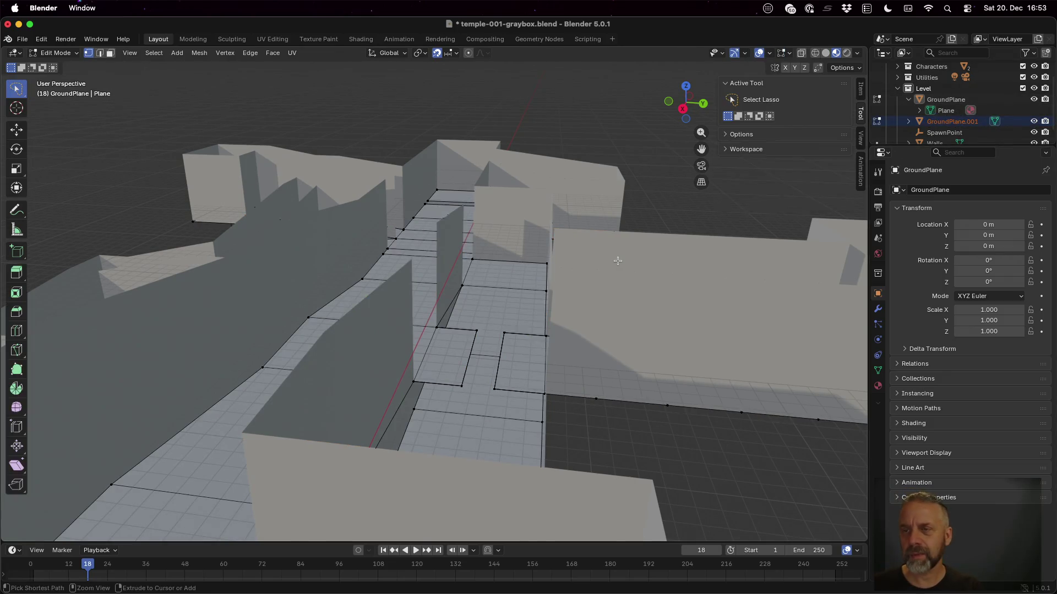
# Undo the tile separation, then bring up the Separate options again.
pyautogui.hotkey('ctrl', 'z')
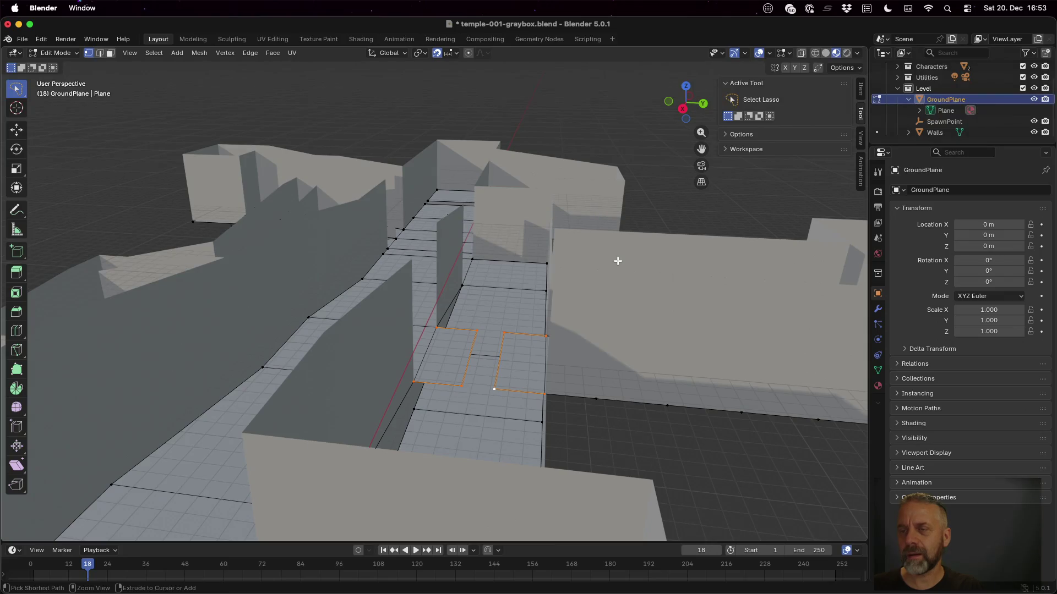
pyautogui.moveTo(502, 352)
pyautogui.mouseDown()
pyautogui.moveTo(500, 324)
pyautogui.moveTo(490, 361)
pyautogui.mouseUp()
pyautogui.press('p')
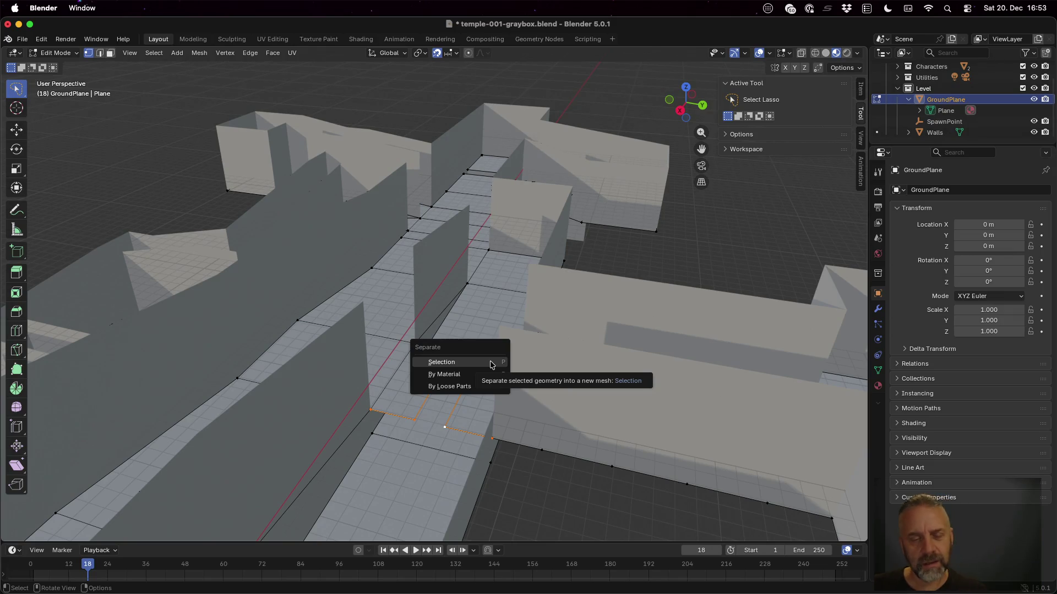
# Extrude the tile edges in place and separate the selected tiles into a new object.
pyautogui.press('Escape')
pyautogui.moveTo(536, 434); pyautogui.dragTo(578, 427)
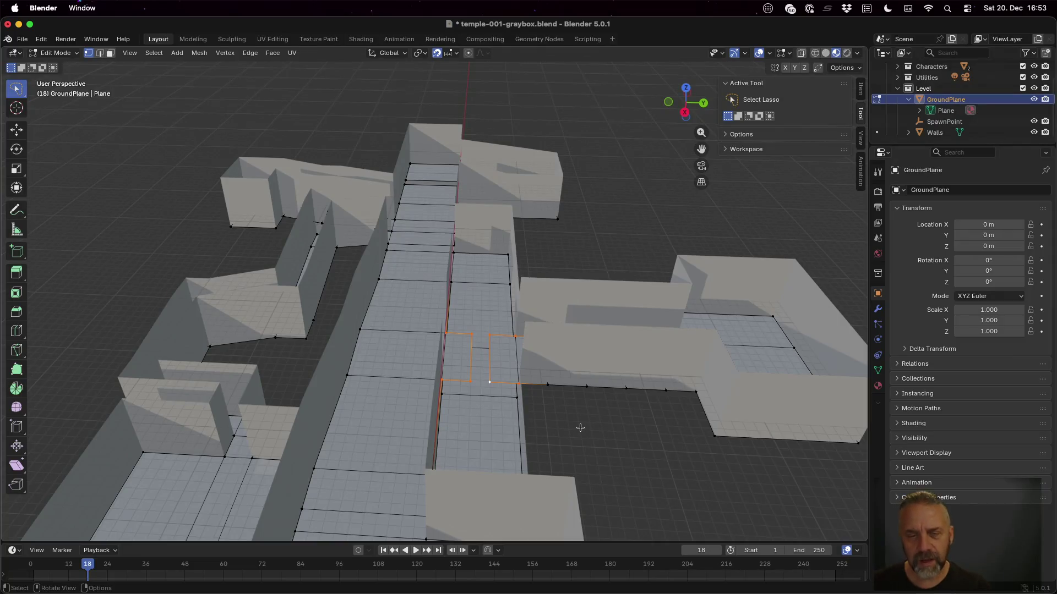
pyautogui.press('e')
pyautogui.press('Return')
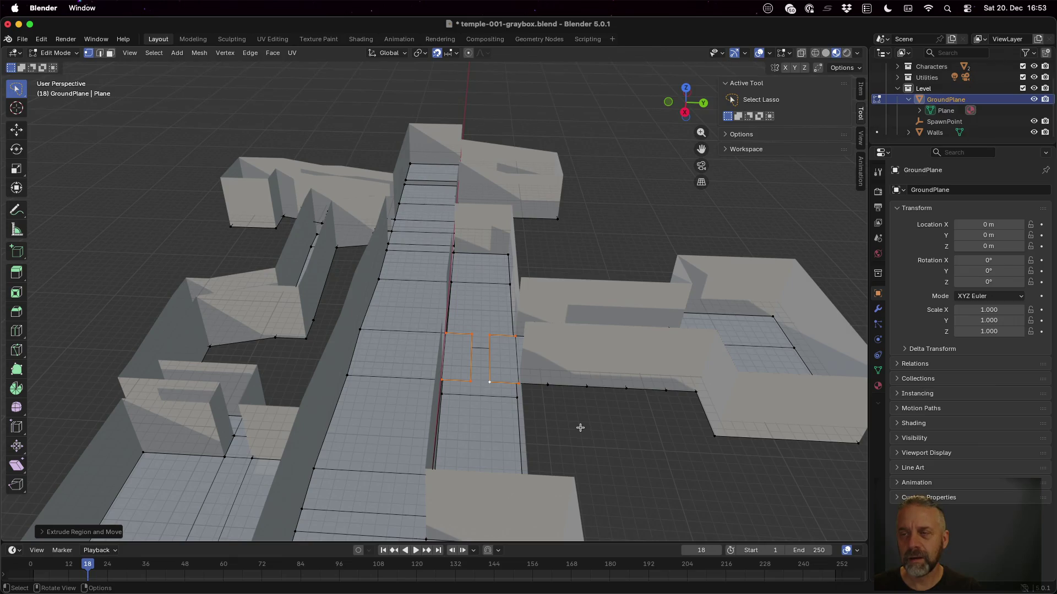
pyautogui.press('p')
pyautogui.click(580, 427)
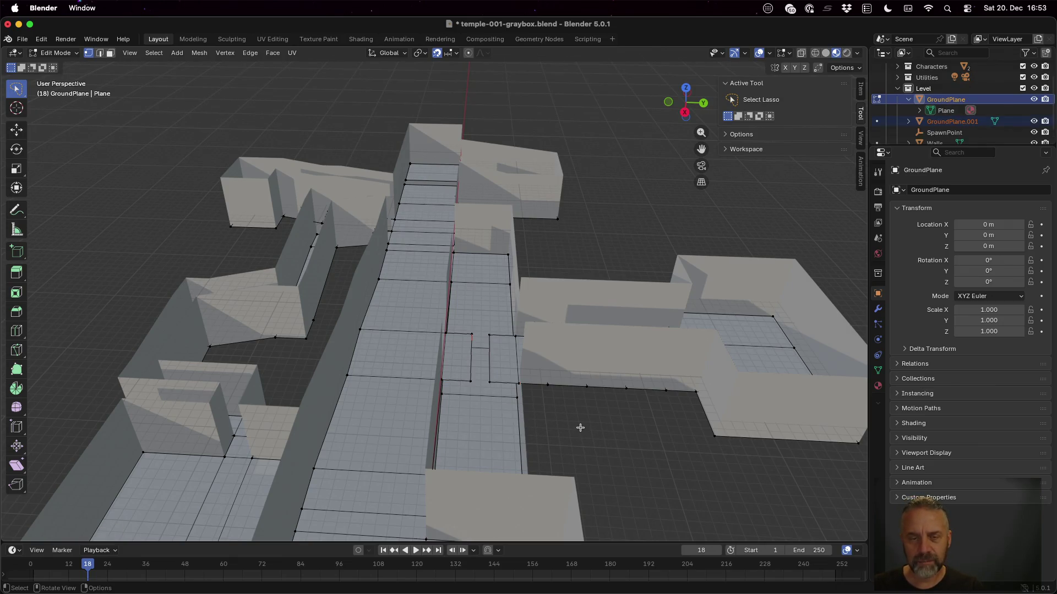
# Toggle GroundPlane's visibility repeatedly to compare, then undo the separation.
pyautogui.click(1033, 99)
pyautogui.click(1033, 99)
pyautogui.click(1034, 99)
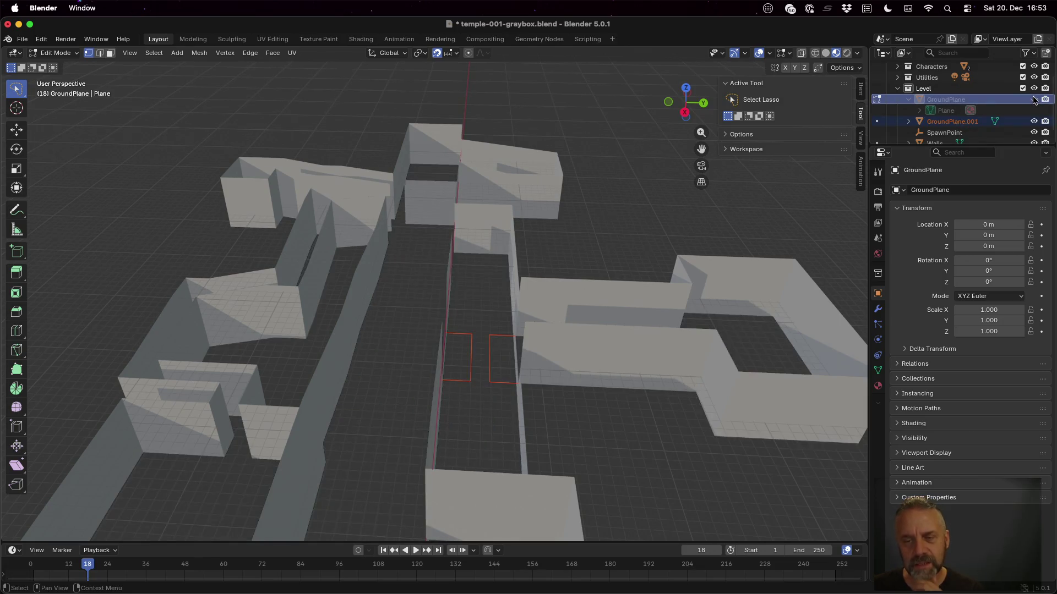
pyautogui.click(1034, 99)
pyautogui.click(1033, 99)
pyautogui.click(1034, 99)
pyautogui.click(1034, 99)
pyautogui.click(1034, 99)
pyautogui.click(1033, 99)
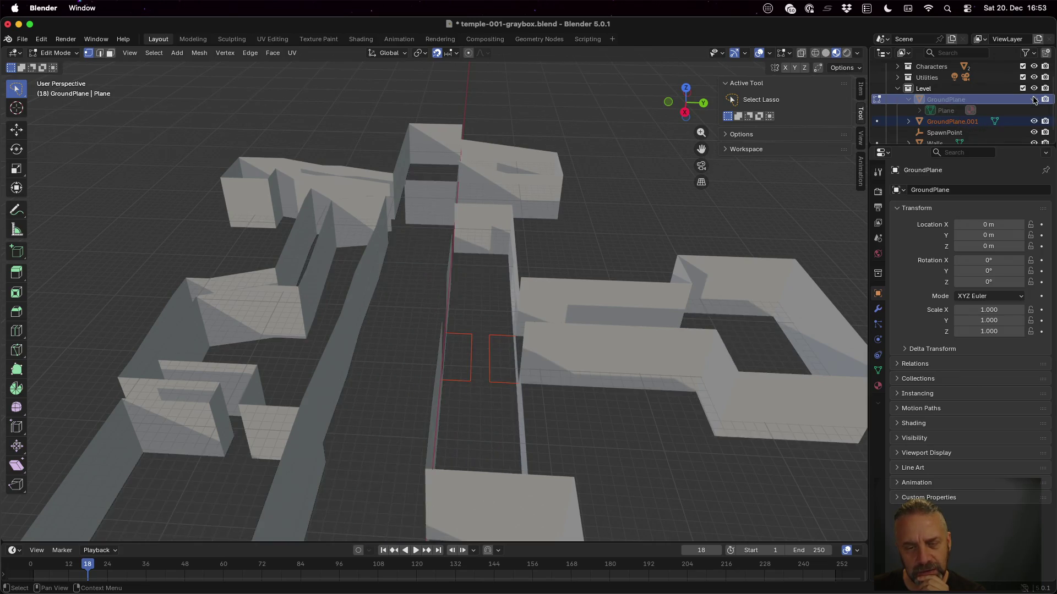
pyautogui.click(1034, 99)
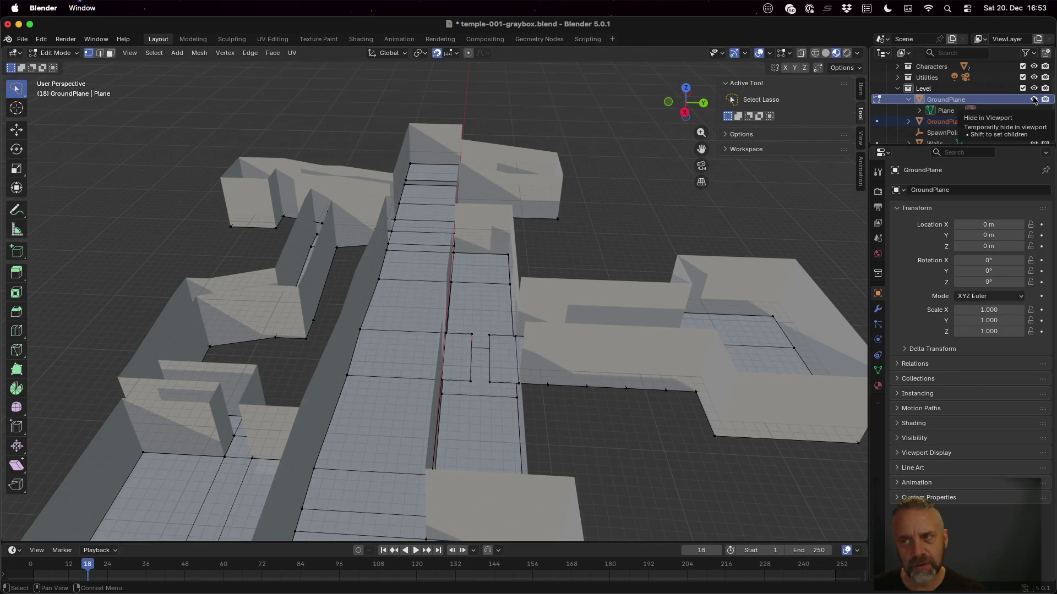
pyautogui.hotkey('ctrl', 'z')
pyautogui.hotkey('ctrl', 'z')
pyautogui.hotkey('ctrl', 'z')
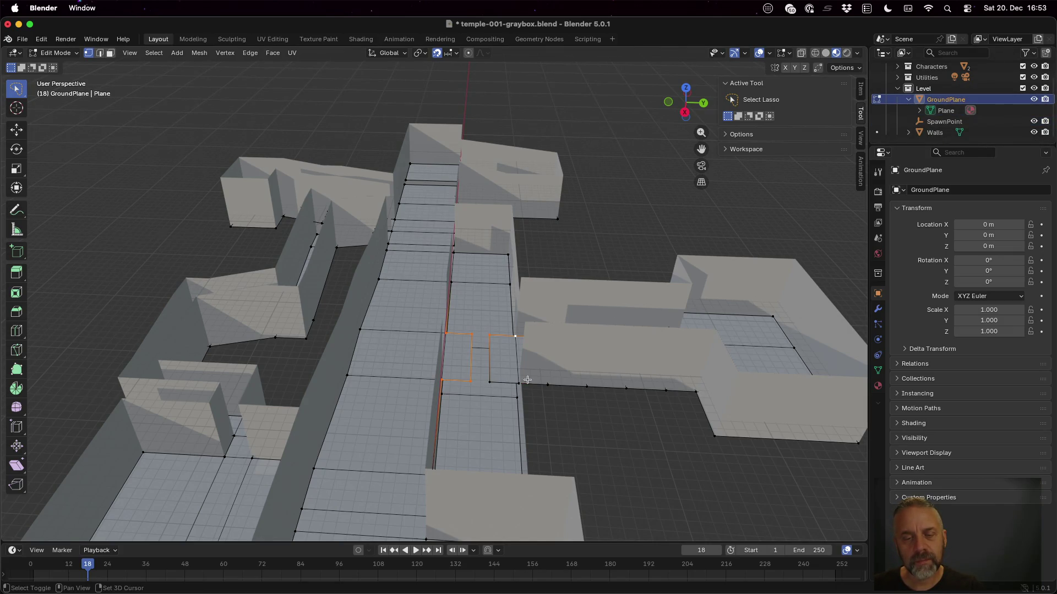
# Select the two neighbouring floor tile faces in face select mode.
pyautogui.keyDown('shift'); pyautogui.click(519, 382); pyautogui.keyUp('shift')
pyautogui.keyDown('shift'); pyautogui.click(490, 383); pyautogui.keyUp('shift')
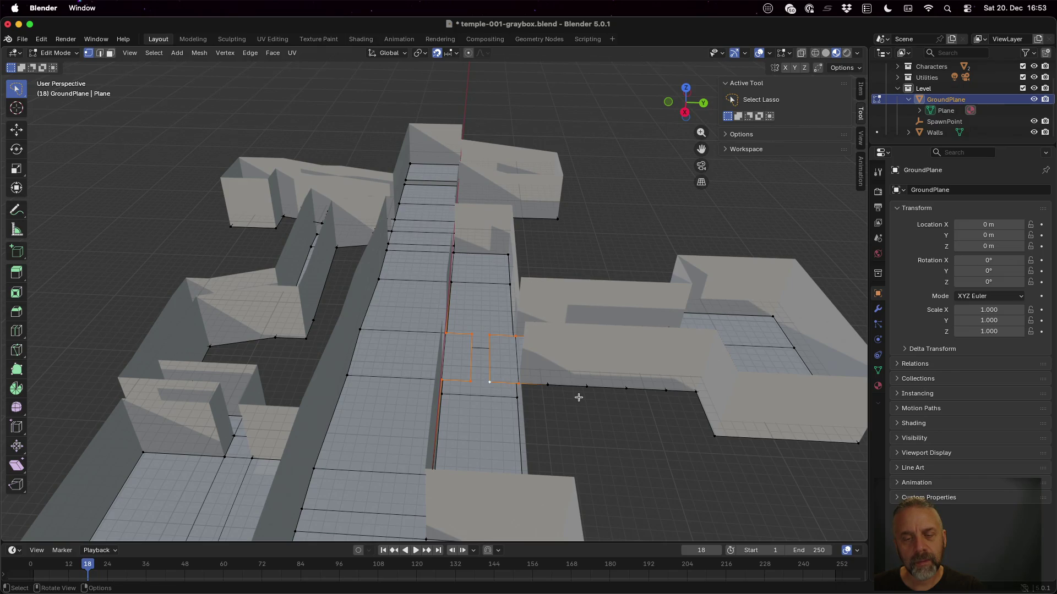
pyautogui.moveTo(579, 397); pyautogui.dragTo(549, 415)
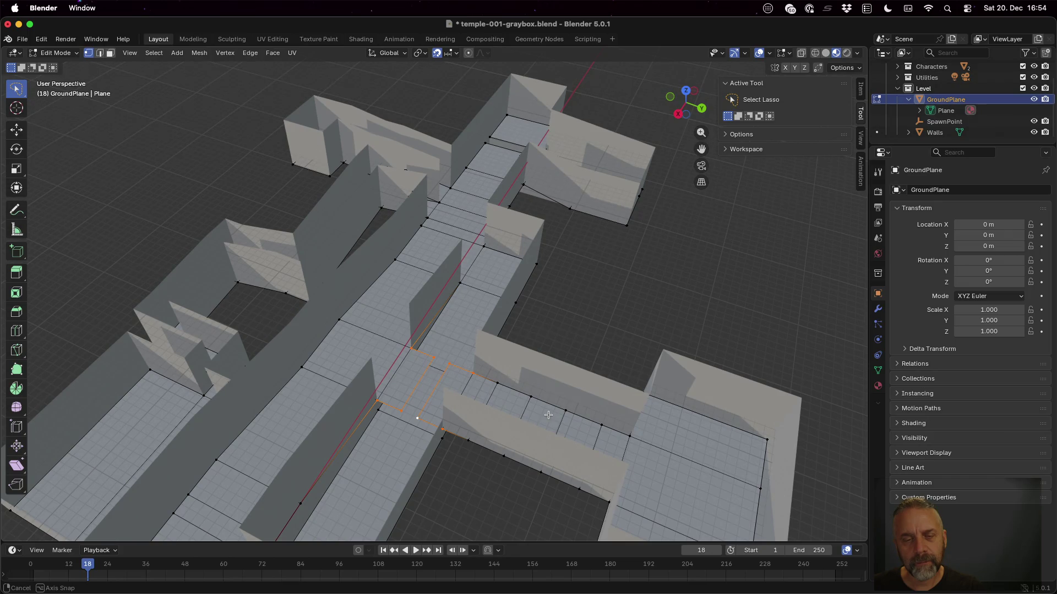
pyautogui.moveTo(548, 415); pyautogui.dragTo(549, 415)
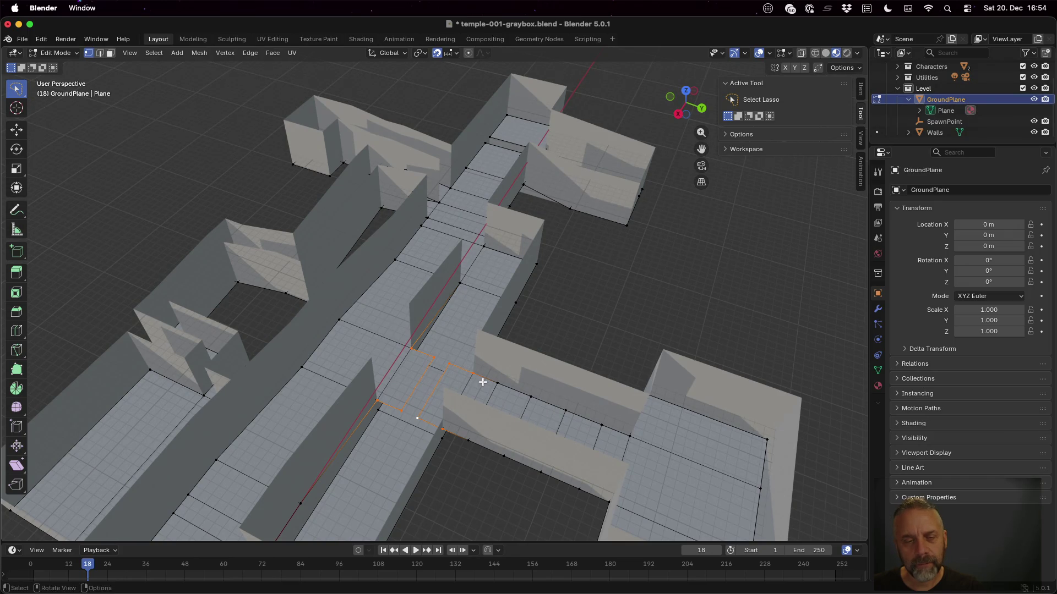
pyautogui.press('3')
pyautogui.click(415, 380)
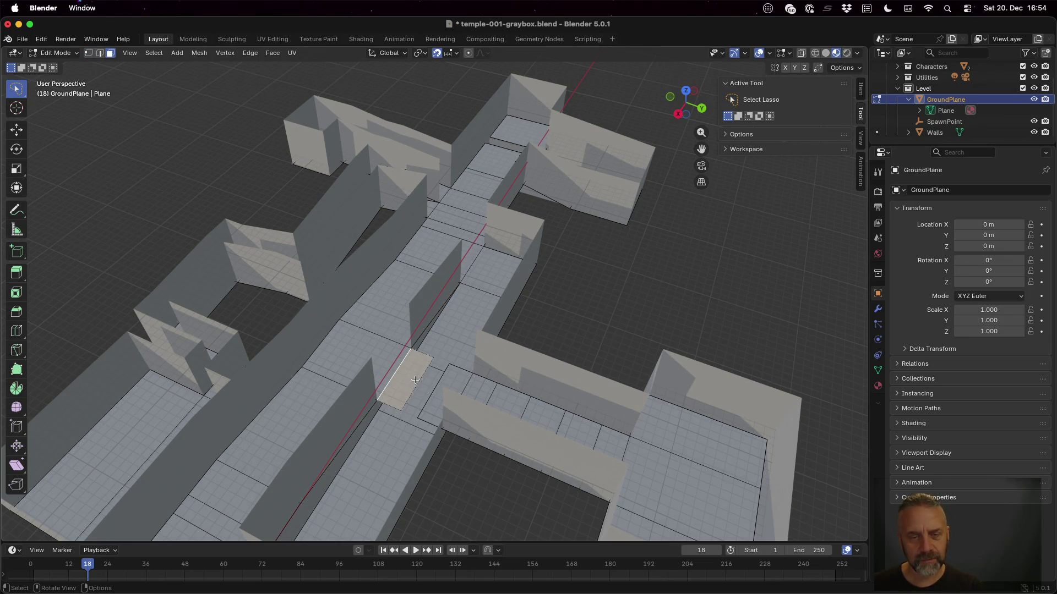
pyautogui.keyDown('shift'); pyautogui.click(447, 392); pyautogui.keyUp('shift')
pyautogui.press('1')
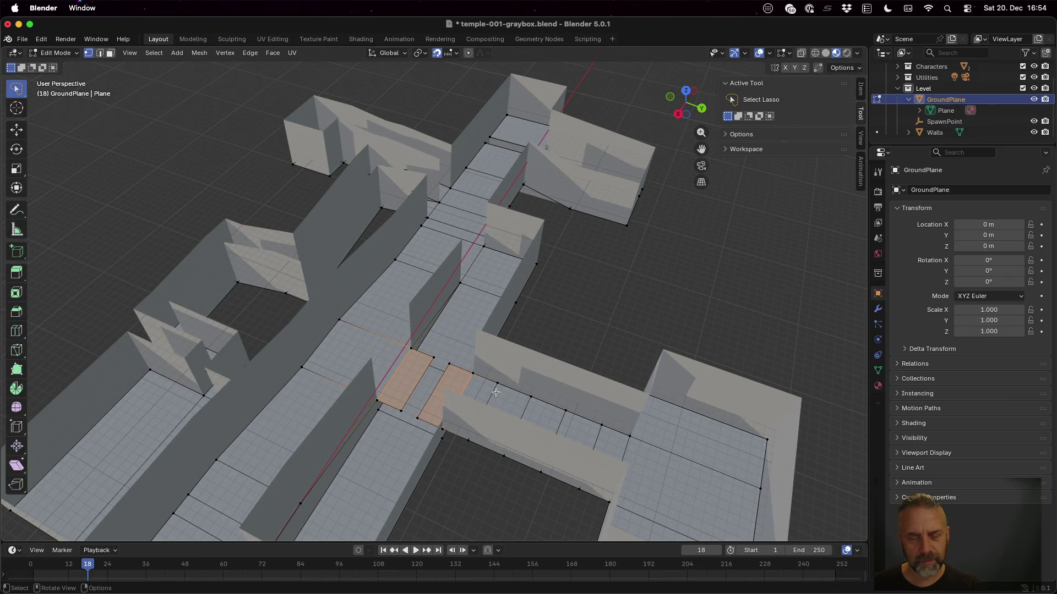
pyautogui.press('3')
pyautogui.press('2')
pyautogui.press('1')
pyautogui.press('3')
pyautogui.scroll(-5, 461, 420)
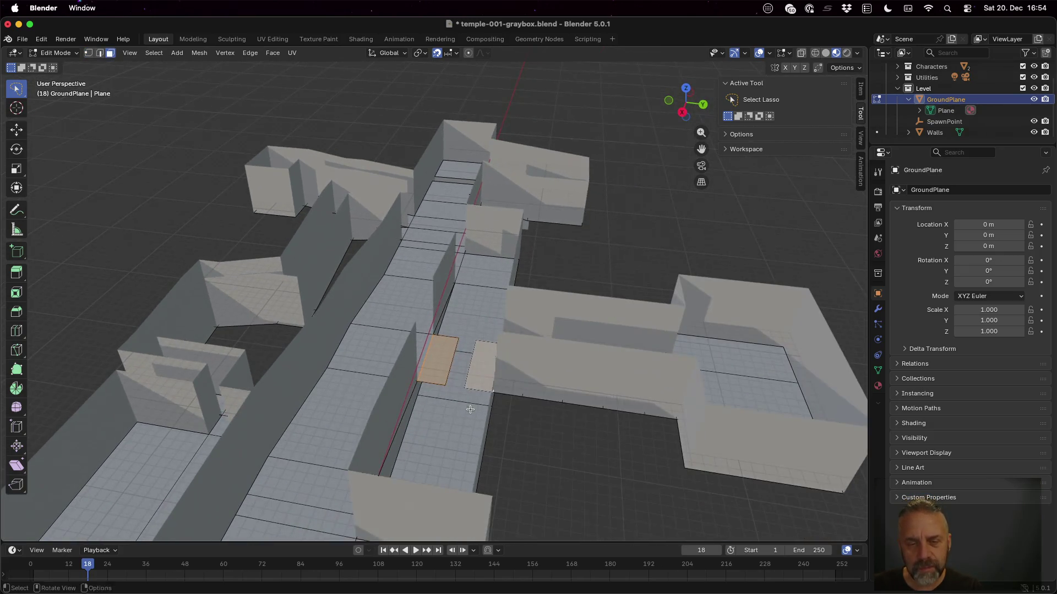
# Separate the two selected tiles into their own object, GroundPlane.001.
pyautogui.press('e')
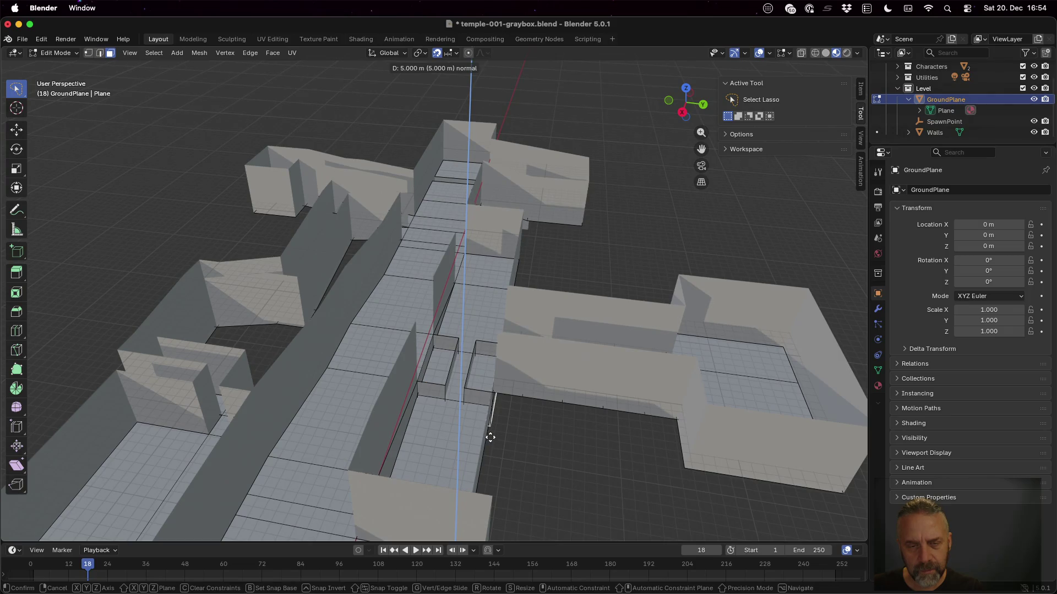
pyautogui.rightClick(489, 434)
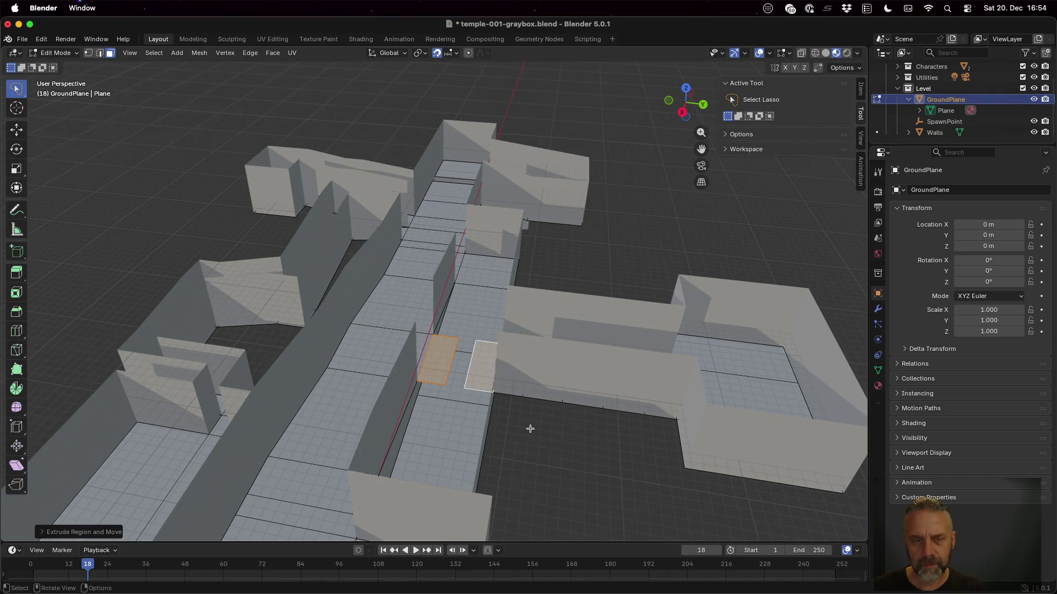
pyautogui.press('p')
pyautogui.click(530, 428)
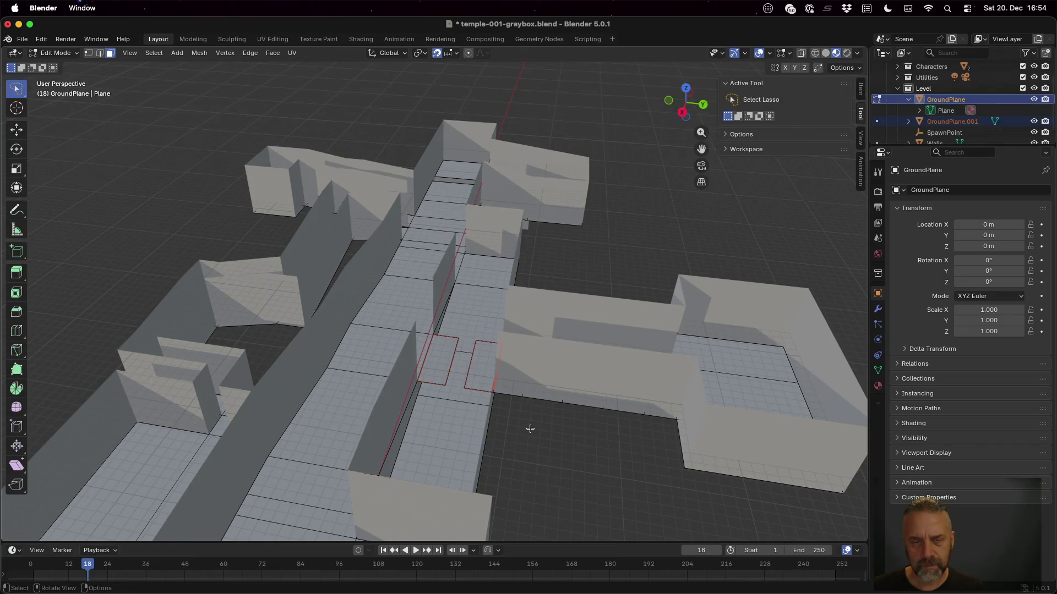
# Check the split by toggling GroundPlane, leaving GroundPlane.001 hidden and GroundPlane visible.
pyautogui.click(1033, 100)
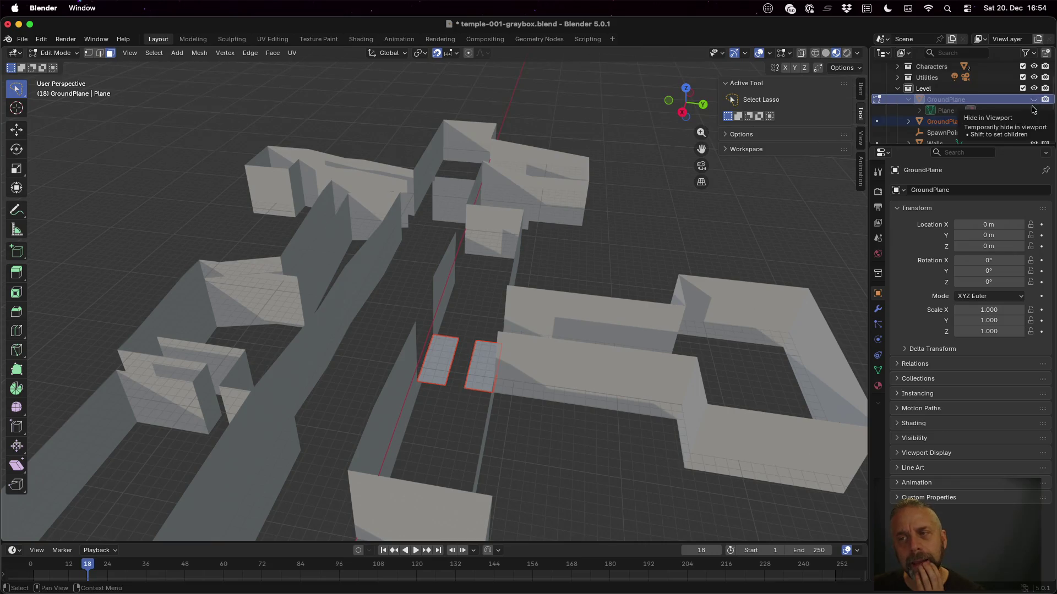
pyautogui.click(1034, 121)
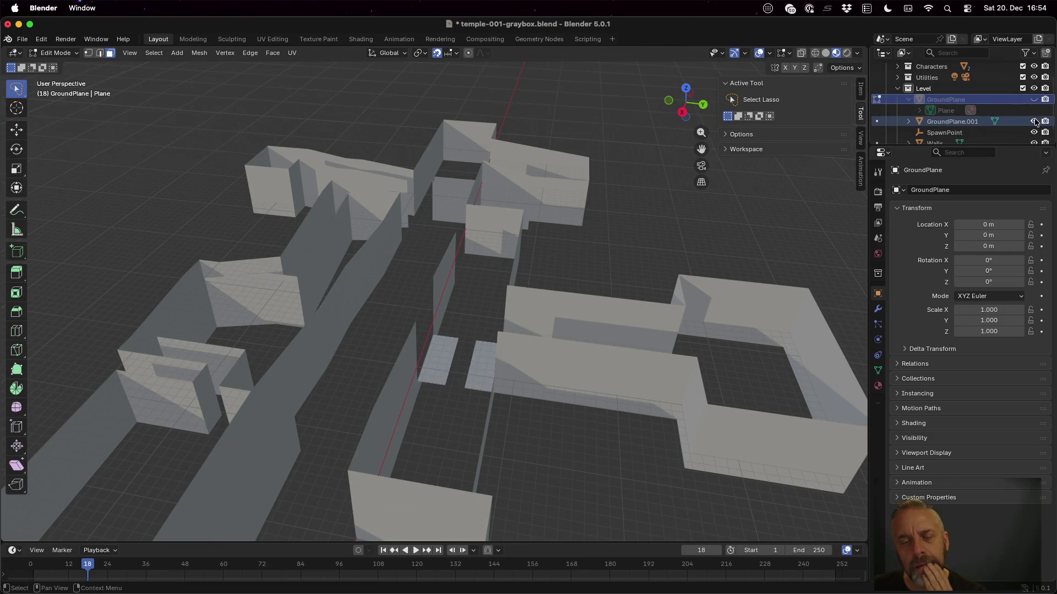
pyautogui.click(1034, 99)
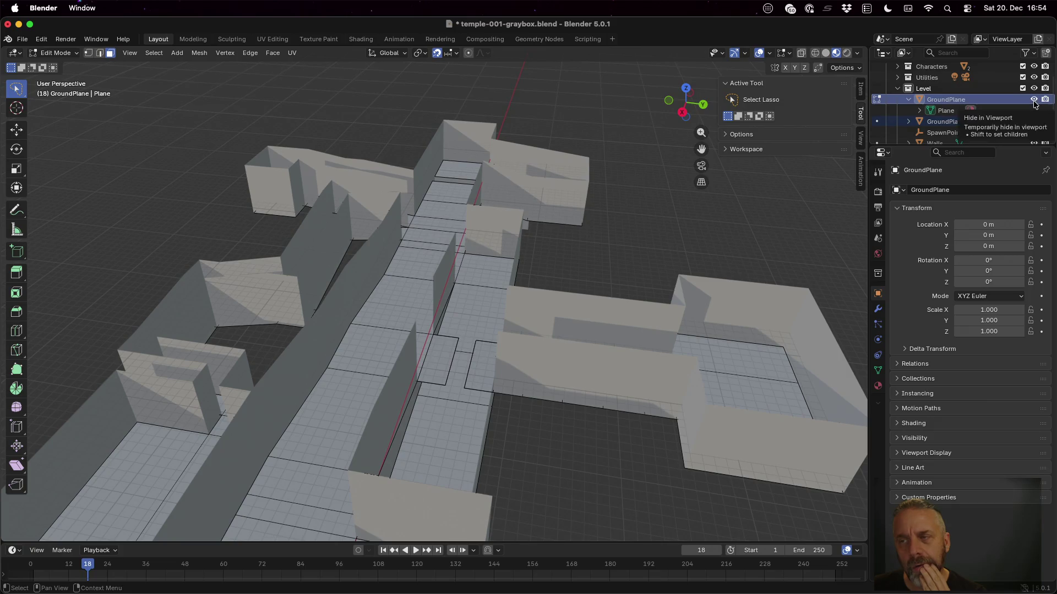
pyautogui.click(1034, 121)
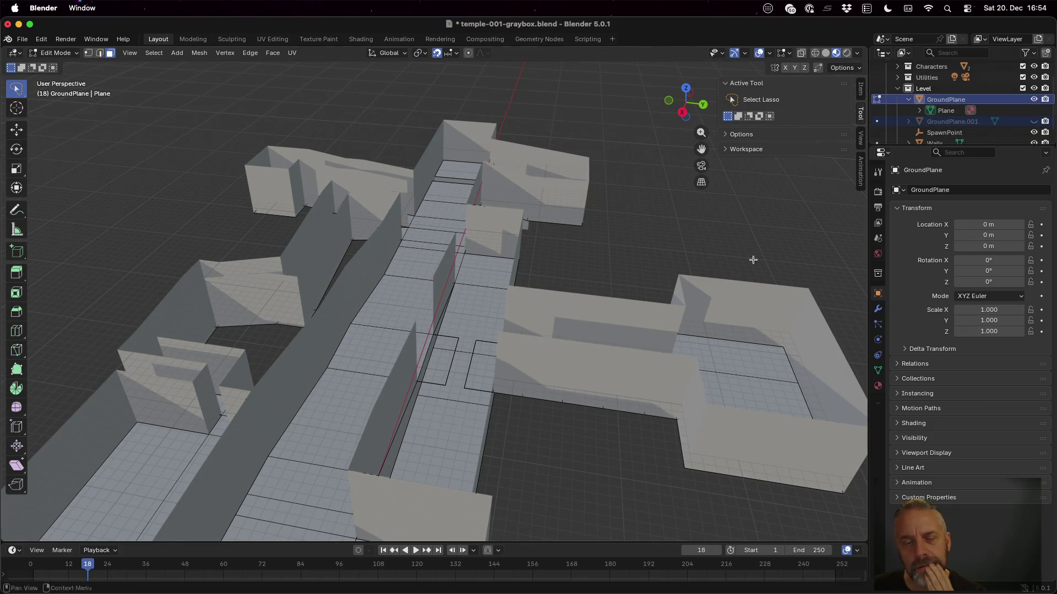
pyautogui.scroll(2, 409, 392)
pyautogui.scroll(4, 409, 392)
pyautogui.moveTo(419, 396)
pyautogui.mouseDown()
pyautogui.moveTo(485, 409)
pyautogui.moveTo(493, 396)
pyautogui.moveTo(535, 429)
pyautogui.moveTo(512, 355)
pyautogui.mouseUp()
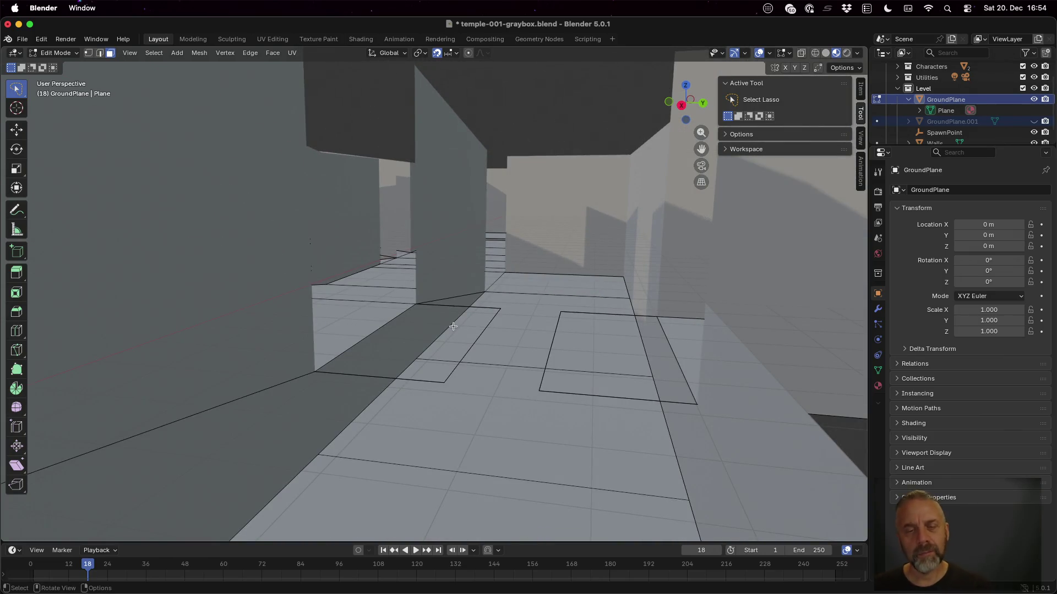
# Select the corner vertices outlining the left and right gaps in the floor.
pyautogui.click(442, 343)
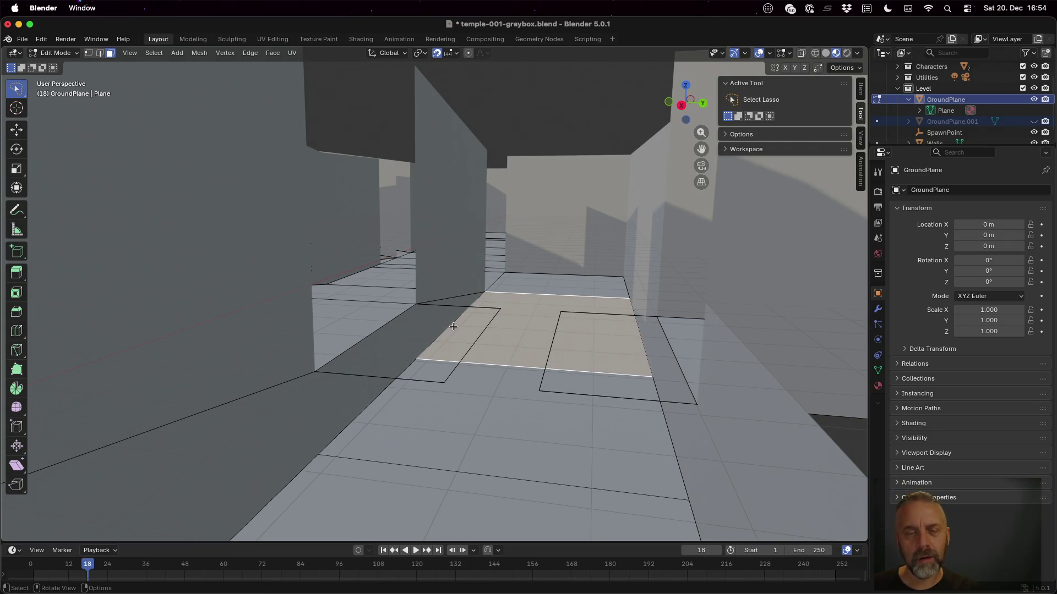
pyautogui.press('Tab')
pyautogui.press('Tab')
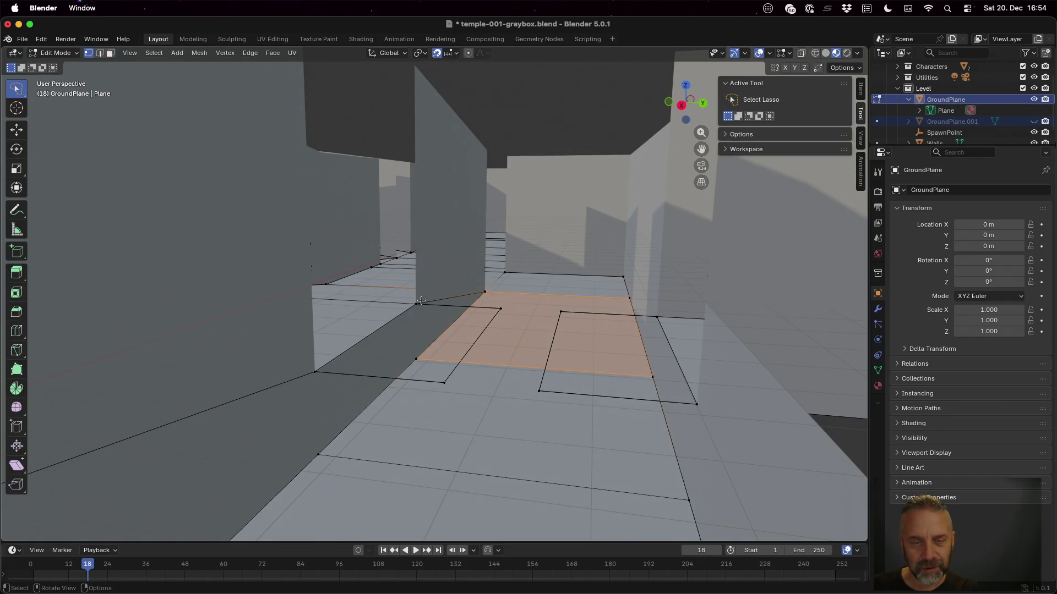
pyautogui.click(417, 303)
pyautogui.click(502, 308)
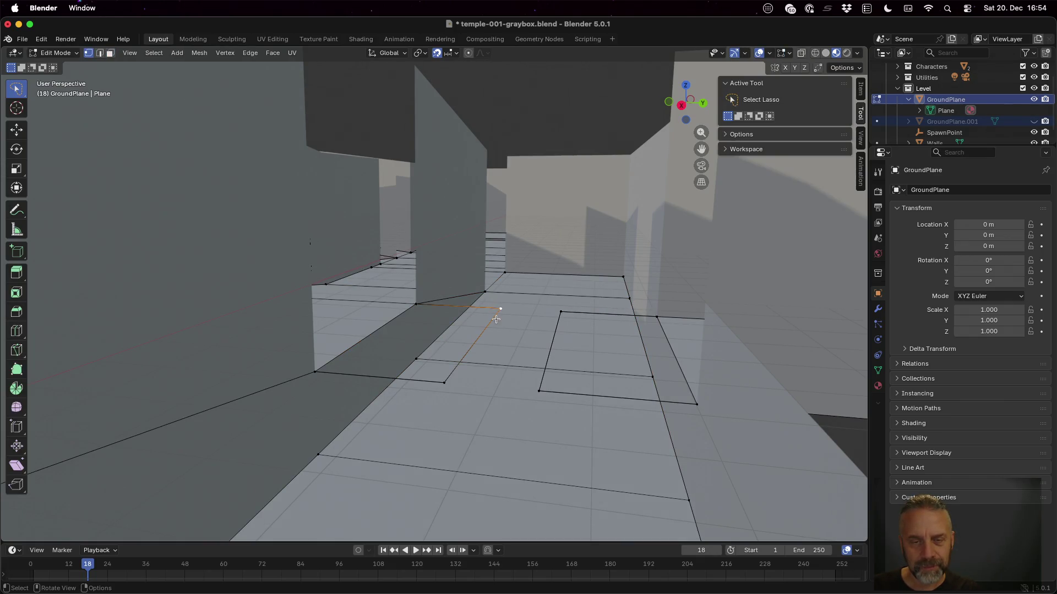
pyautogui.keyDown('shift'); pyautogui.click(416, 304); pyautogui.keyUp('shift')
pyautogui.keyDown('shift'); pyautogui.click(315, 372); pyautogui.keyUp('shift')
pyautogui.keyDown('shift'); pyautogui.click(443, 381); pyautogui.keyUp('shift')
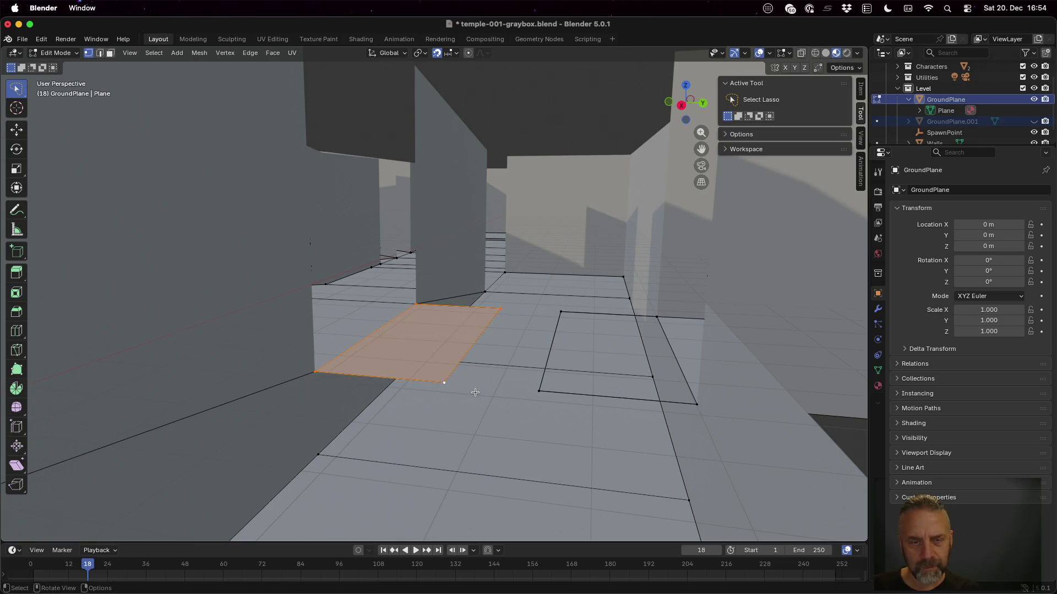
pyautogui.click(559, 310)
pyautogui.keyDown('shift'); pyautogui.click(658, 316); pyautogui.keyUp('shift')
pyautogui.keyDown('shift'); pyautogui.click(697, 404); pyautogui.keyUp('shift')
pyautogui.keyDown('shift'); pyautogui.click(537, 391); pyautogui.keyUp('shift')
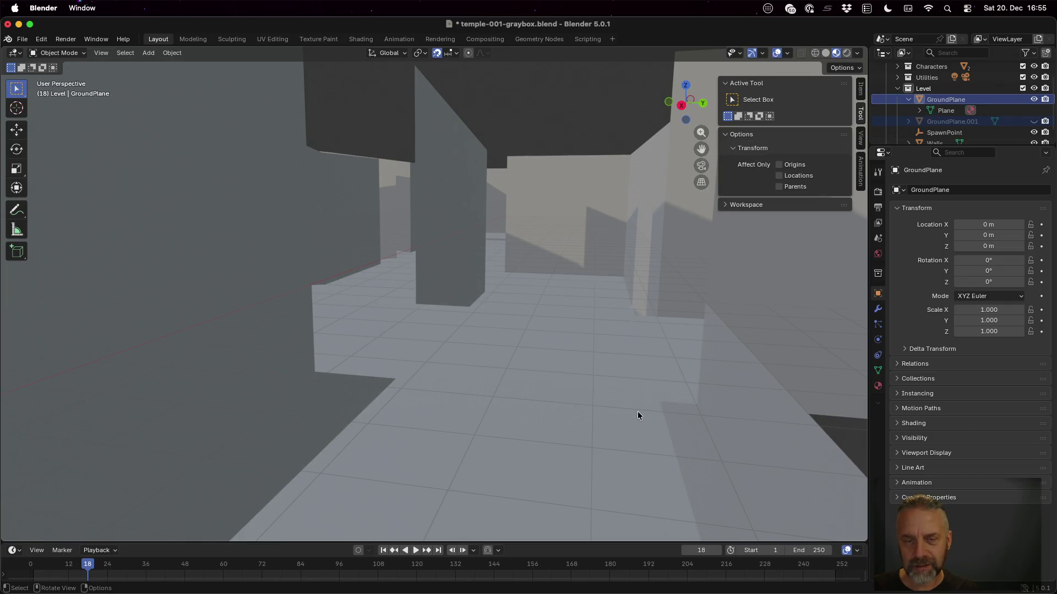
# Unhide GroundPlane.001, compare it against GroundPlane, and enter Edit Mode on the tiles.
pyautogui.click(1033, 122)
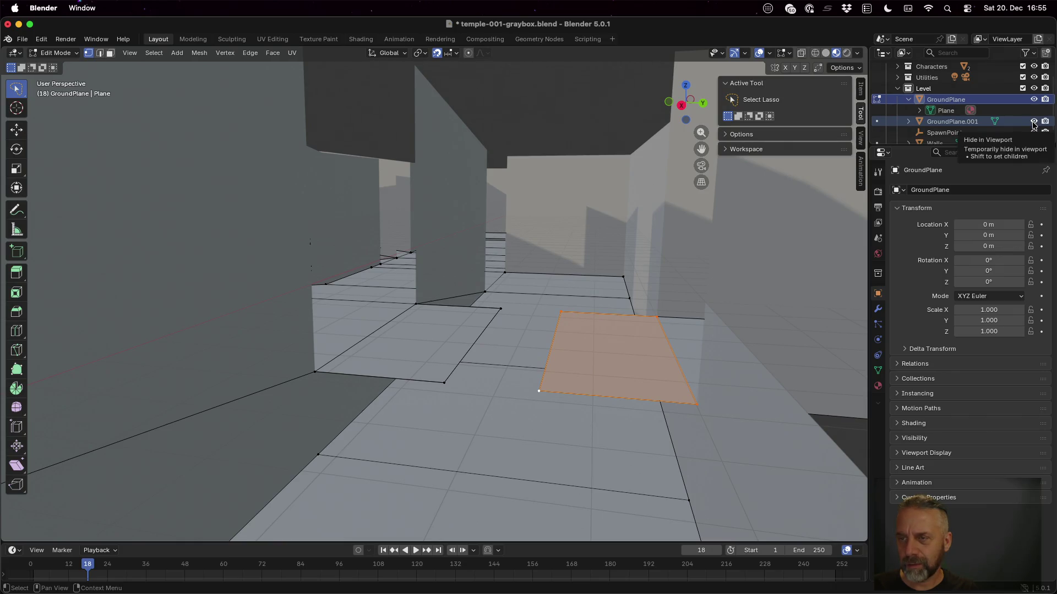
pyautogui.click(965, 123)
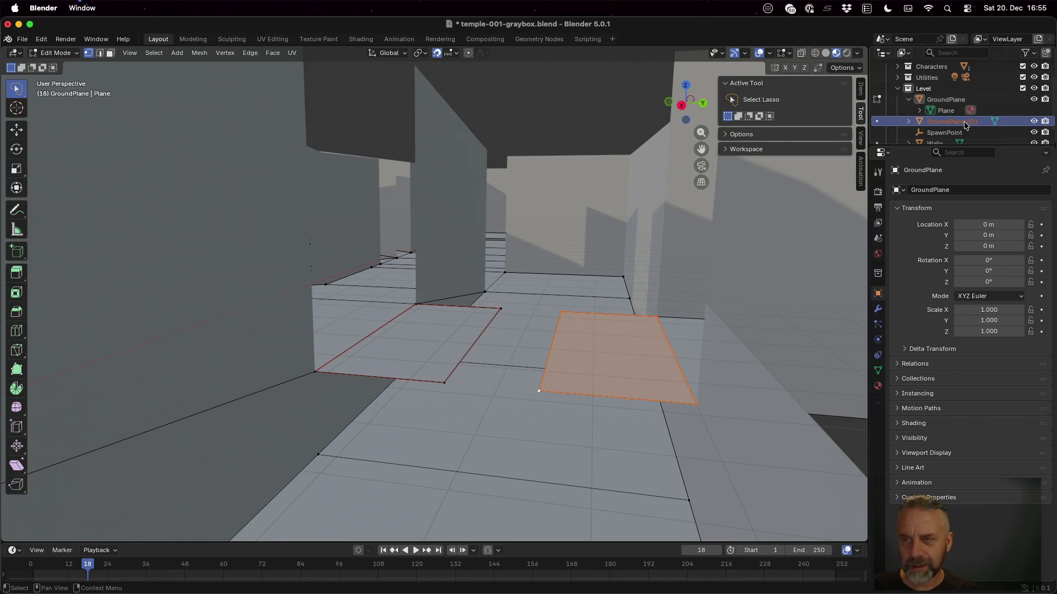
pyautogui.press('Tab')
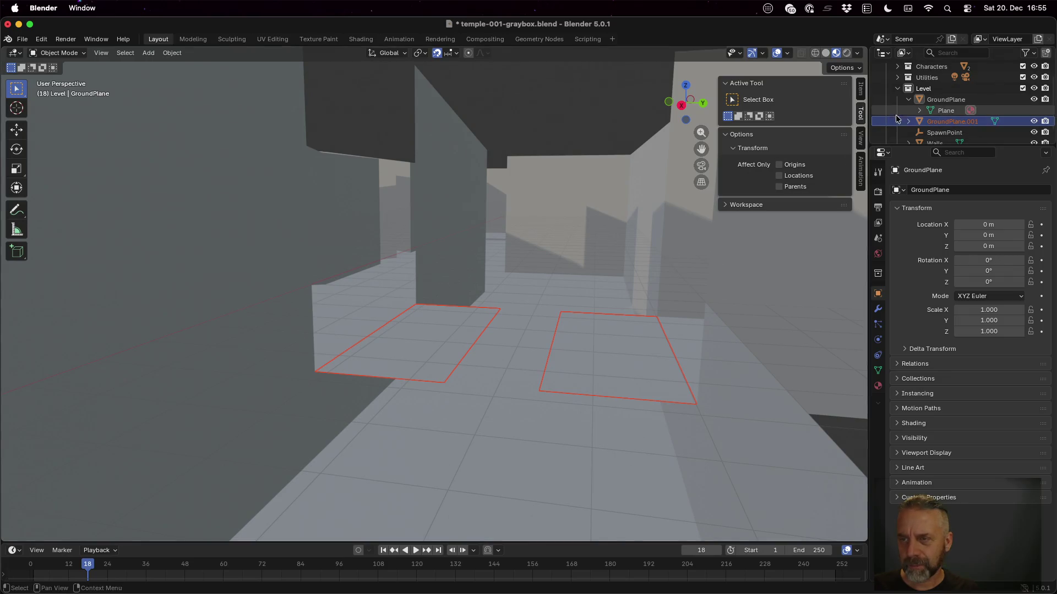
pyautogui.click(1010, 99)
pyautogui.click(1034, 100)
pyautogui.click(1034, 100)
pyautogui.click(958, 123)
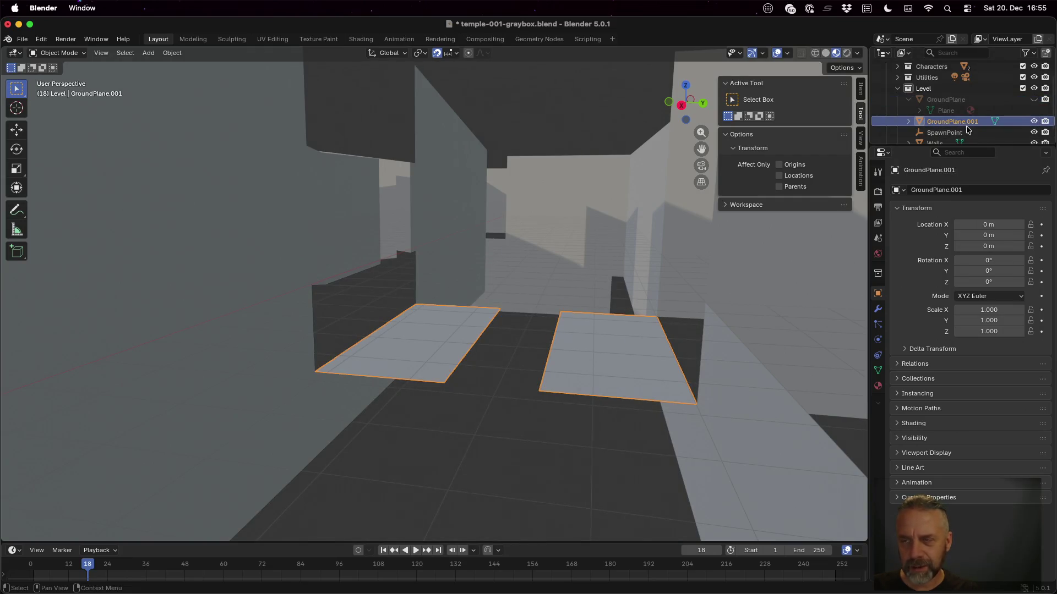
pyautogui.click(1034, 99)
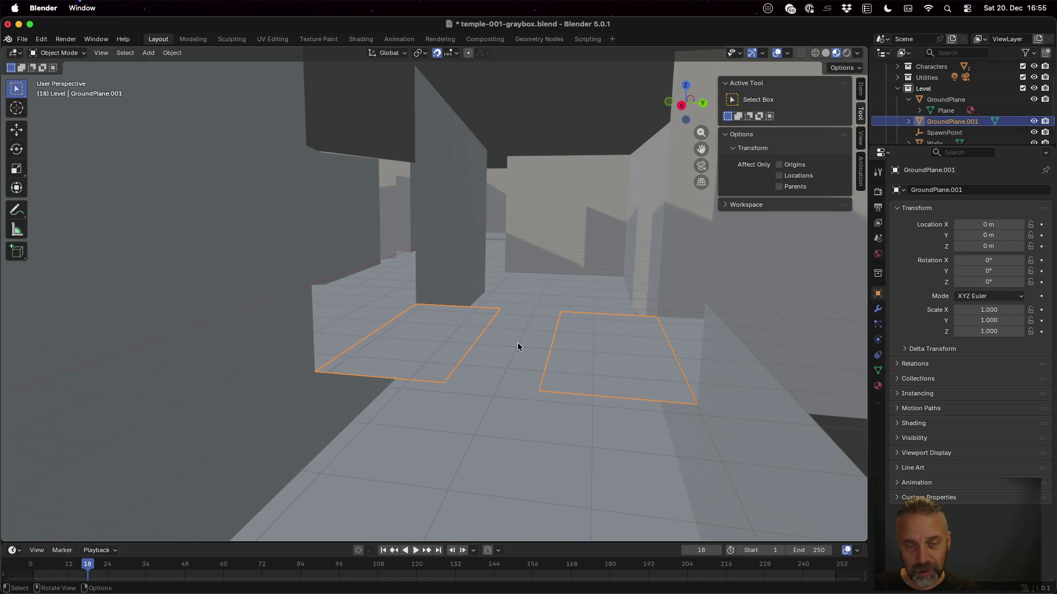
pyautogui.press('Tab')
pyautogui.press('Tab')
pyautogui.press('Tab')
# Extrude all GroundPlane.001 tile faces downward along Z into two solid boxes.
pyautogui.press('a')
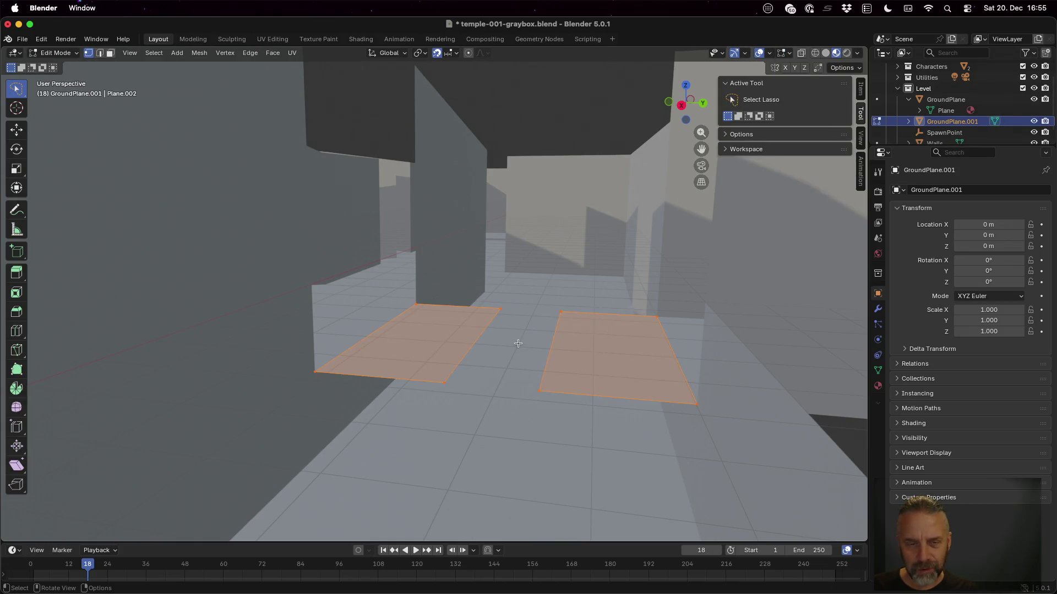
pyautogui.press('e')
pyautogui.press('c')
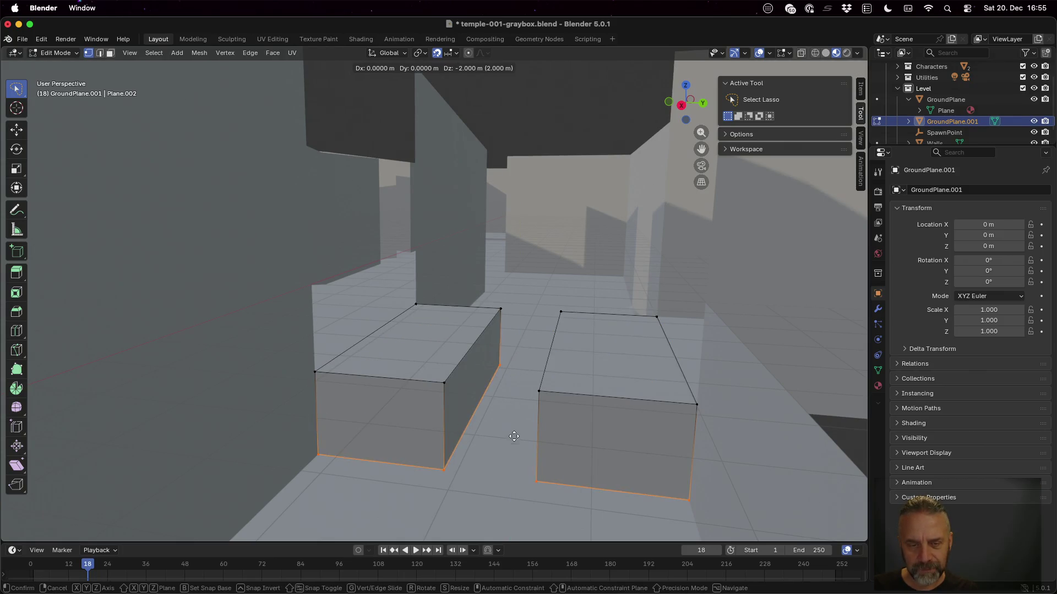
pyautogui.press('z')
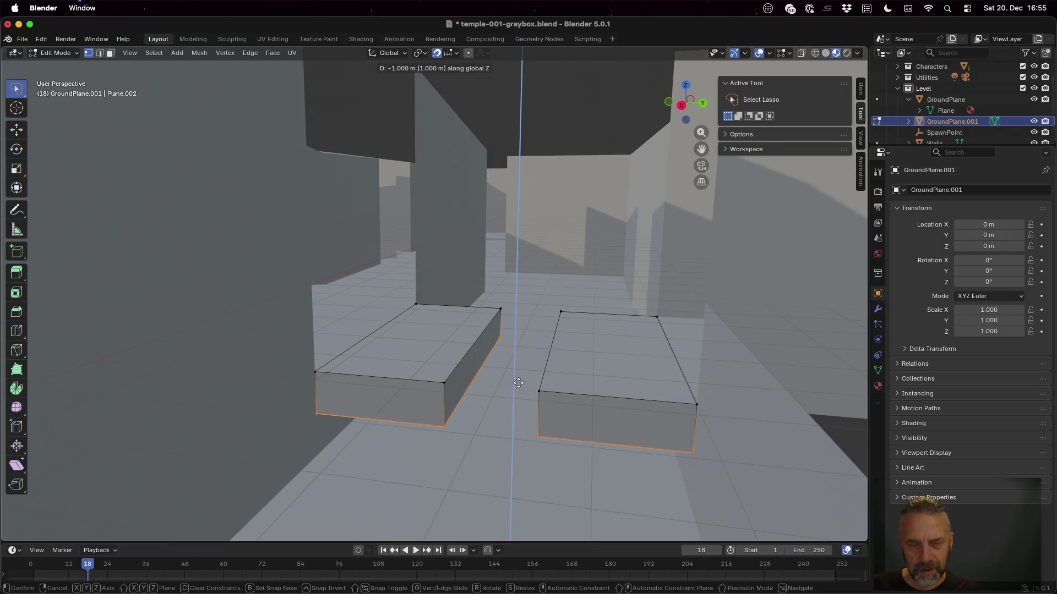
pyautogui.click(523, 409)
pyautogui.scroll(5, 535, 476)
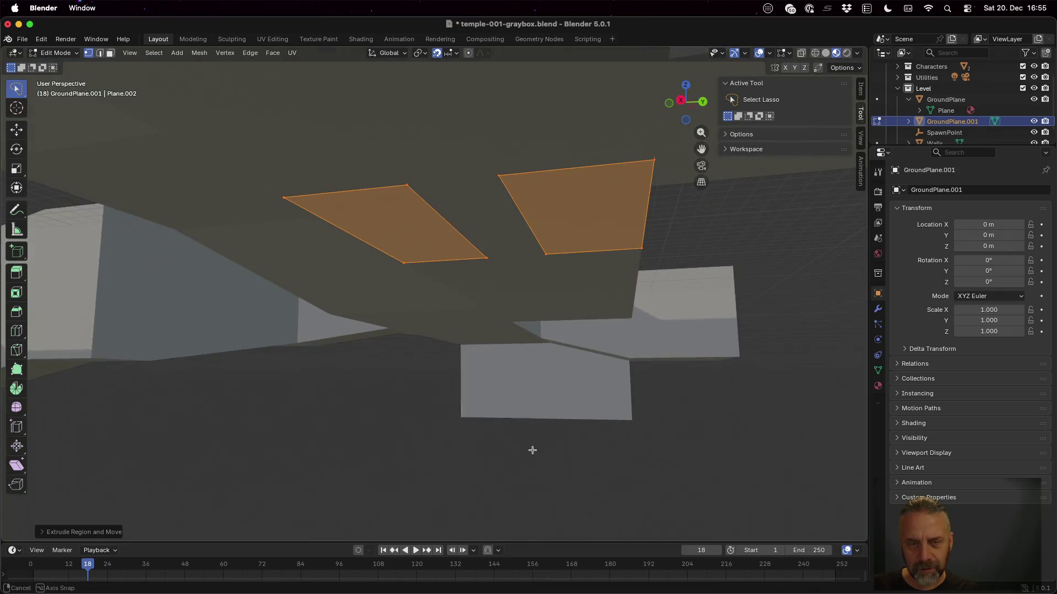
pyautogui.scroll(-5, 531, 448)
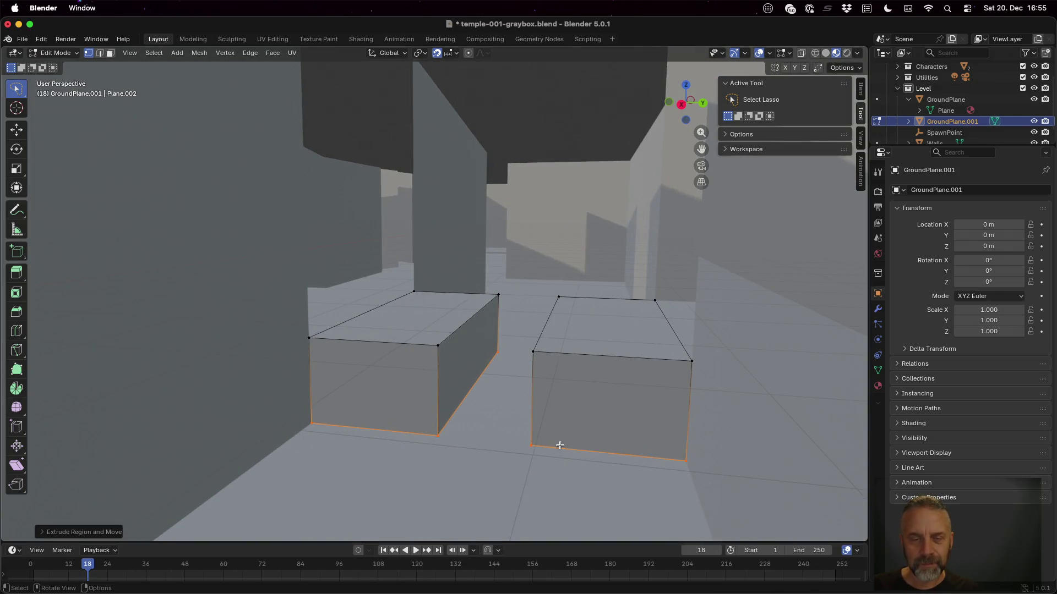
pyautogui.press('3')
pyautogui.click(422, 314)
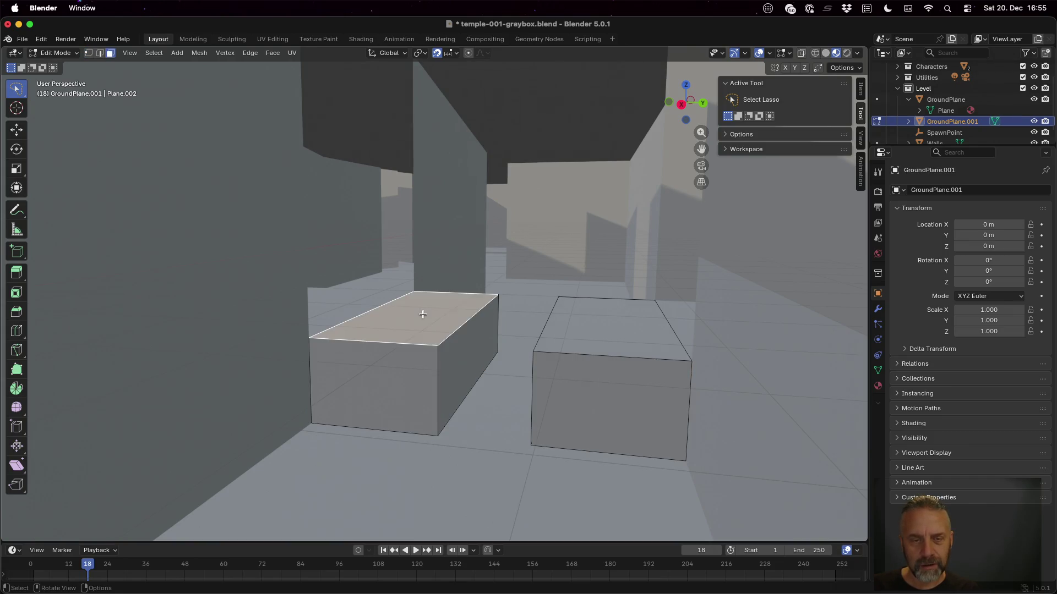
# Delete the top faces of both GroundPlane.001 boxes.
pyautogui.click(624, 322)
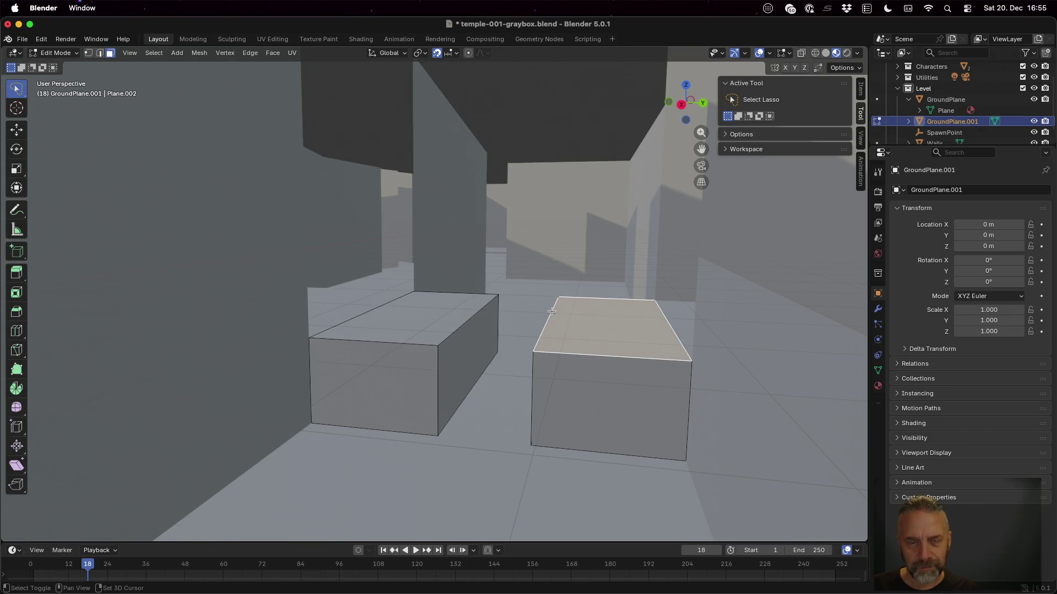
pyautogui.keyDown('shift'); pyautogui.click(432, 306); pyautogui.keyUp('shift')
pyautogui.press('x')
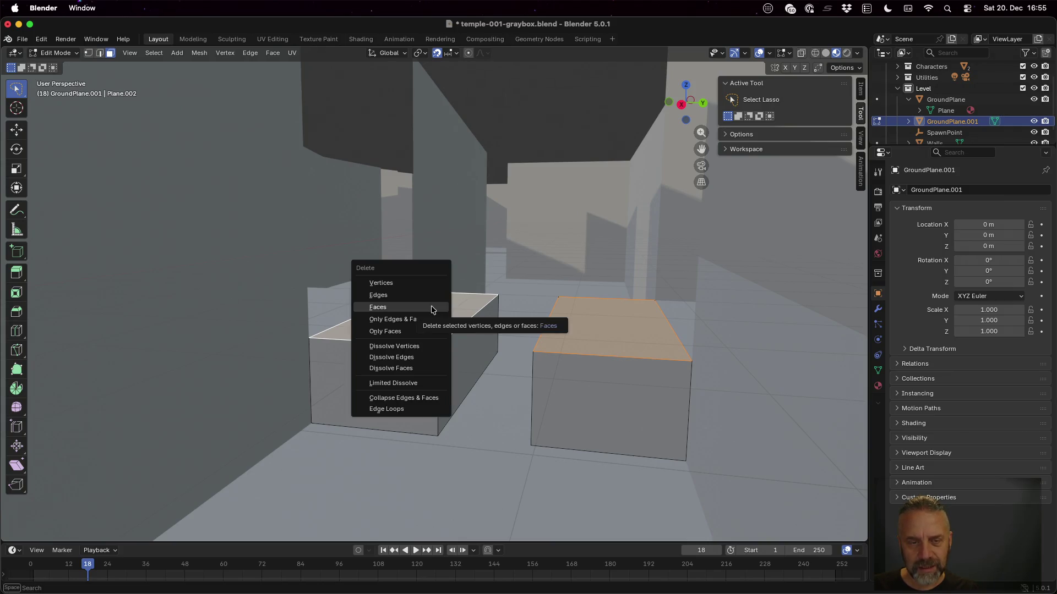
pyautogui.click(432, 306)
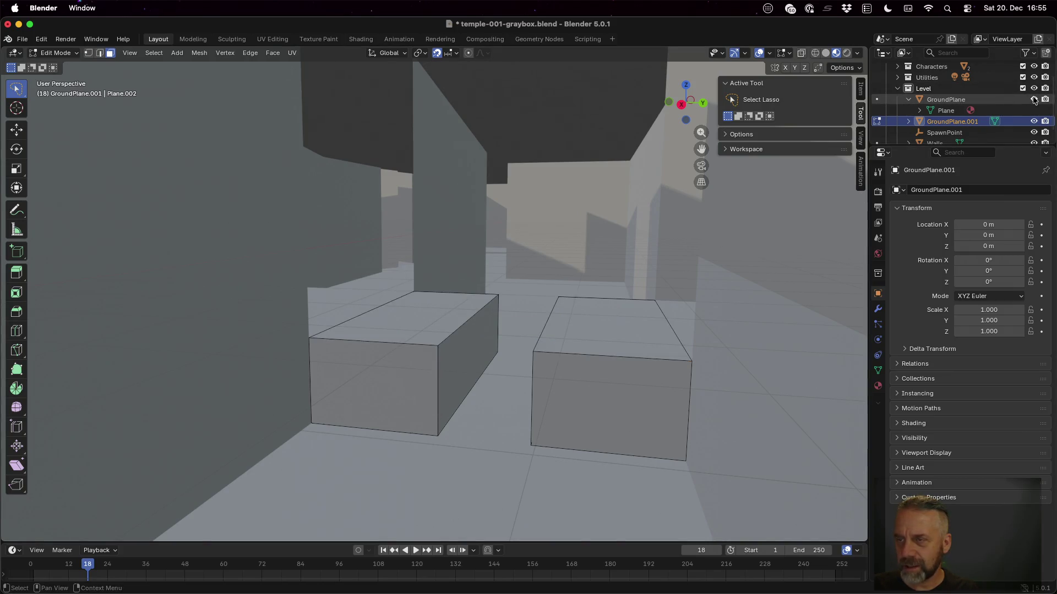
# With GroundPlane hidden, delete only the floor faces of both boxes.
pyautogui.click(1034, 99)
pyautogui.scroll(-5, 465, 298)
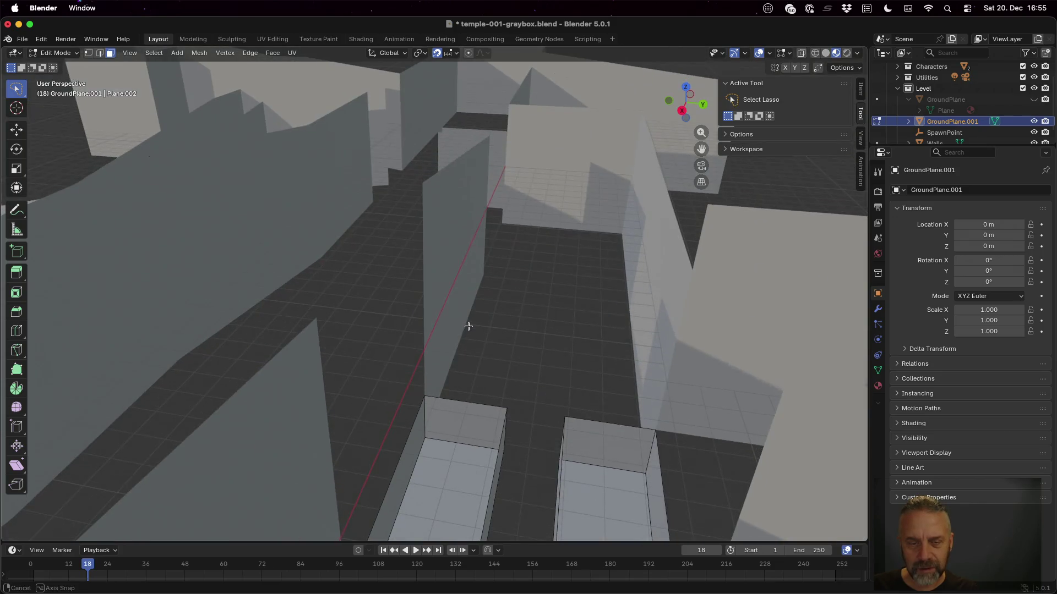
pyautogui.click(447, 459)
pyautogui.keyDown('shift'); pyautogui.click(613, 498); pyautogui.keyUp('shift')
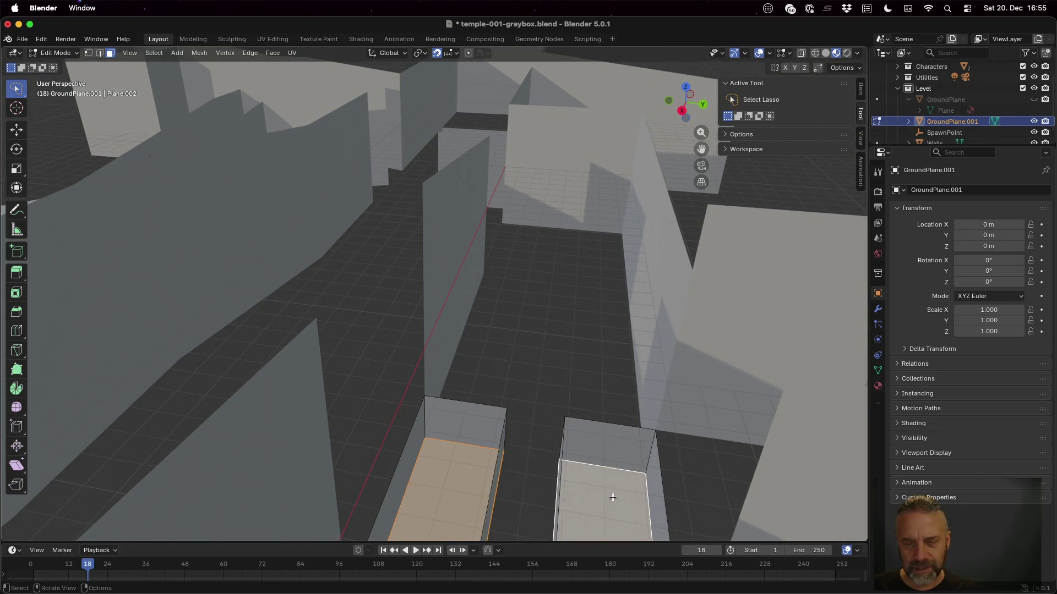
pyautogui.press('x')
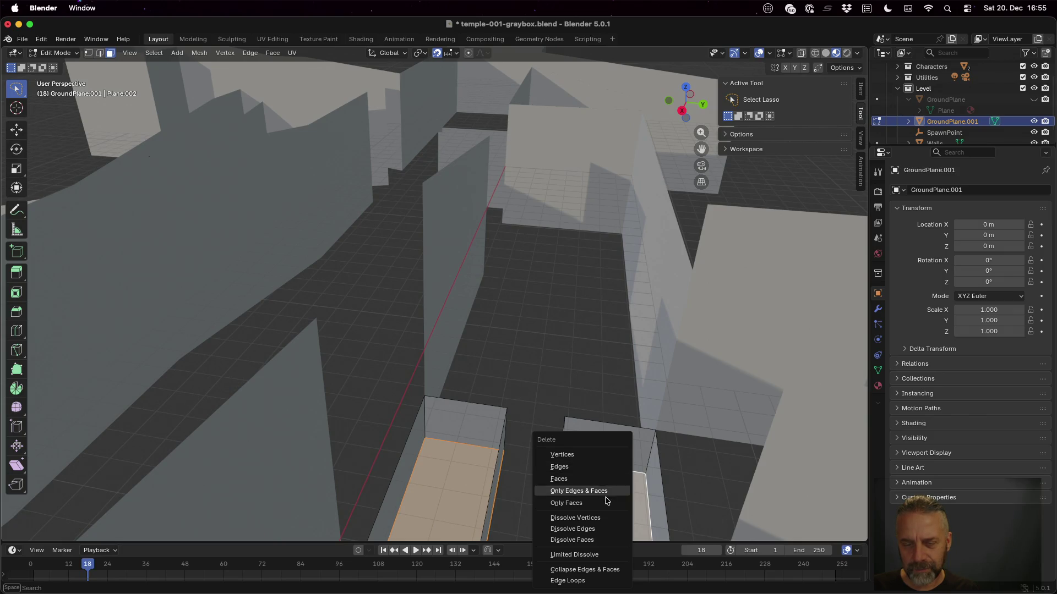
pyautogui.click(607, 503)
# Look into the boxes, select both inner wall faces, then clear the selection.
pyautogui.moveTo(581, 485)
pyautogui.mouseDown()
pyautogui.moveTo(571, 429)
pyautogui.moveTo(577, 462)
pyautogui.mouseUp()
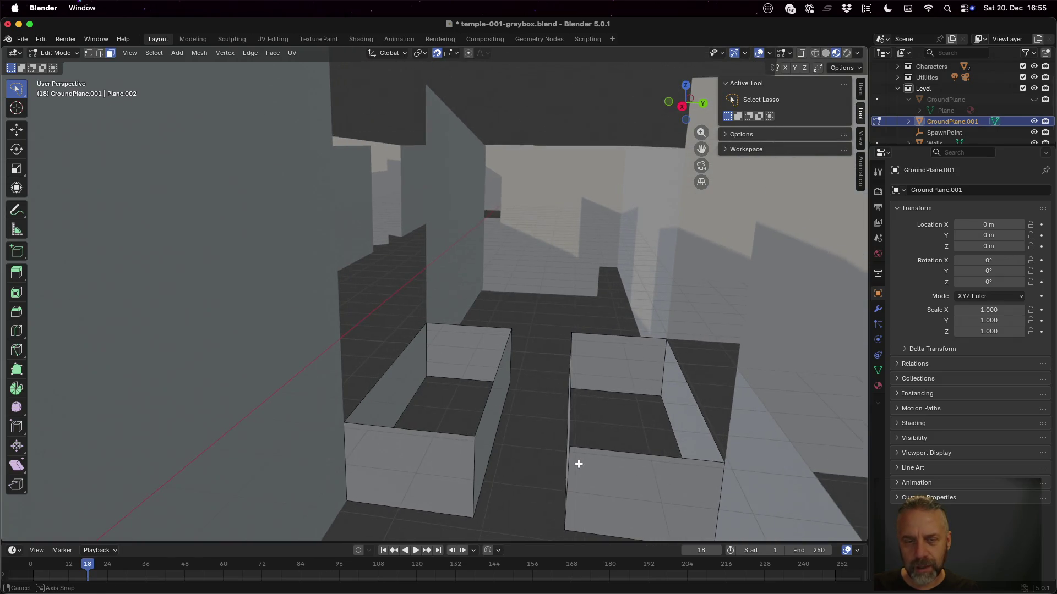
pyautogui.click(393, 379)
pyautogui.keyDown('shift'); pyautogui.click(690, 411); pyautogui.keyUp('shift')
pyautogui.rightClick(689, 410)
pyautogui.click(691, 411)
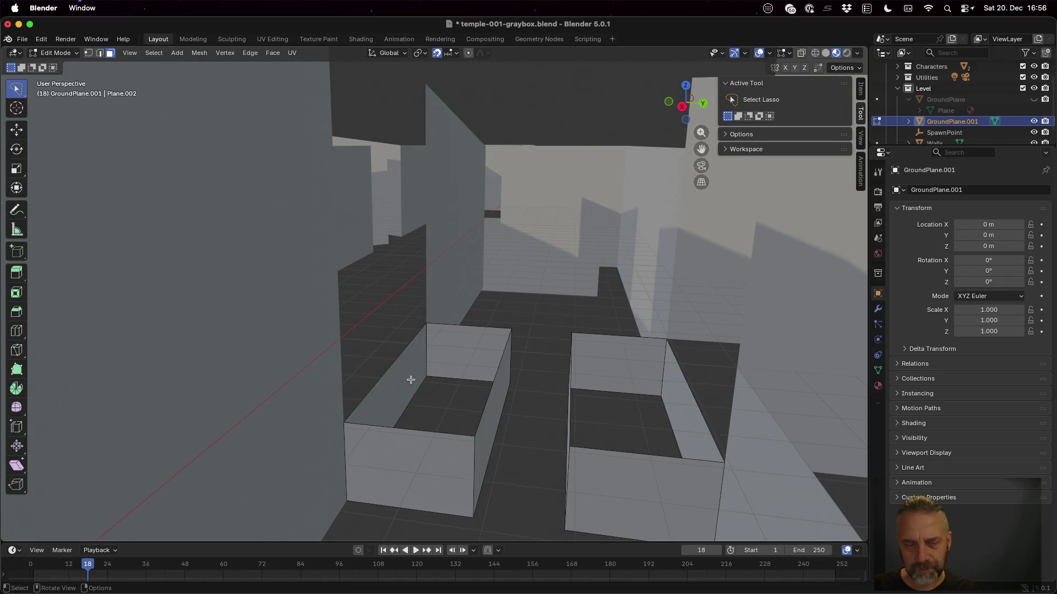
# Show the GroundPlane floor and hide the GroundPlane.001 boxes.
pyautogui.press('a')
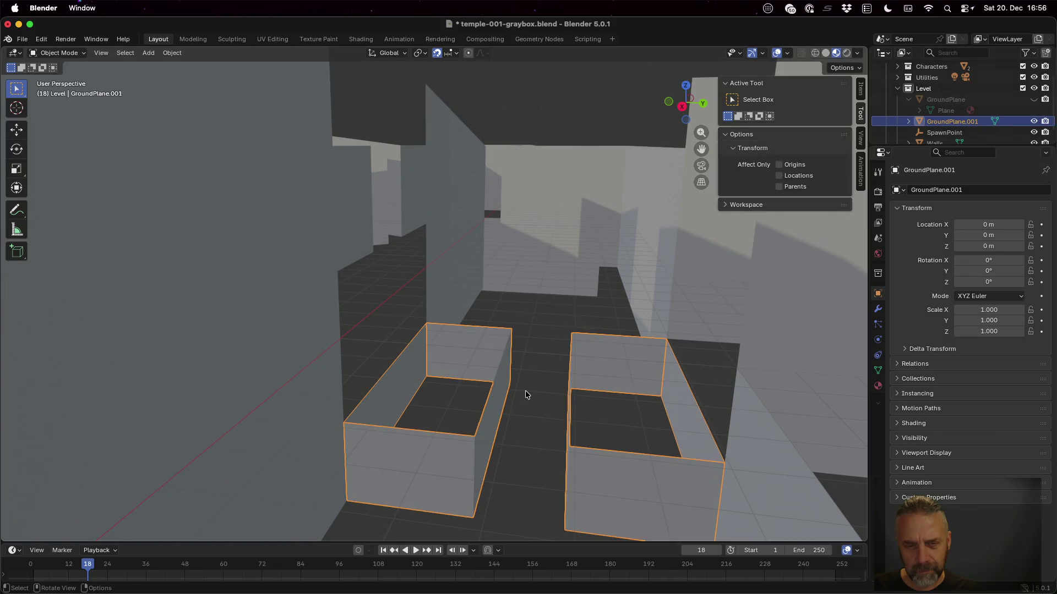
pyautogui.hotkey('alt', 'a')
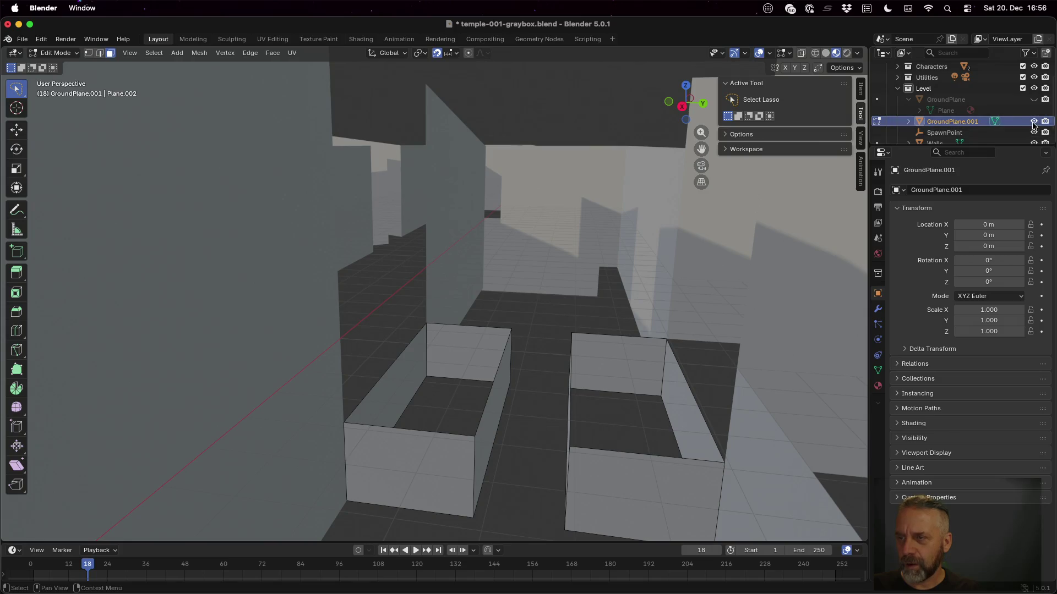
pyautogui.click(1034, 100)
pyautogui.click(1034, 100)
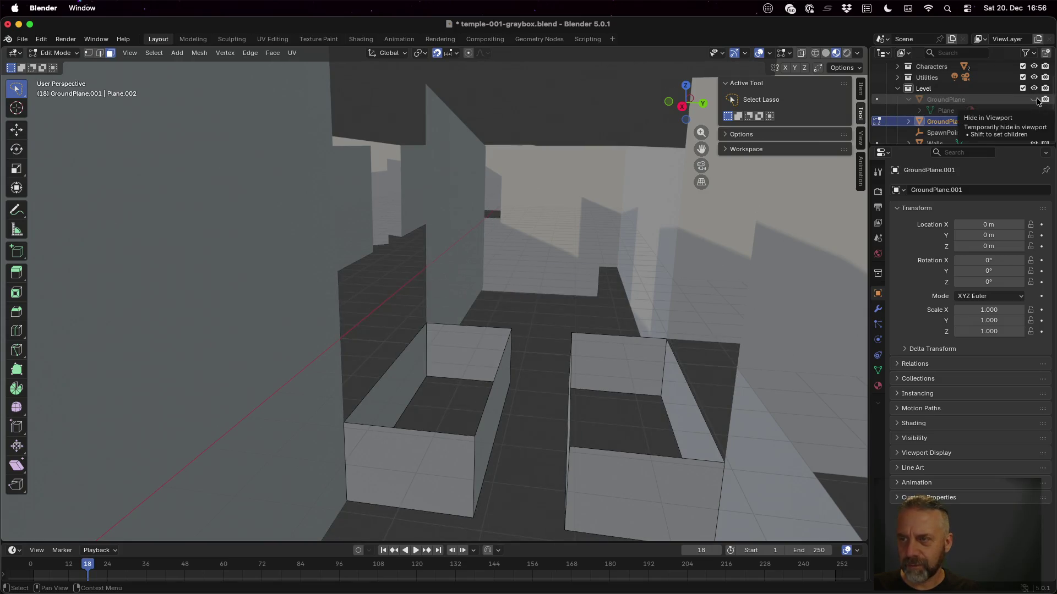
pyautogui.click(1034, 100)
pyautogui.click(1034, 121)
# Toggle the Walls visibility to check it, then select the Walls object.
pyautogui.moveTo(660, 283)
pyautogui.mouseDown()
pyautogui.moveTo(651, 288)
pyautogui.moveTo(696, 286)
pyautogui.moveTo(700, 274)
pyautogui.mouseUp()
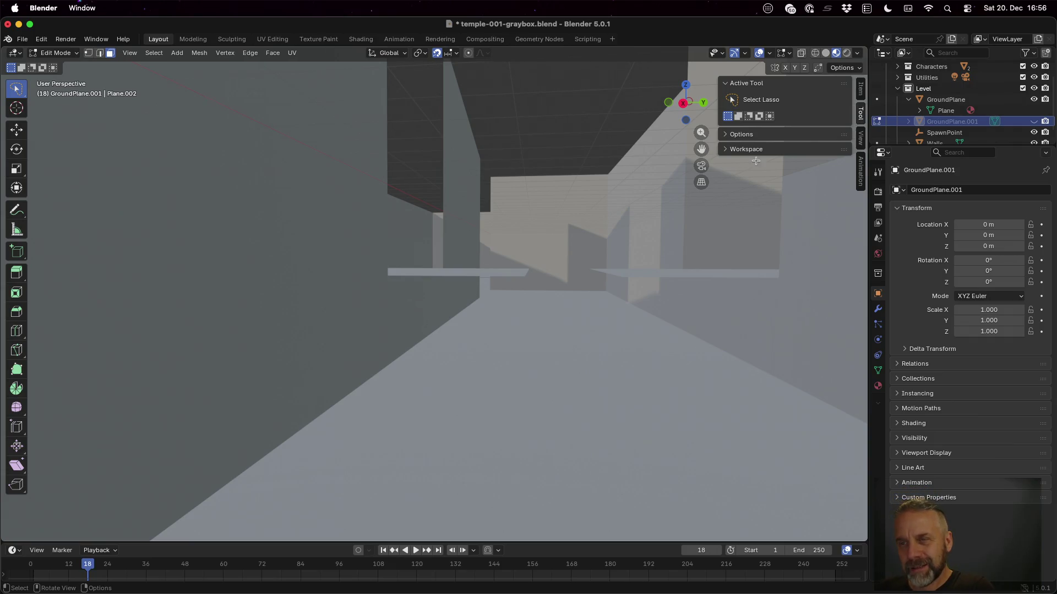
pyautogui.scroll(-1, 978, 126)
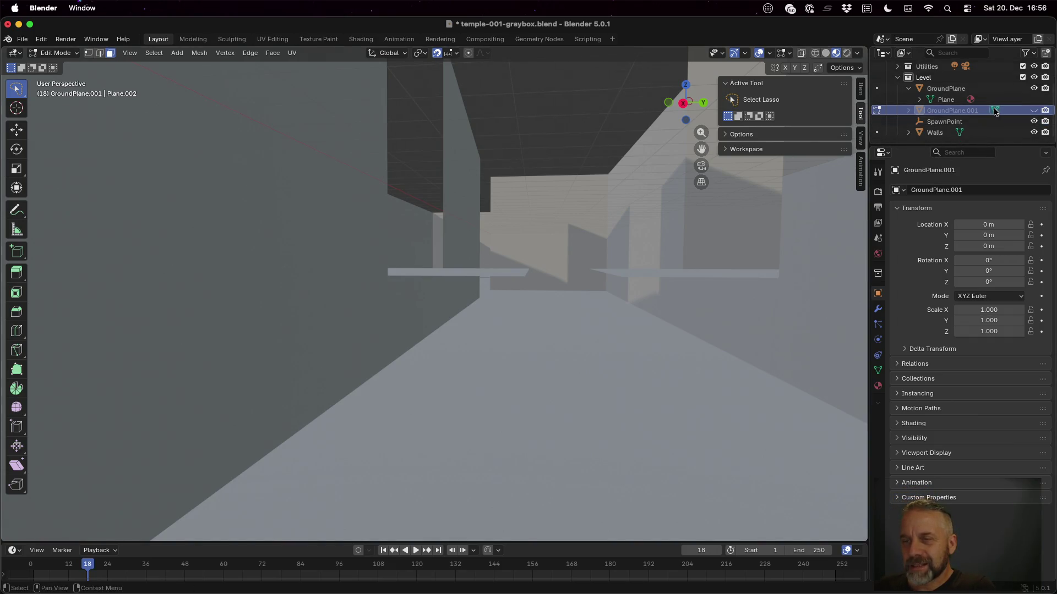
pyautogui.click(1038, 132)
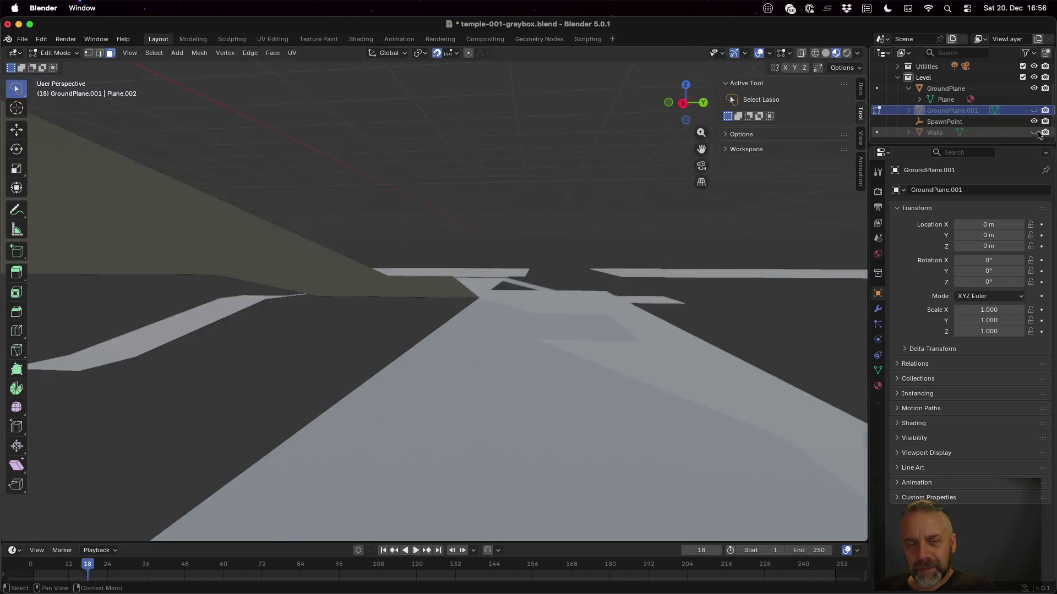
pyautogui.click(1038, 133)
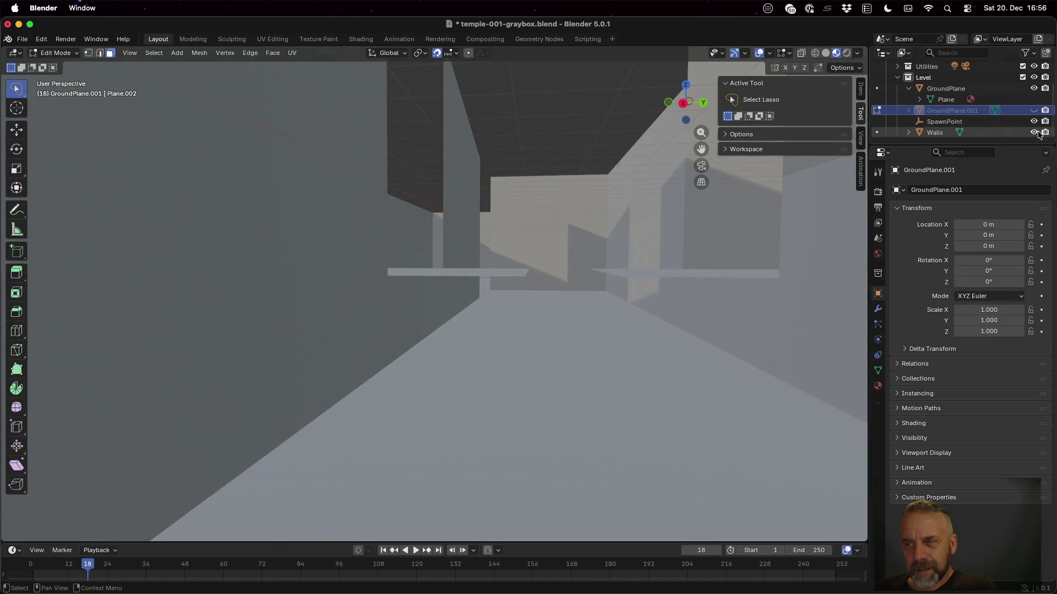
pyautogui.click(935, 133)
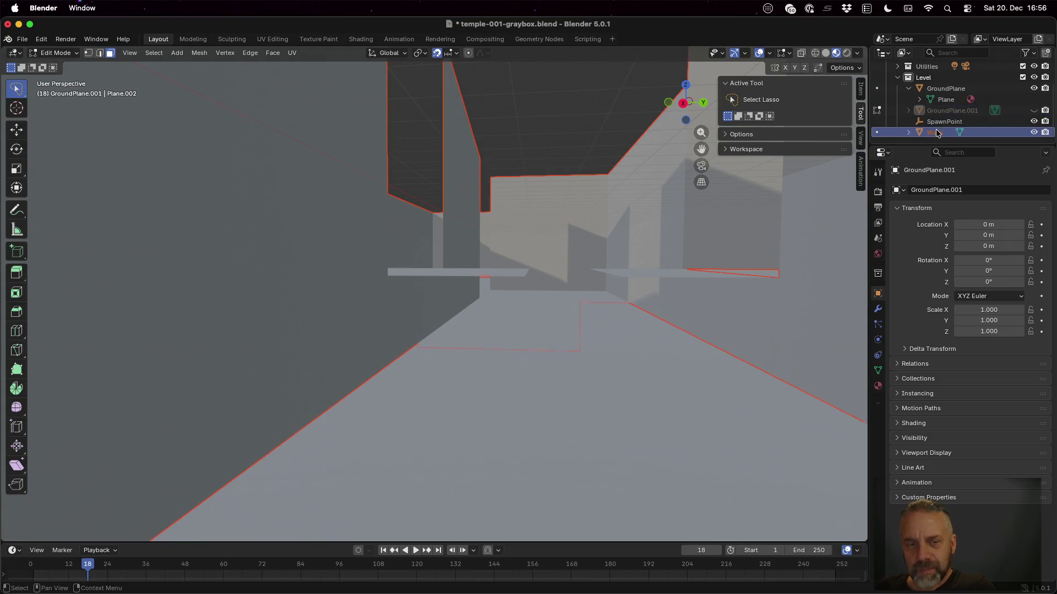
# Delete two faces of the Walls mesh with X > Only Faces to open gaps.
pyautogui.press('Tab')
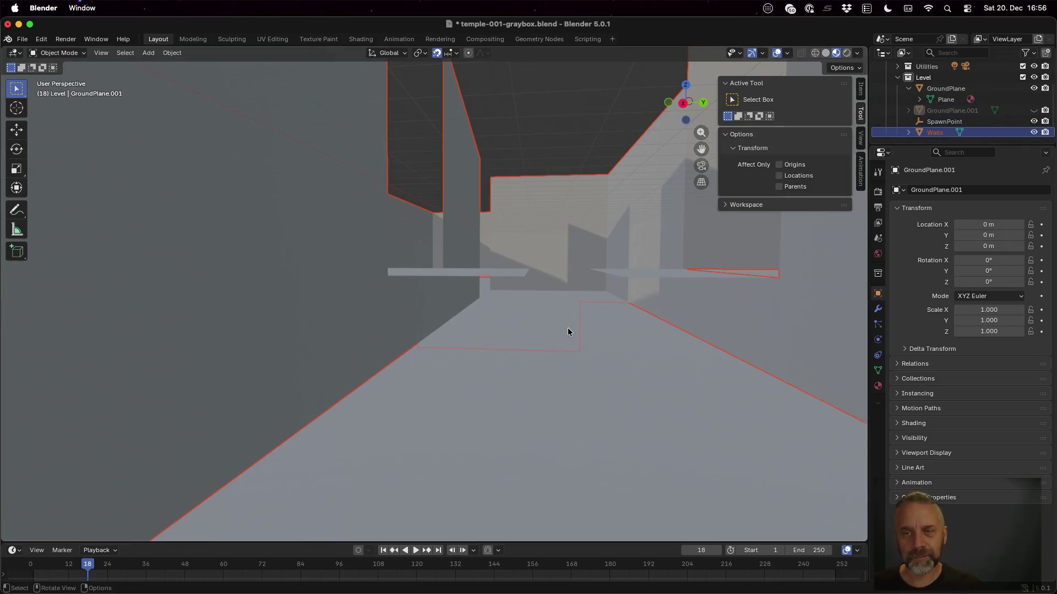
pyautogui.press('Tab')
pyautogui.click(427, 297)
pyautogui.press('x')
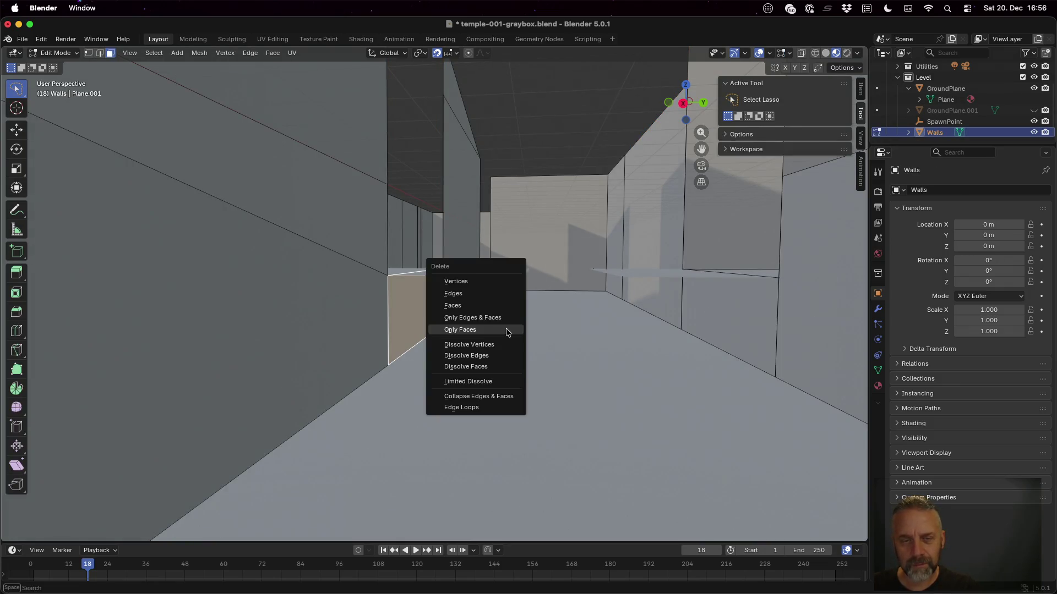
pyautogui.click(506, 329)
pyautogui.click(765, 320)
pyautogui.press('x')
pyautogui.click(765, 318)
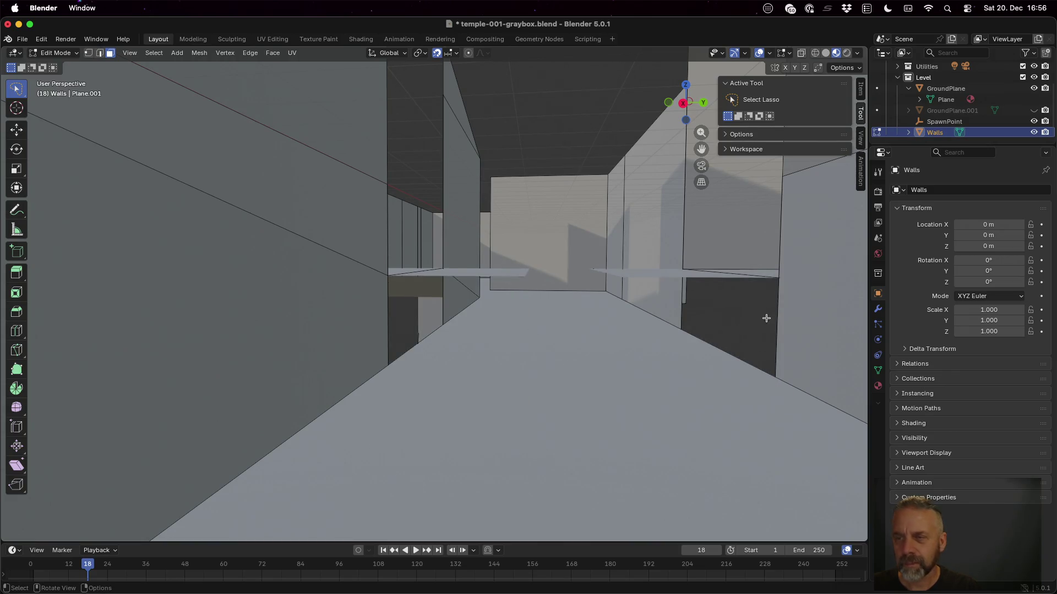
# Select GroundPlane.001 together with Walls in the Outliner.
pyautogui.click(948, 111)
pyautogui.keyDown('shift'); pyautogui.click(938, 135); pyautogui.keyUp('shift')
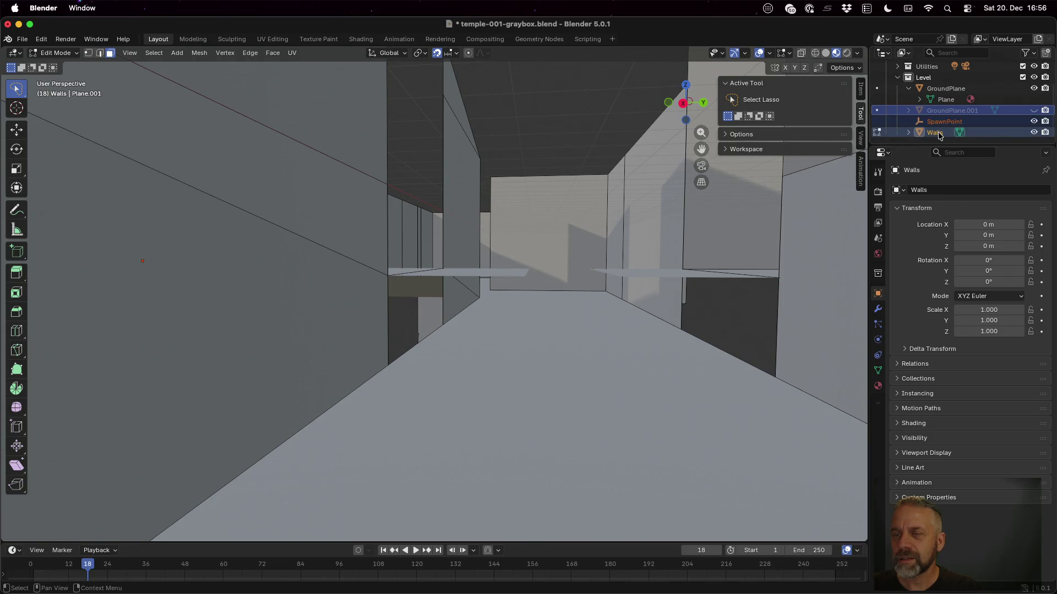
pyautogui.rightClick(938, 134)
pyautogui.click(945, 111)
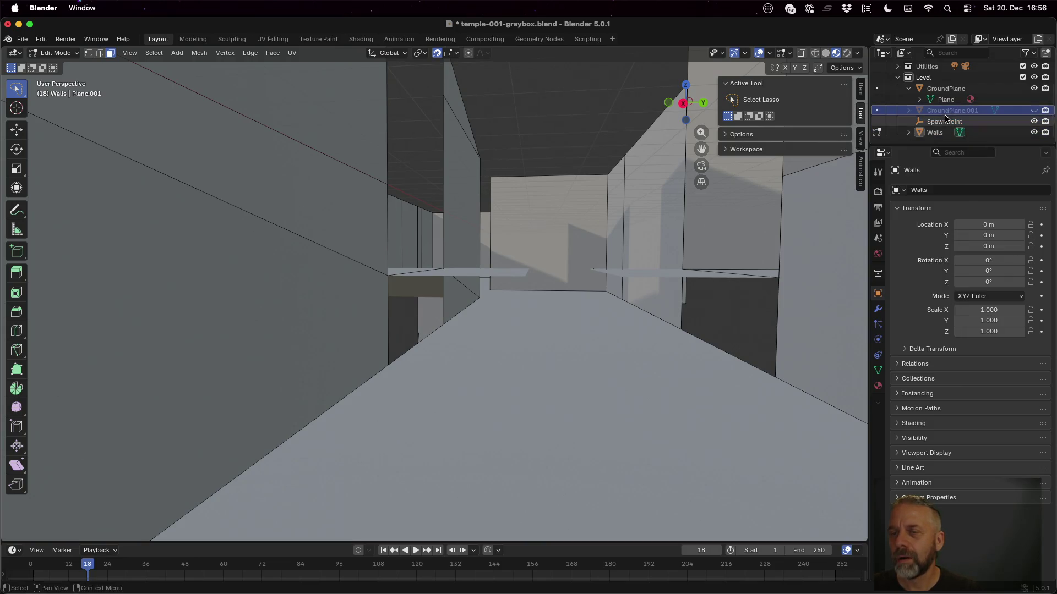
pyautogui.keyDown('ctrl'); pyautogui.click(936, 133); pyautogui.keyUp('ctrl')
pyautogui.click(936, 112)
pyautogui.keyDown('ctrl'); pyautogui.click(936, 112); pyautogui.keyUp('ctrl')
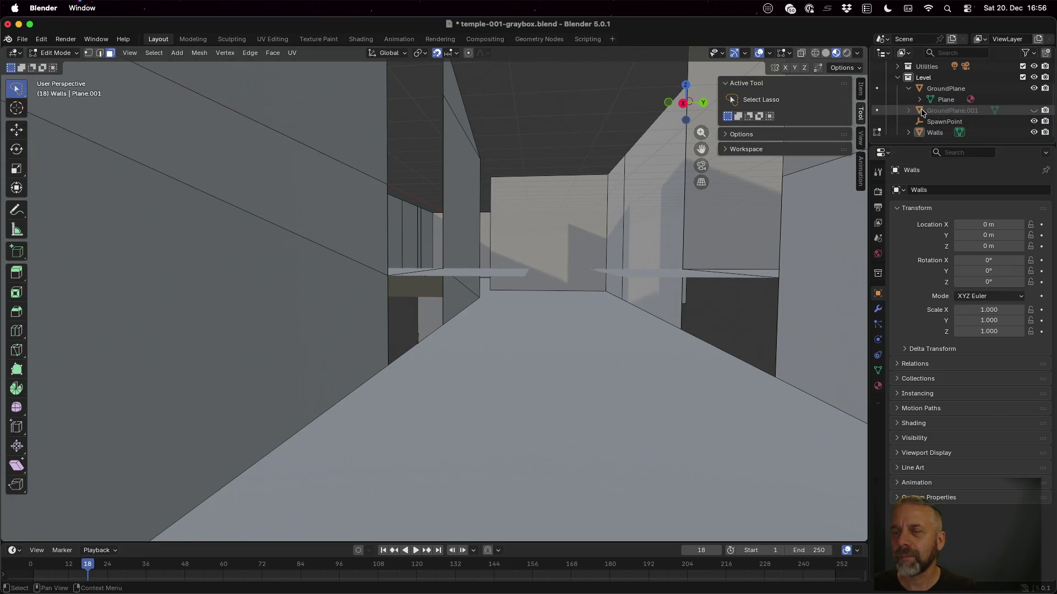
pyautogui.click(922, 113)
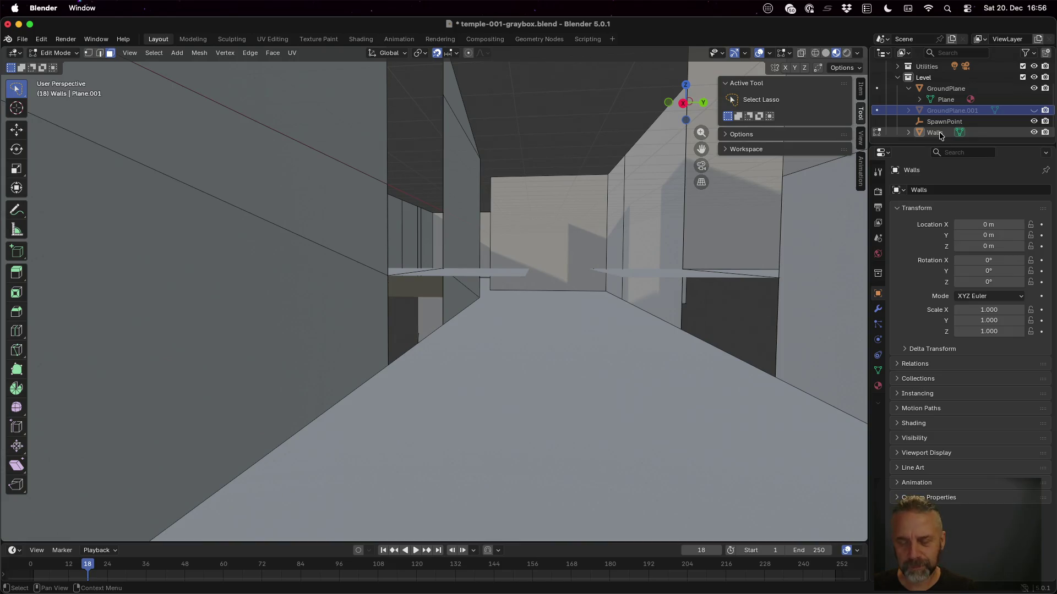
pyautogui.keyDown('ctrl'); pyautogui.click(938, 133); pyautogui.keyUp('ctrl')
pyautogui.keyDown('ctrl'); pyautogui.click(941, 106); pyautogui.keyUp('ctrl')
pyautogui.keyDown('ctrl'); pyautogui.click(940, 108); pyautogui.keyUp('ctrl')
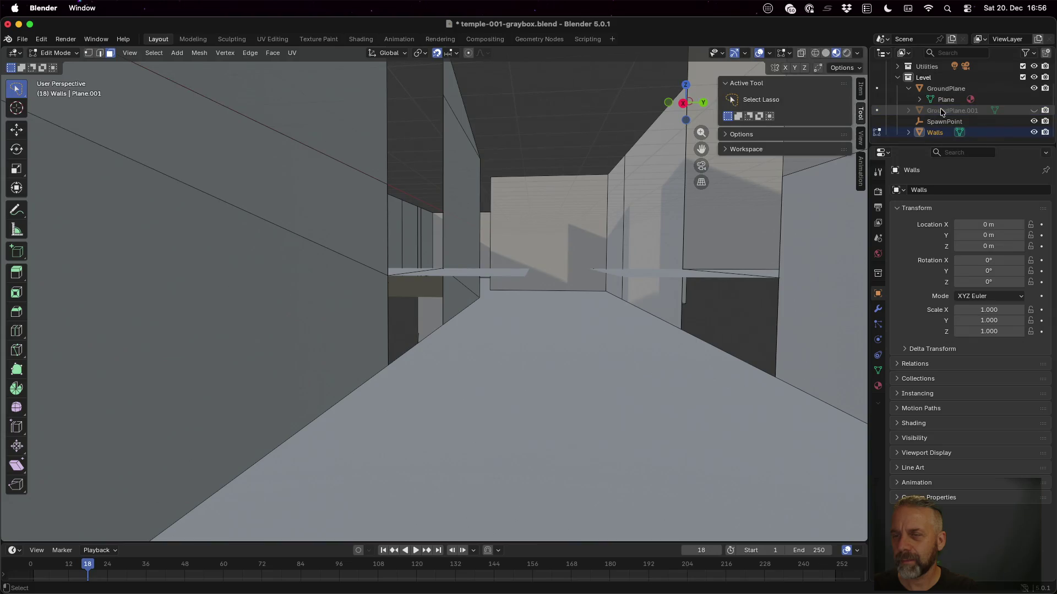
pyautogui.click(940, 107)
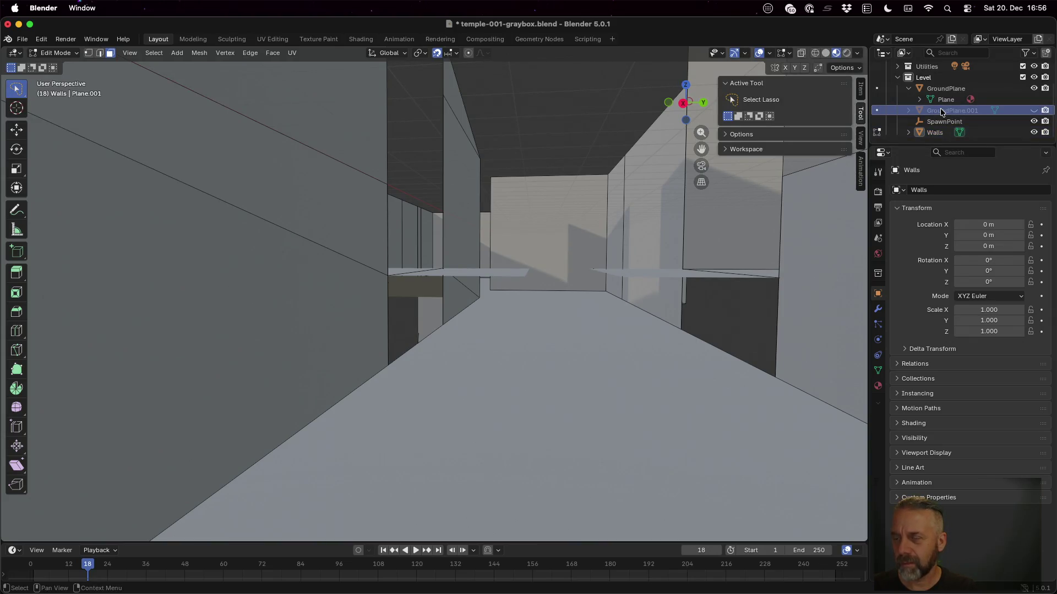
# Unhide the GroundPlane.001 blocks and add Walls to the selection as active object.
pyautogui.click(1033, 110)
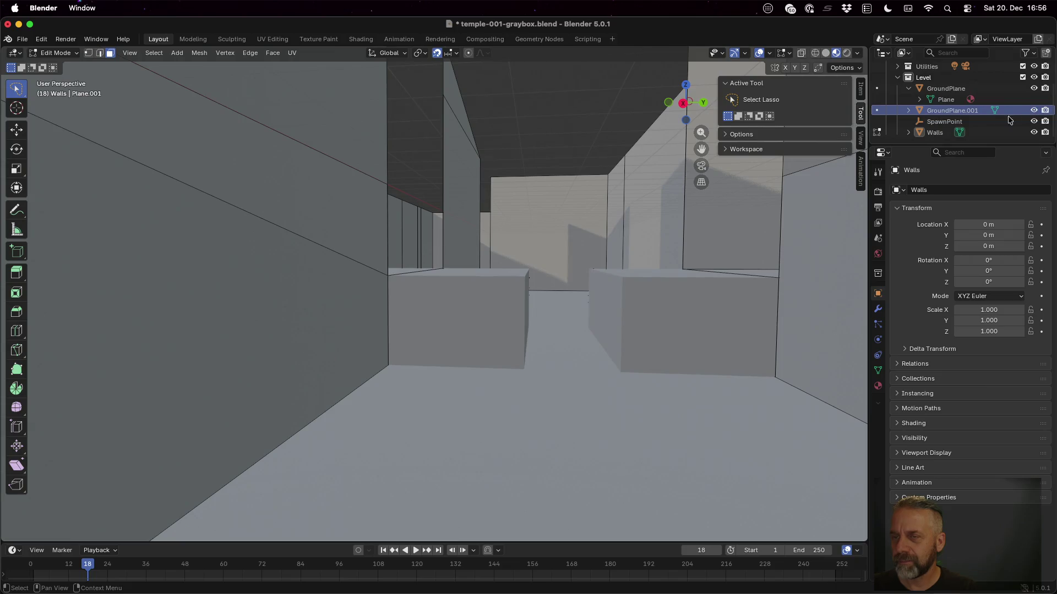
pyautogui.keyDown('ctrl'); pyautogui.click(940, 133); pyautogui.keyUp('ctrl')
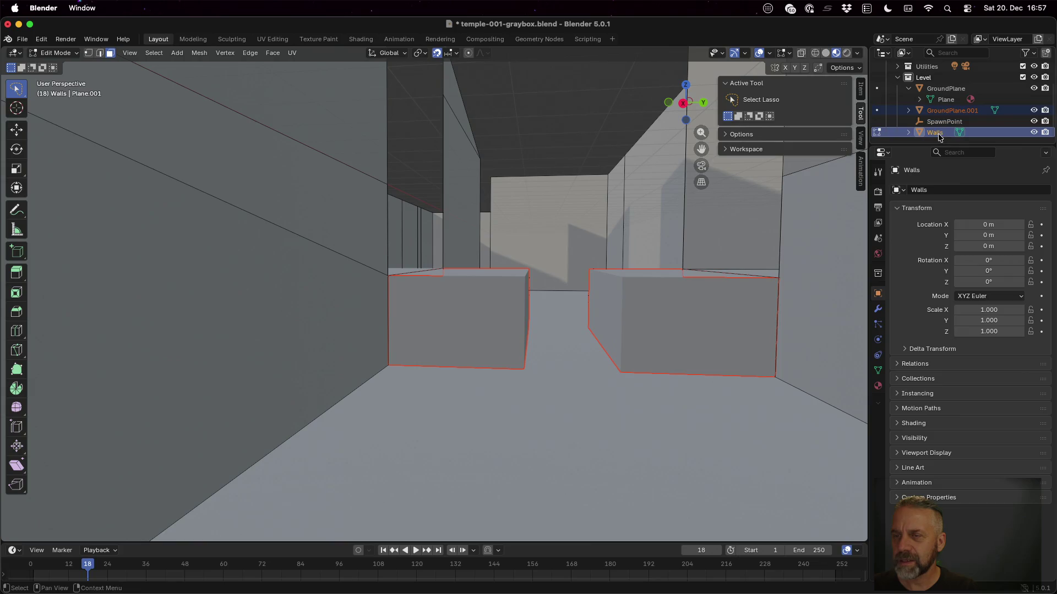
pyautogui.rightClick(940, 134)
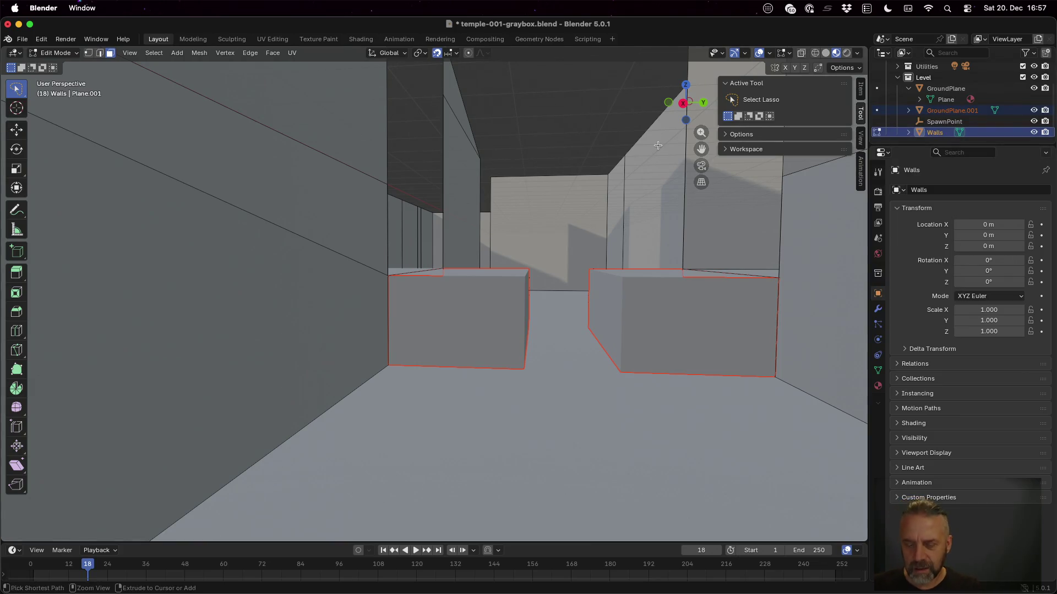
# Attempt to parent GroundPlane.001 to Walls with Ctrl+P, dismissing the error.
pyautogui.hotkey('ctrl', 'p')
pyautogui.press('p')
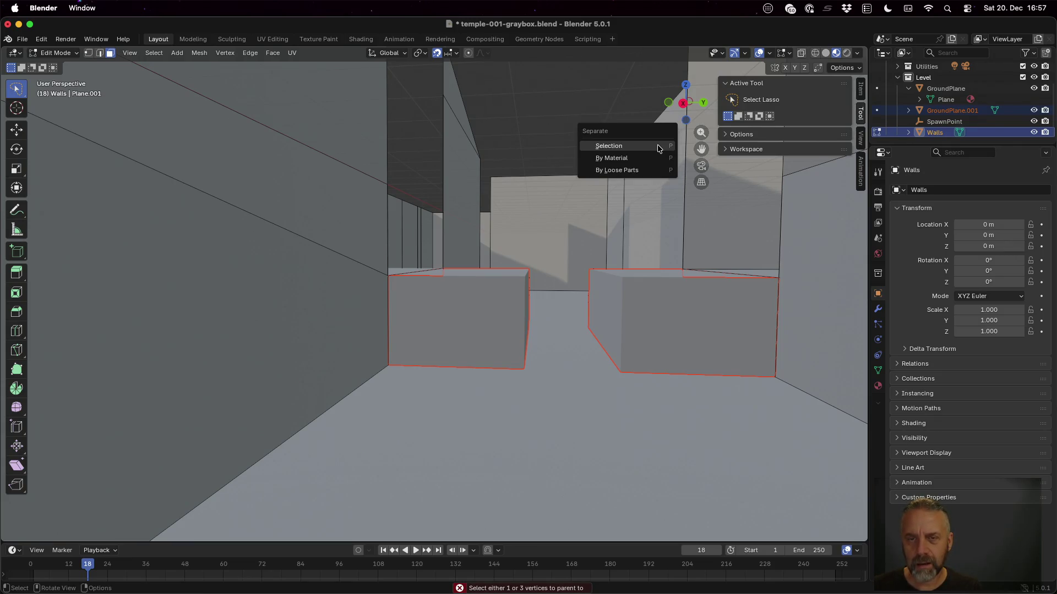
pyautogui.press('Escape')
pyautogui.hotkey('ctrl', 'p')
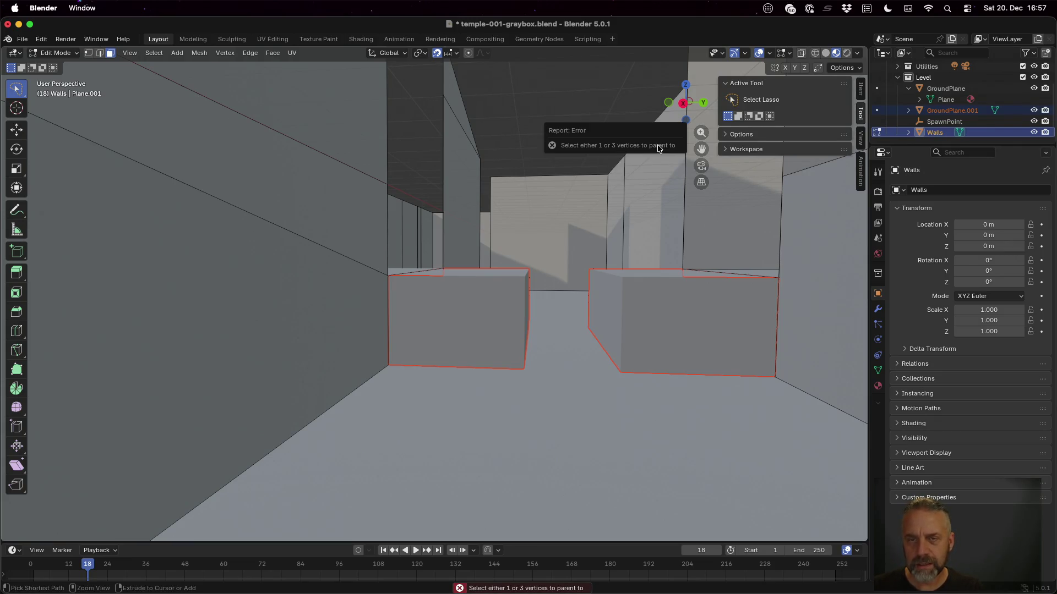
pyautogui.press('alt')
pyautogui.press('ctrl')
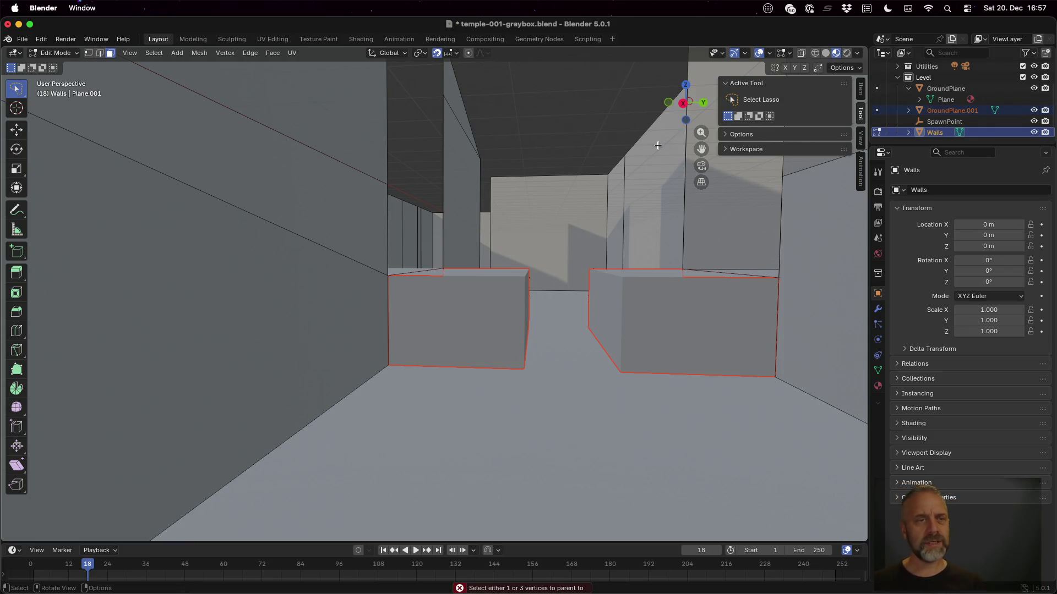
pyautogui.click(201, 55)
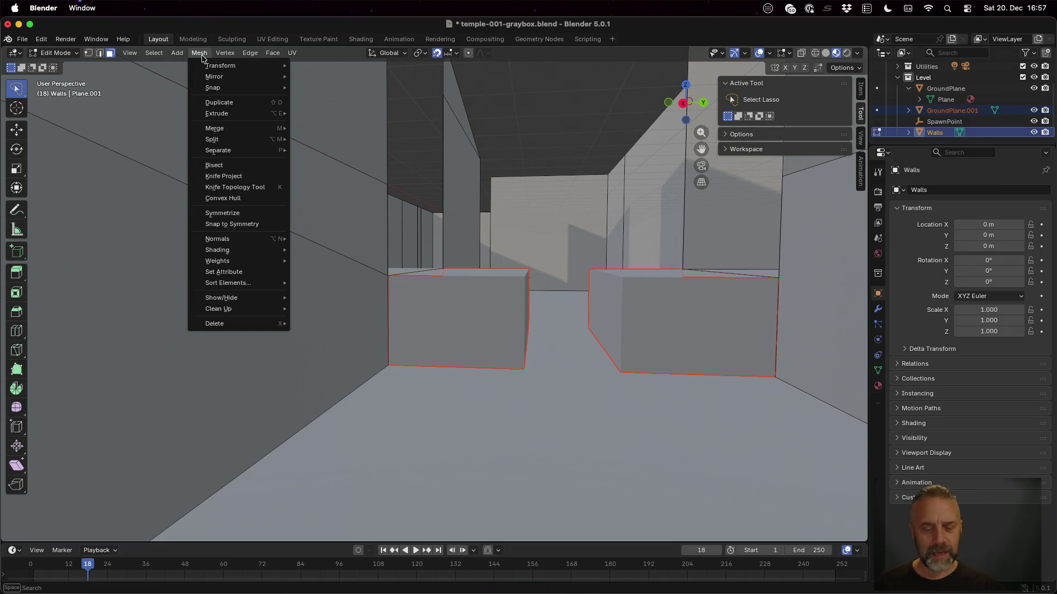
# Leave Edit Mode and try the parenting options again in Object Mode.
pyautogui.press('Tab')
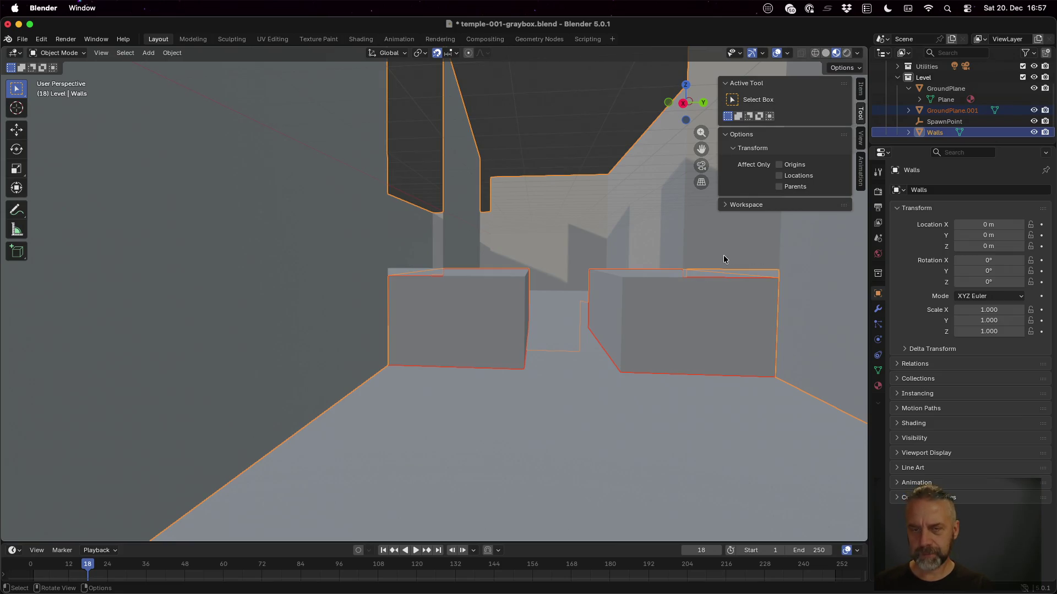
pyautogui.press('super+p')
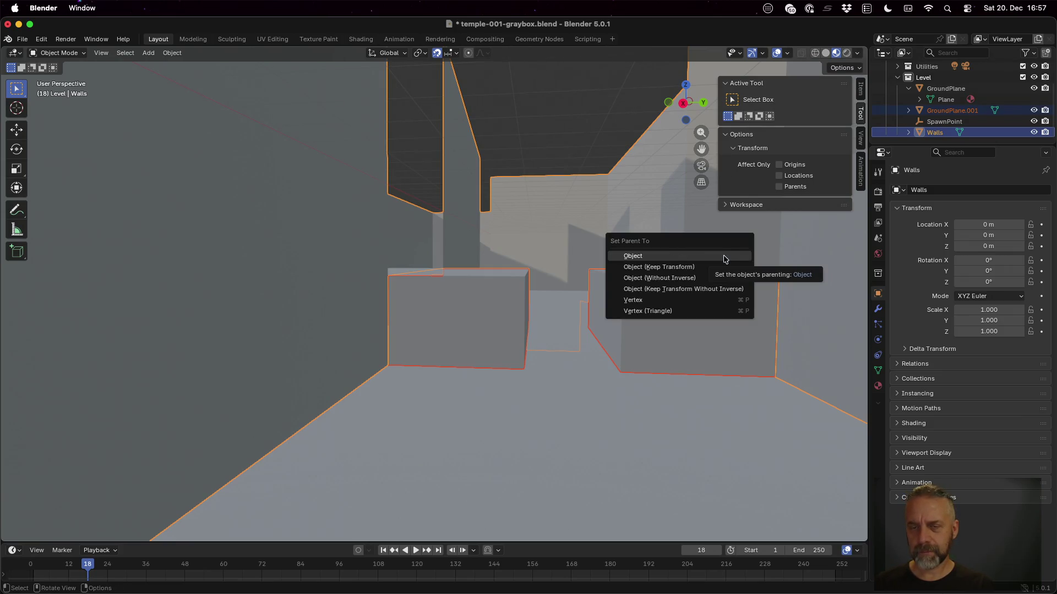
pyautogui.press('Escape')
pyautogui.press('super+p')
pyautogui.press('Escape')
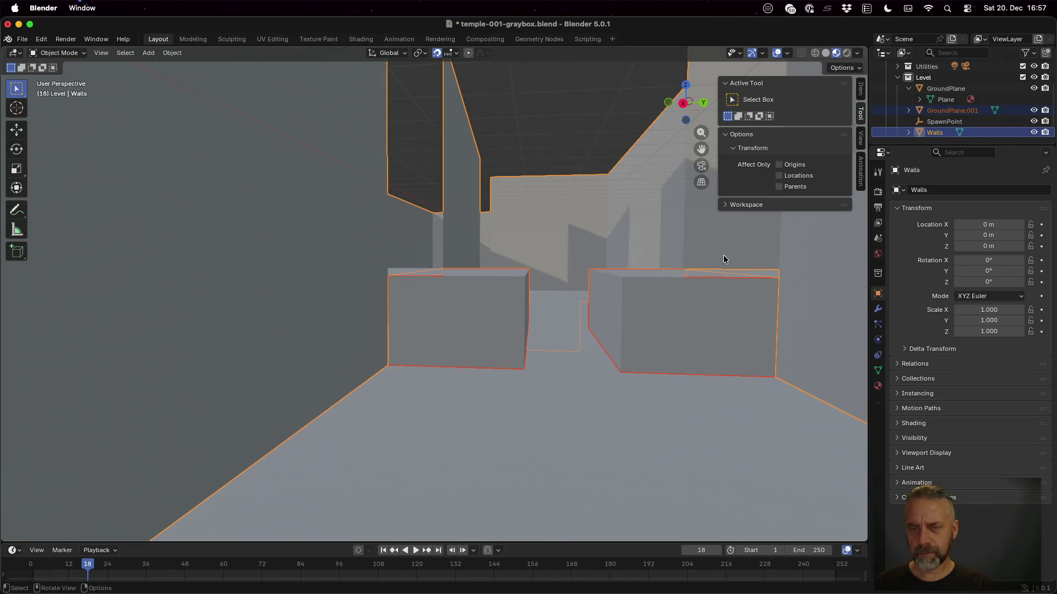
# Clear the parent from the selected Walls and GroundPlane.001 with Alt+P.
pyautogui.hotkey('alt', 'p')
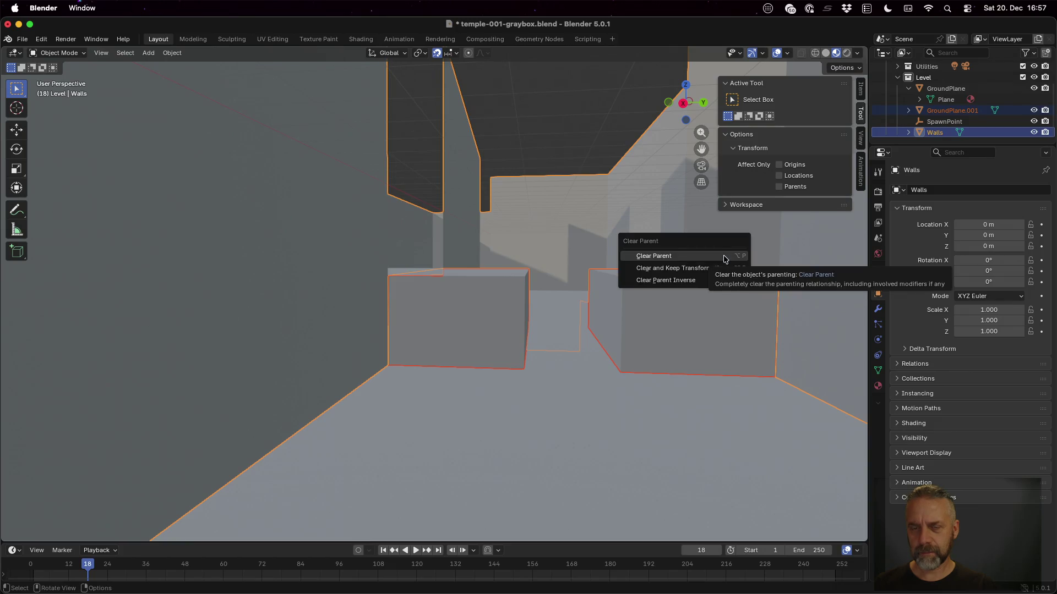
pyautogui.click(723, 256)
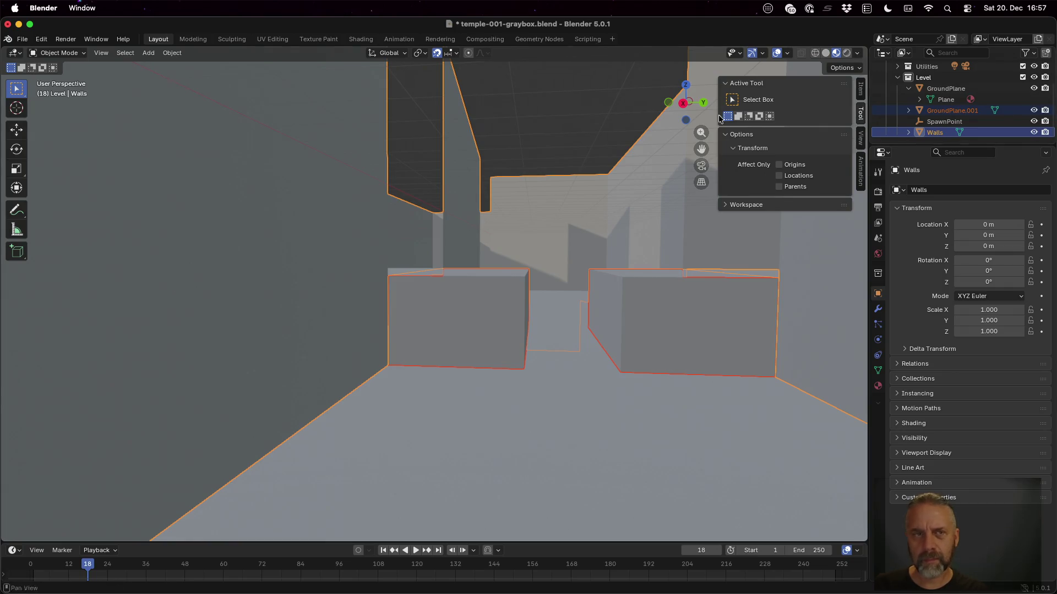
pyautogui.click(172, 53)
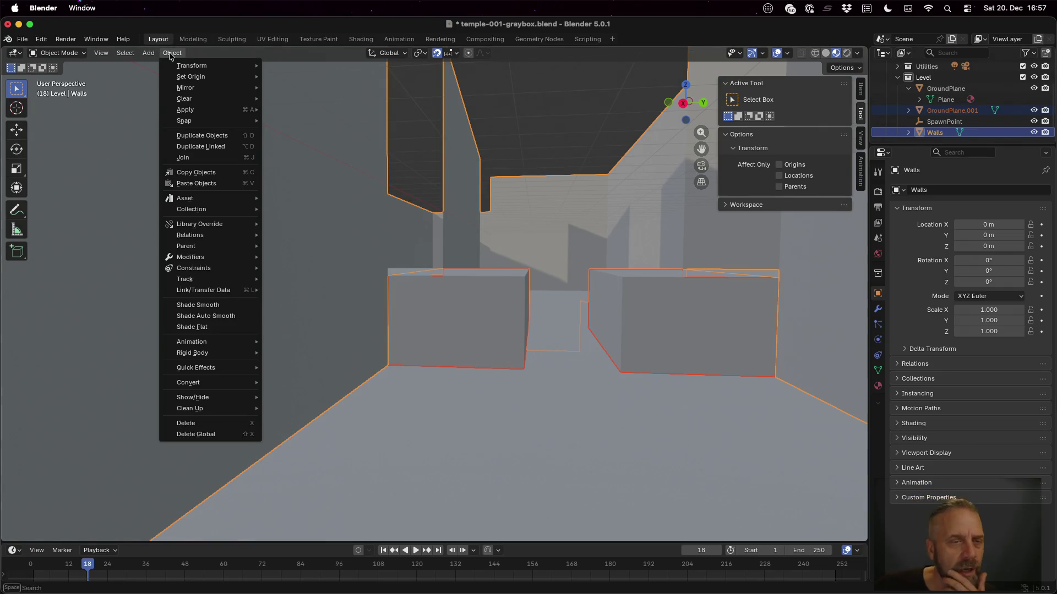
# Join GroundPlane.001 into the Walls object and hide Walls in the viewport.
pyautogui.click(217, 157)
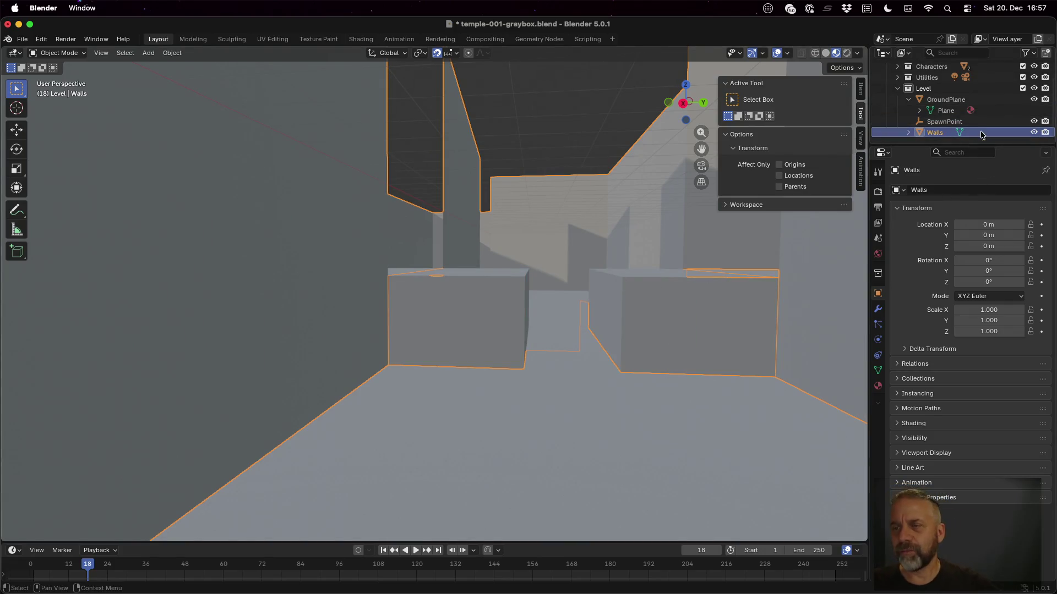
pyautogui.click(1034, 133)
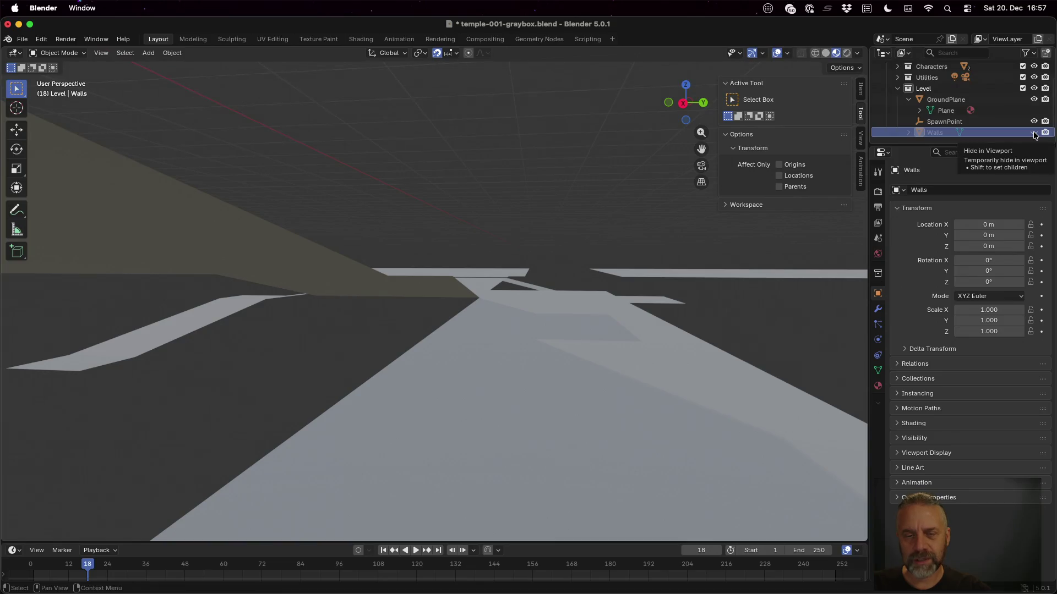
pyautogui.click(1034, 133)
pyautogui.click(1034, 134)
pyautogui.click(1034, 133)
pyautogui.click(1034, 133)
# Unhide Walls, orbit out over the whole temple, and save the blend file.
pyautogui.click(1034, 133)
pyautogui.click(1034, 133)
pyautogui.click(1035, 133)
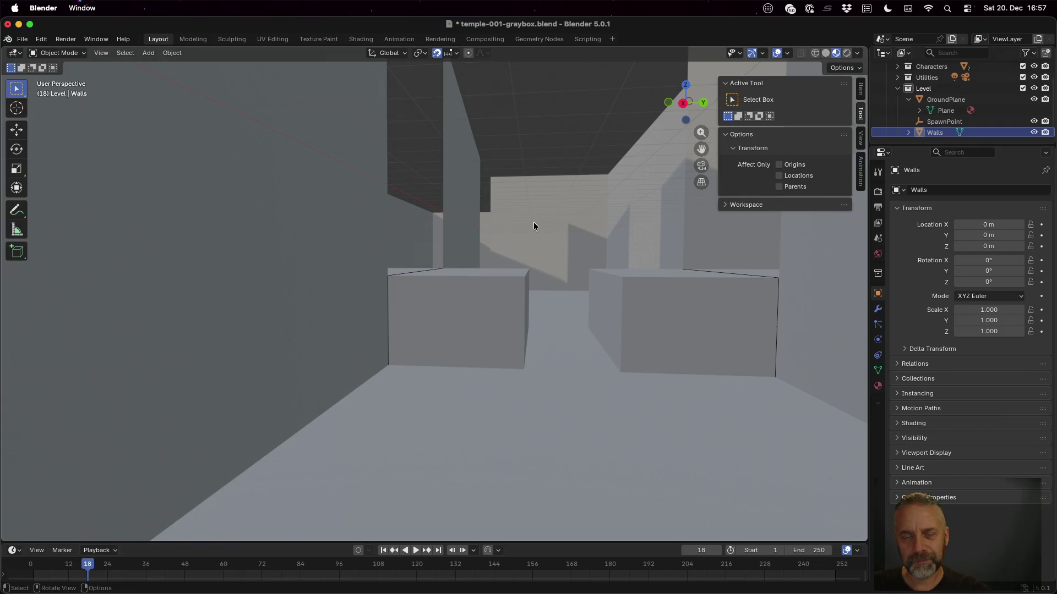
pyautogui.scroll(6, 534, 223)
pyautogui.scroll(-8, 495, 196)
pyautogui.moveTo(476, 219)
pyautogui.mouseDown()
pyautogui.moveTo(535, 256)
pyautogui.moveTo(573, 257)
pyautogui.moveTo(683, 309)
pyautogui.moveTo(741, 275)
pyautogui.moveTo(708, 274)
pyautogui.mouseUp()
pyautogui.press('super+s')
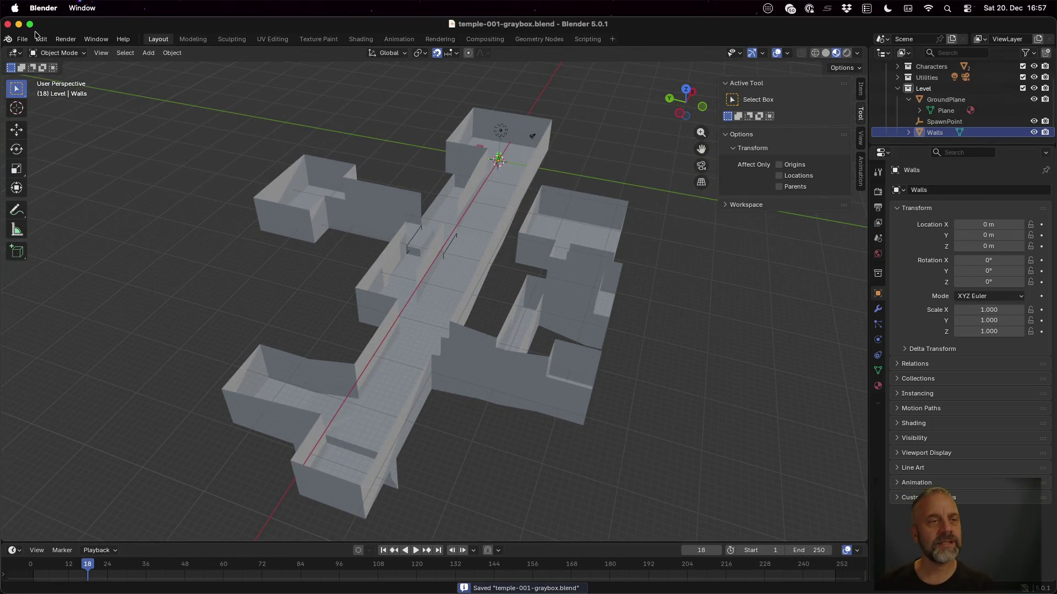
# Export the level as glTF 2.0 to temple-001-graybox.glb and switch to Godot.
pyautogui.click(22, 38)
pyautogui.moveTo(105, 243)
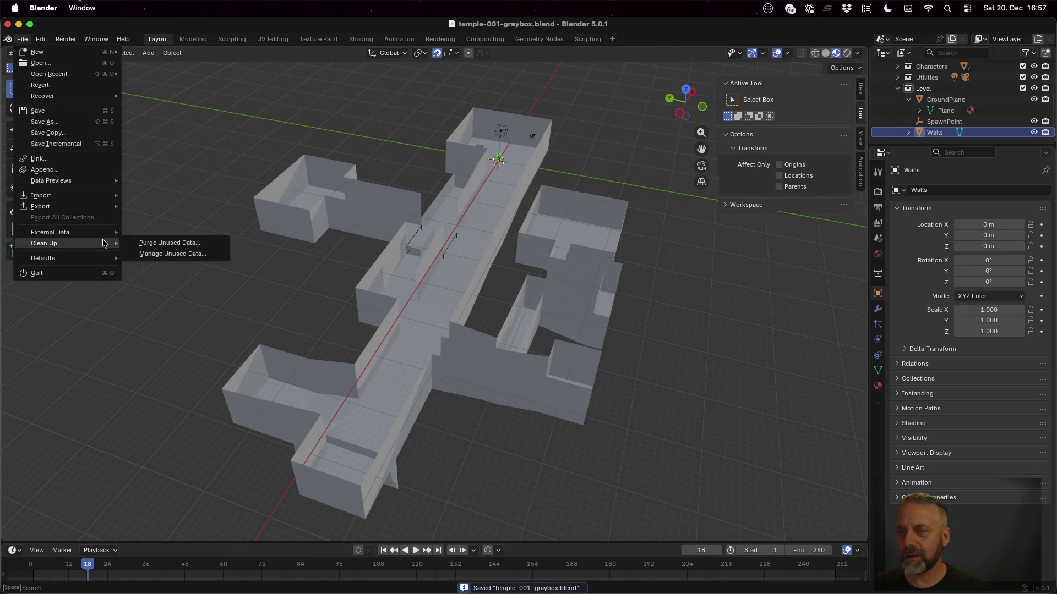
pyautogui.moveTo(99, 207)
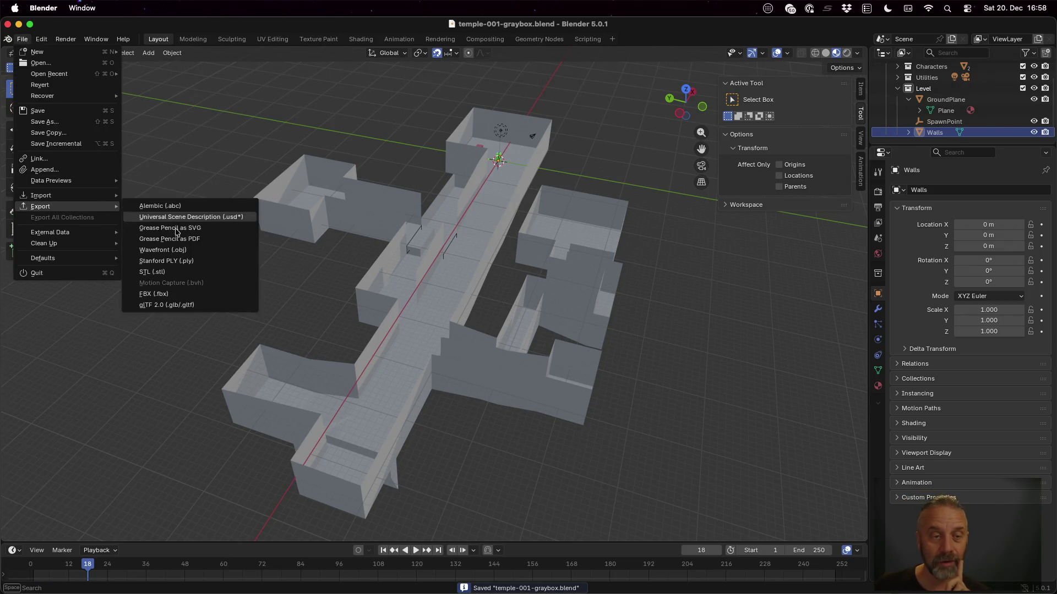
pyautogui.click(199, 305)
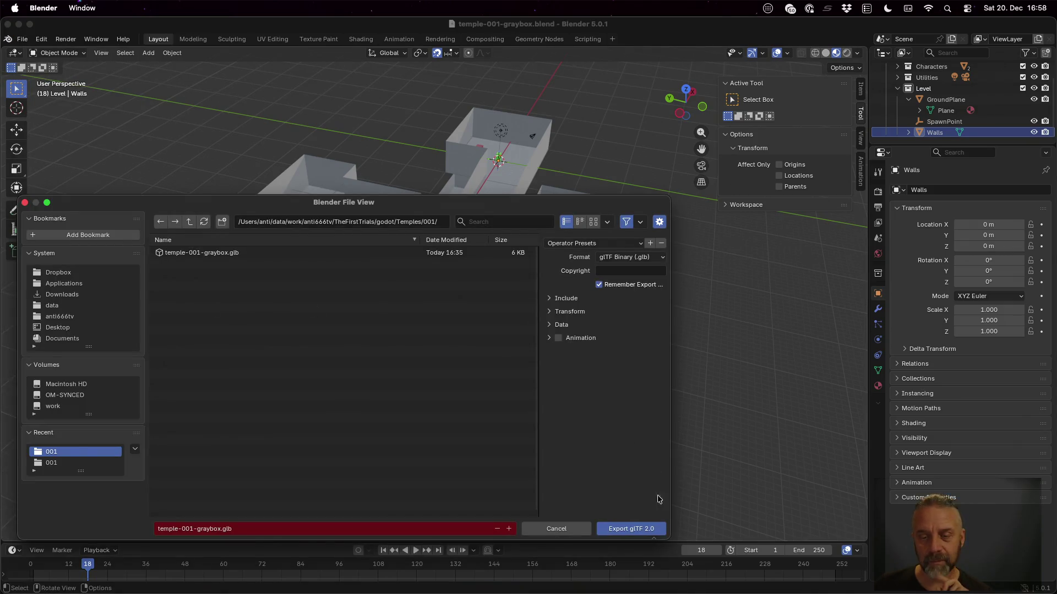
pyautogui.click(652, 531)
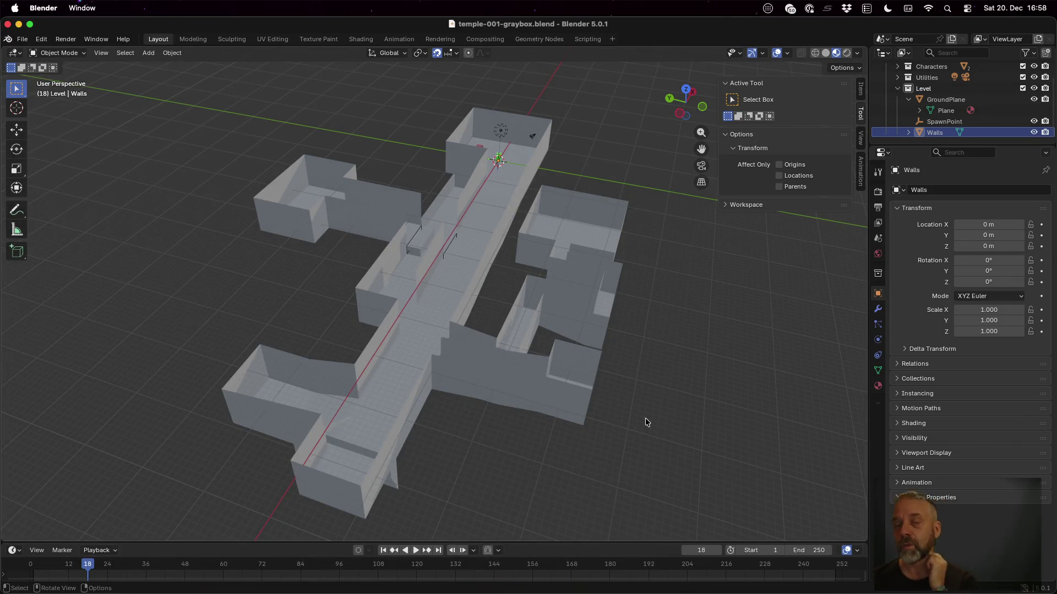
pyautogui.press('super+Tab')
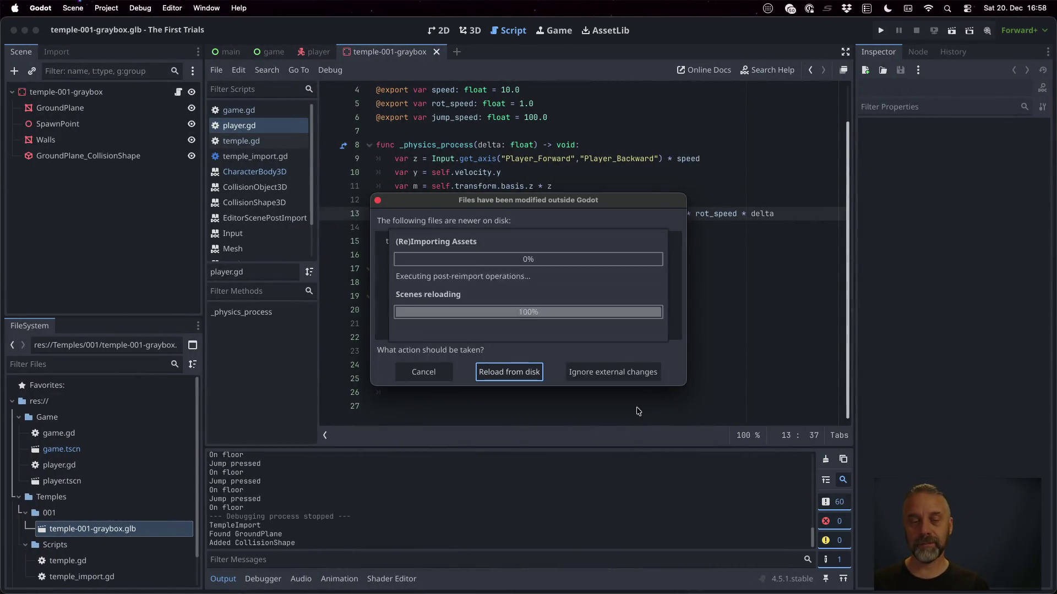
# Reload the changed files from disk and playtest the level, turning the player around.
pyautogui.click(533, 372)
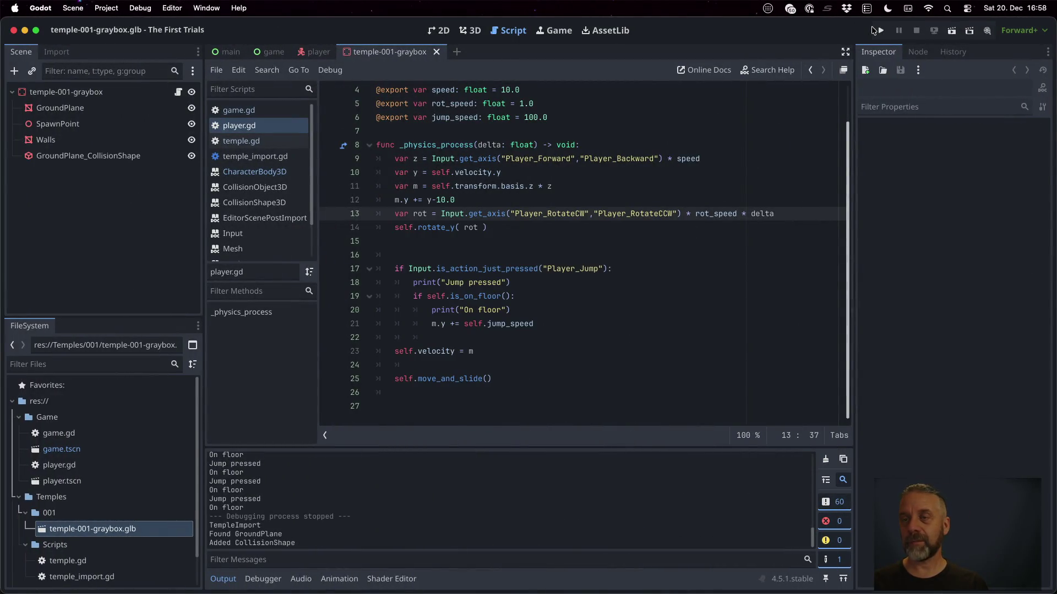
pyautogui.click(878, 31)
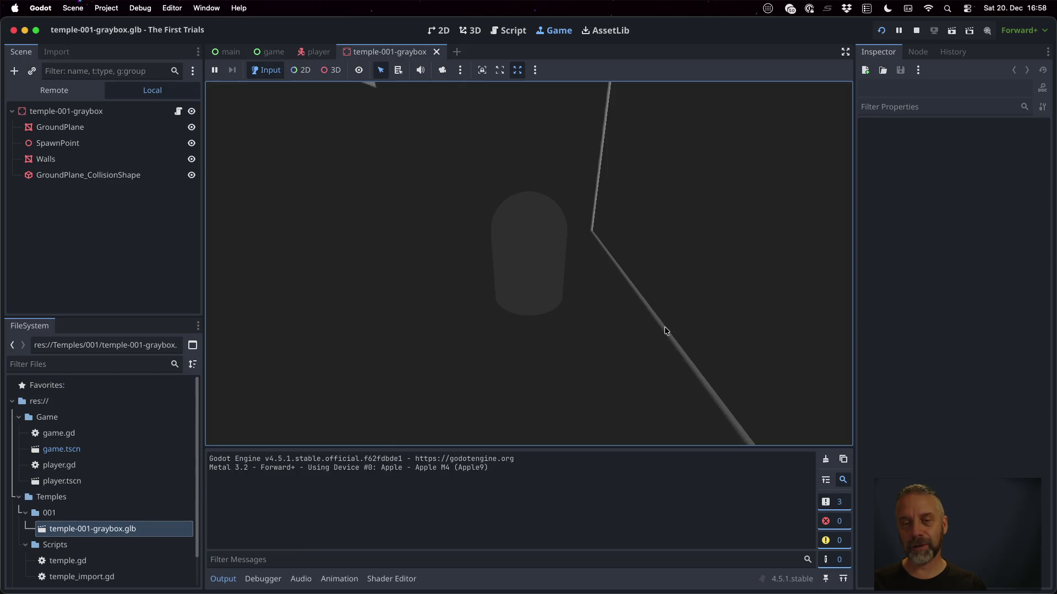
pyautogui.press('a')
pyautogui.press('a')
pyautogui.press('a')
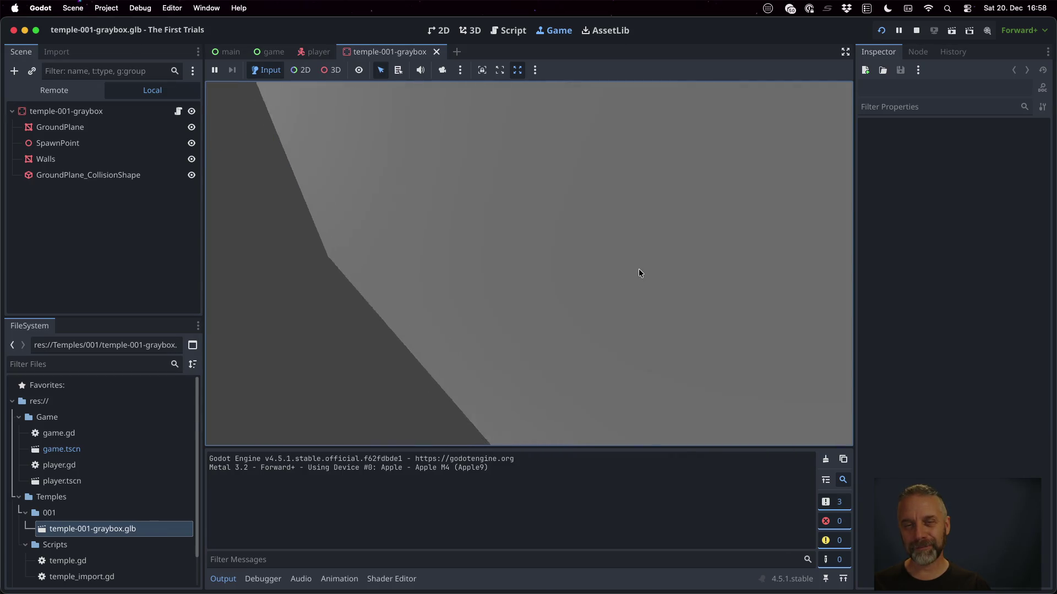
pyautogui.press('a')
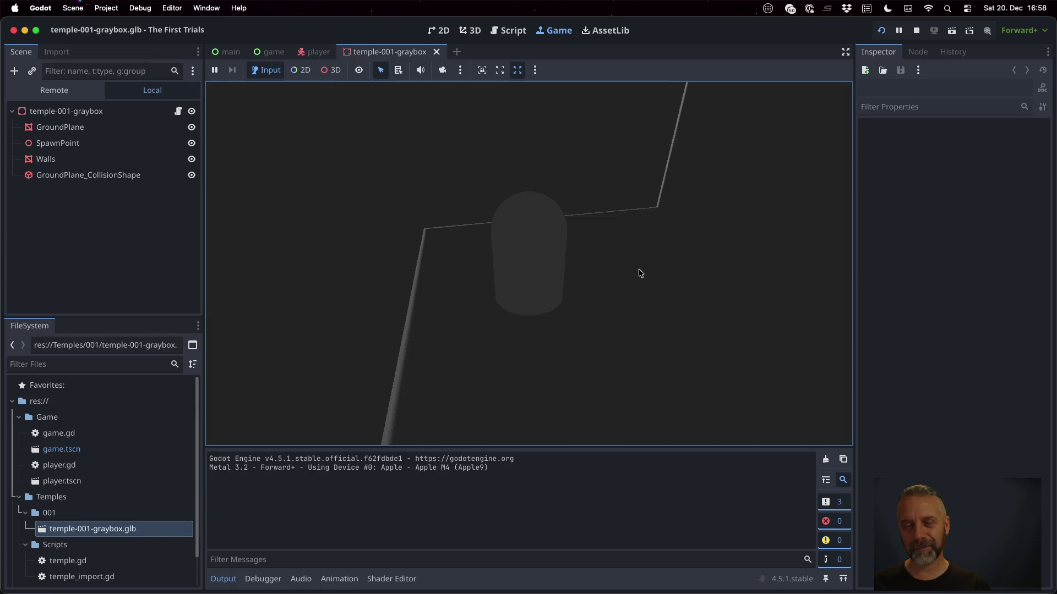
pyautogui.press('a')
pyautogui.press('a')
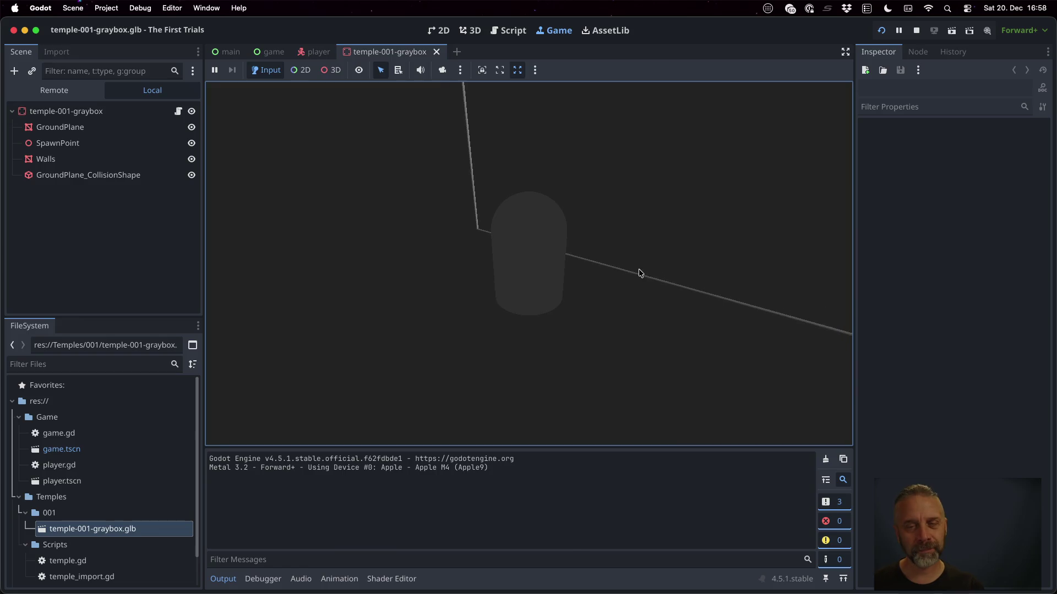
pyautogui.click(917, 31)
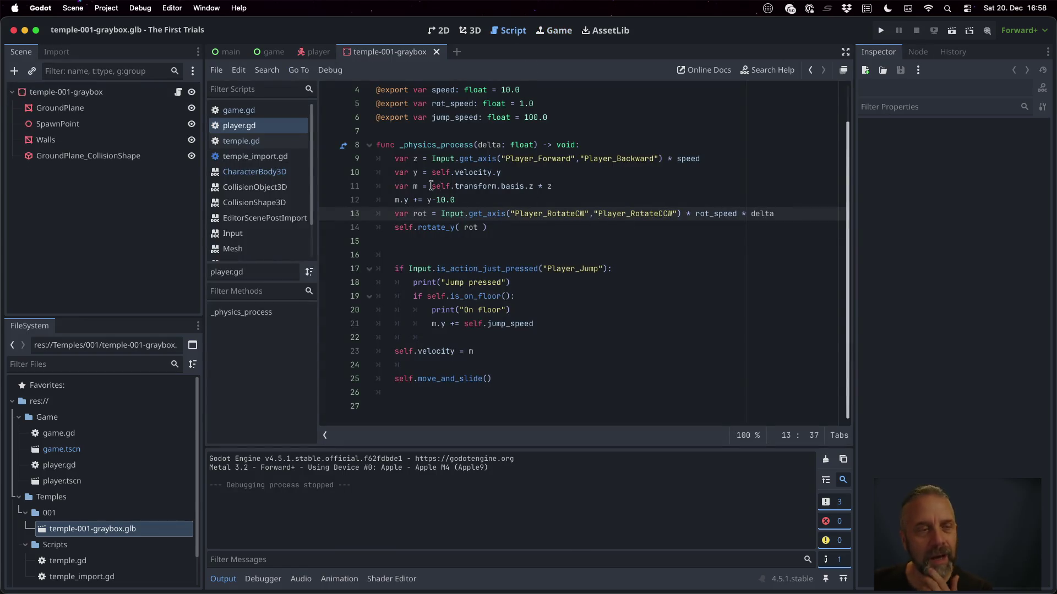
# Playtest again with a jump, then open temple-001-graybox.glb's import settings.
pyautogui.click(880, 31)
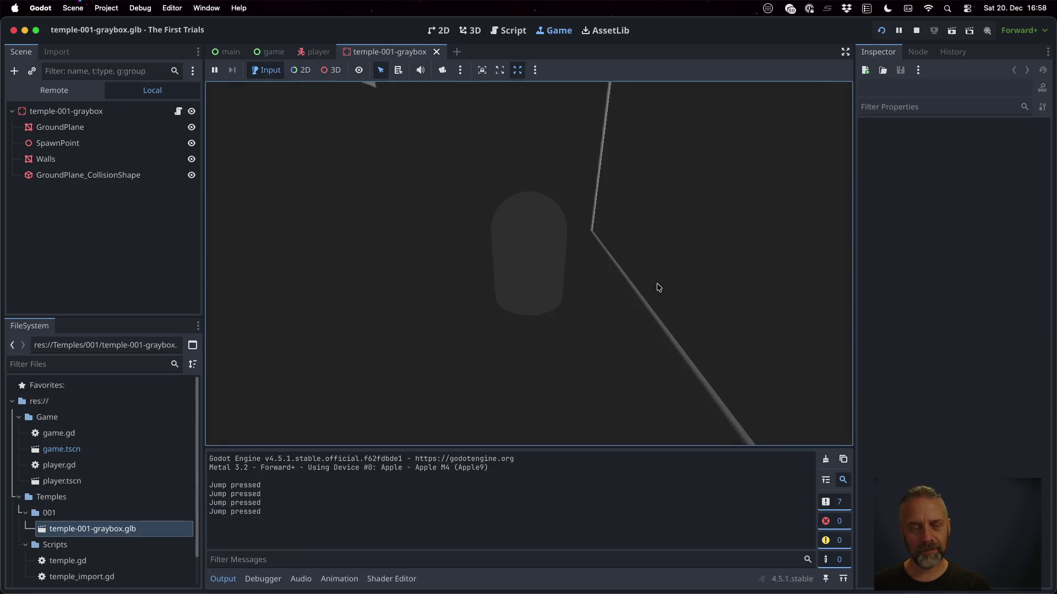
pyautogui.press('space')
pyautogui.press('space')
pyautogui.press('space')
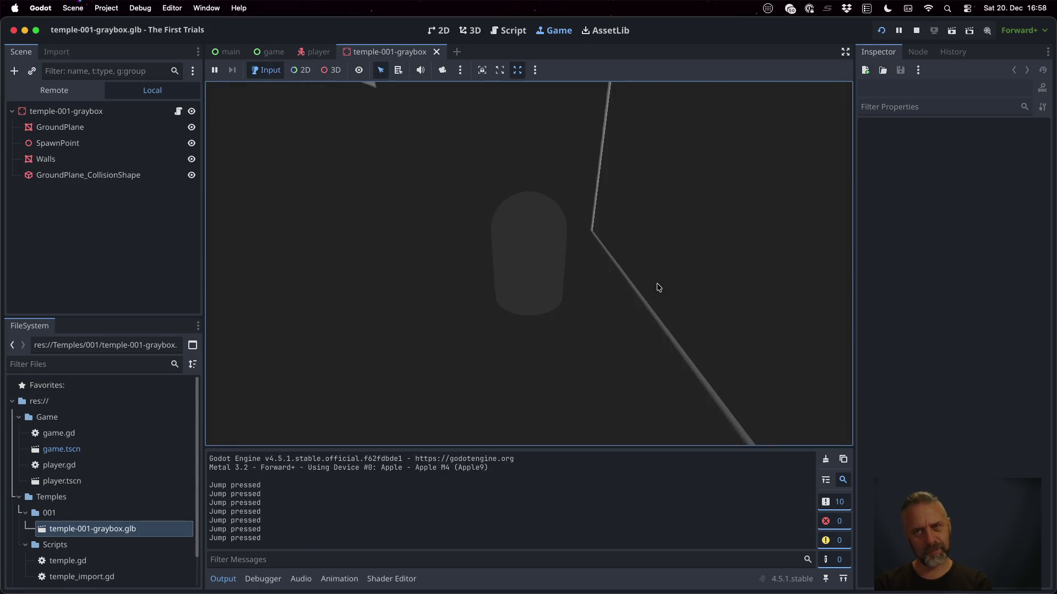
pyautogui.click(916, 31)
pyautogui.doubleClick(150, 535)
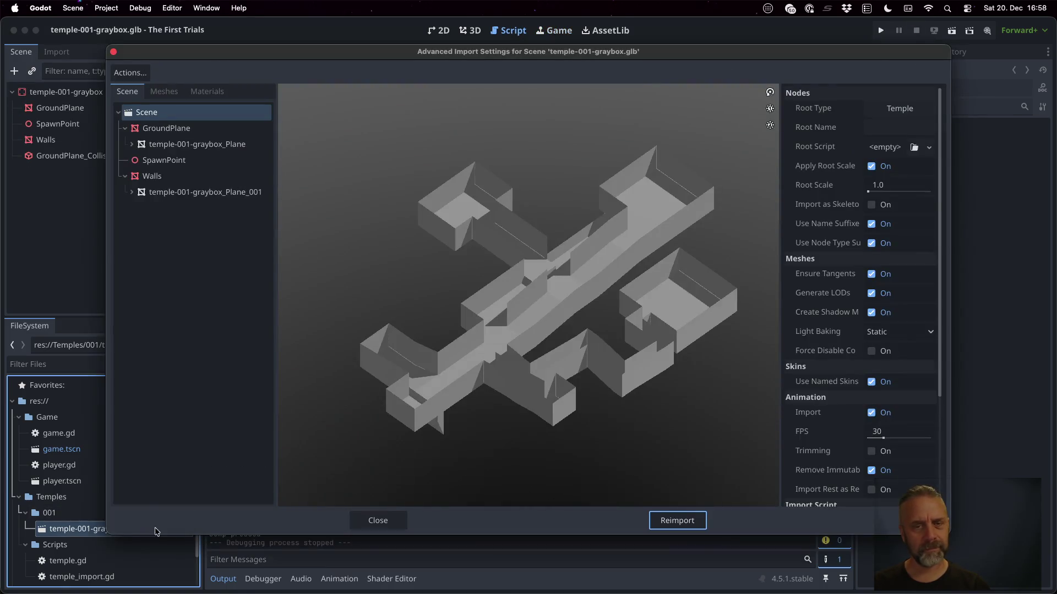
# Orbit and zoom the temple model preview, then close Advanced Import Settings.
pyautogui.moveTo(520, 344)
pyautogui.mouseDown()
pyautogui.moveTo(371, 287)
pyautogui.moveTo(384, 257)
pyautogui.moveTo(509, 226)
pyautogui.moveTo(642, 382)
pyautogui.moveTo(621, 353)
pyautogui.mouseUp()
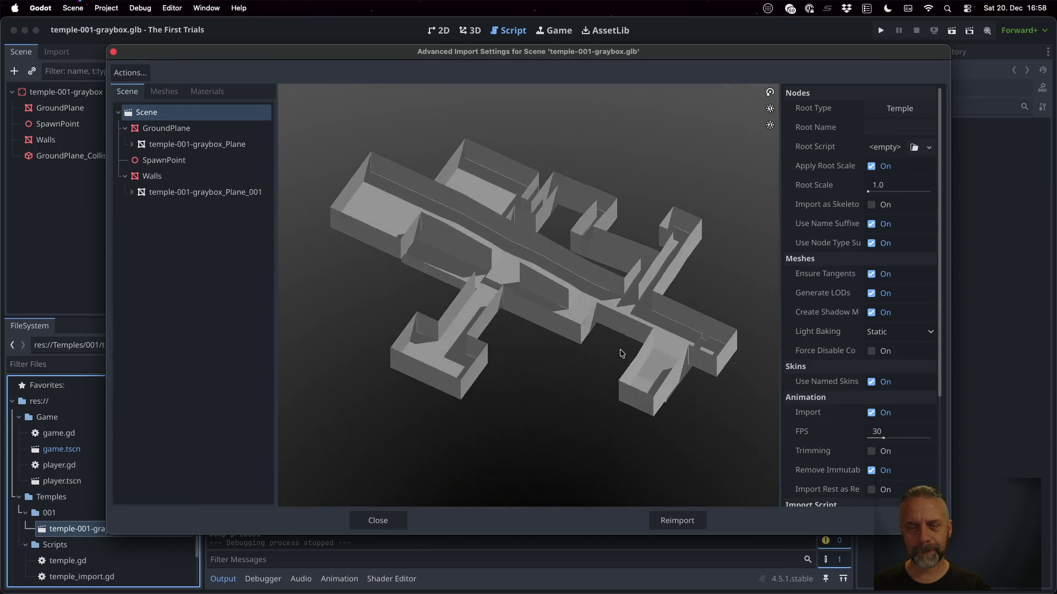
pyautogui.scroll(5, 378, 359)
pyautogui.moveTo(382, 355)
pyautogui.mouseDown()
pyautogui.moveTo(502, 342)
pyautogui.moveTo(611, 346)
pyautogui.moveTo(642, 360)
pyautogui.mouseUp()
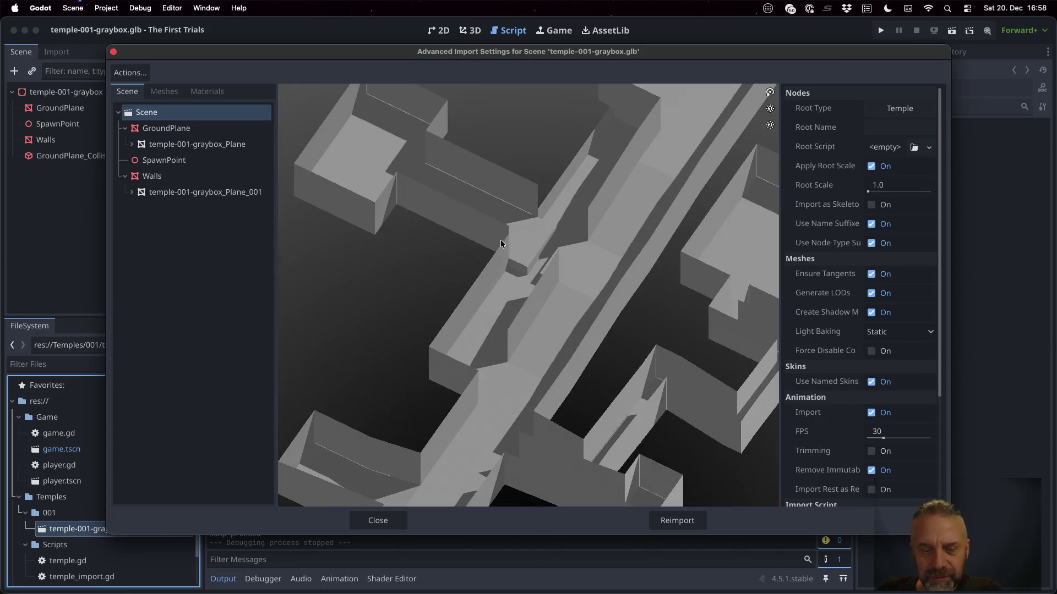
pyautogui.click(378, 521)
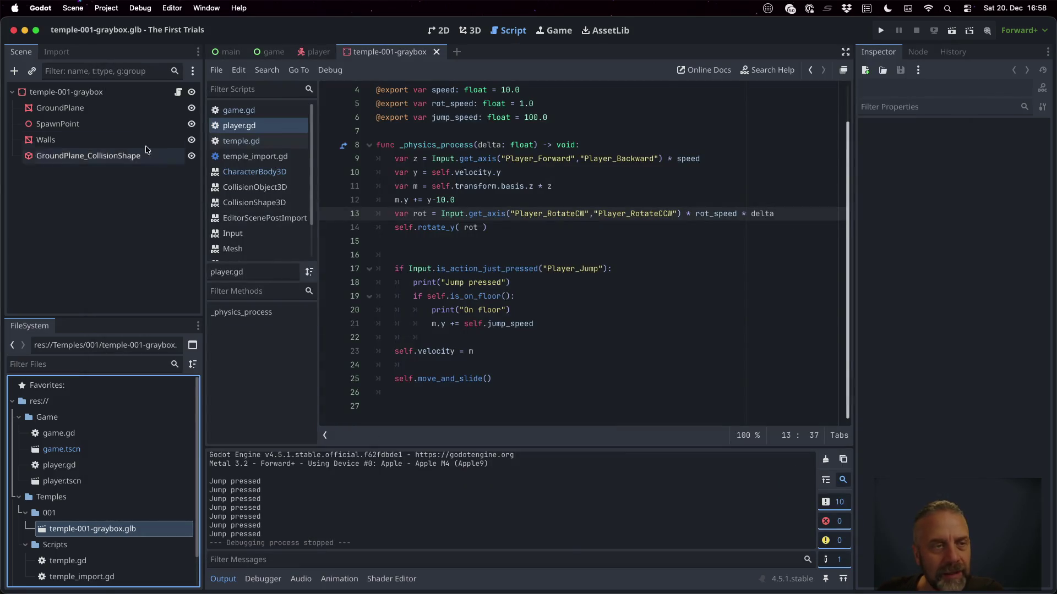
# Inspect the Walls node of the temple-001-graybox scene in the 3D view.
pyautogui.click(110, 92)
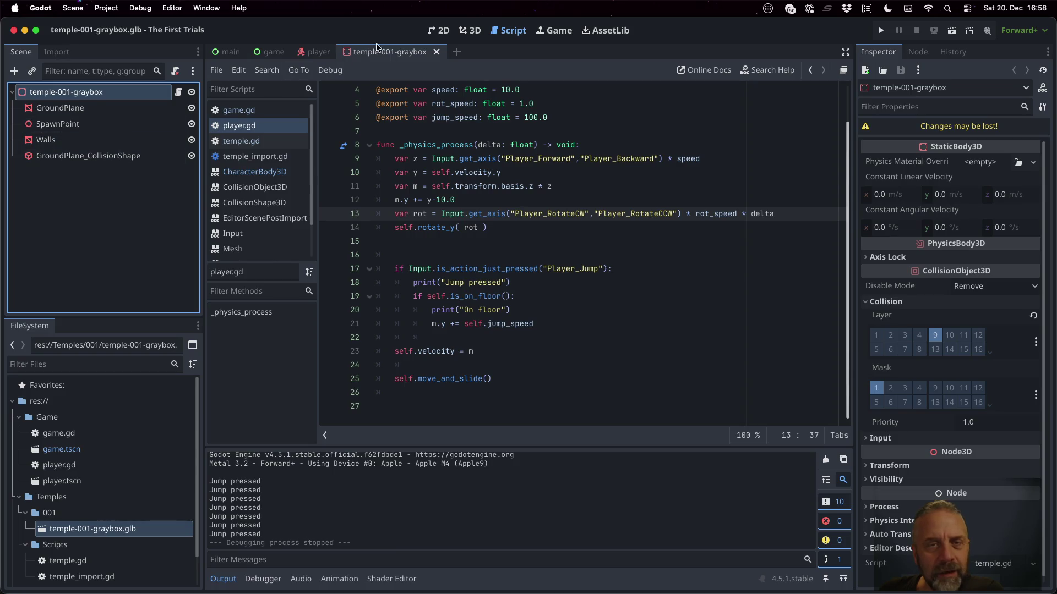
pyautogui.click(472, 31)
pyautogui.scroll(-5, 474, 212)
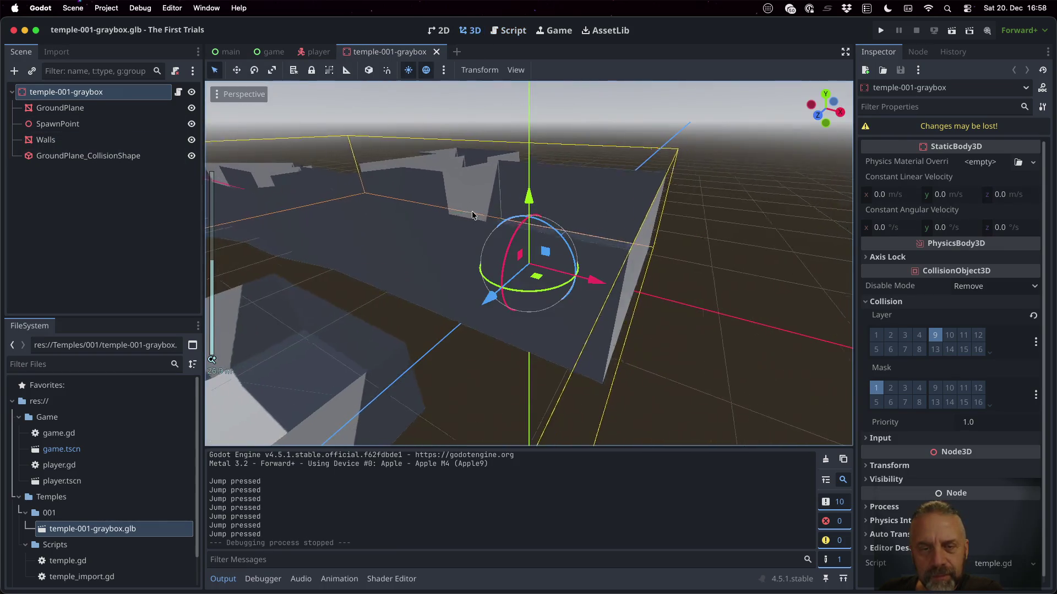
pyautogui.click(192, 141)
pyautogui.click(191, 141)
pyautogui.click(102, 138)
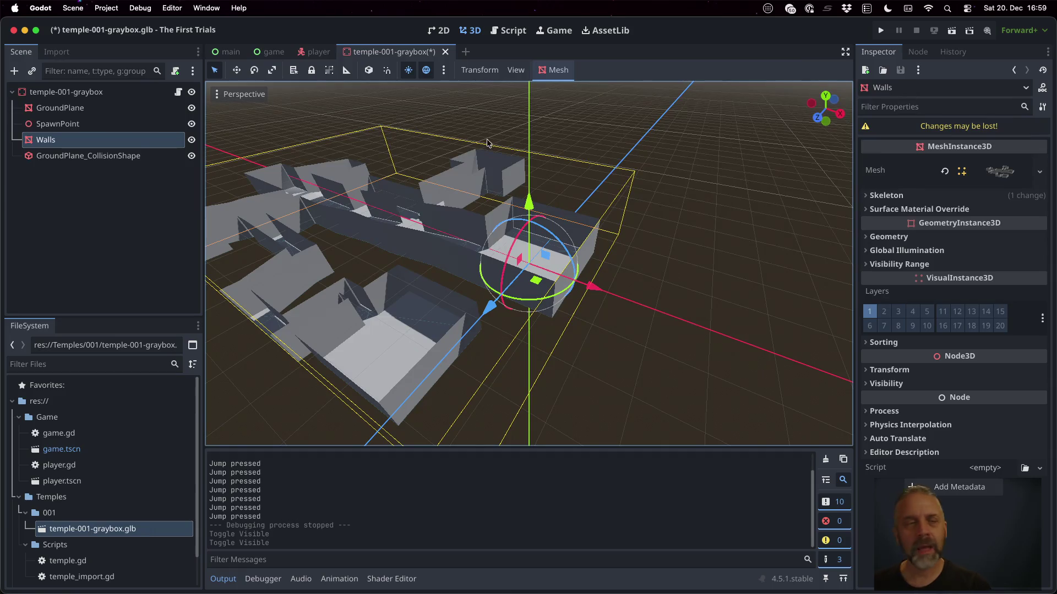
# In game.tscn, make the temple-001-graybox level instance local.
pyautogui.doubleClick(104, 449)
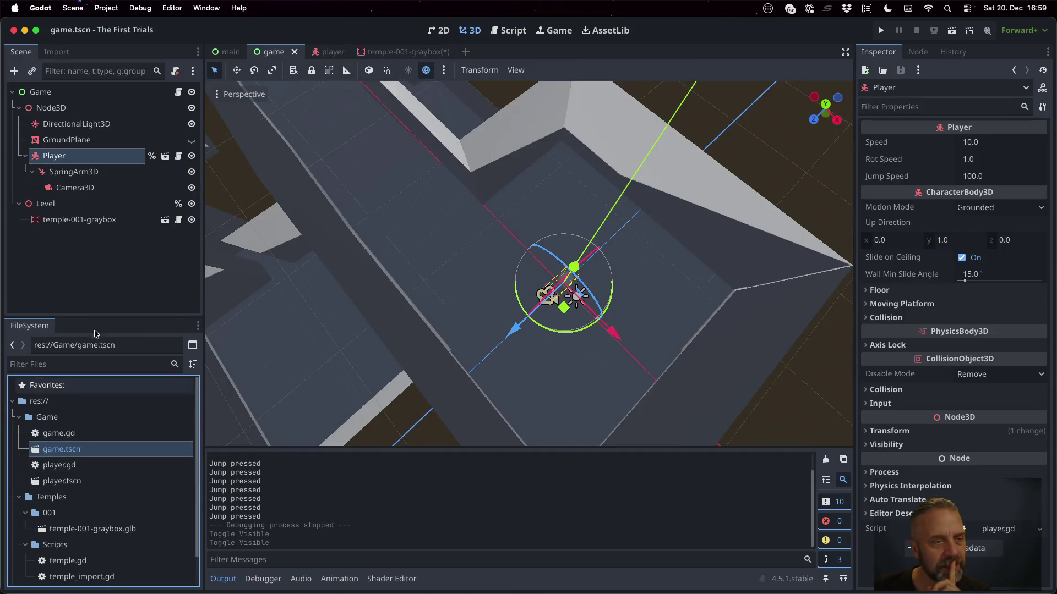
pyautogui.click(83, 227)
pyautogui.rightClick(82, 226)
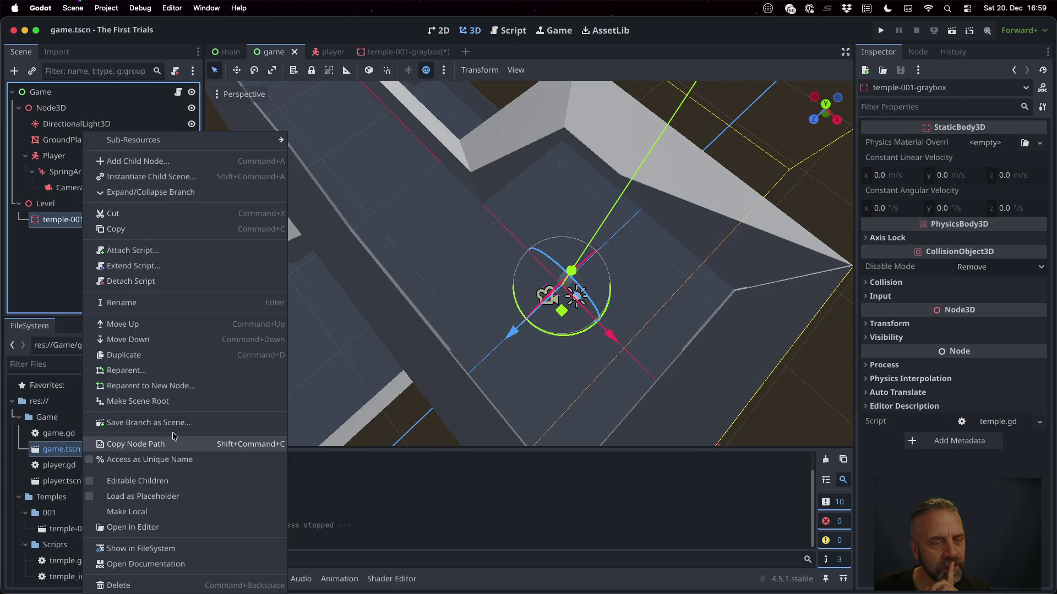
pyautogui.click(126, 511)
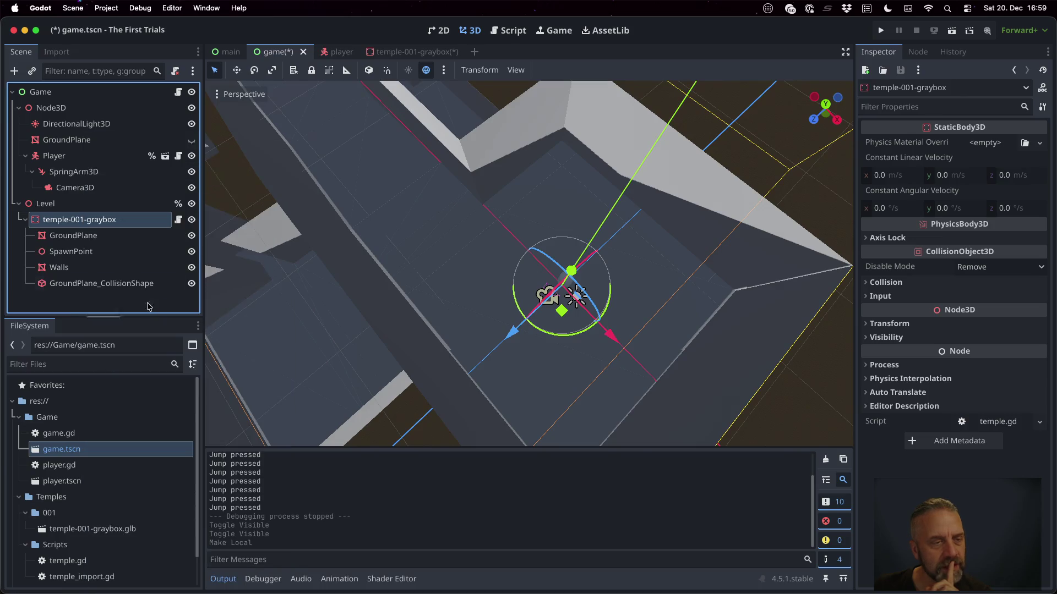
# Set the Walls mesh Geometry > Cast Shadow to Off and run the game.
pyautogui.click(122, 269)
pyautogui.click(931, 106)
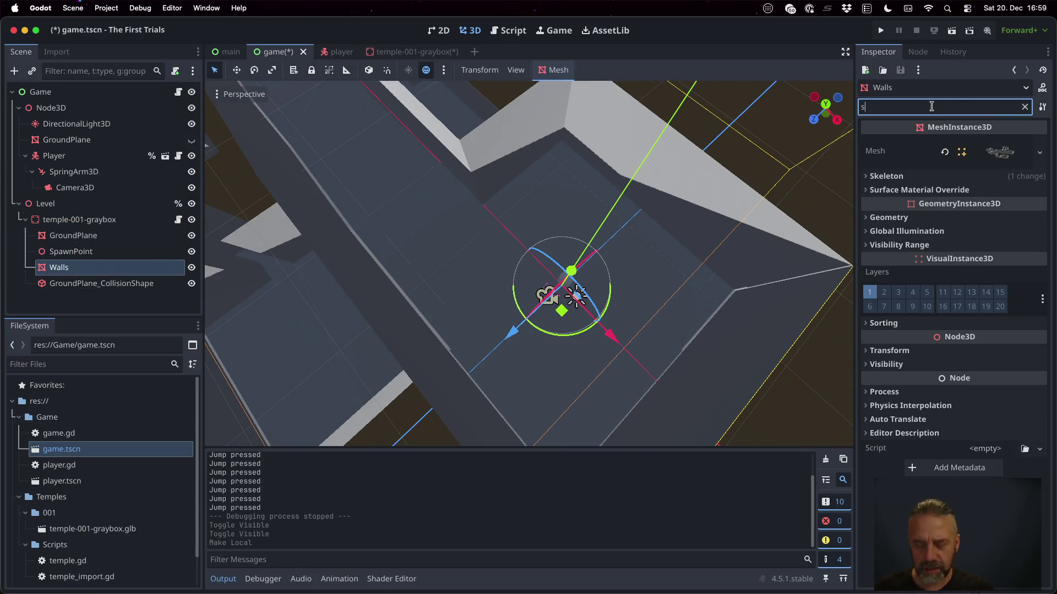
pyautogui.write('ha')
pyautogui.press('BackSpace')
pyautogui.click(891, 190)
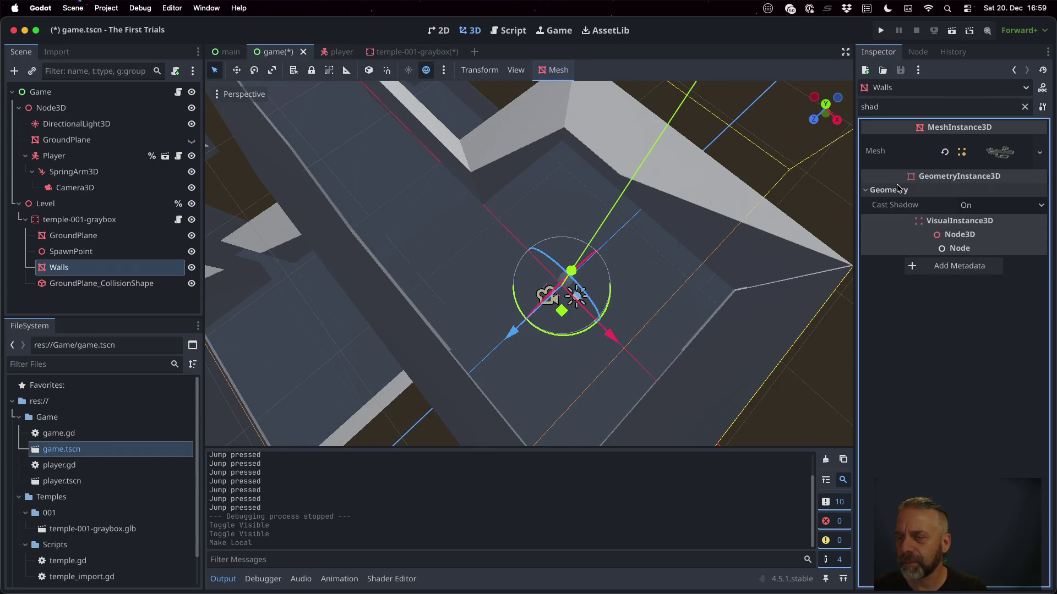
pyautogui.click(981, 206)
pyautogui.click(977, 223)
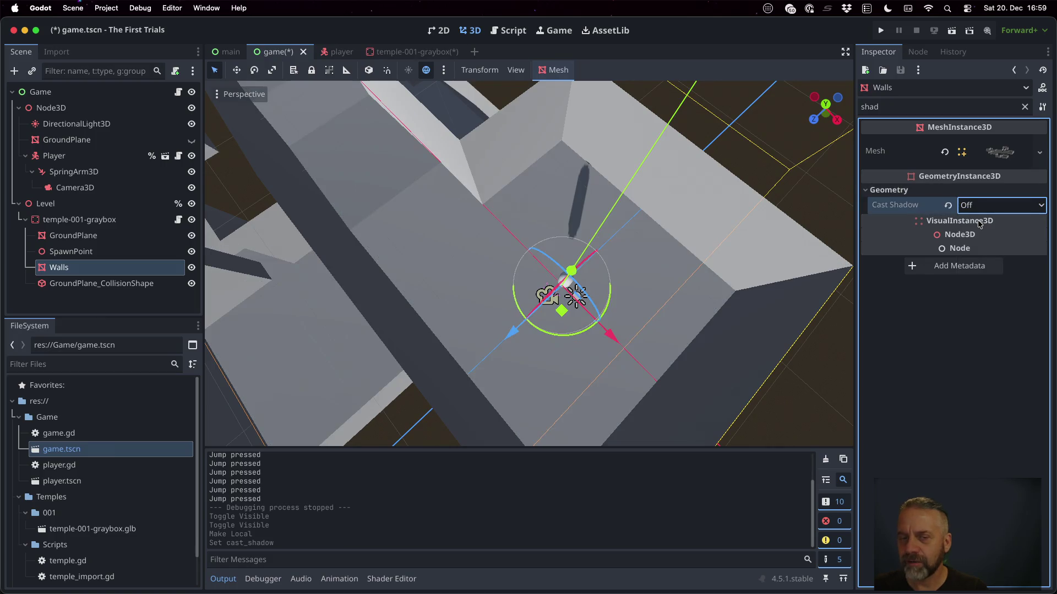
pyautogui.click(881, 30)
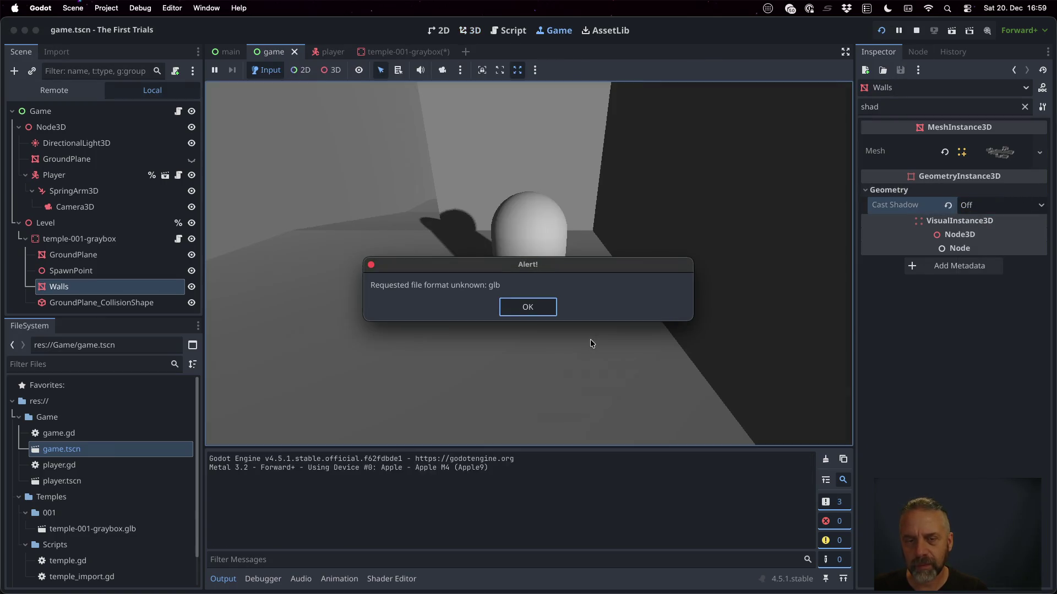
# Dismiss the glb alert, stop the game, and select SpawnPoint with its position showing.
pyautogui.click(545, 309)
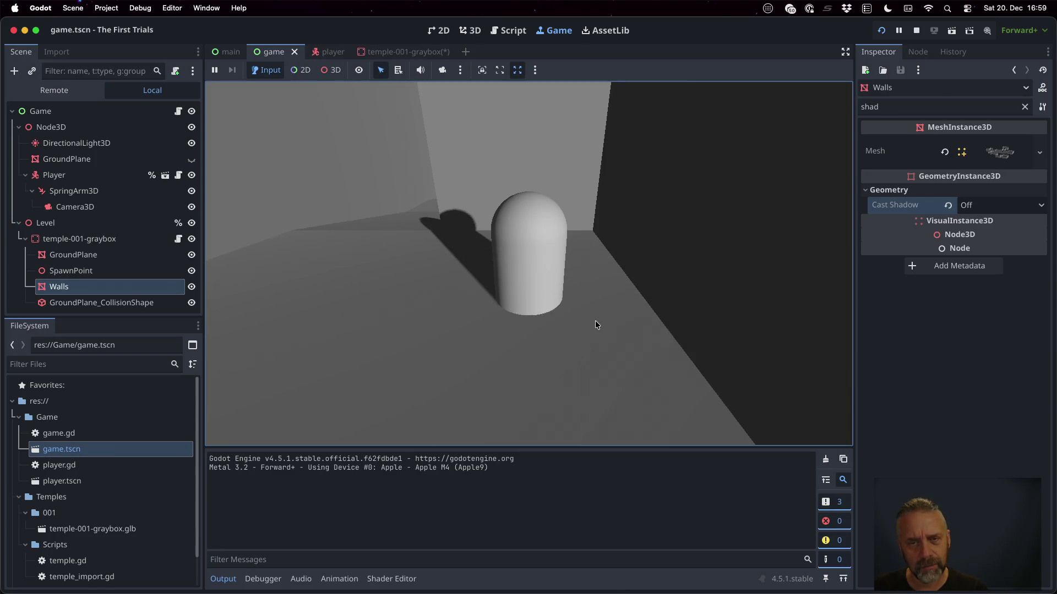
pyautogui.click(917, 32)
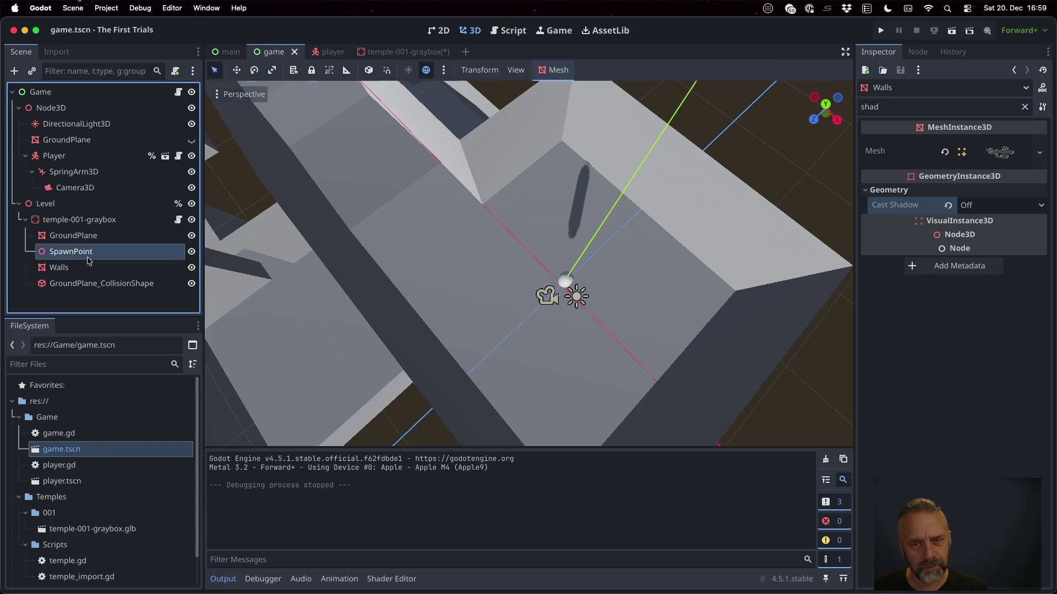
pyautogui.click(70, 252)
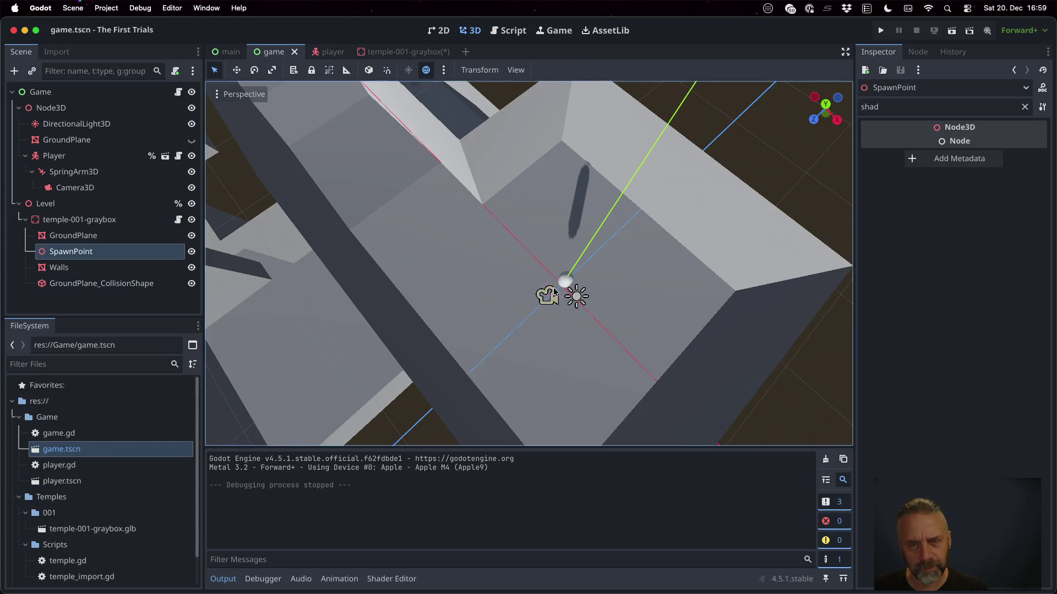
pyautogui.click(1025, 107)
pyautogui.click(936, 140)
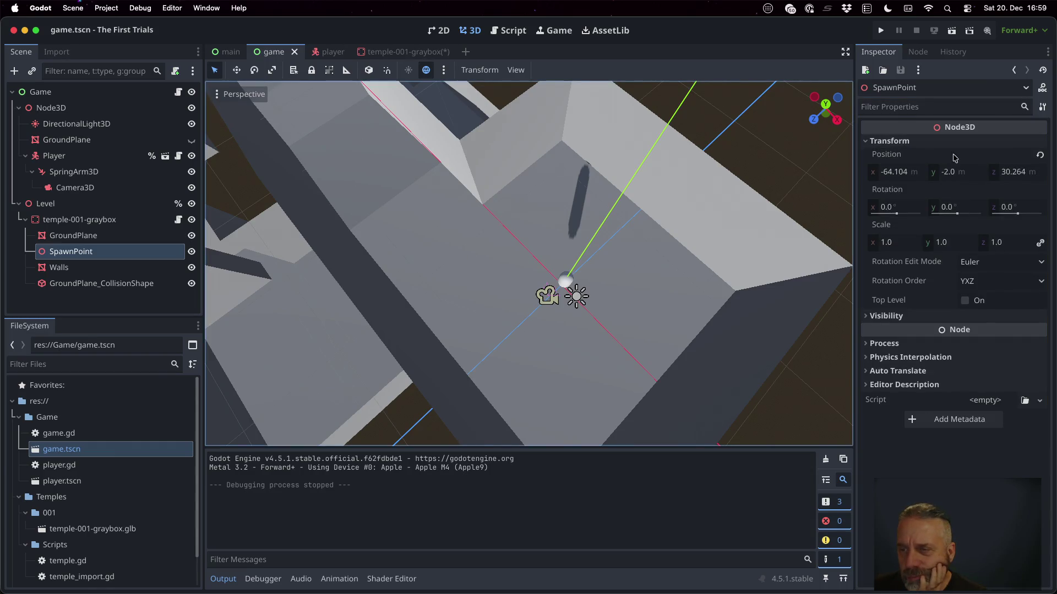
# Frame SpawnPoint in the viewport and raise it to y 2.237.
pyautogui.moveTo(602, 303)
pyautogui.mouseDown()
pyautogui.moveTo(601, 272)
pyautogui.moveTo(551, 187)
pyautogui.mouseUp()
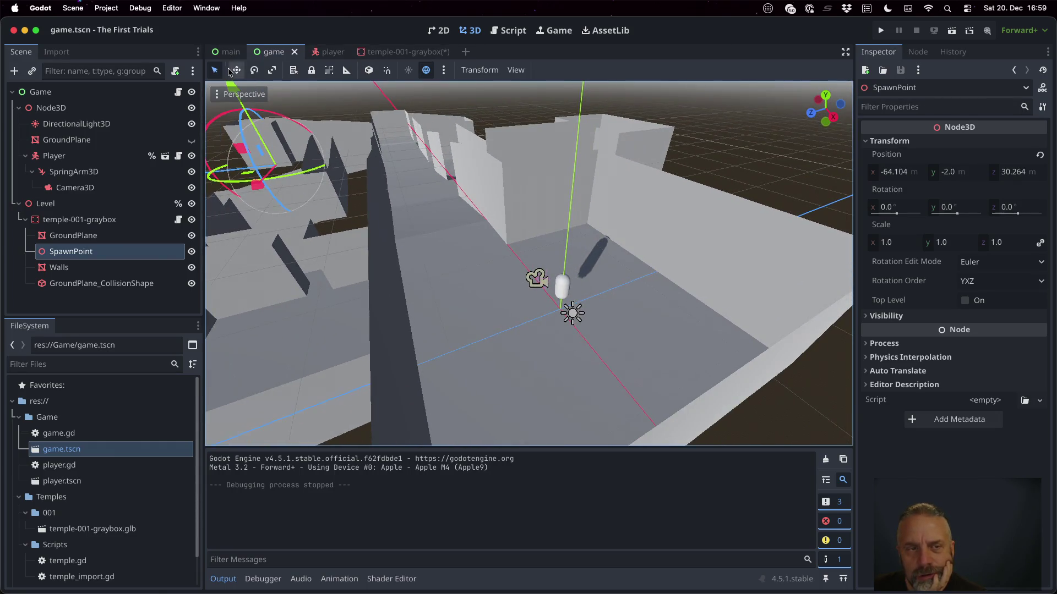
pyautogui.click(235, 70)
pyautogui.click(215, 70)
pyautogui.scroll(-2, 275, 157)
pyautogui.moveTo(292, 165); pyautogui.dragTo(385, 193)
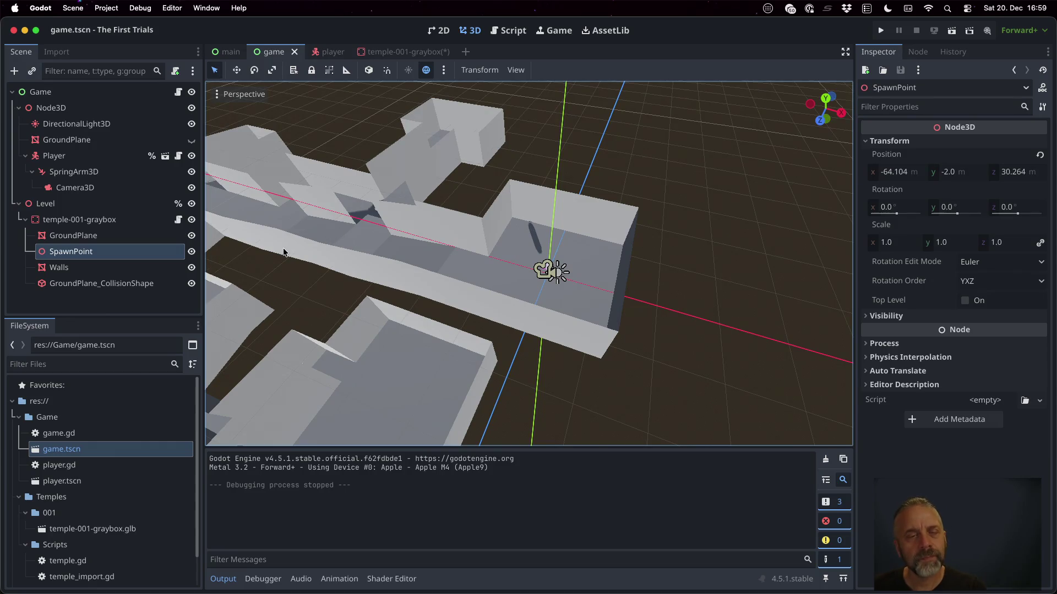
pyautogui.press('f')
pyautogui.moveTo(551, 258)
pyautogui.mouseDown()
pyautogui.moveTo(589, 286)
pyautogui.moveTo(762, 300)
pyautogui.moveTo(662, 269)
pyautogui.mouseUp()
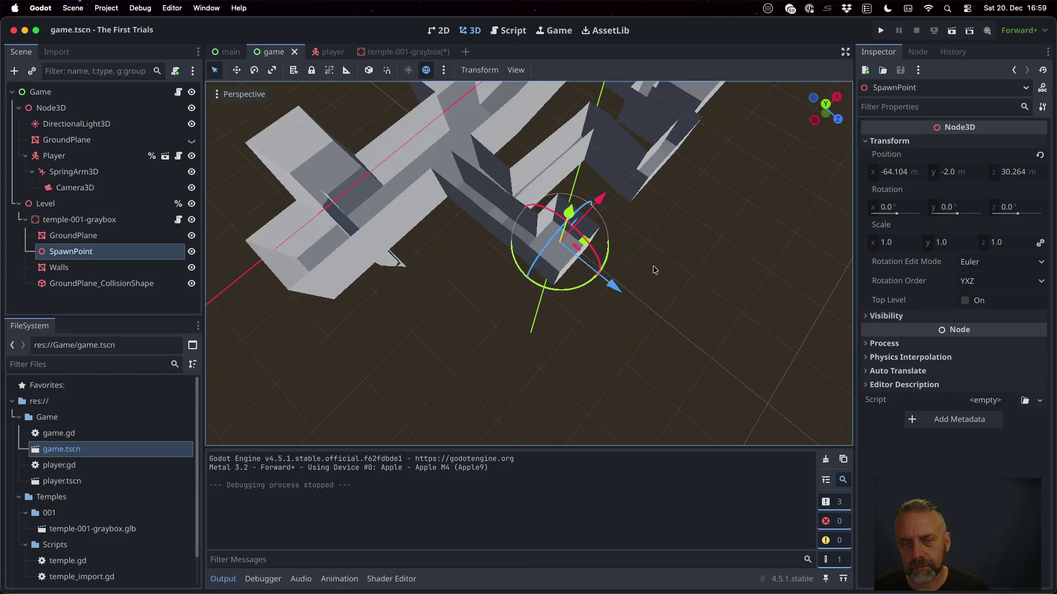
pyautogui.moveTo(569, 217); pyautogui.dragTo(573, 196)
# Test-run from the new spawn height, dismissing the glb alerts, then stop.
pyautogui.click(881, 30)
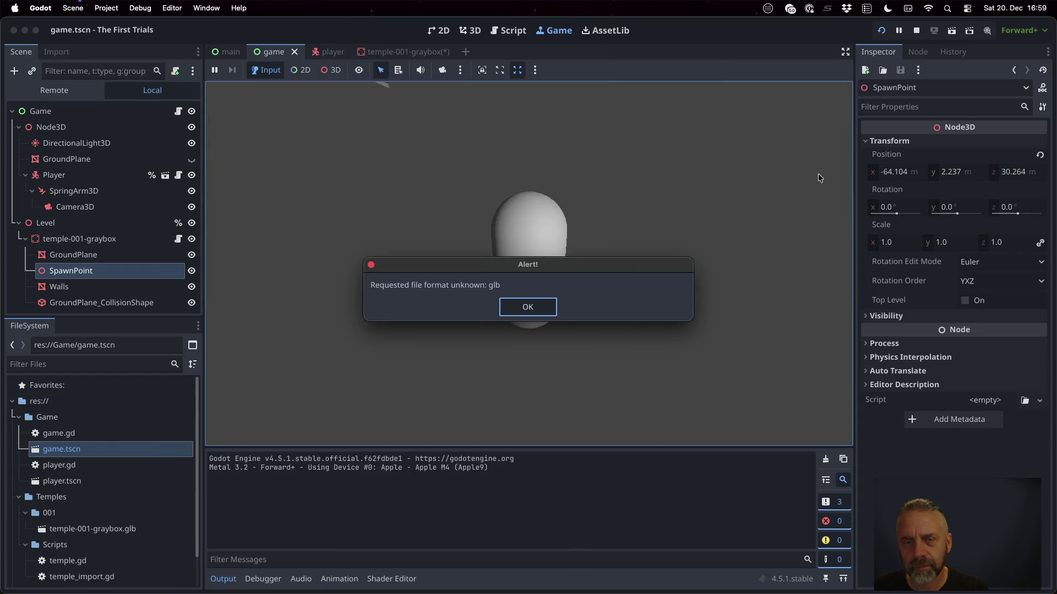
pyautogui.press('Return')
pyautogui.click(881, 31)
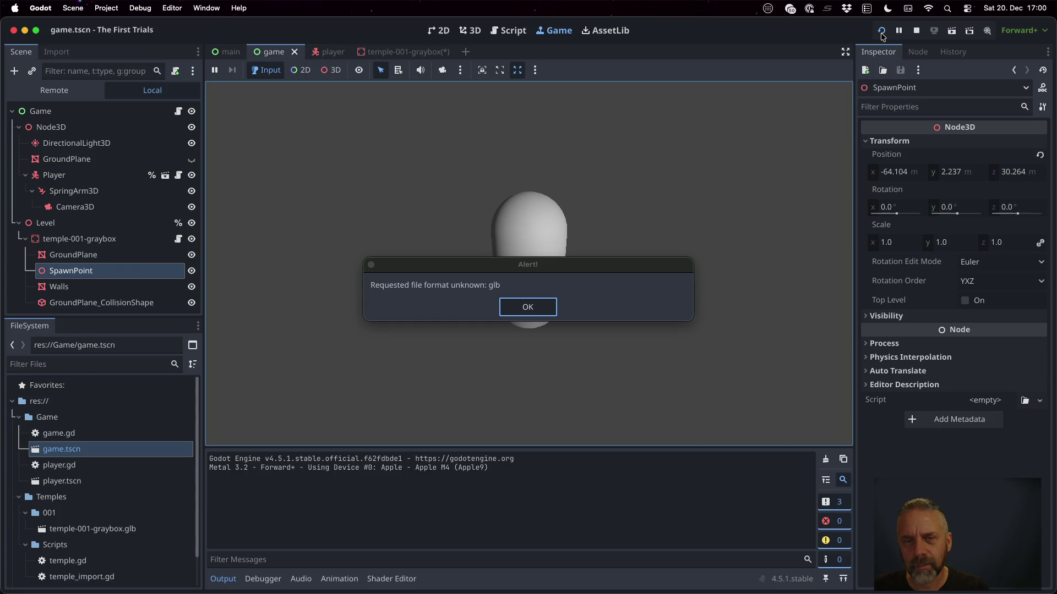
pyautogui.press('Return')
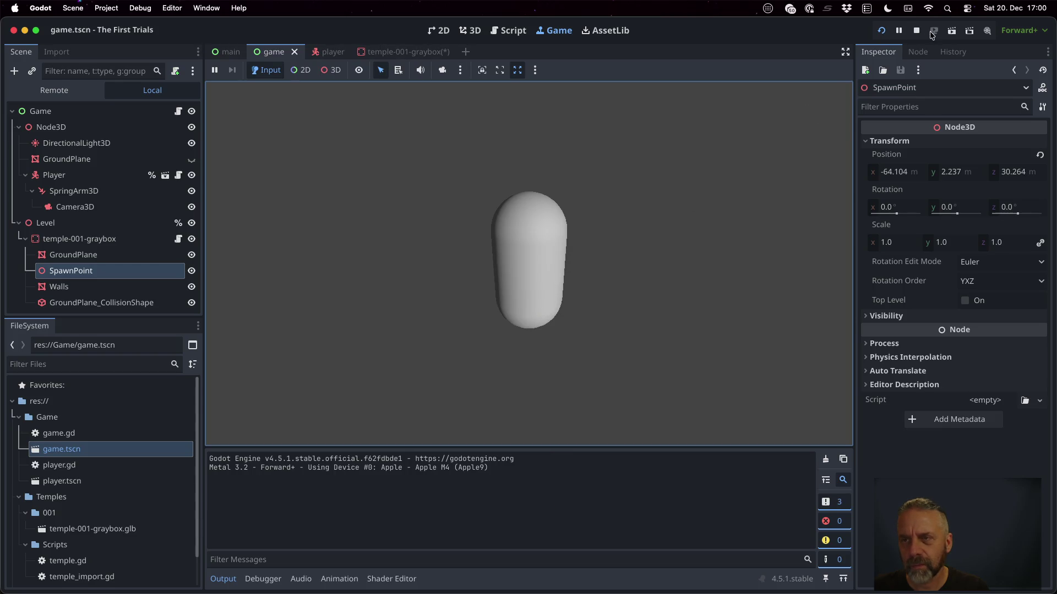
pyautogui.click(918, 32)
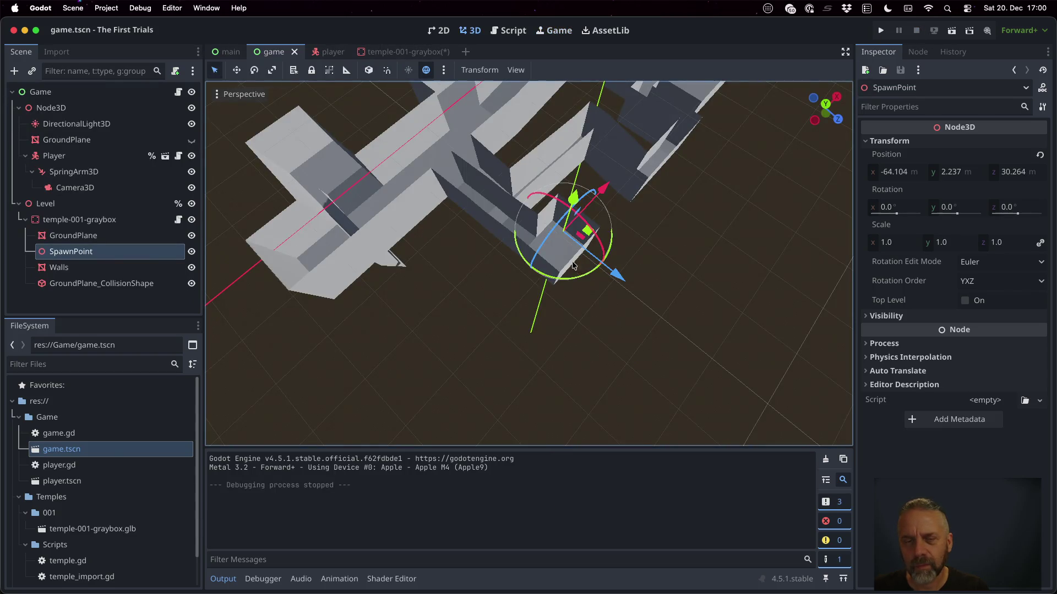
# Lower SpawnPoint to y -7.844 and test-run the game.
pyautogui.moveTo(552, 214)
pyautogui.mouseDown()
pyautogui.moveTo(541, 192)
pyautogui.moveTo(707, 229)
pyautogui.moveTo(722, 270)
pyautogui.mouseUp()
pyautogui.moveTo(513, 180)
pyautogui.mouseDown()
pyautogui.moveTo(520, 258)
pyautogui.moveTo(524, 220)
pyautogui.mouseUp()
pyautogui.moveTo(632, 193); pyautogui.dragTo(473, 440)
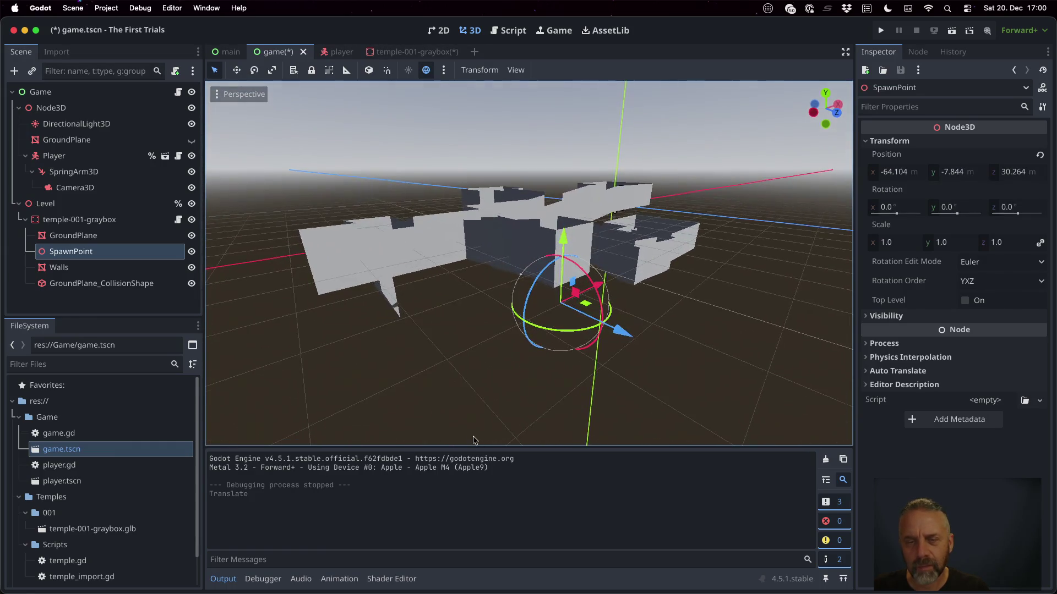
pyautogui.click(883, 31)
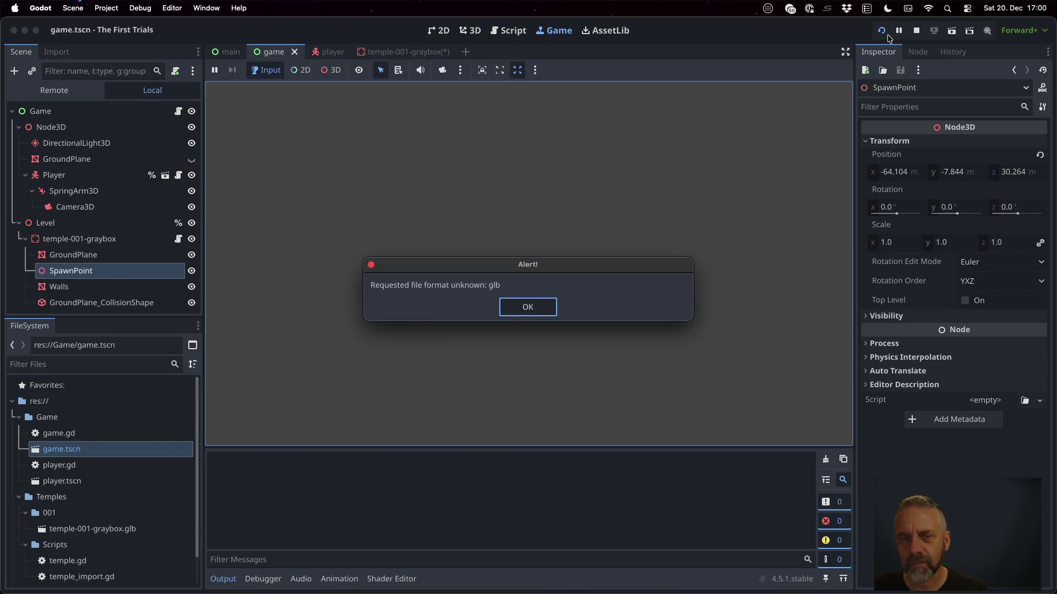
pyautogui.press('Return')
pyautogui.click(917, 30)
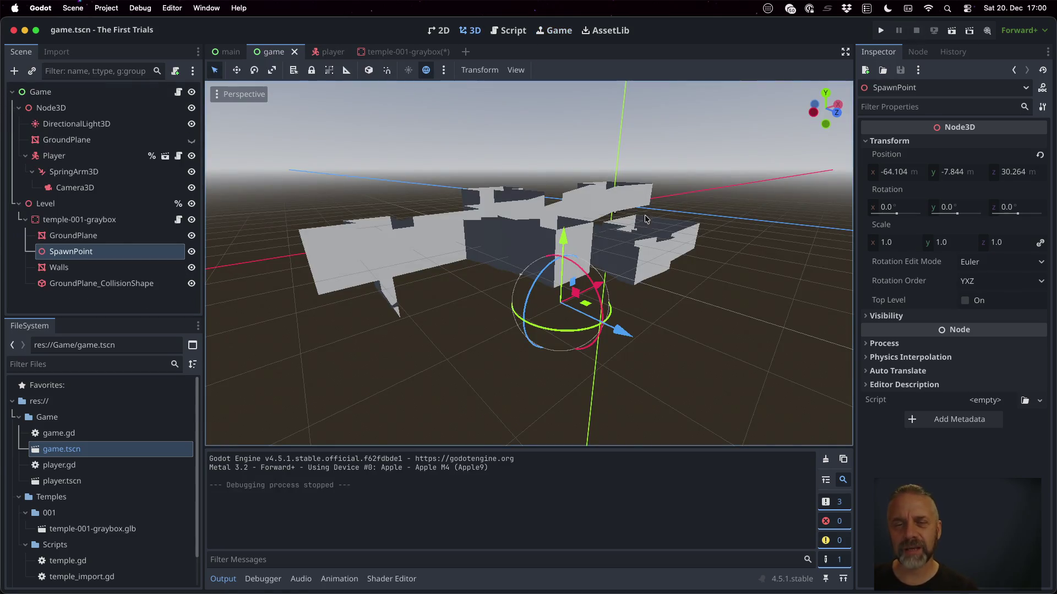
# Raise SpawnPoint to y 13.156 and test-run the game from that height.
pyautogui.moveTo(563, 242); pyautogui.dragTo(556, 68)
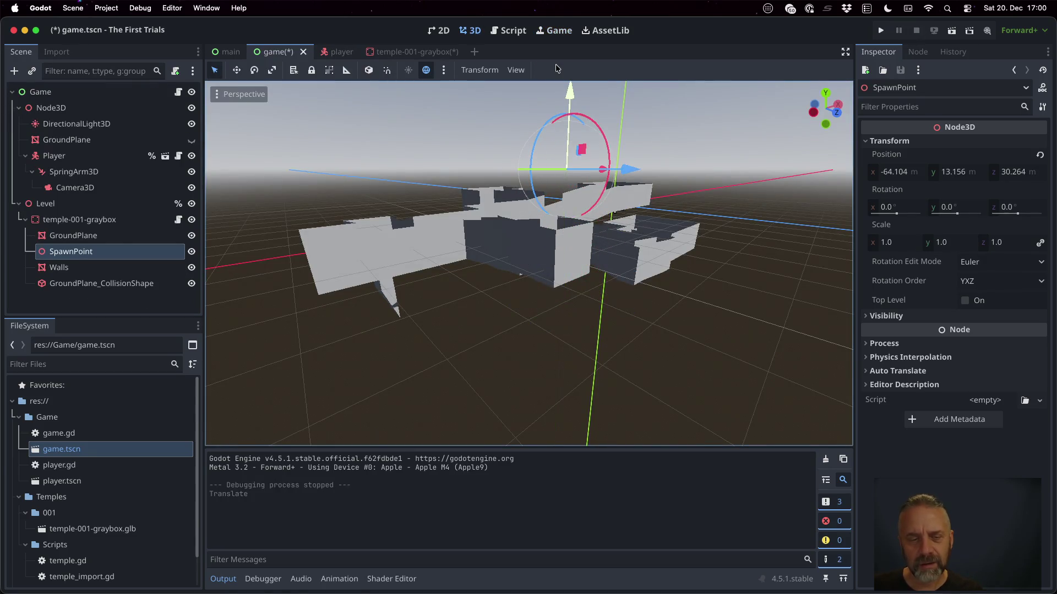
pyautogui.click(881, 30)
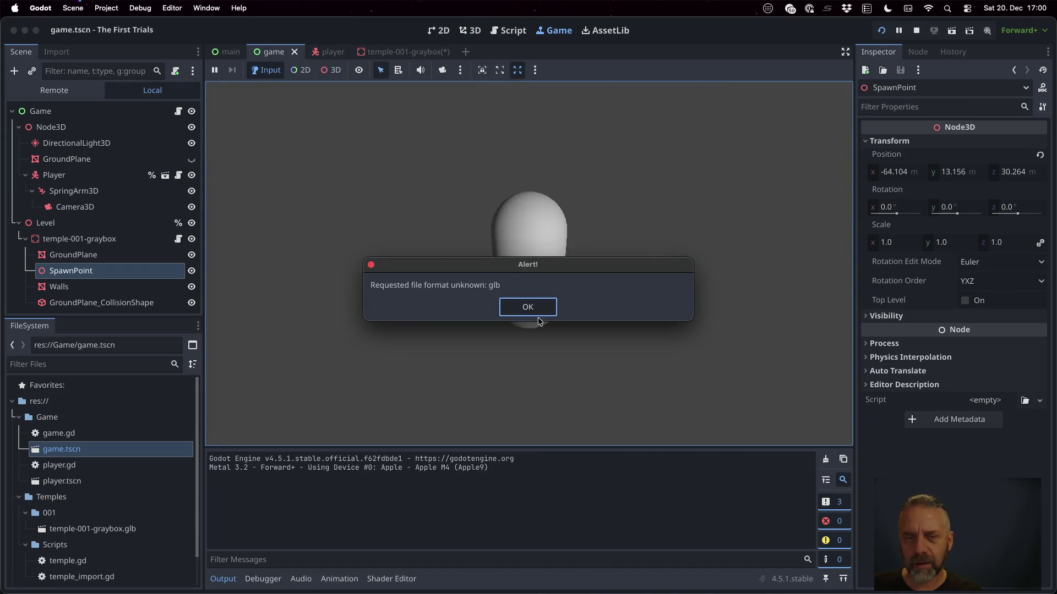
pyautogui.click(523, 318)
pyautogui.click(916, 30)
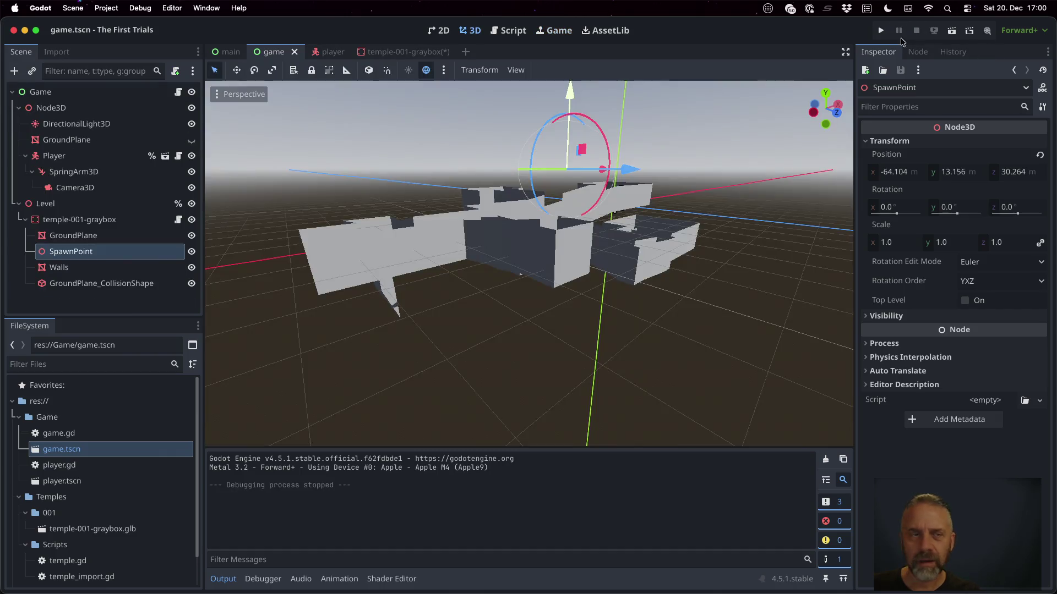
pyautogui.click(99, 236)
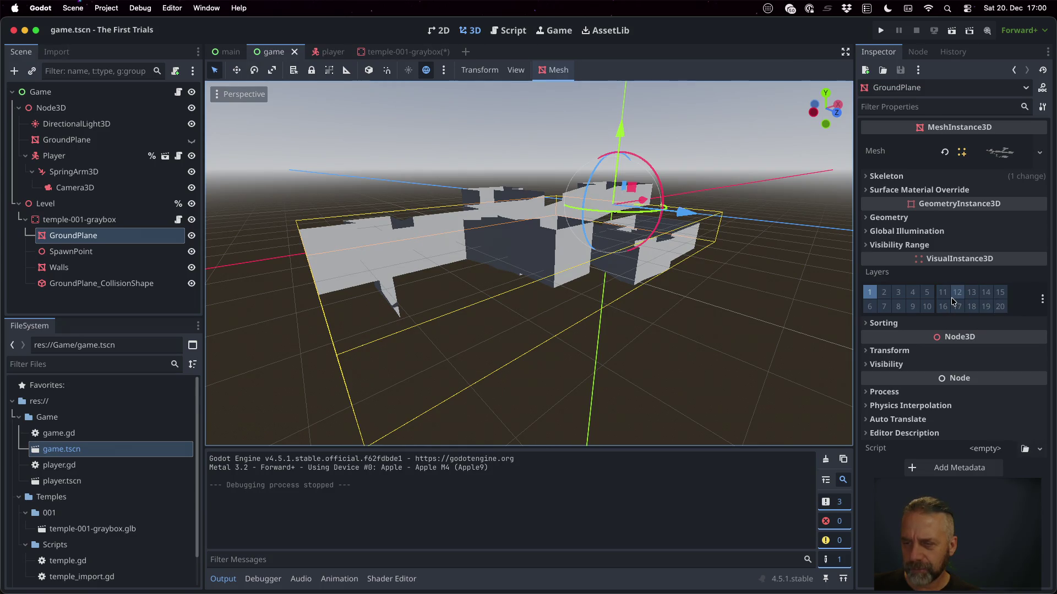
# Add the GroundPlane mesh to visual layer 9 and run the game.
pyautogui.click(913, 309)
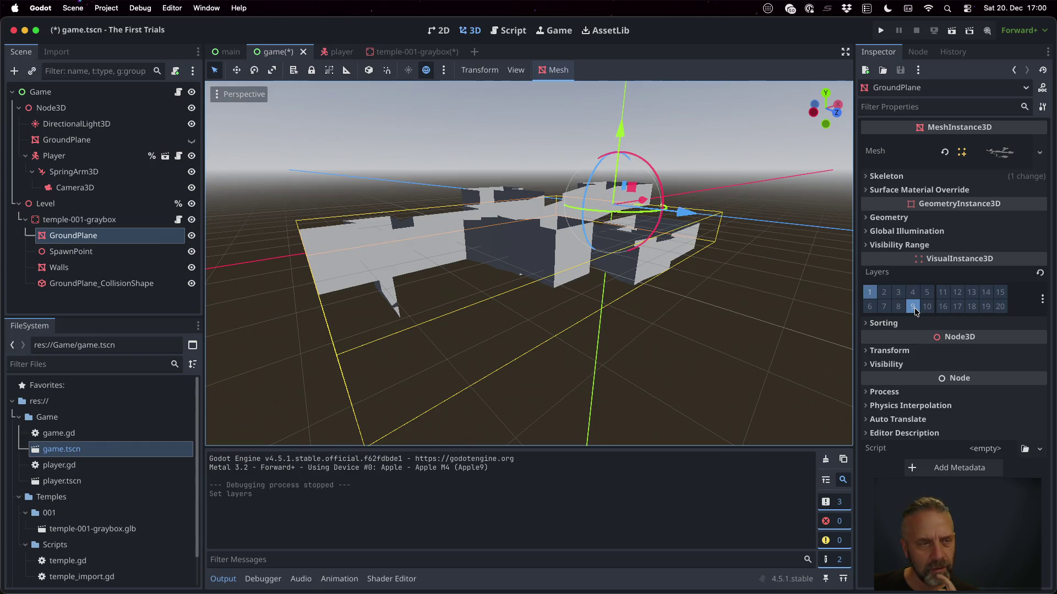
pyautogui.click(881, 30)
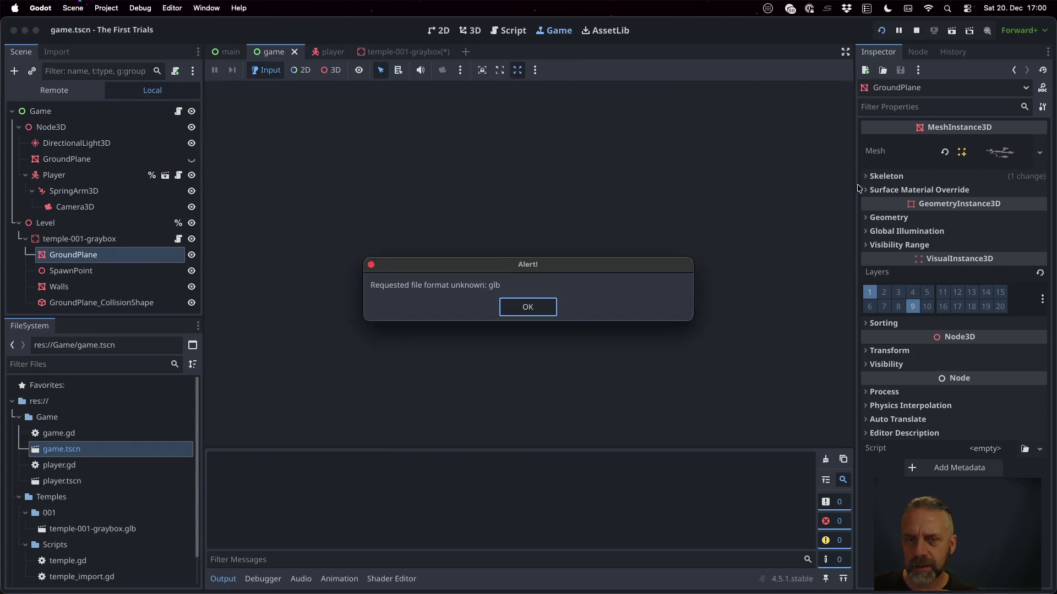
# Dismiss the glb alert, remove GroundPlane from visual layer 1 and check the graybox's collision layers.
pyautogui.click(529, 307)
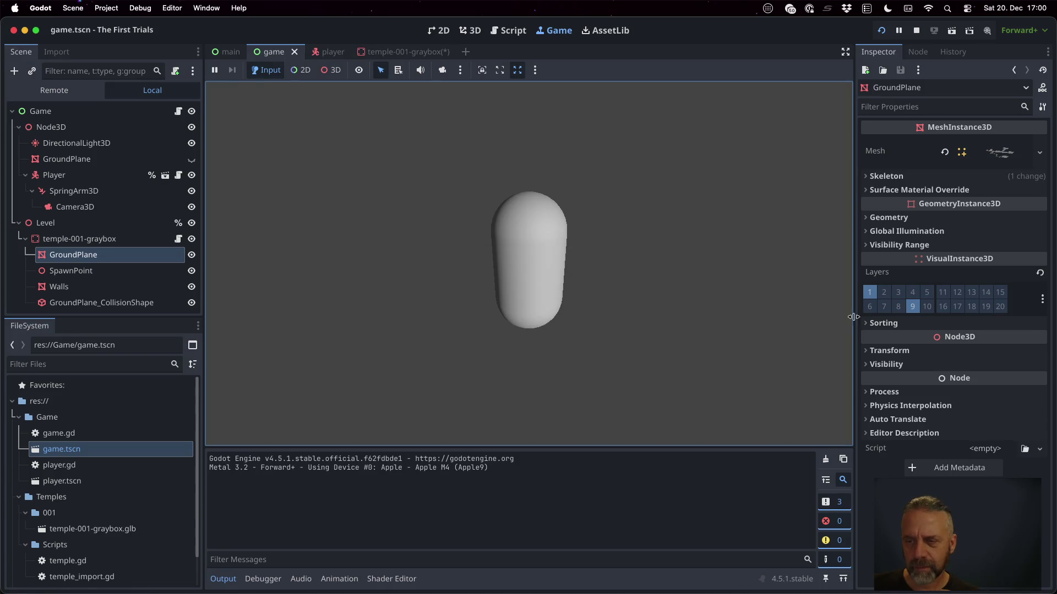
pyautogui.click(869, 295)
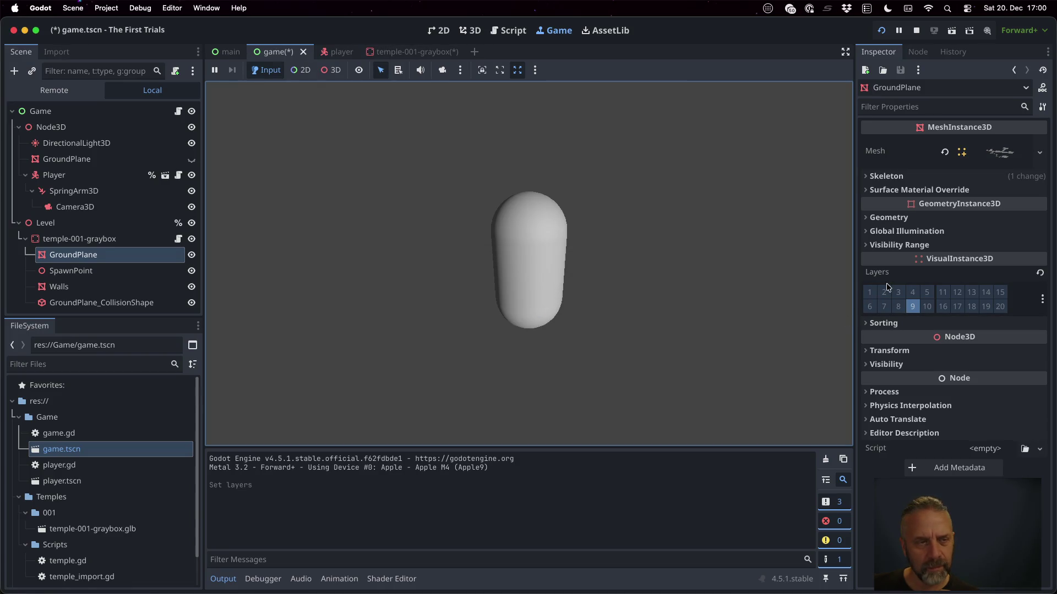
pyautogui.click(142, 238)
pyautogui.click(139, 258)
pyautogui.click(122, 241)
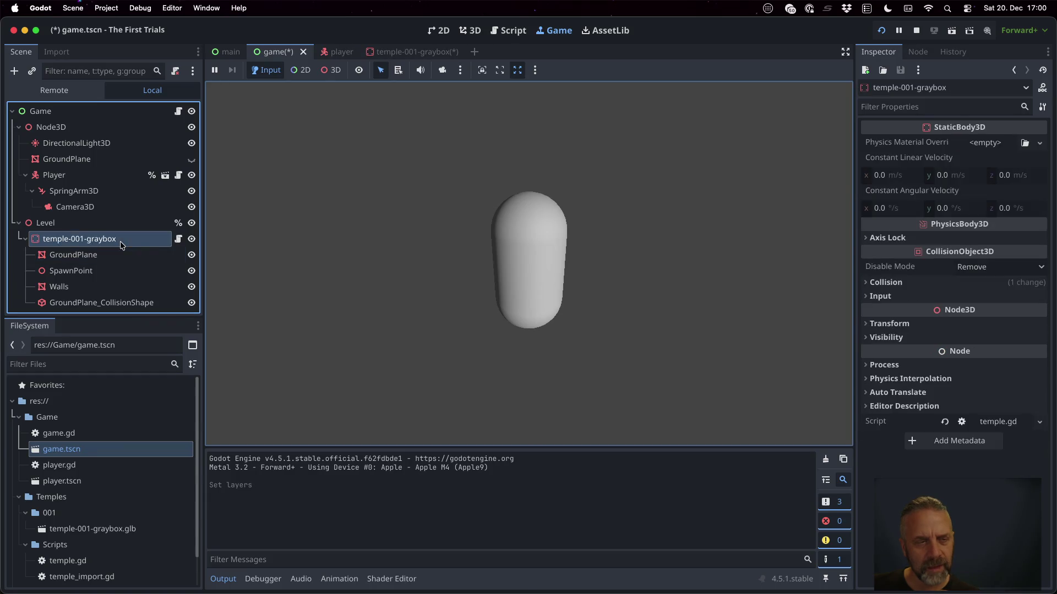
pyautogui.click(883, 283)
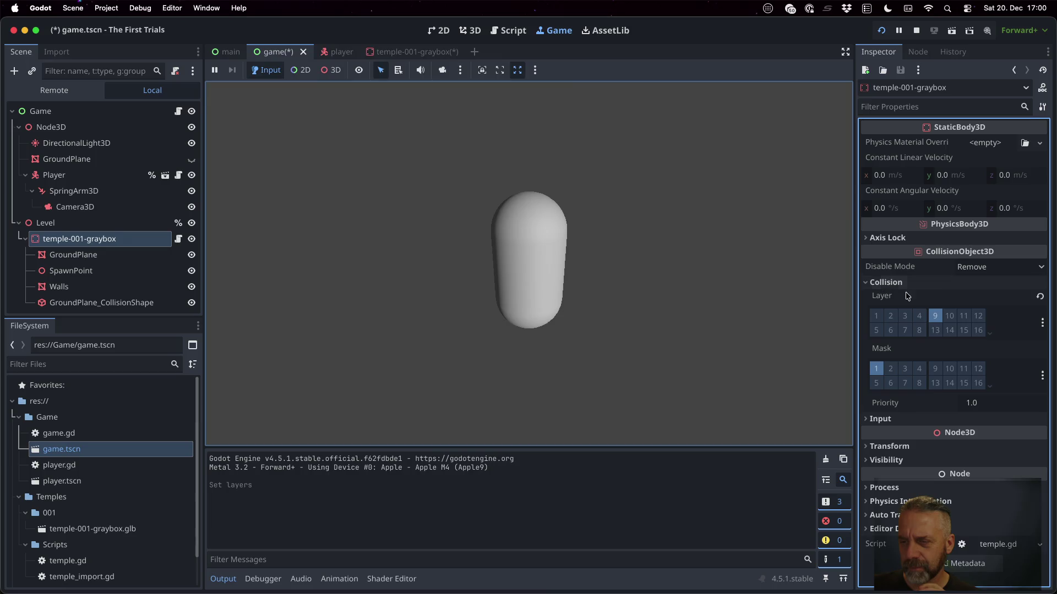
# Turn off visual layer 9 on GroundPlane, then save and relaunch the game.
pyautogui.click(153, 250)
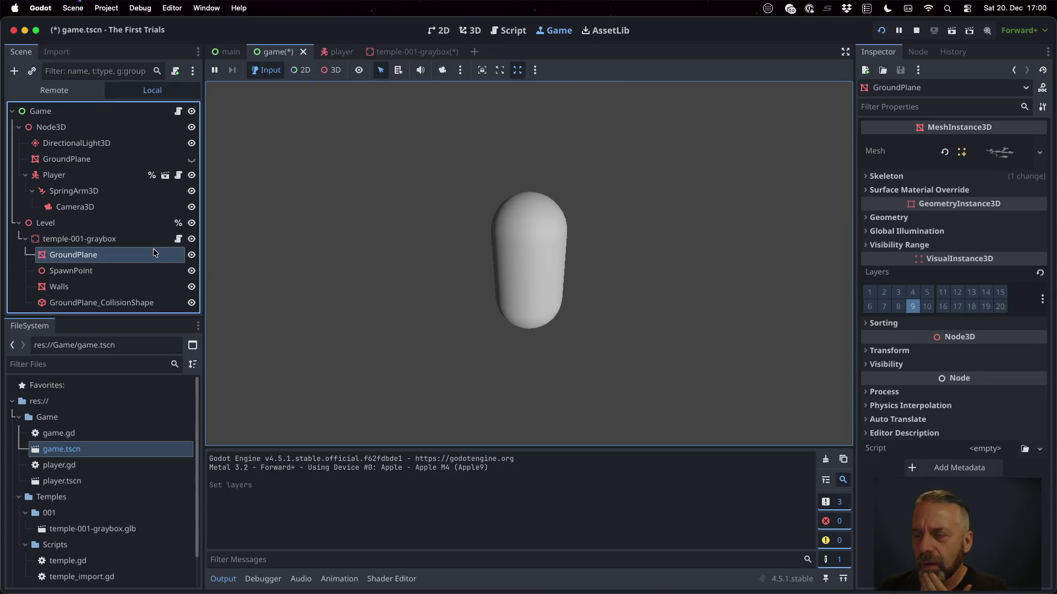
pyautogui.click(911, 304)
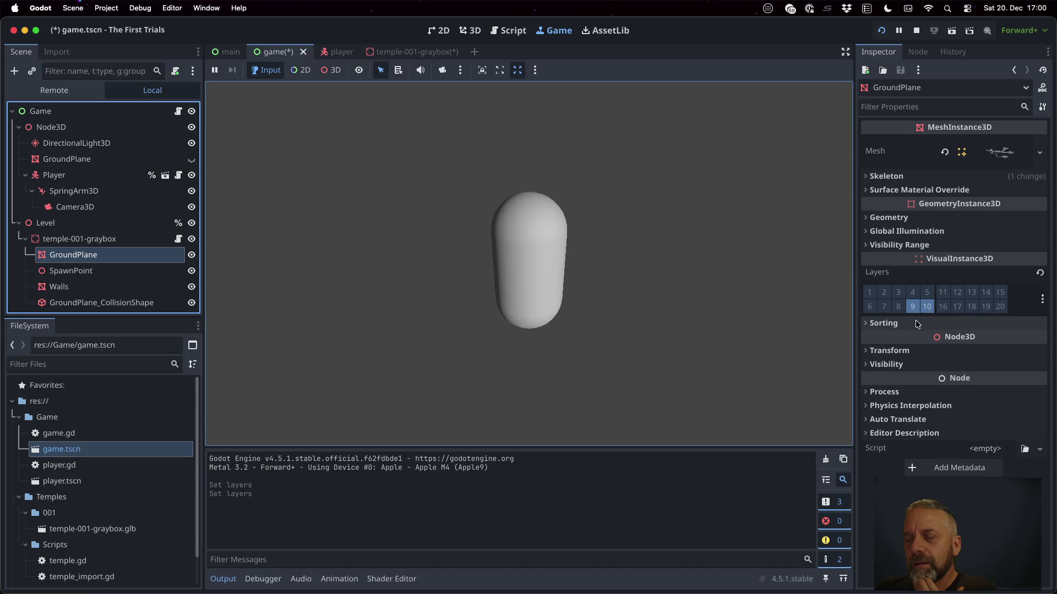
pyautogui.press('super+b')
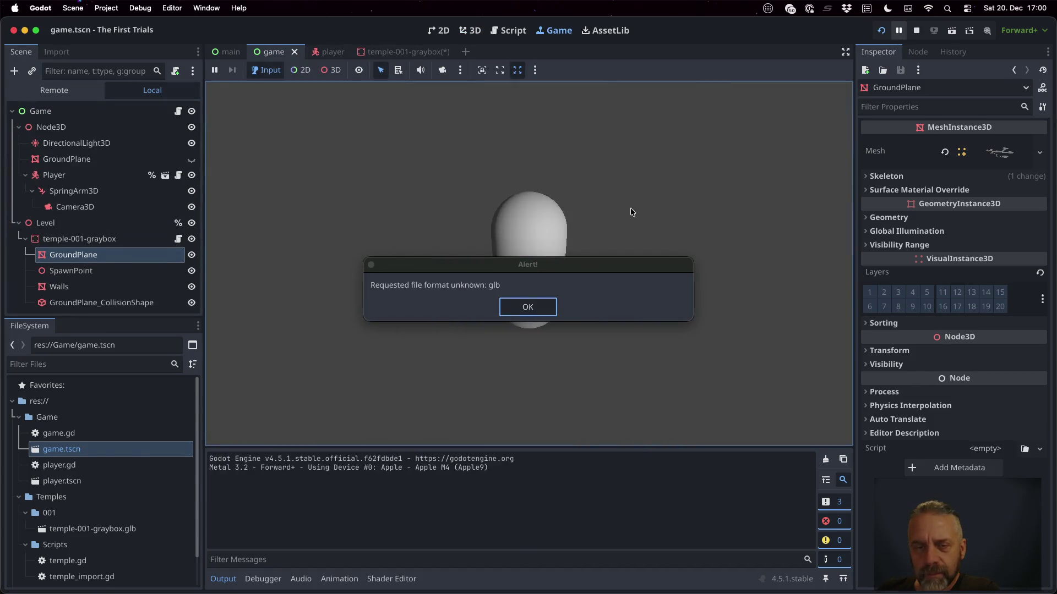
pyautogui.press('Return')
# Stop the game and put GroundPlane on visual layer 1.
pyautogui.click(917, 30)
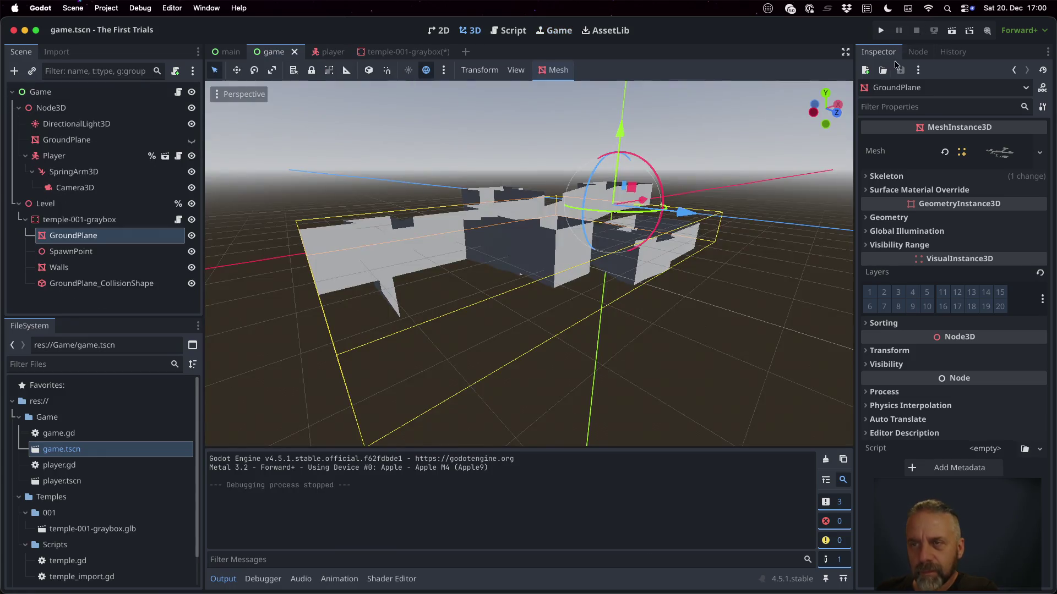
pyautogui.scroll(-5, 613, 347)
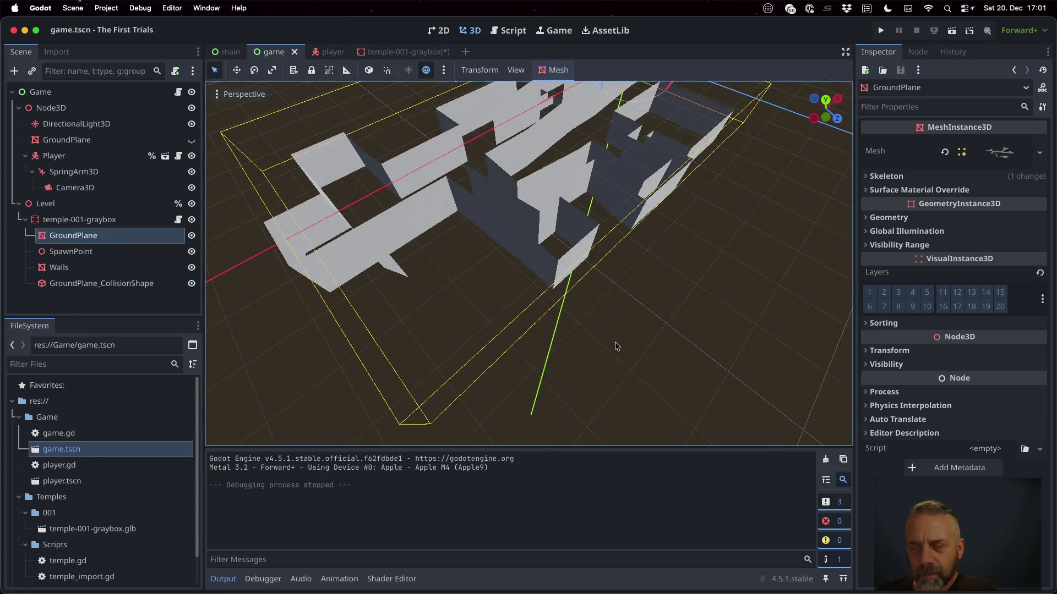
pyautogui.click(872, 292)
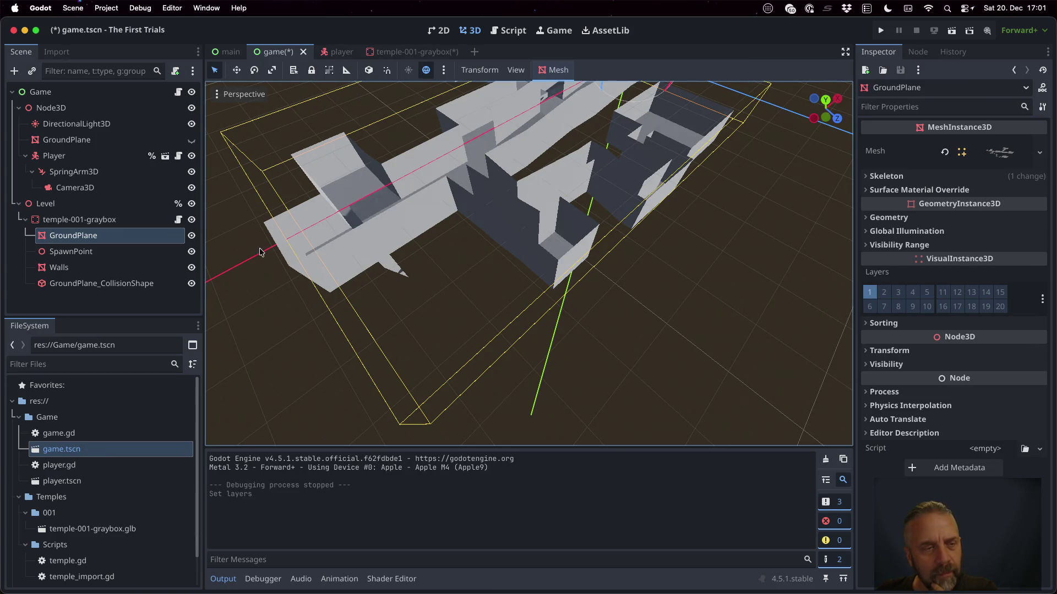
pyautogui.click(70, 252)
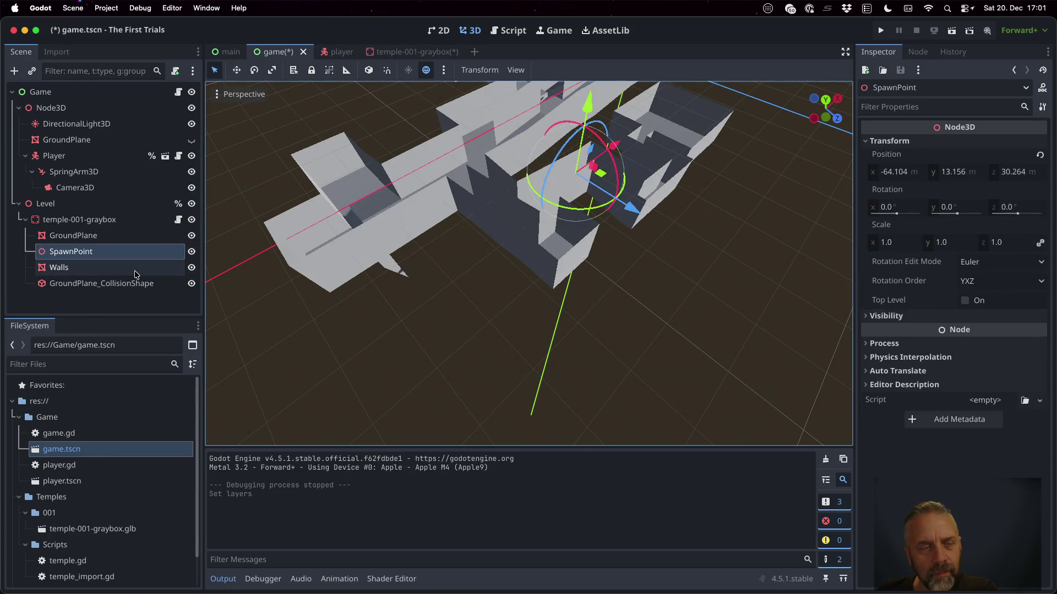
pyautogui.click(138, 268)
pyautogui.click(145, 285)
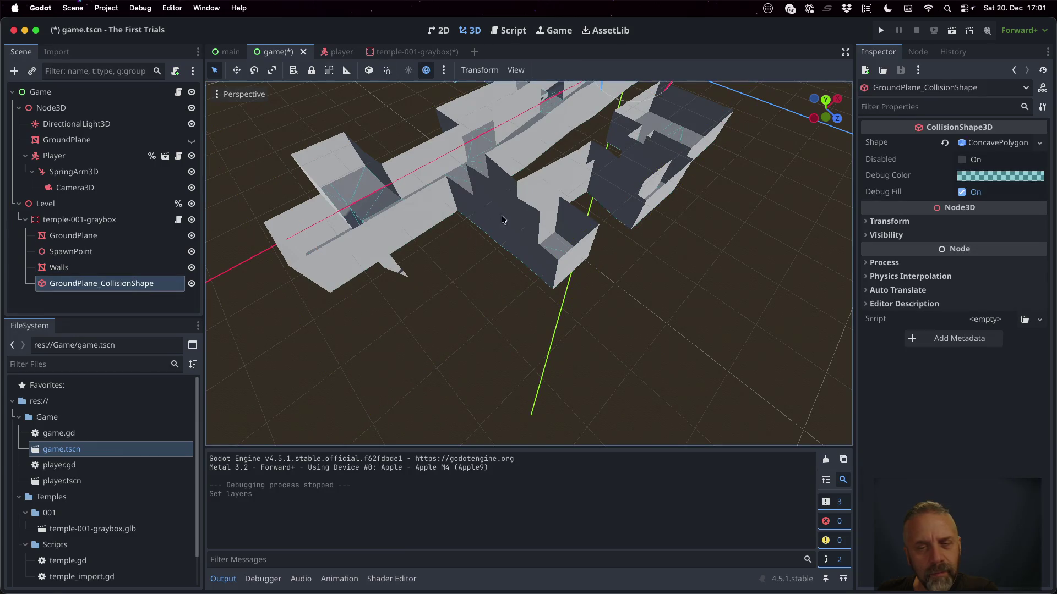
pyautogui.scroll(5, 600, 220)
# Review SpawnPoint, GroundPlane and Walls from new angles, keeping the Walls name, then save game.tscn and run.
pyautogui.moveTo(600, 216)
pyautogui.mouseDown()
pyautogui.moveTo(669, 295)
pyautogui.moveTo(622, 315)
pyautogui.mouseUp()
pyautogui.click(102, 252)
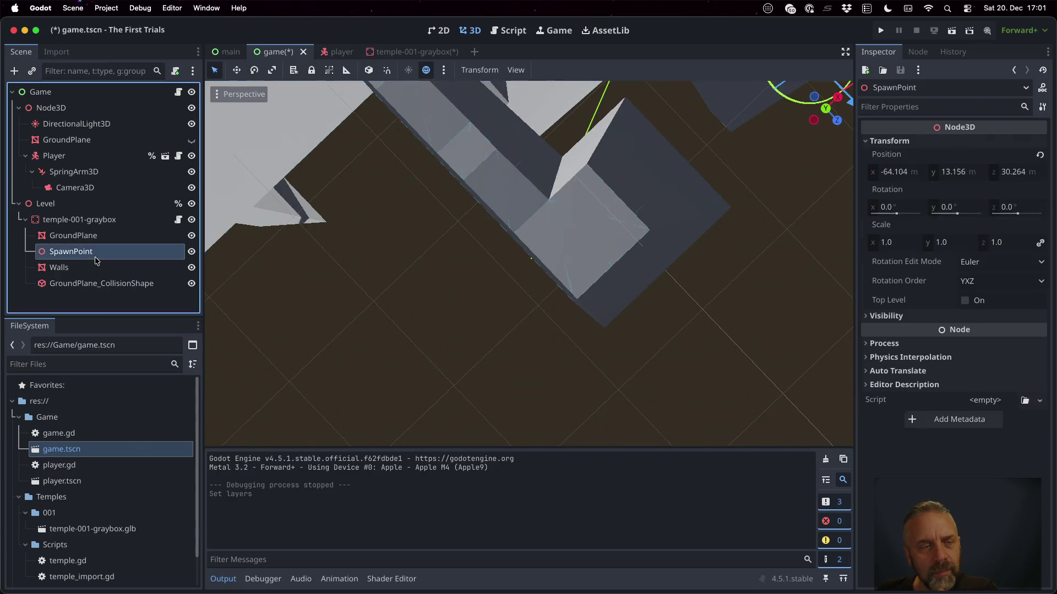
pyautogui.click(99, 235)
pyautogui.click(110, 267)
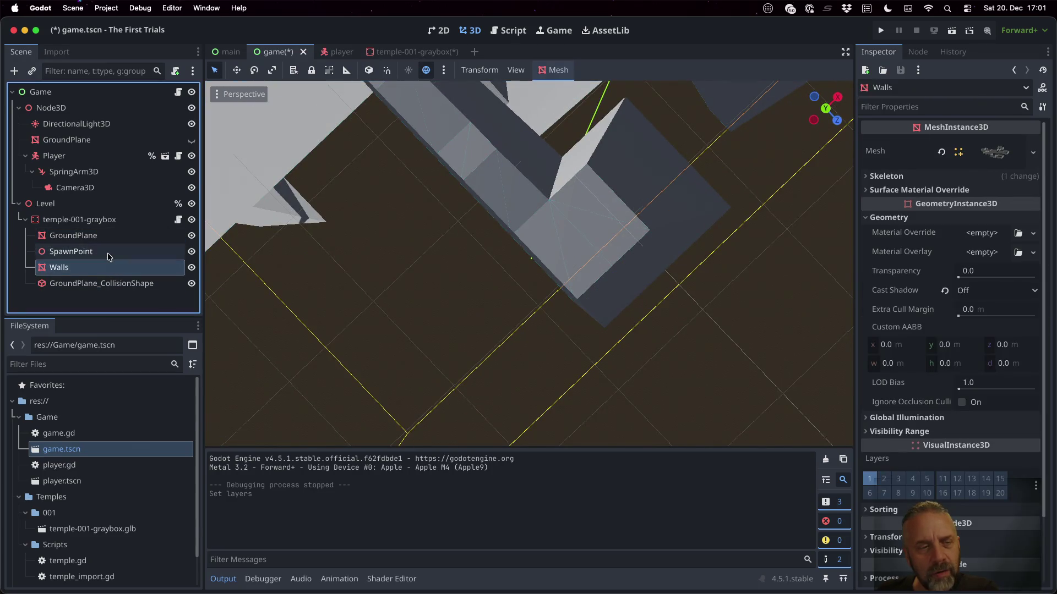
pyautogui.click(110, 251)
pyautogui.scroll(-3, 631, 189)
pyautogui.moveTo(631, 189)
pyautogui.mouseDown()
pyautogui.moveTo(595, 78)
pyautogui.moveTo(584, 187)
pyautogui.mouseUp()
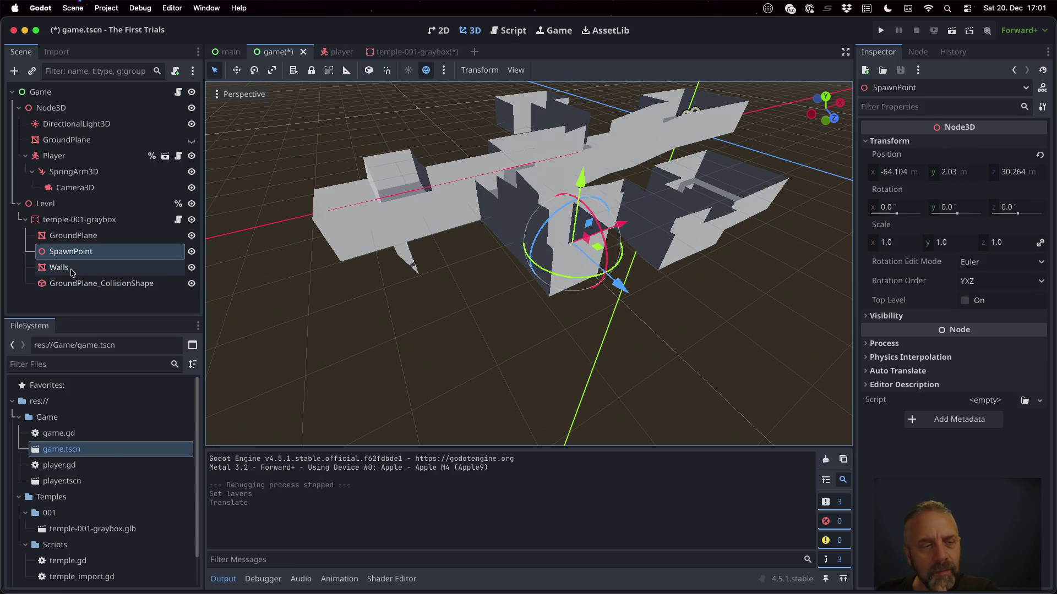
pyautogui.click(110, 267)
pyautogui.doubleClick(139, 271)
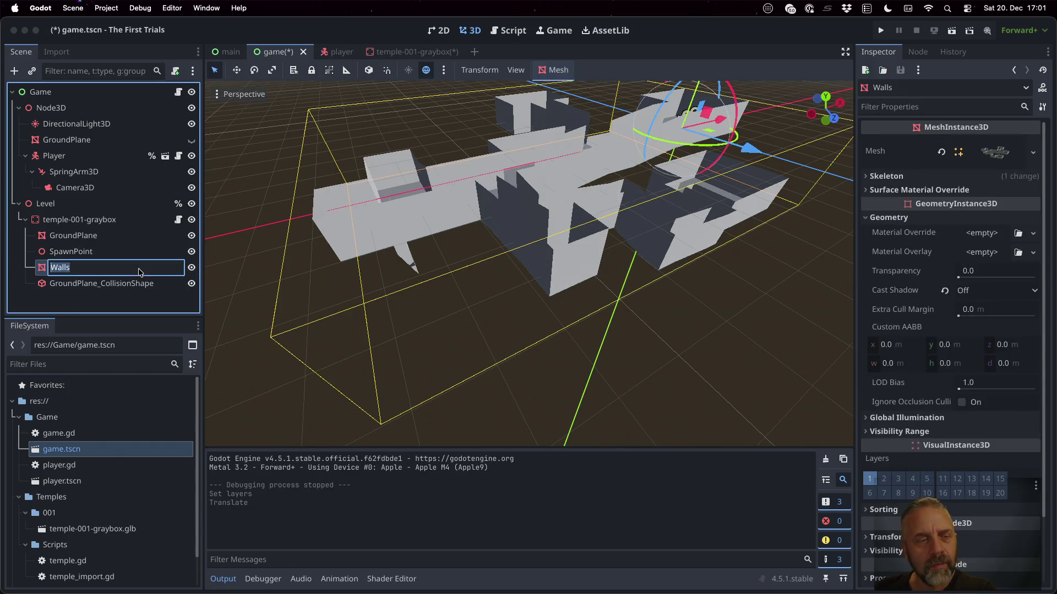
pyautogui.press('Escape')
pyautogui.press('super+s')
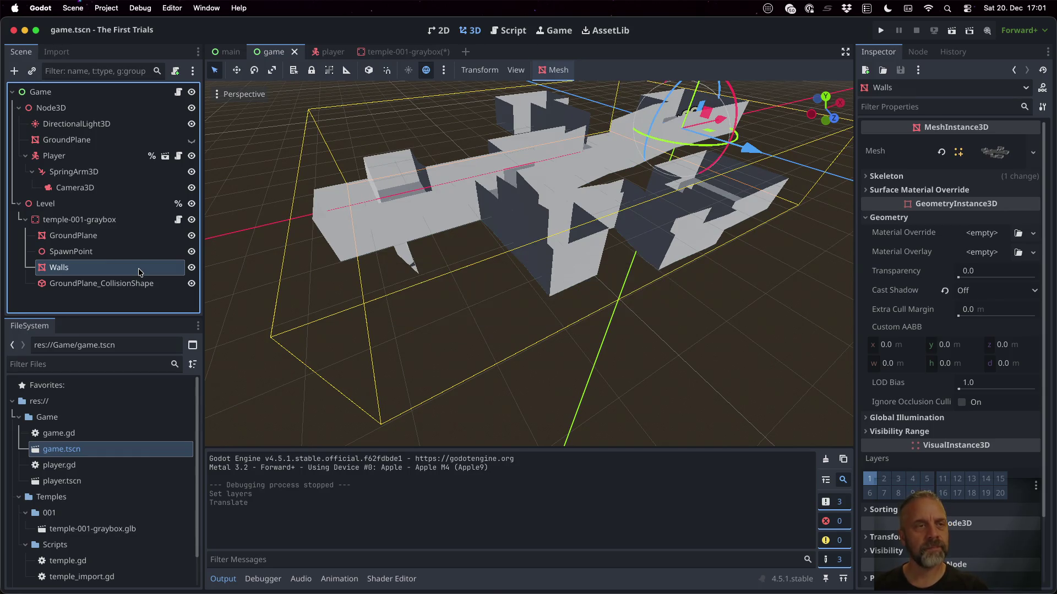
pyautogui.click(880, 30)
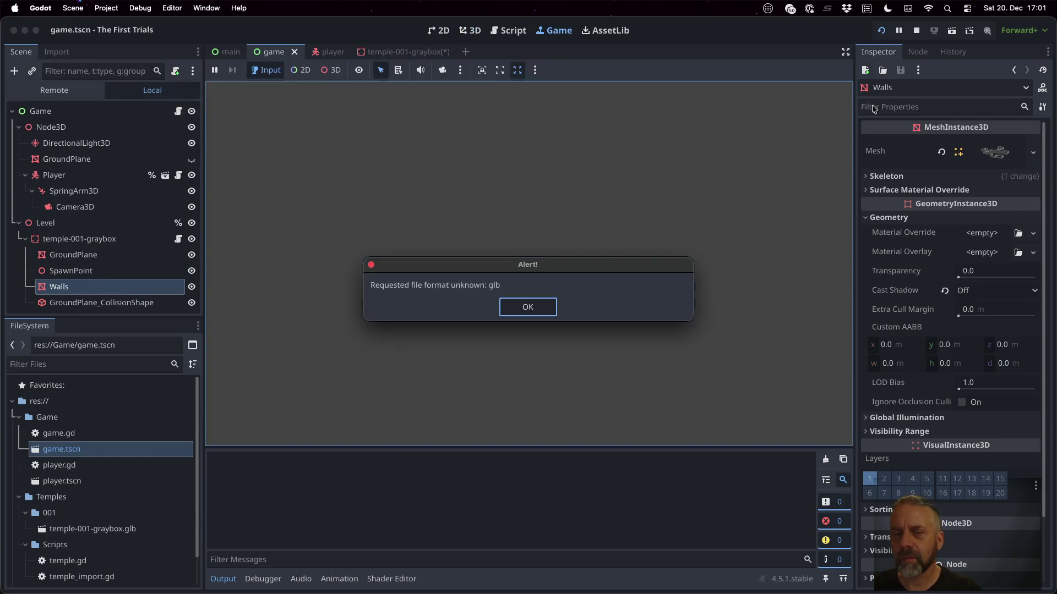
# Select Player in the remote tree and pick the capsule's collision shape in the running game.
pyautogui.click(548, 300)
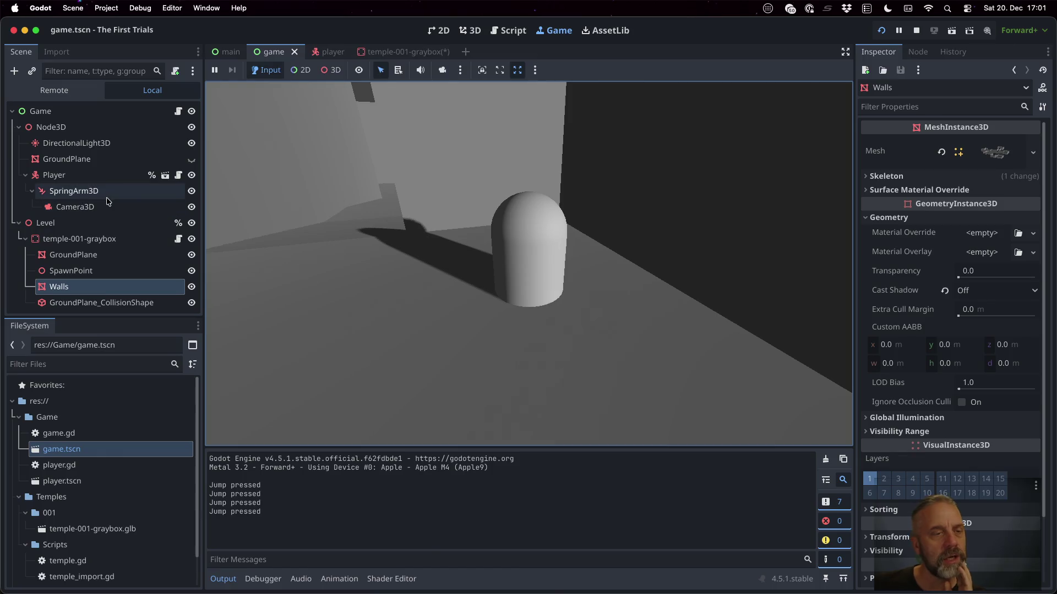
pyautogui.click(55, 175)
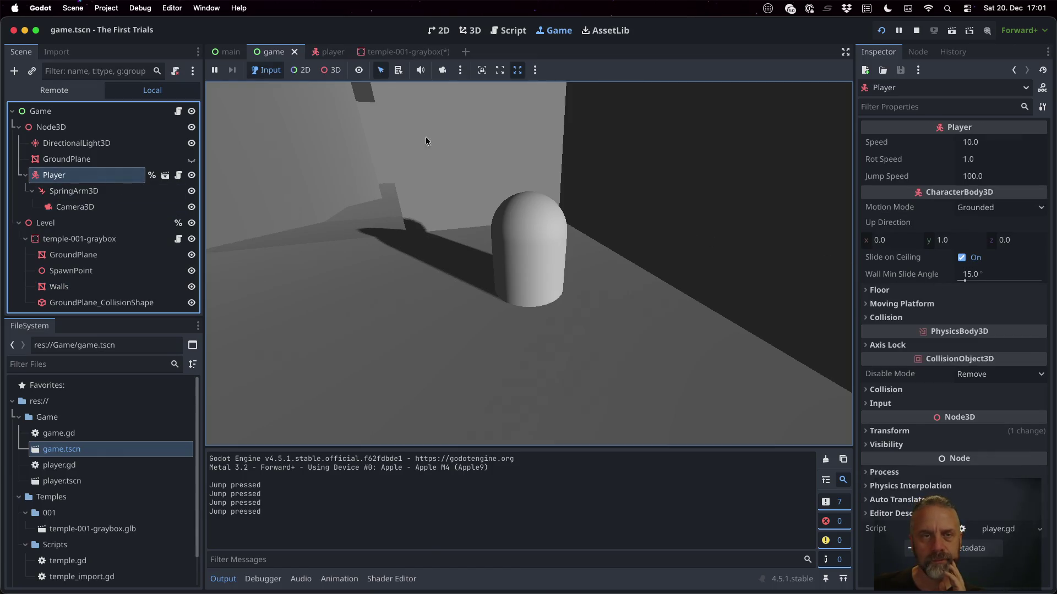
pyautogui.click(325, 74)
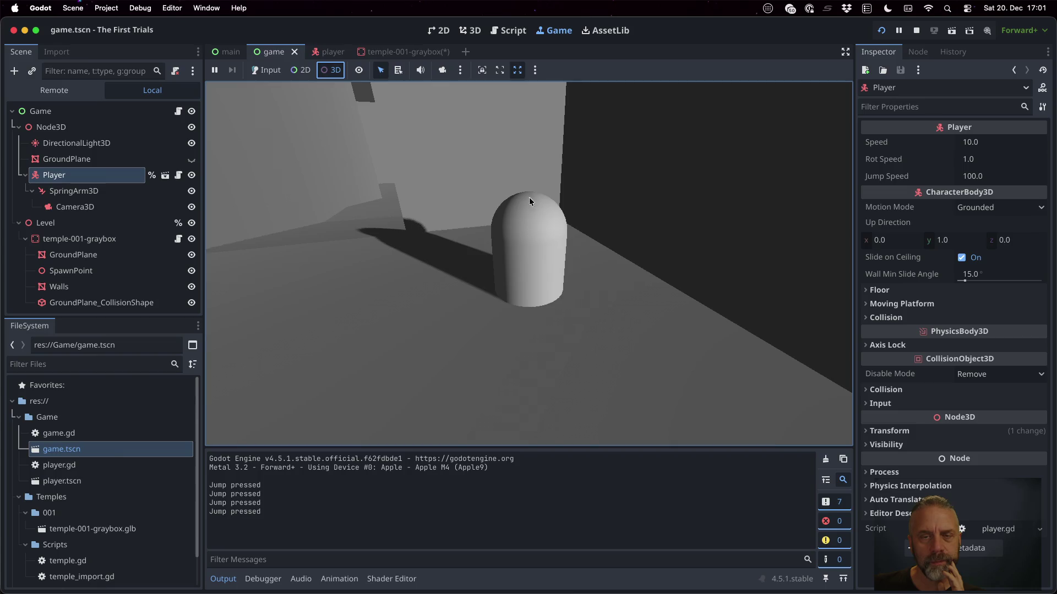
pyautogui.click(515, 237)
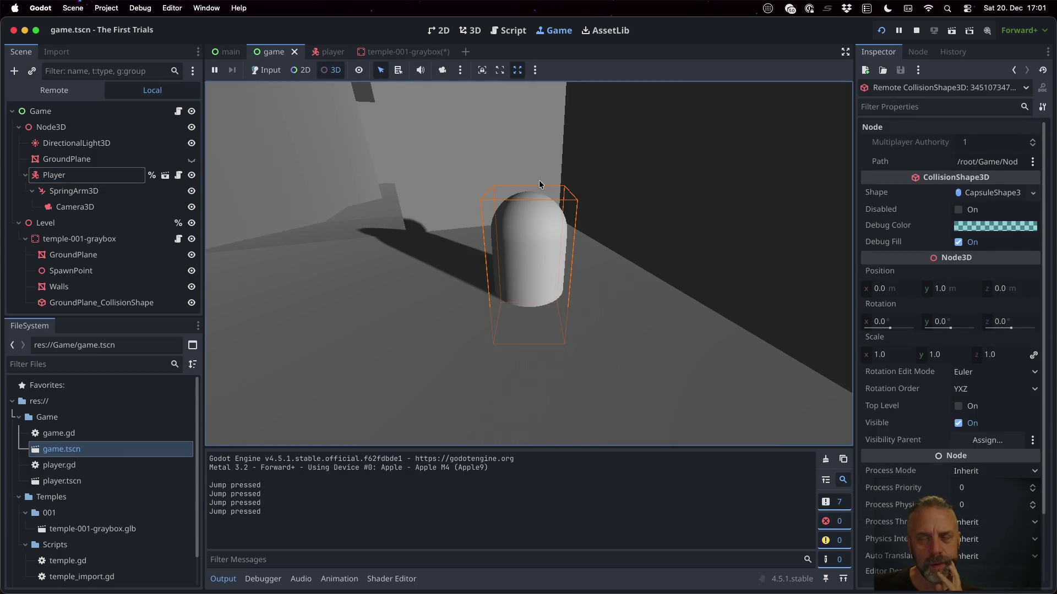
pyautogui.moveTo(948, 291)
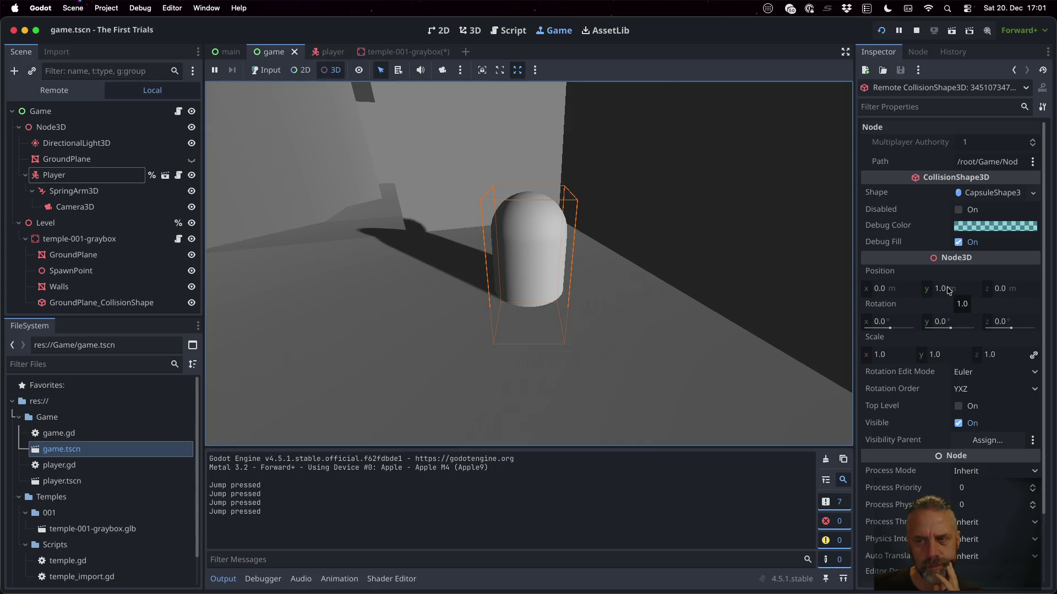
# Raise the live collision shape to y 5 and toggle the camera override to see it.
pyautogui.click(948, 288)
pyautogui.write('5')
pyautogui.press('Return')
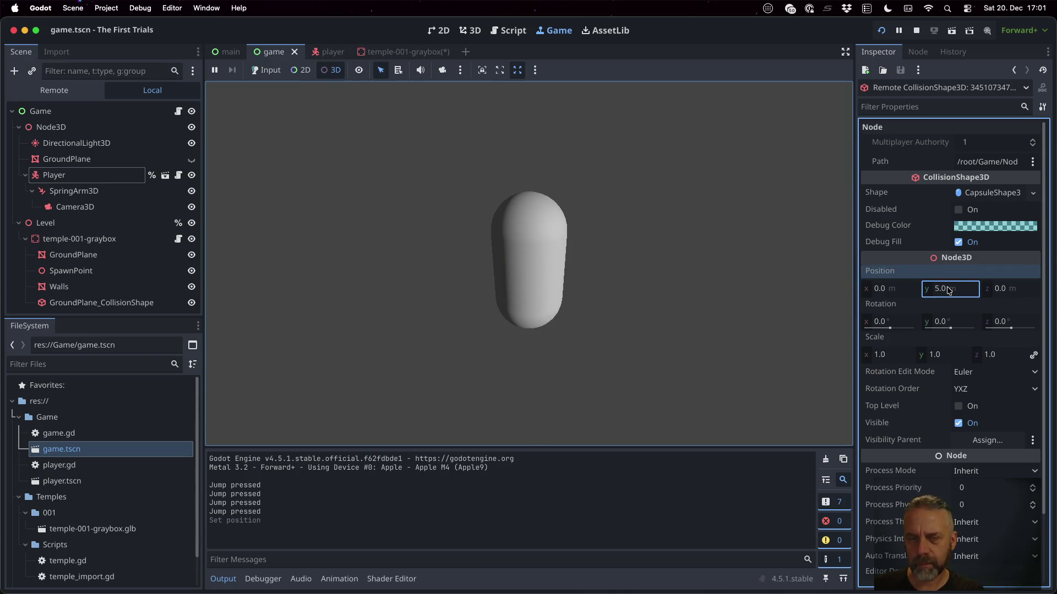
pyautogui.click(444, 73)
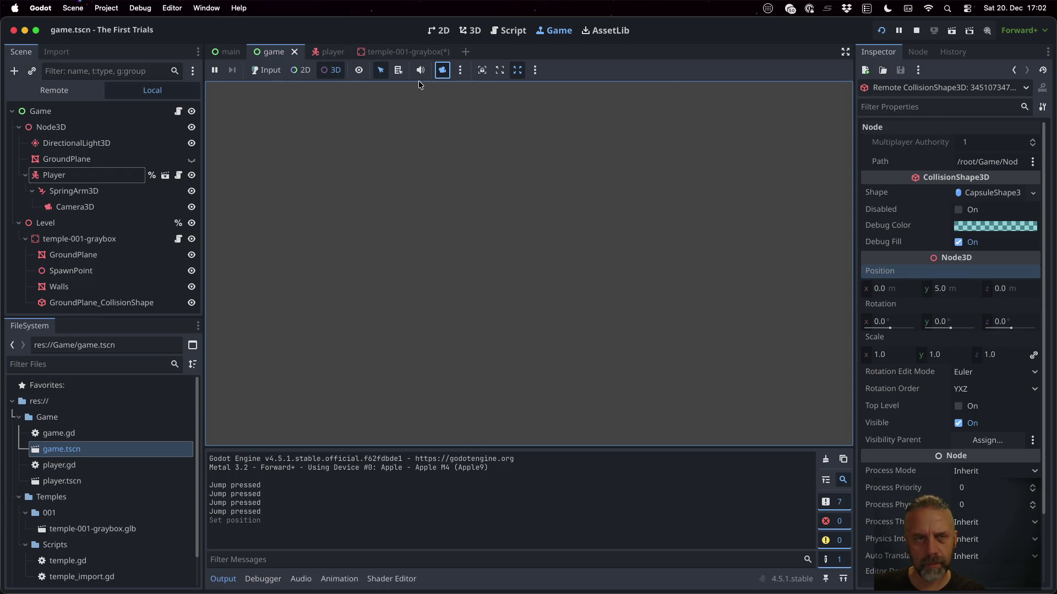
pyautogui.press('Tab')
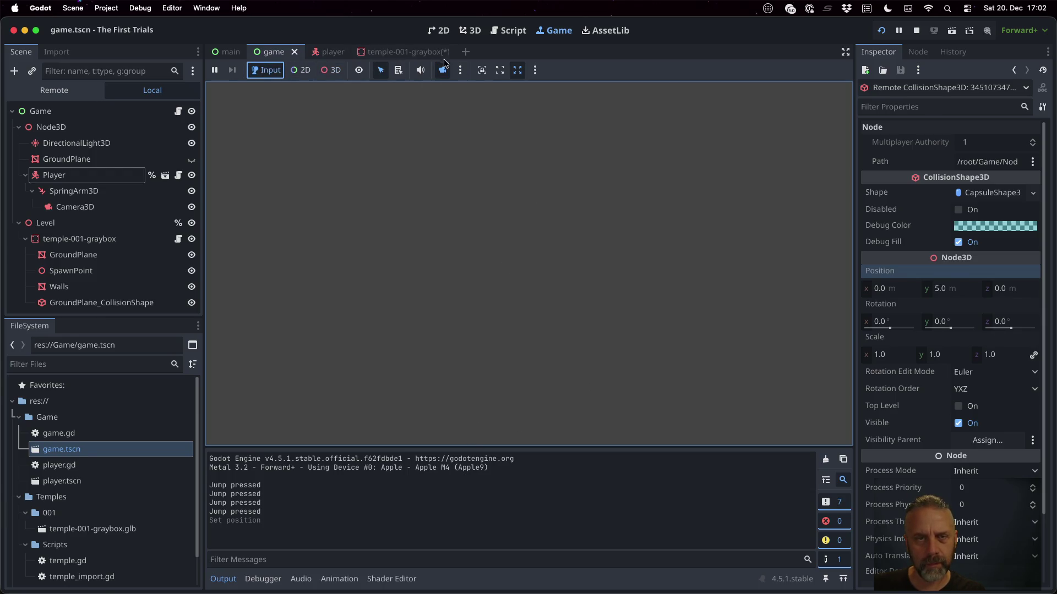
pyautogui.click(447, 73)
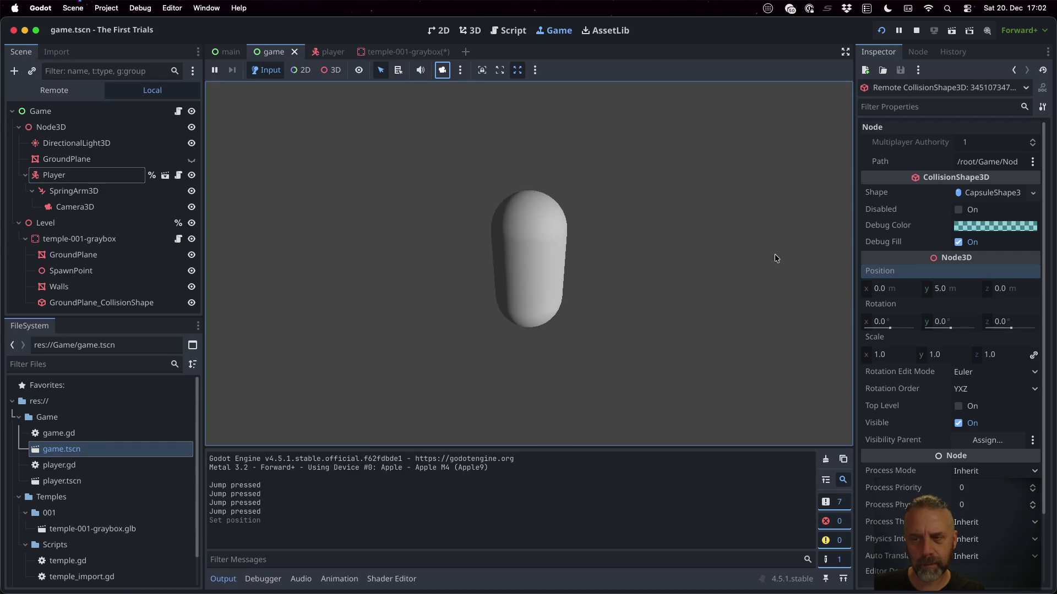
# Try y positions 15, 50 and 0, restore y to 1.0, then select Player.
pyautogui.click(949, 289)
pyautogui.write('15')
pyautogui.press('Return')
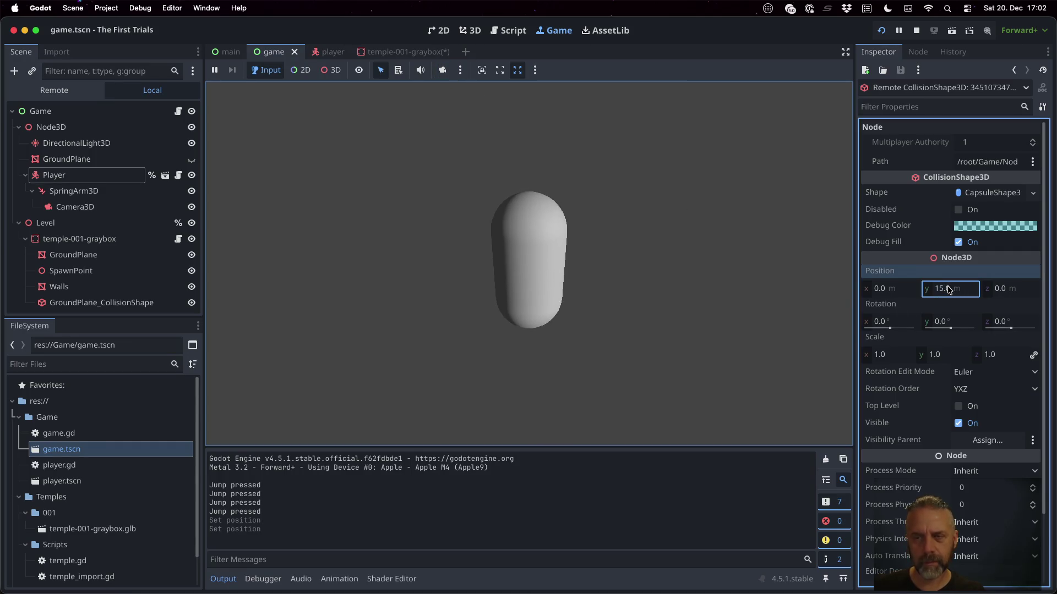
pyautogui.click(948, 289)
pyautogui.write('50')
pyautogui.press('Return')
pyautogui.click(949, 290)
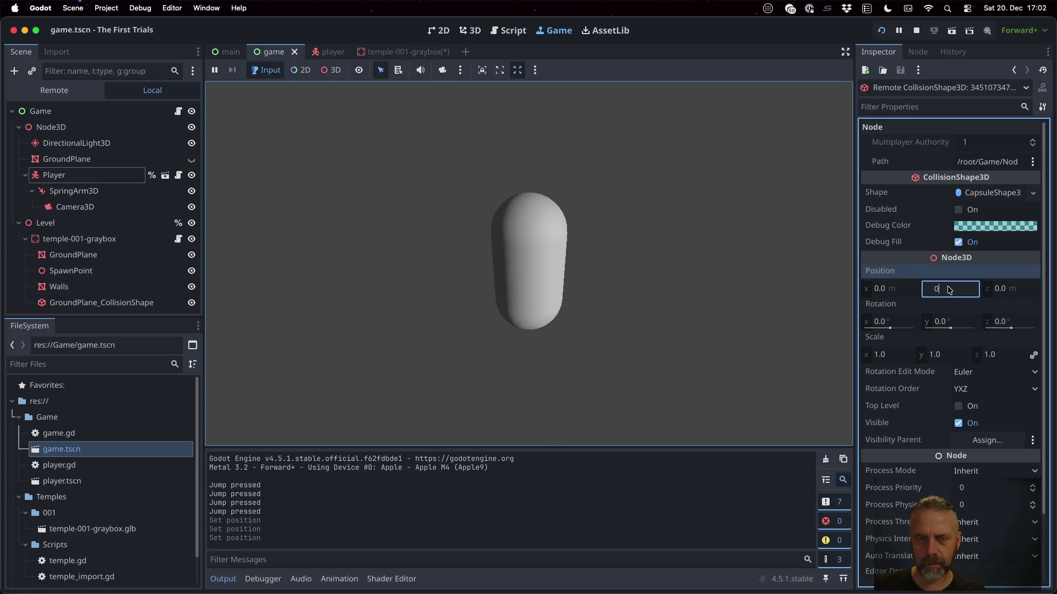
pyautogui.press('Return')
pyautogui.click(949, 290)
pyautogui.write('1')
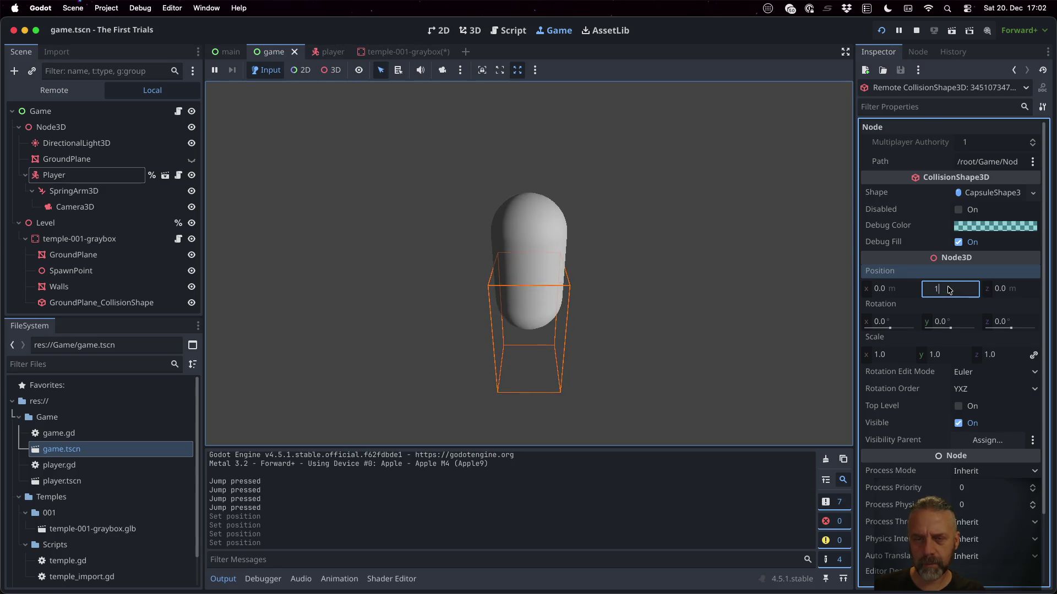
pyautogui.press('Return')
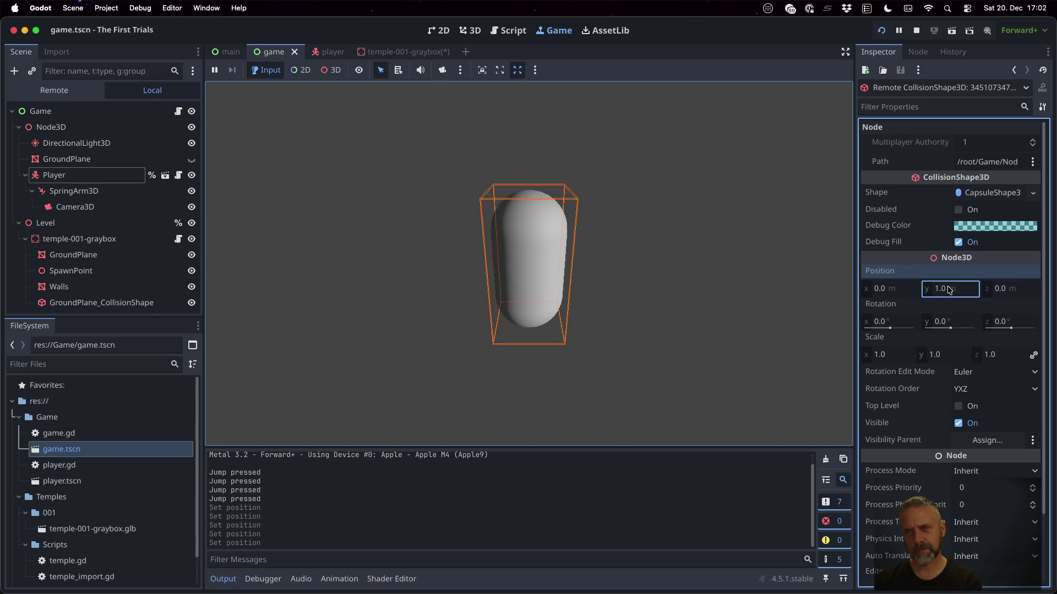
pyautogui.click(87, 176)
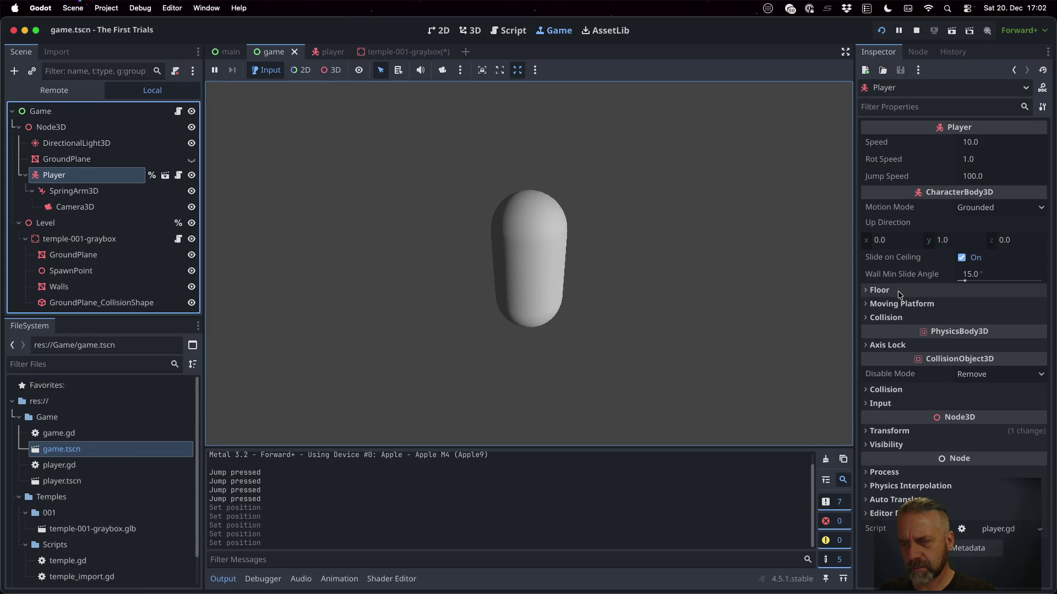
# Add the Ground layer (layer 9) to the Player body's collision mask.
pyautogui.click(891, 295)
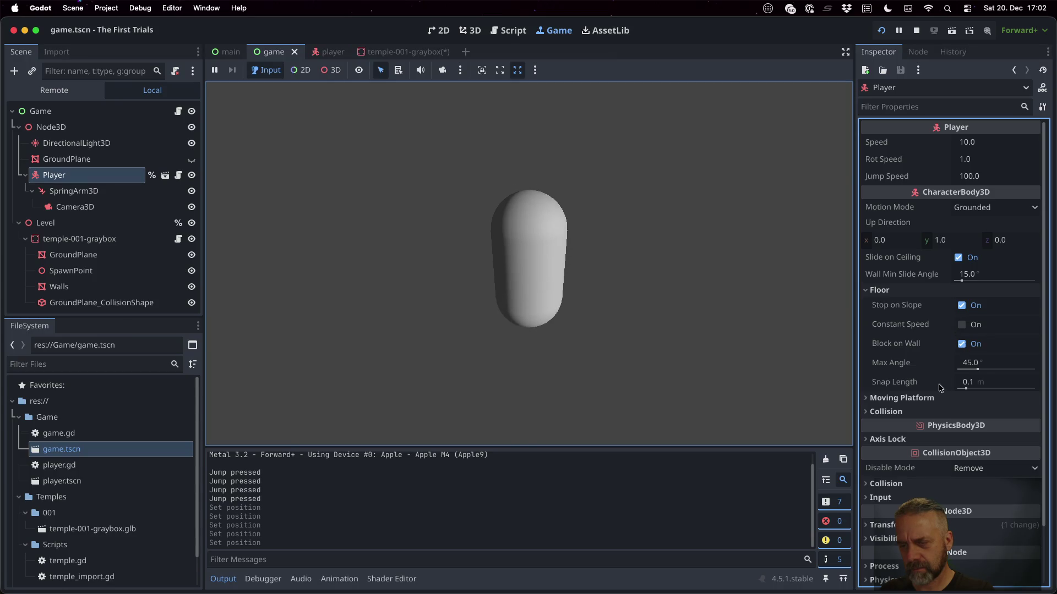
pyautogui.click(908, 412)
pyautogui.scroll(-2, 909, 408)
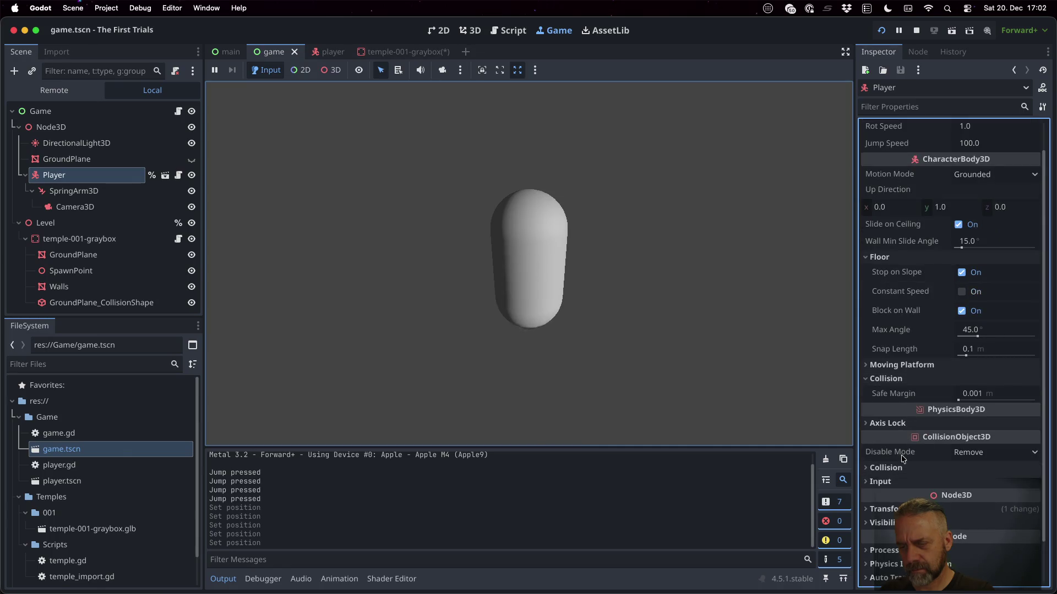
pyautogui.click(876, 468)
pyautogui.scroll(-5, 876, 474)
pyautogui.click(934, 383)
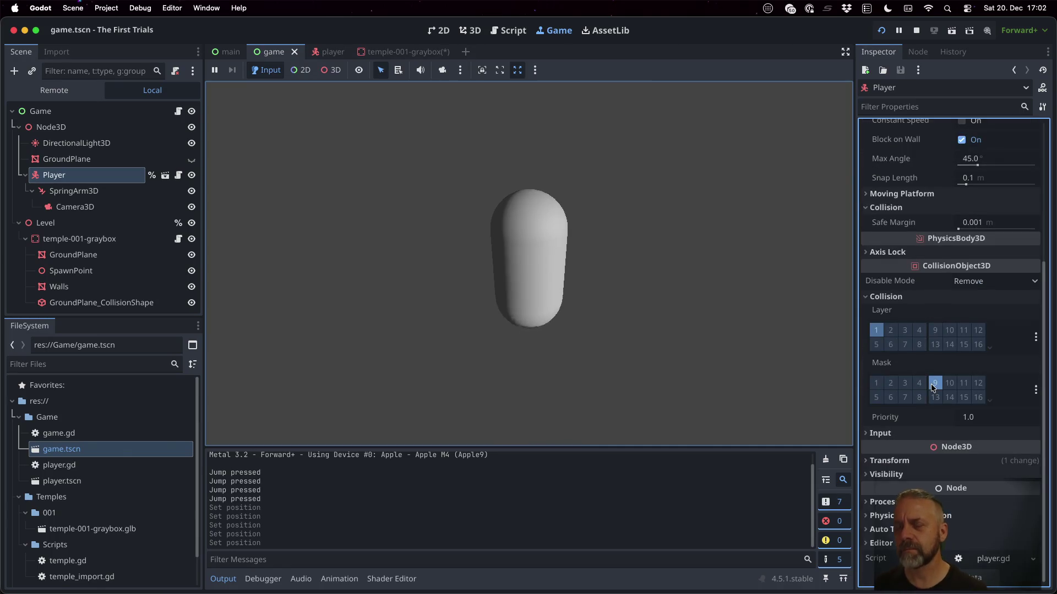
# Keep the Player's Disable Mode on Remove, then stop and relaunch the game.
pyautogui.click(975, 282)
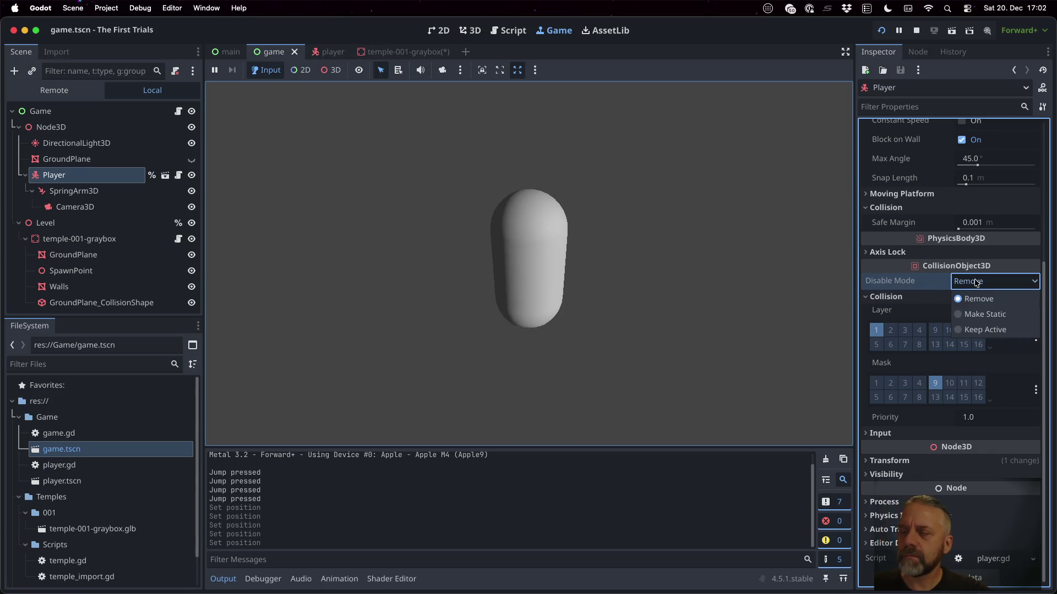
pyautogui.click(976, 282)
pyautogui.click(916, 30)
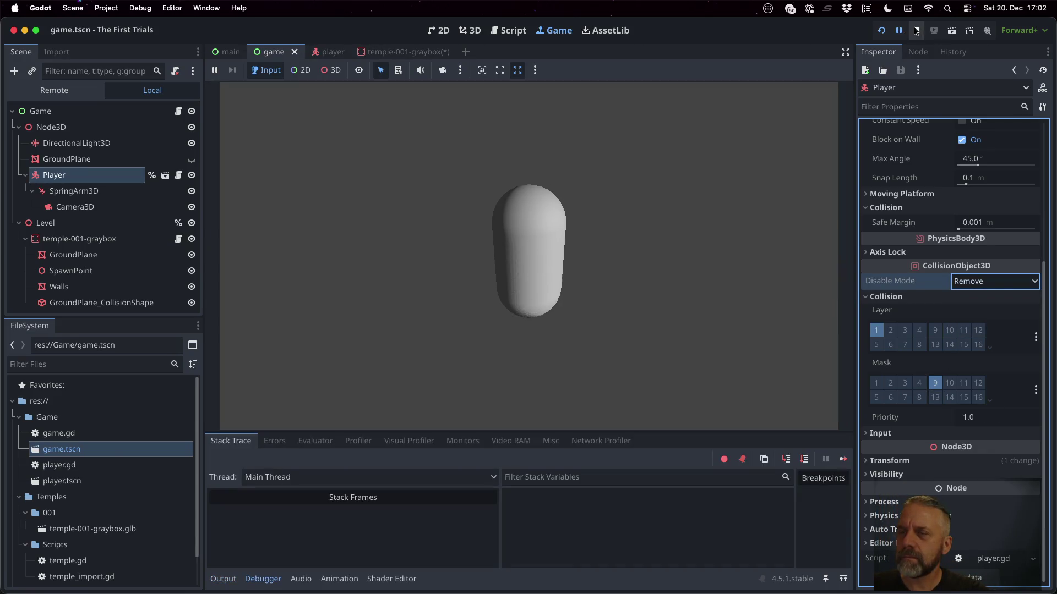
pyautogui.click(880, 31)
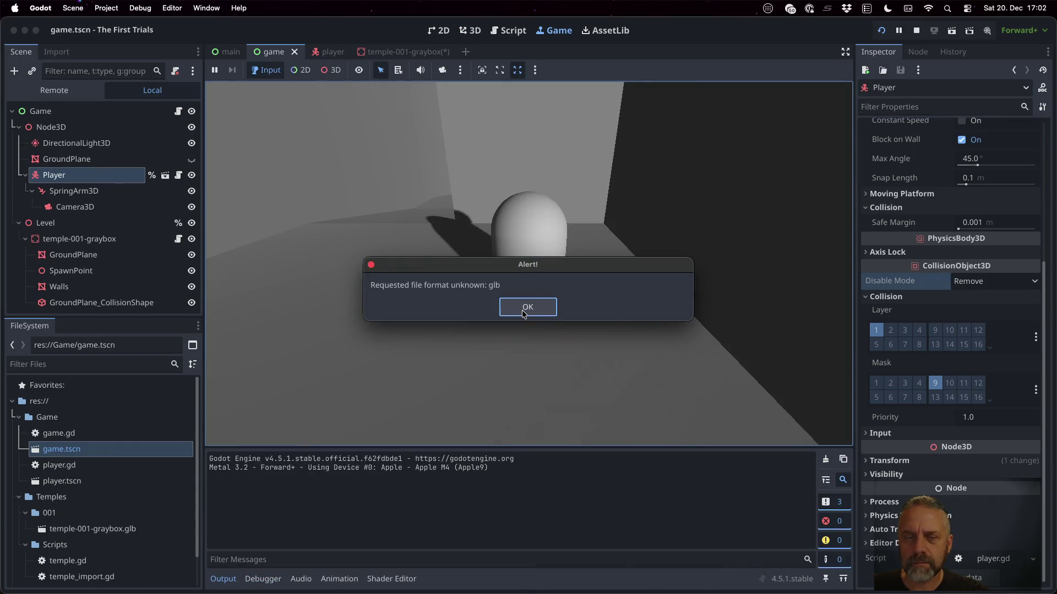
# Delete the temple-001-graybox node and re-instance temple-001-graybox.glb under Level.
pyautogui.click(523, 309)
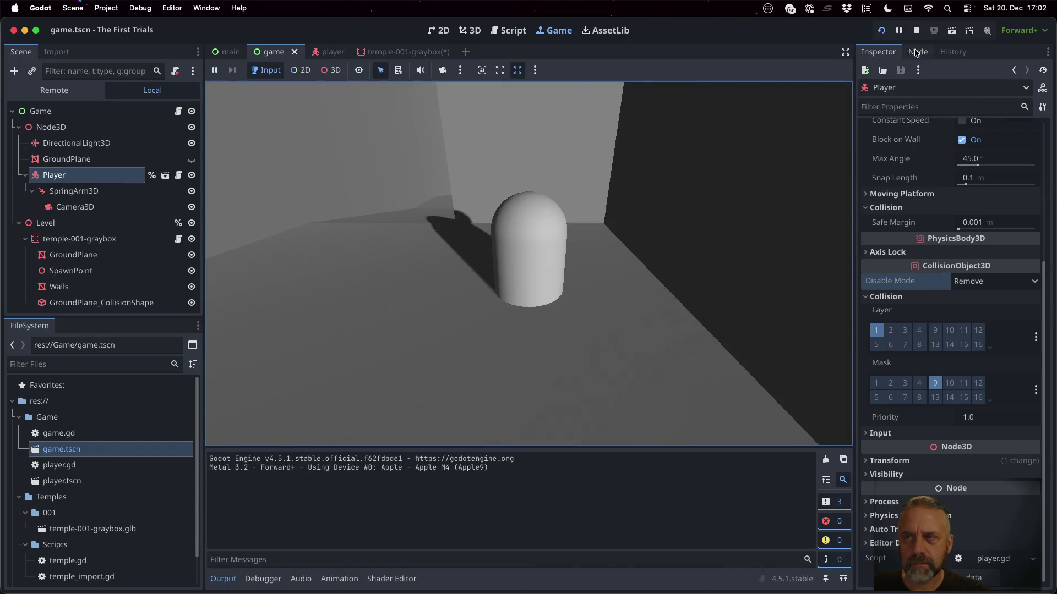
pyautogui.click(916, 31)
pyautogui.click(116, 254)
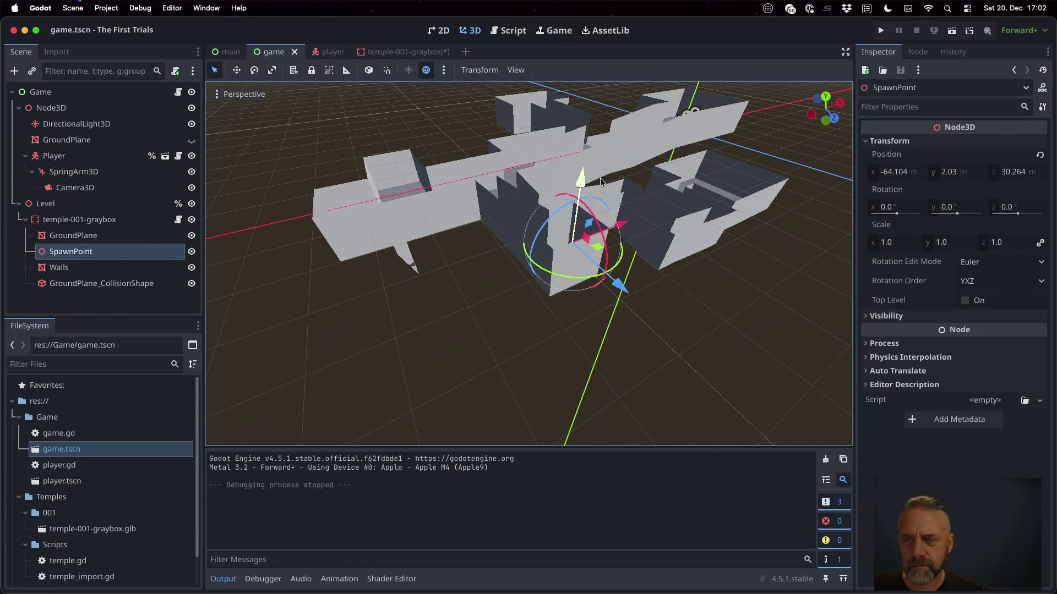
pyautogui.scroll(-3, 577, 226)
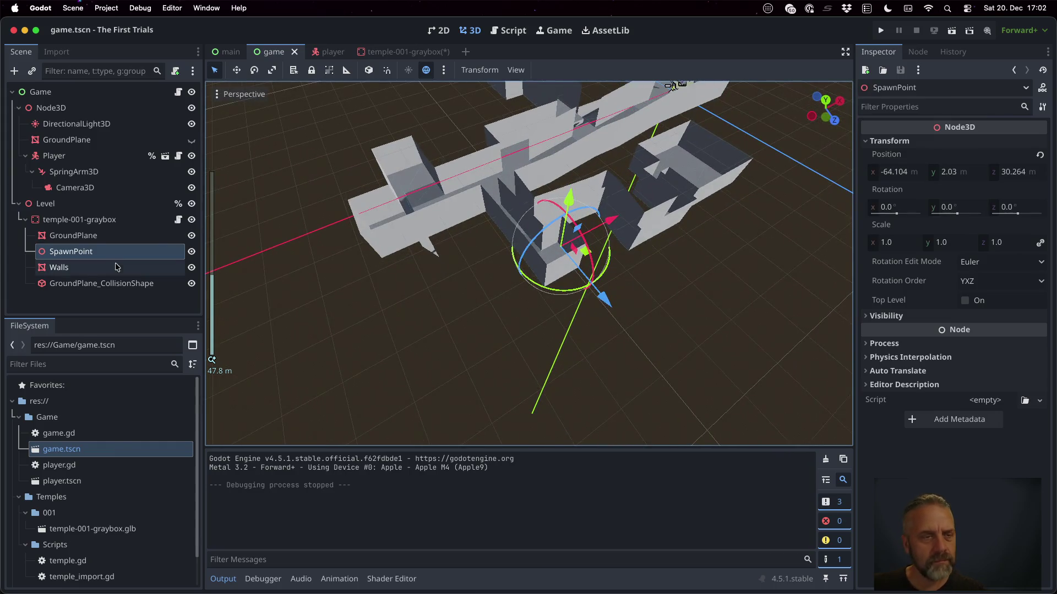
pyautogui.click(110, 221)
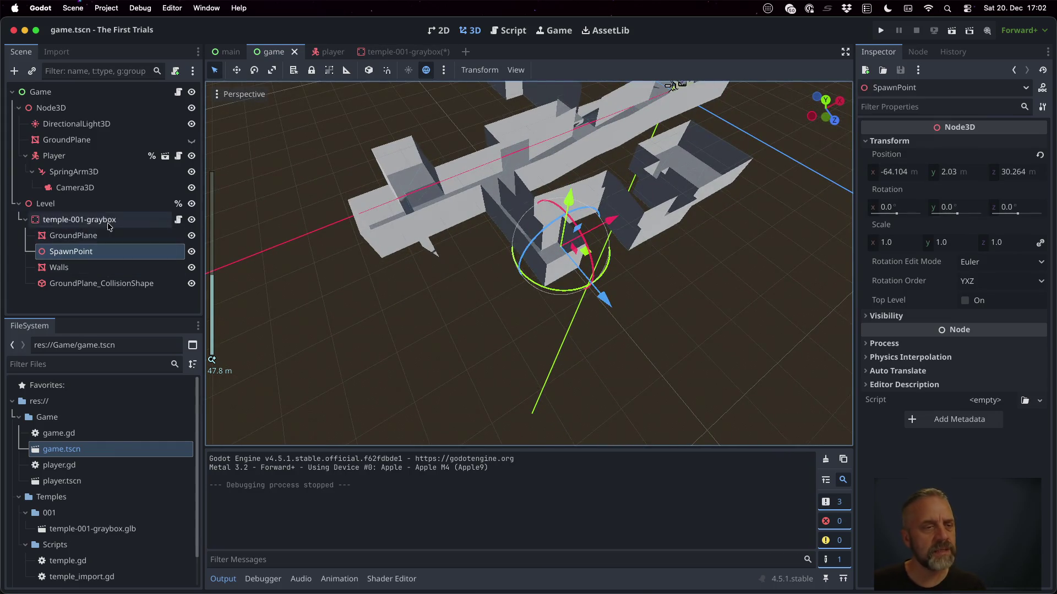
pyautogui.press('Delete')
pyautogui.press('Return')
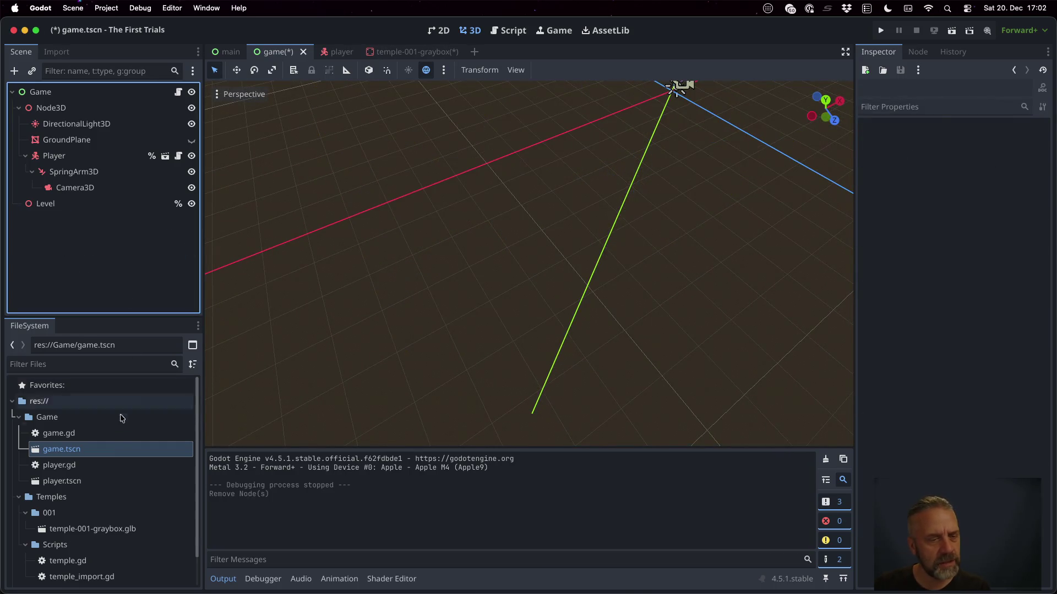
pyautogui.moveTo(123, 530); pyautogui.dragTo(47, 205)
# Test-run the new level, making the player jump, then stop the game.
pyautogui.click(880, 31)
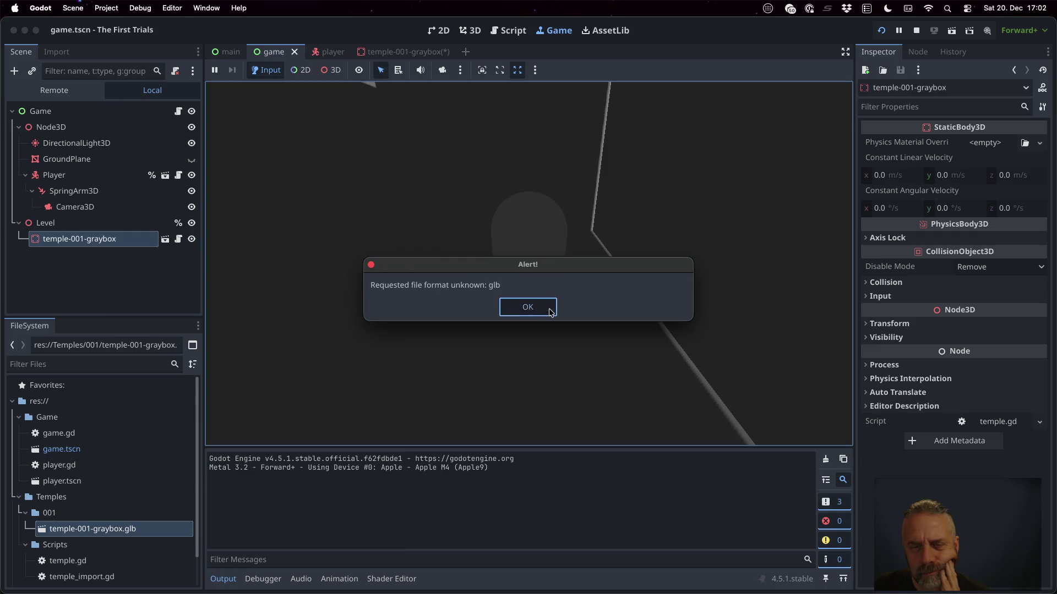
pyautogui.click(550, 312)
pyautogui.press('space')
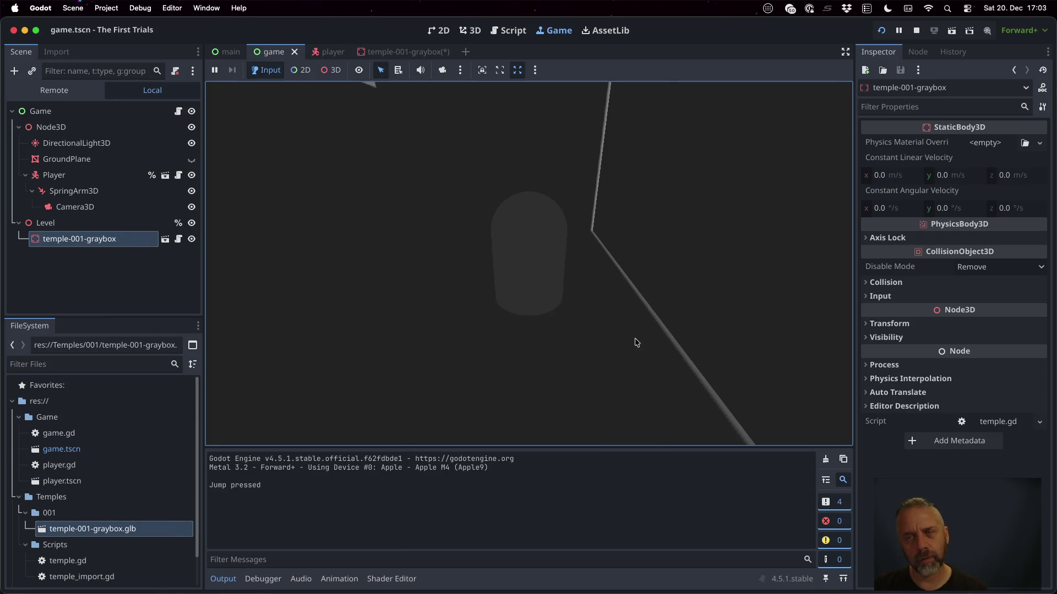
pyautogui.click(916, 31)
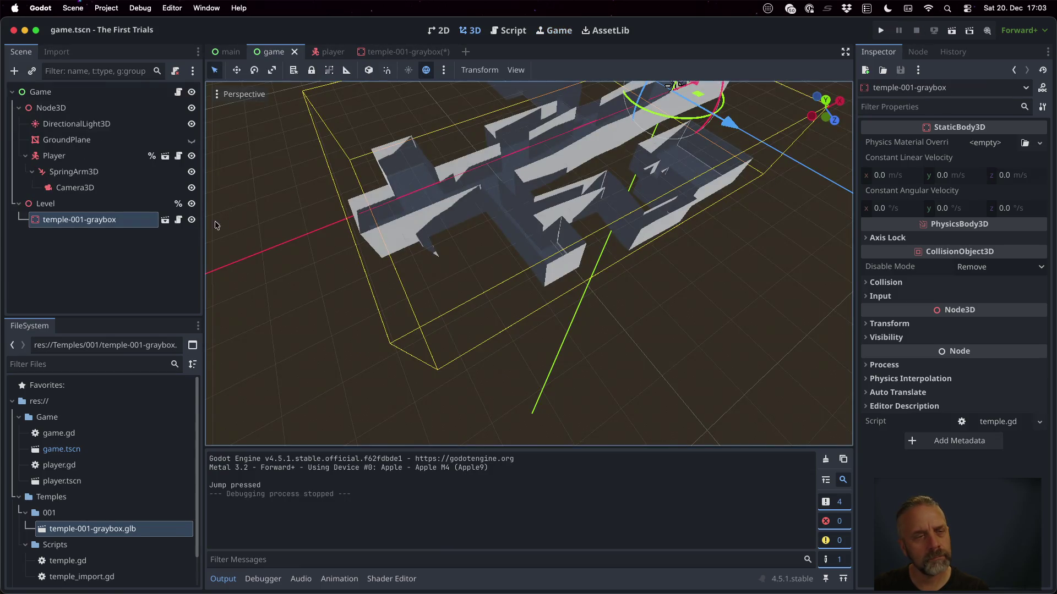
# Make the graybox instance local, delete its Walls node, and test-run without walls.
pyautogui.rightClick(99, 229)
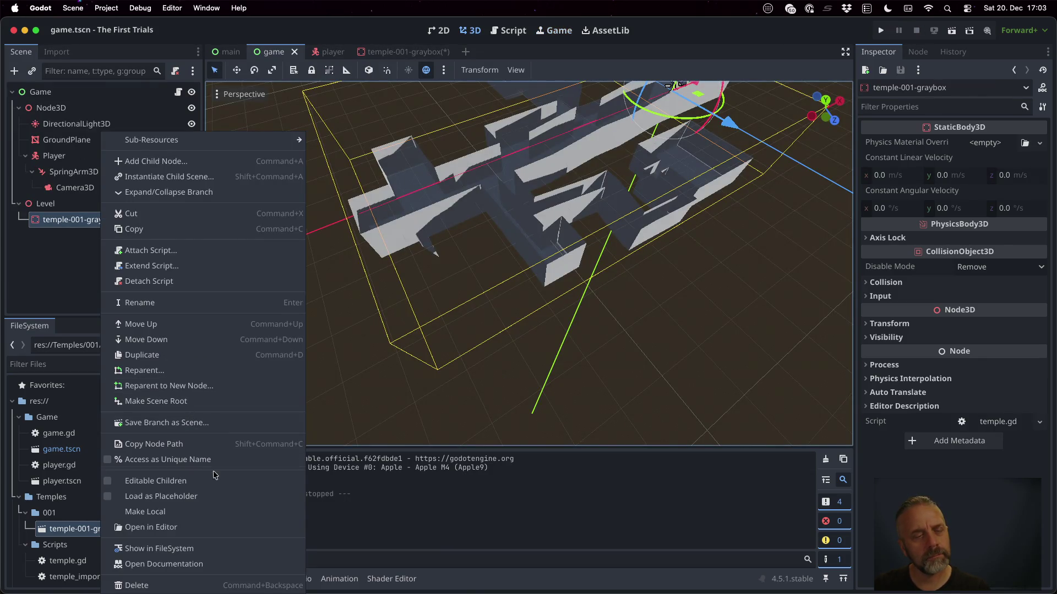
pyautogui.click(225, 513)
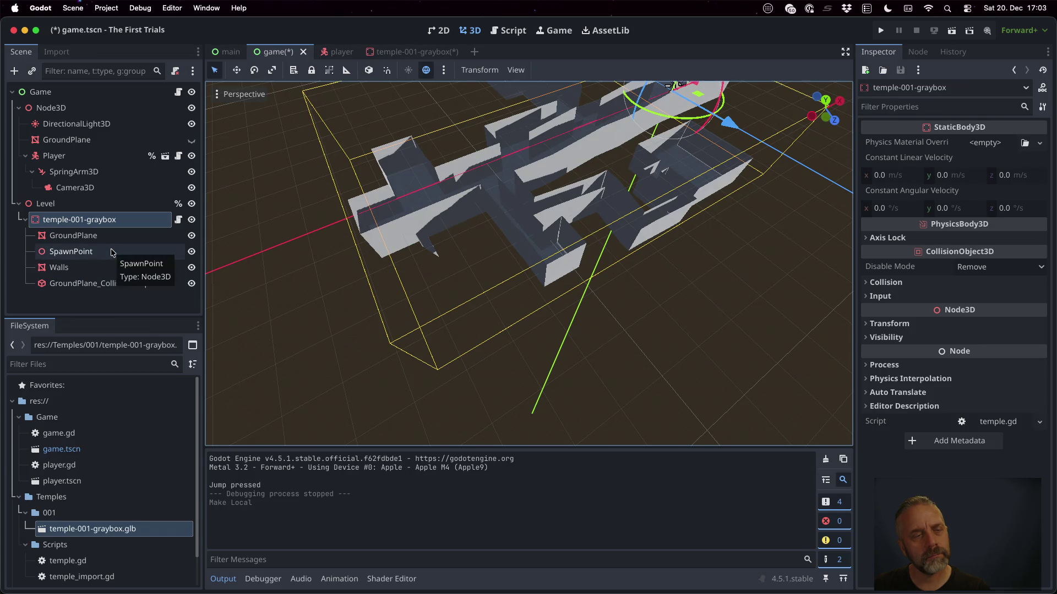
pyautogui.click(113, 268)
pyautogui.press('Delete')
pyautogui.press('Return')
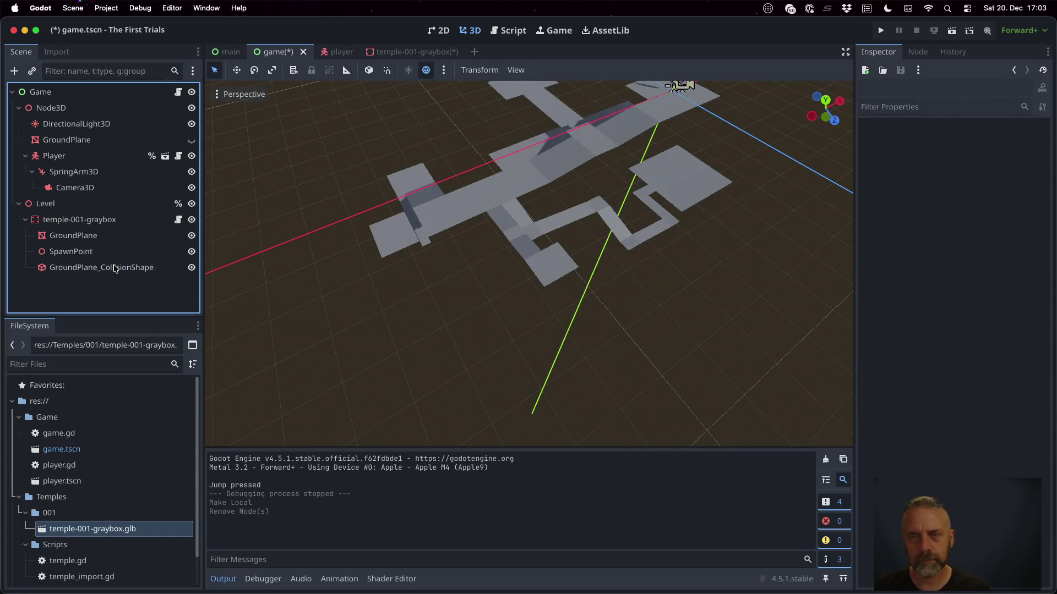
pyautogui.click(881, 30)
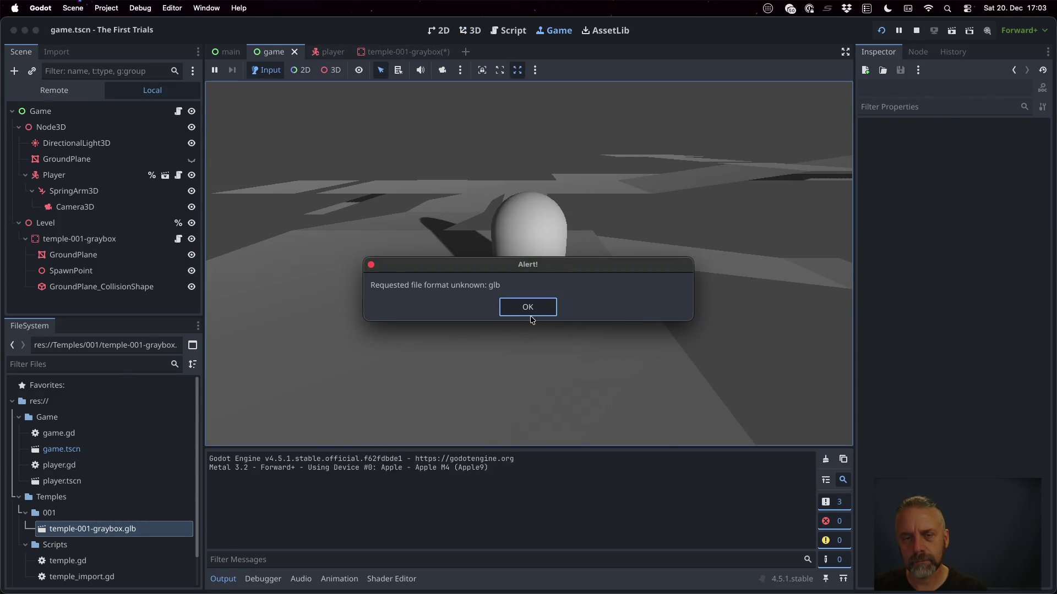
pyautogui.click(529, 315)
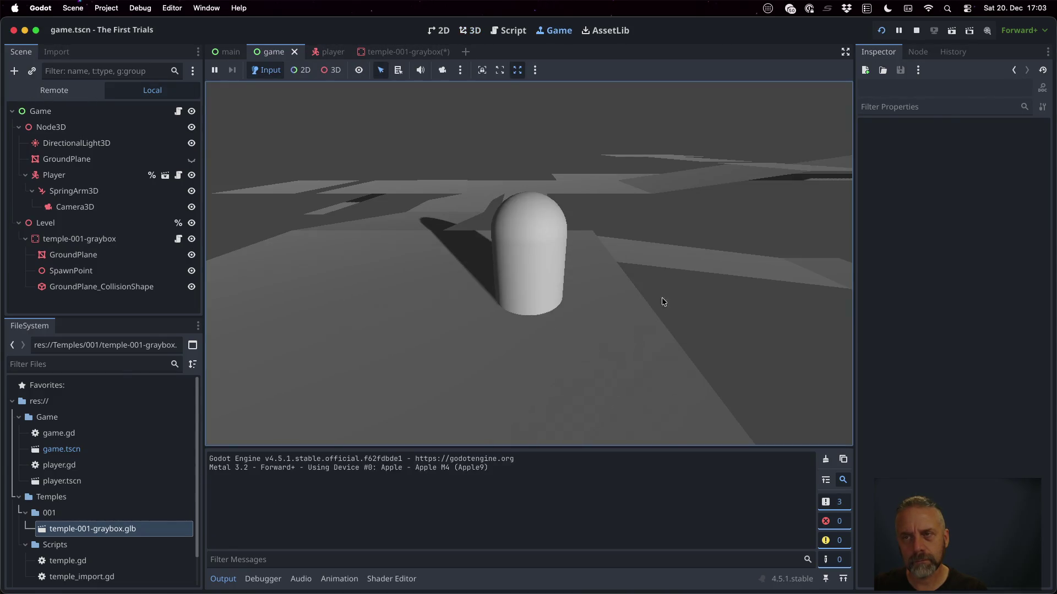
pyautogui.click(917, 30)
pyautogui.press('super+Tab')
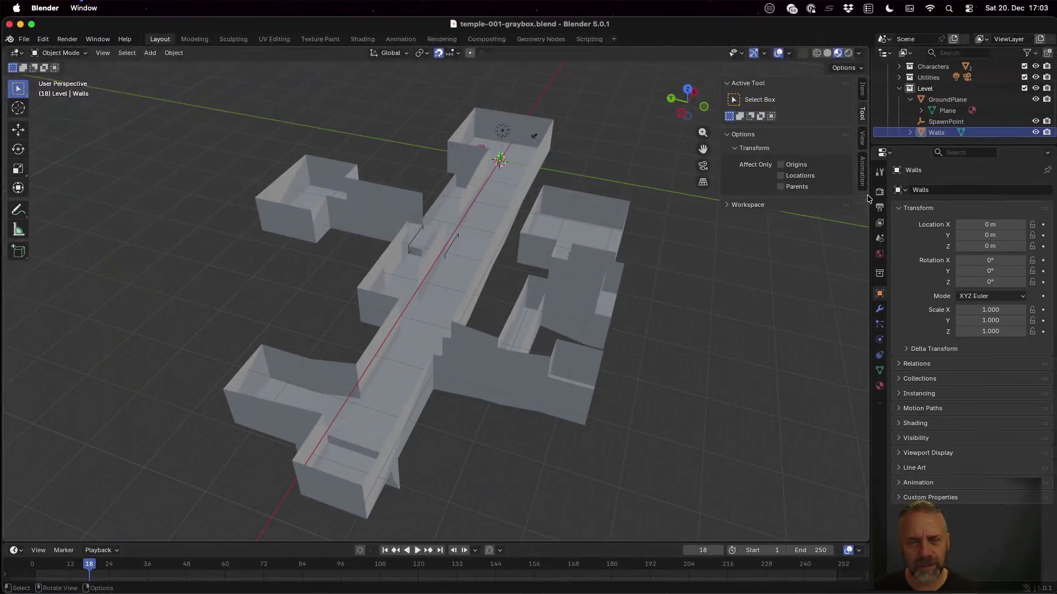
# Orbit and pan over the temple, hiding Walls to inspect the floor layout.
pyautogui.moveTo(491, 205)
pyautogui.mouseDown()
pyautogui.moveTo(546, 269)
pyautogui.moveTo(576, 262)
pyautogui.mouseUp()
pyautogui.scroll(5, 684, 251)
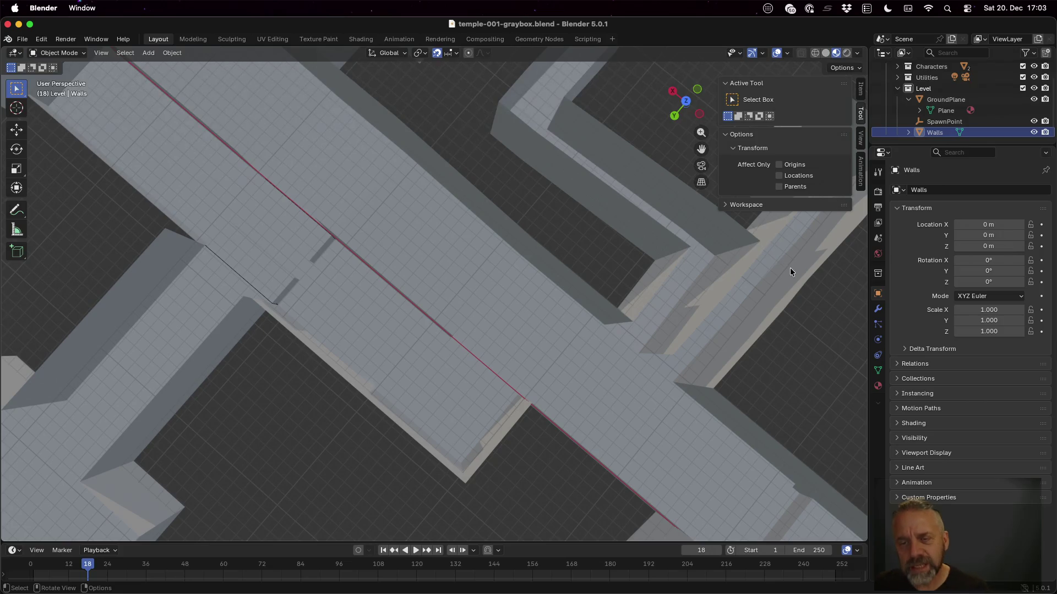
pyautogui.moveTo(790, 268)
pyautogui.mouseDown()
pyautogui.moveTo(549, 236)
pyautogui.moveTo(432, 164)
pyautogui.moveTo(439, 137)
pyautogui.mouseUp()
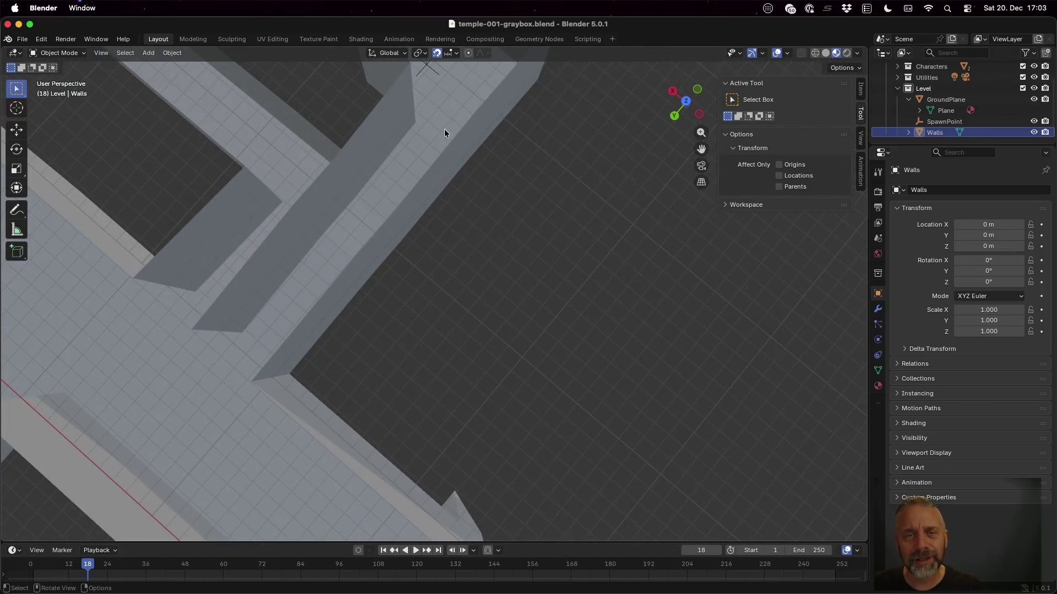
pyautogui.click(1033, 133)
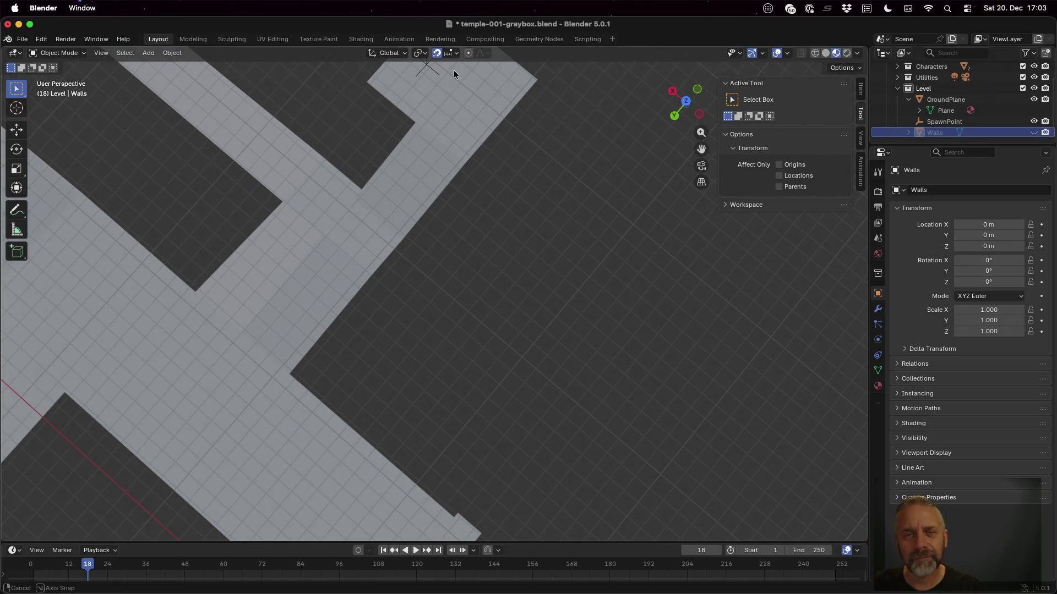
pyautogui.scroll(-10, 453, 124)
pyautogui.scroll(-5, 435, 521)
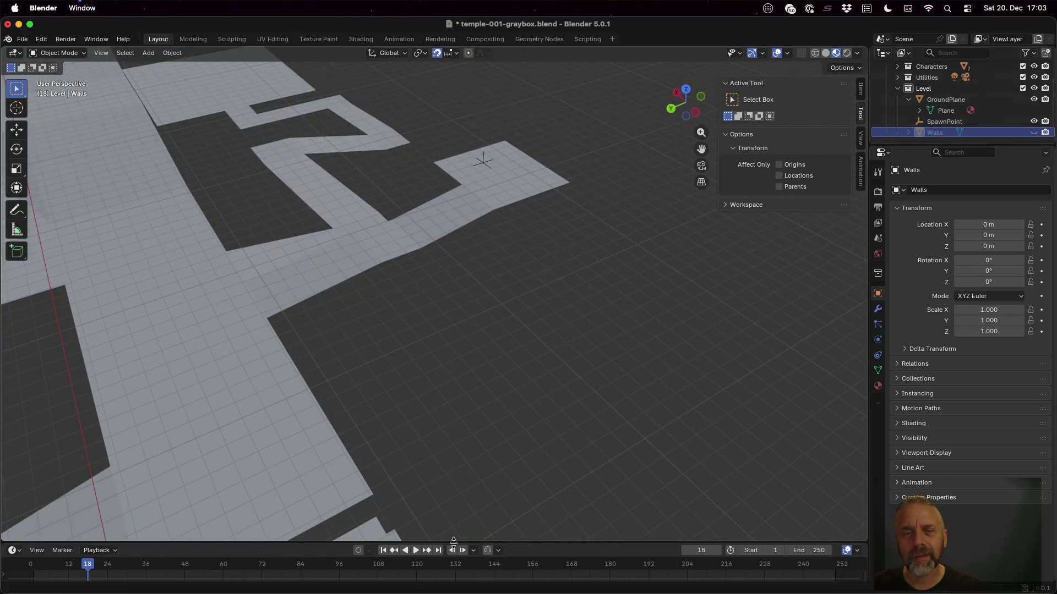
pyautogui.scroll(-10, 457, 365)
pyautogui.scroll(-5, 496, 306)
pyautogui.scroll(8, 583, 276)
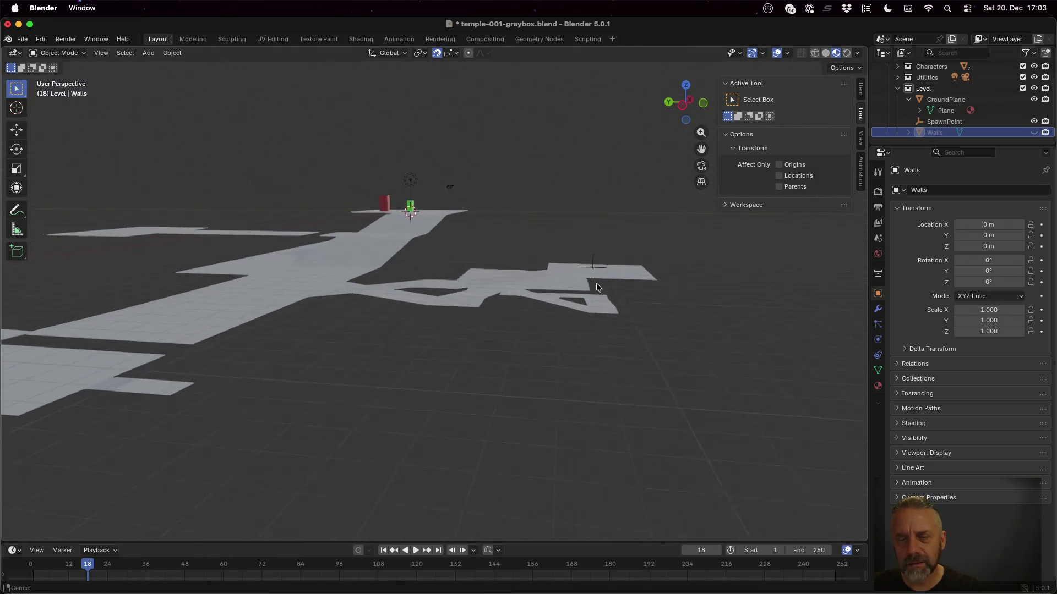
pyautogui.scroll(5, 586, 298)
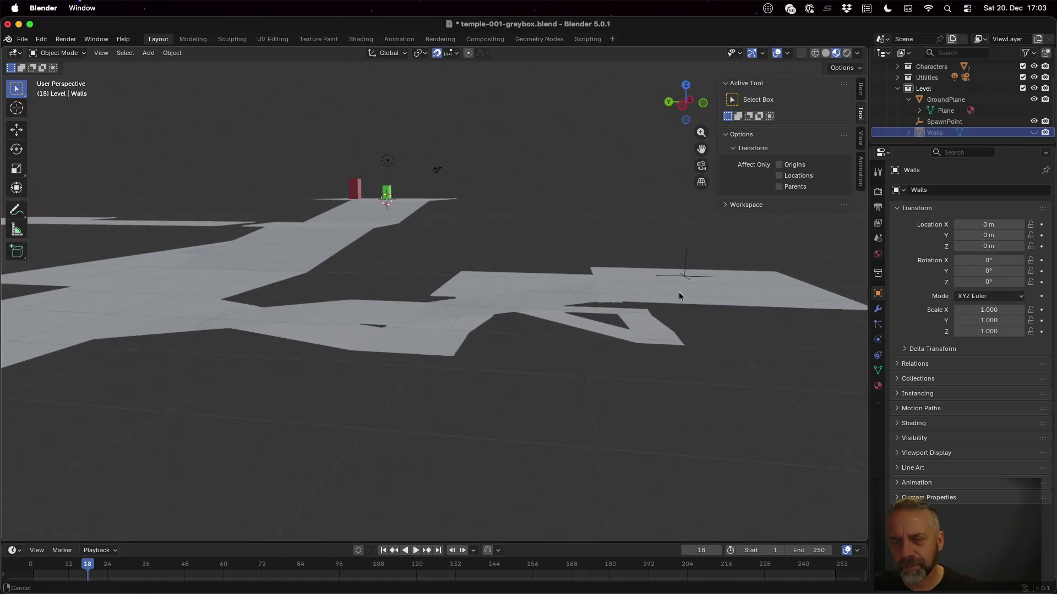
pyautogui.scroll(6, 681, 296)
pyautogui.scroll(5, 627, 329)
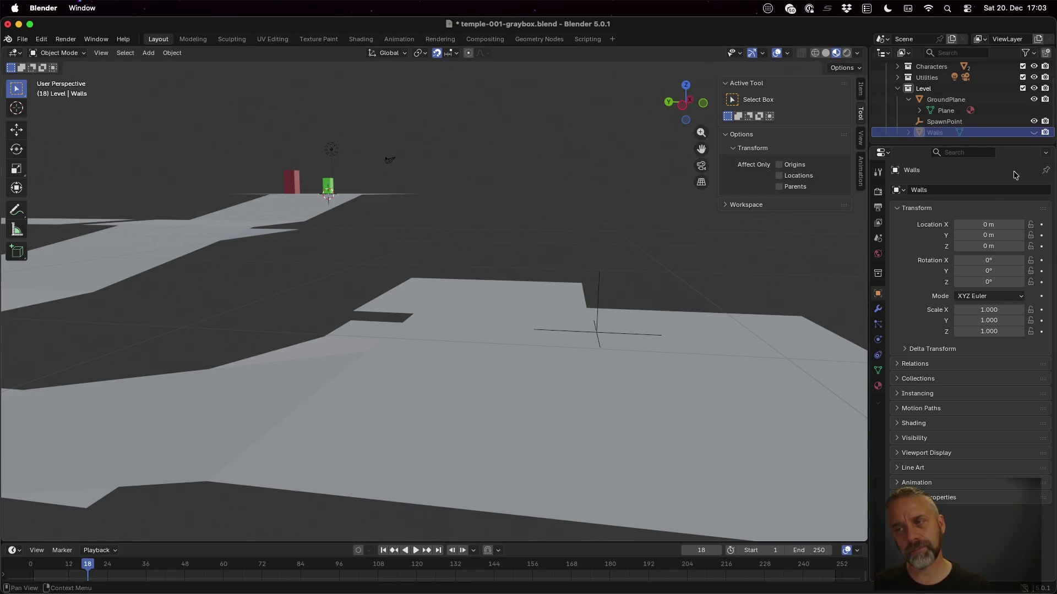
# Frame Walls, save temple-001-graybox.blend, and return to Godot.
pyautogui.press('KP_Decimal')
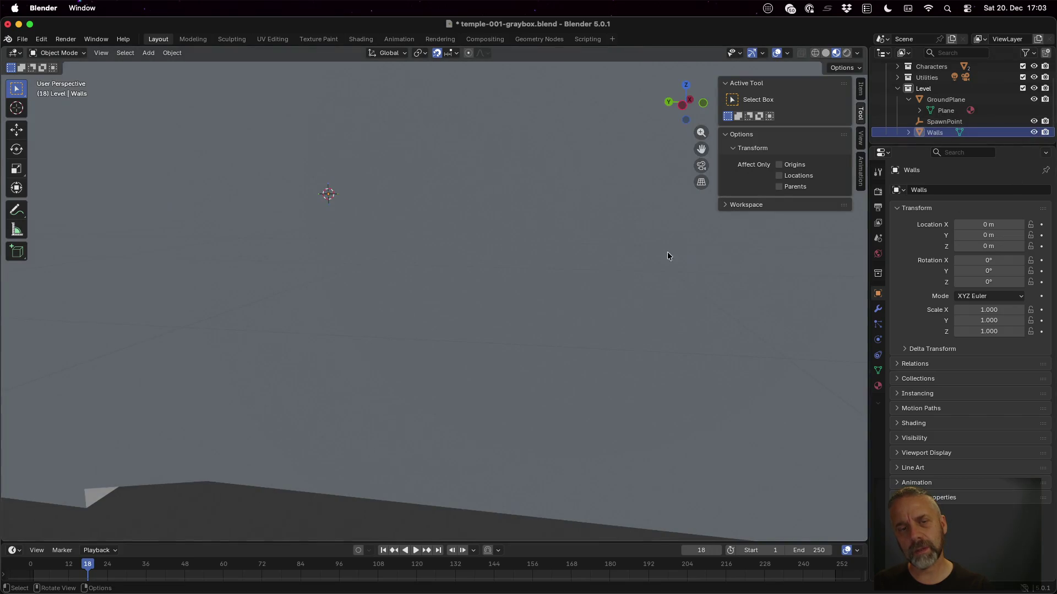
pyautogui.press('cmd+s')
pyautogui.hotkey('ctrl', 'Left')
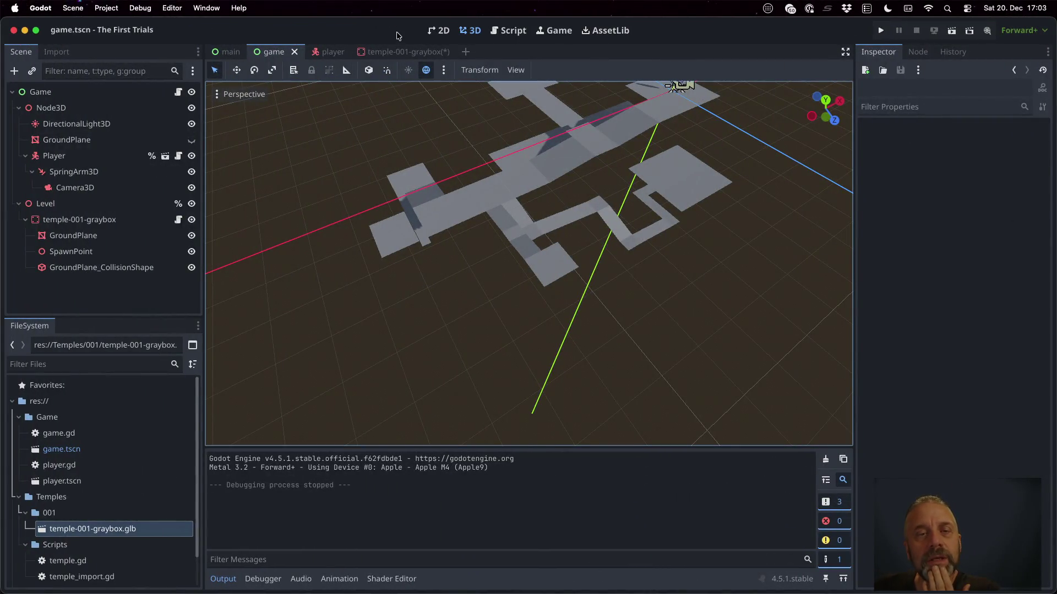
# Comment out the gravity line in player.gd and save the script.
pyautogui.click(514, 31)
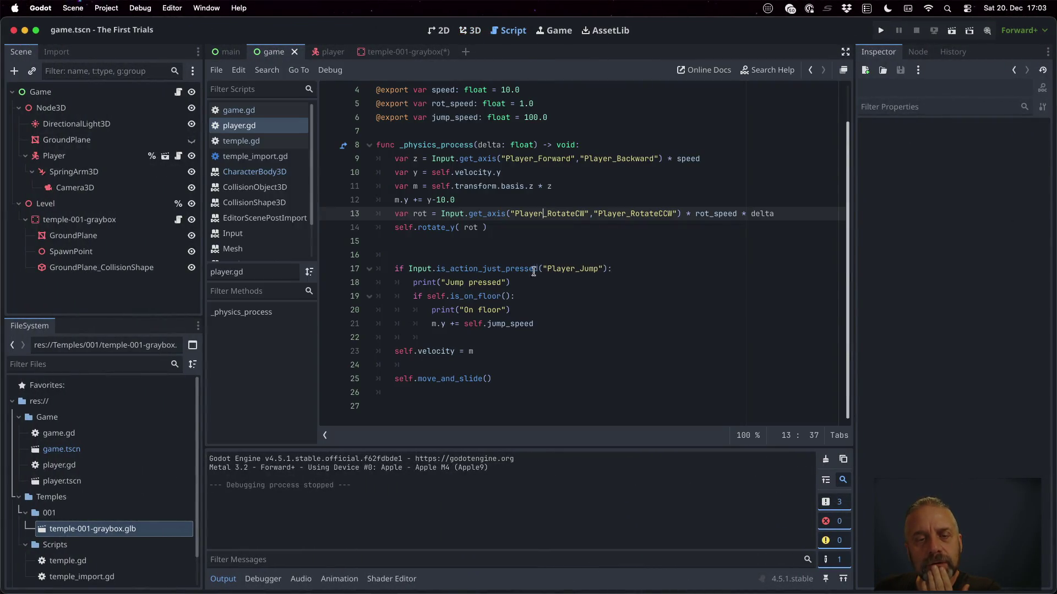
pyautogui.press('Up')
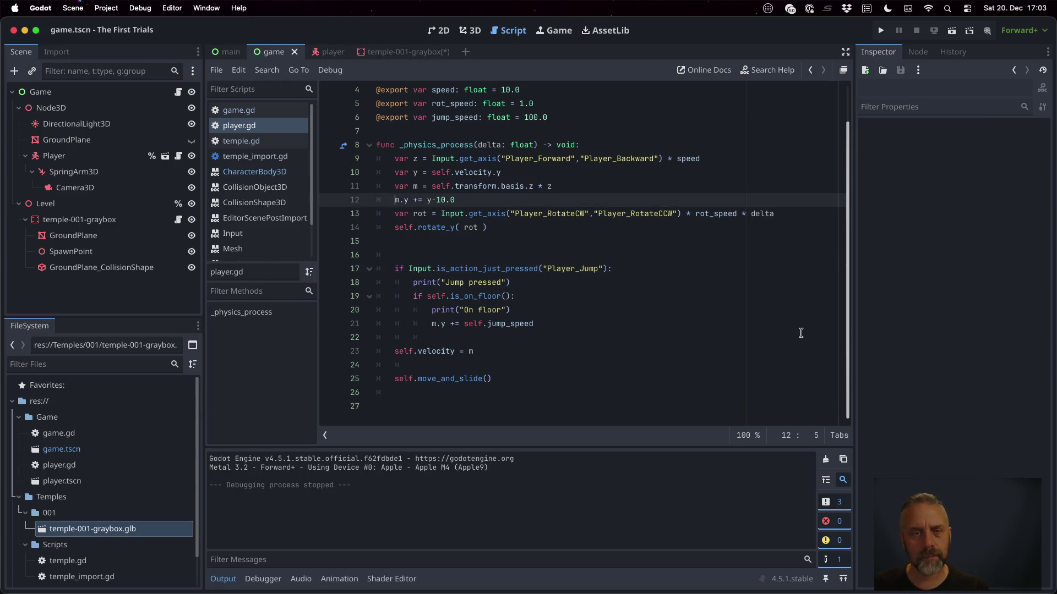
pyautogui.write('#')
pyautogui.press('Left')
pyautogui.press('Up')
pyautogui.press('Up')
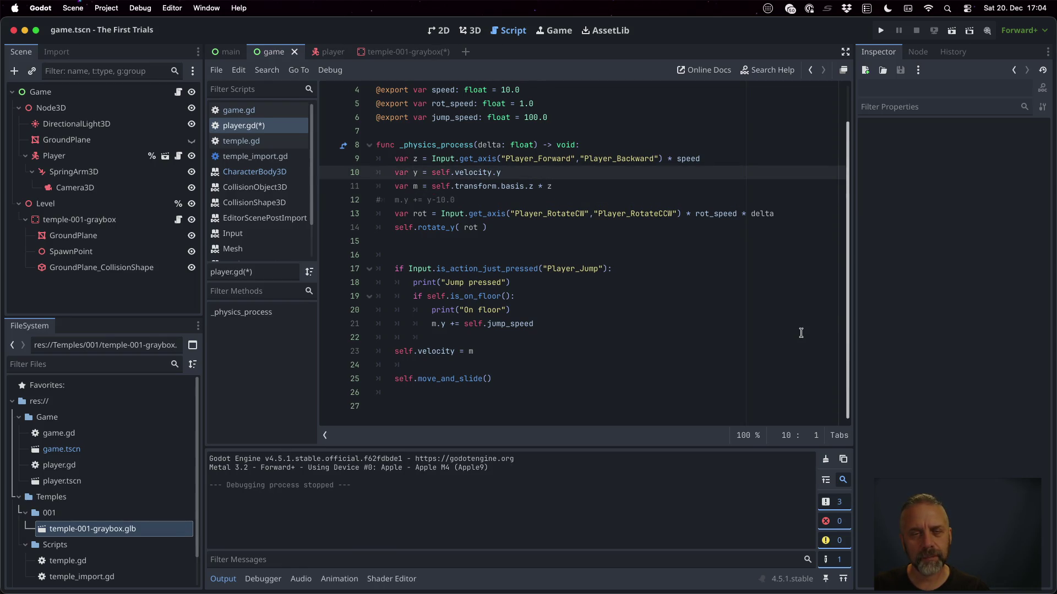
pyautogui.press('Down')
pyautogui.press('Down')
pyautogui.press('Down')
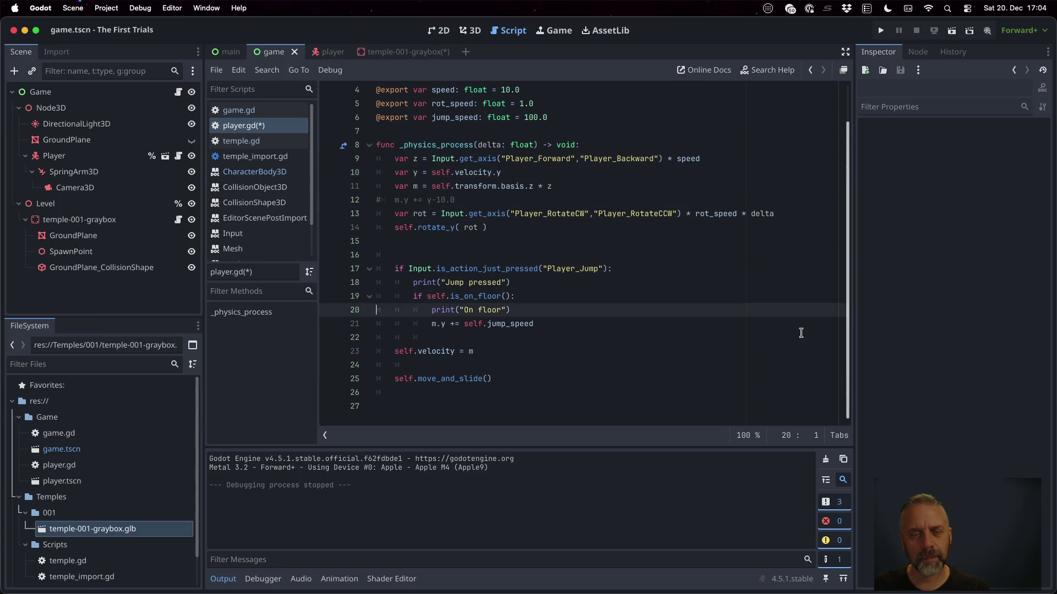
pyautogui.press('super+s')
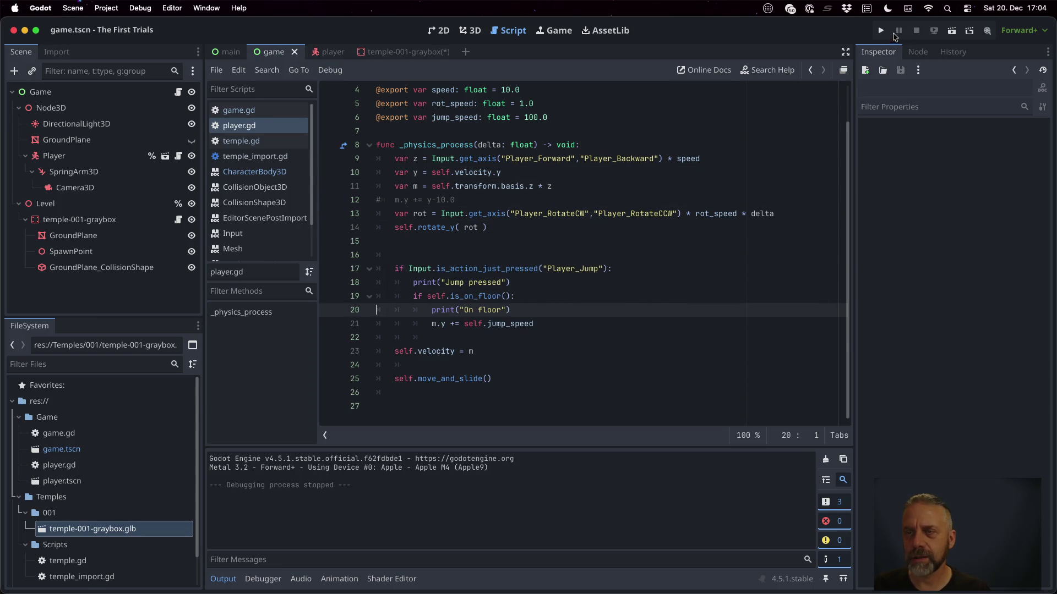
# Test-run the game, then add a new line above _physics_process.
pyautogui.click(880, 32)
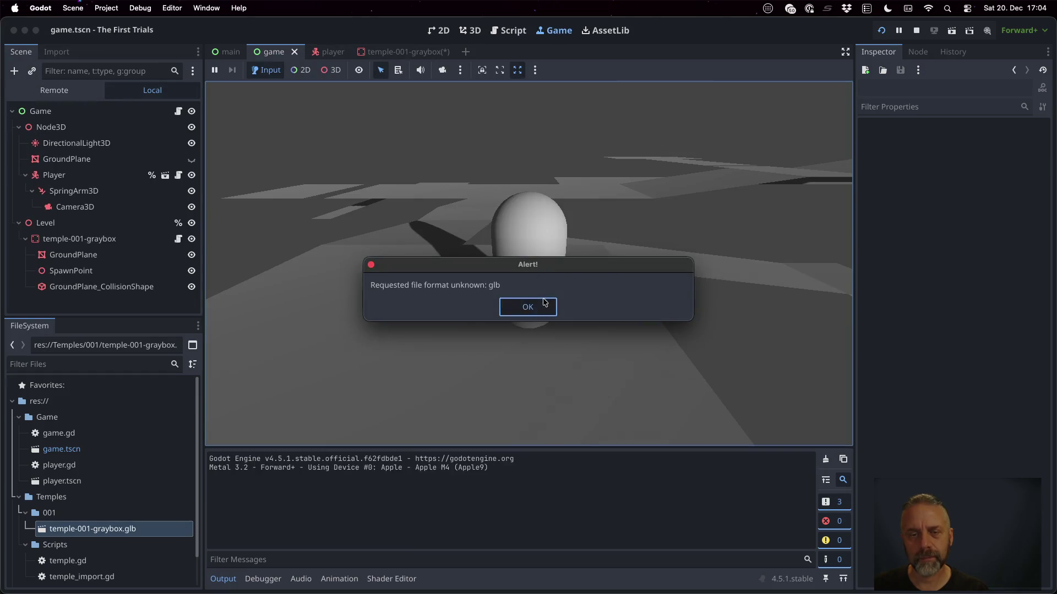
pyautogui.click(543, 303)
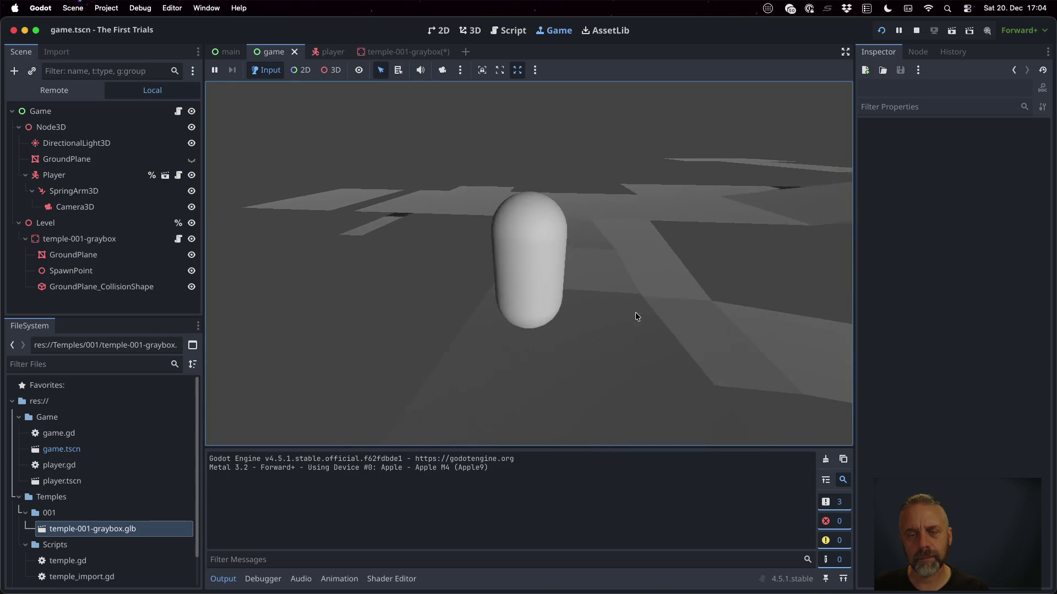
pyautogui.click(916, 31)
pyautogui.click(601, 215)
pyautogui.press('Up')
pyautogui.press('Up')
pyautogui.press('Up')
pyautogui.press('Return')
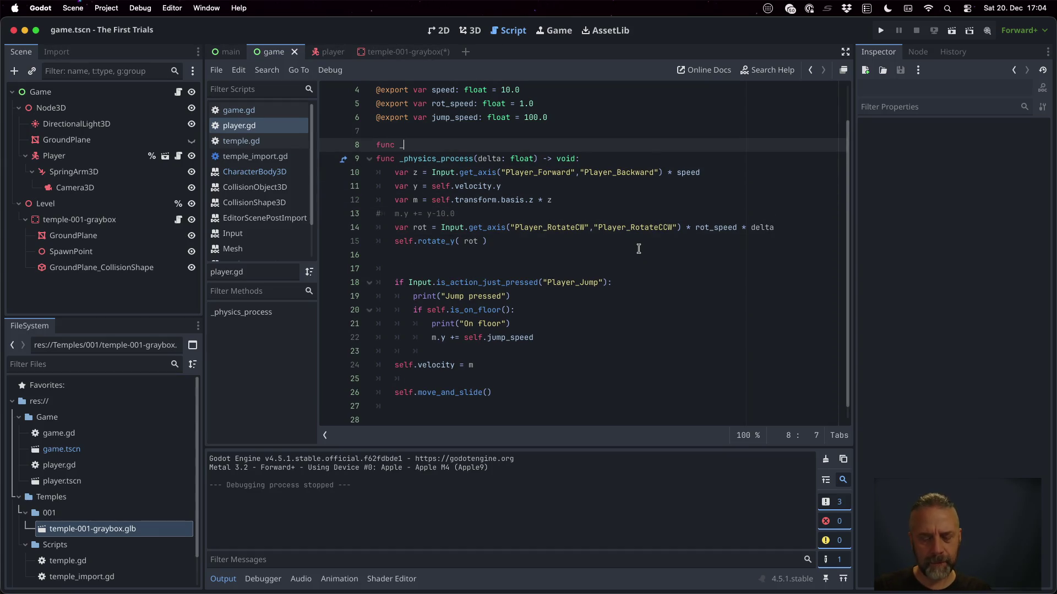
# Write a _ready function that sets self.velocity = Vector3.ZERO.
pyautogui.write('d')
pyautogui.press('Return')
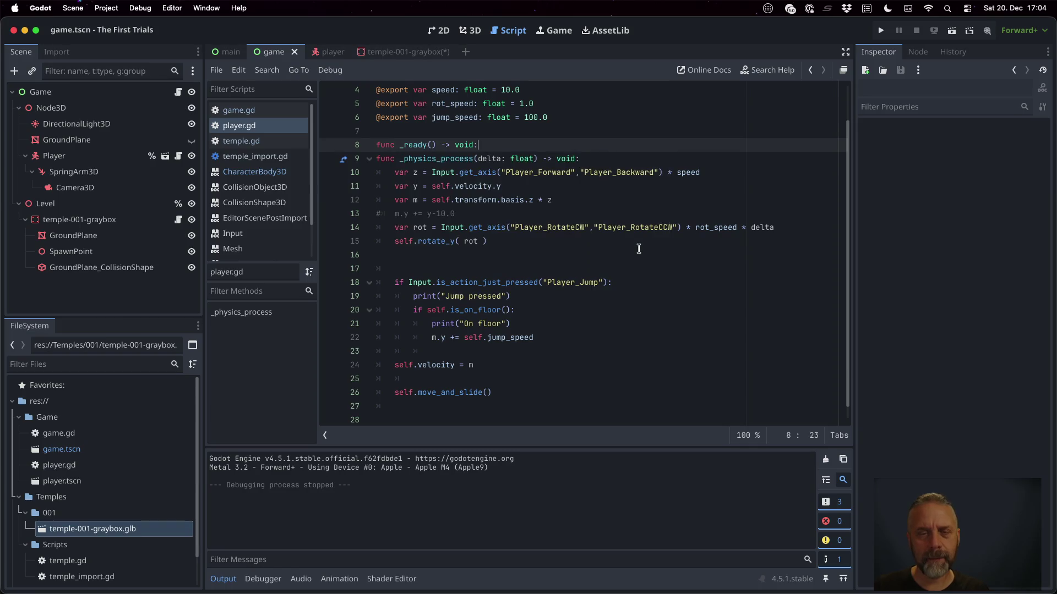
pyautogui.press('Return')
pyautogui.write('self.ve')
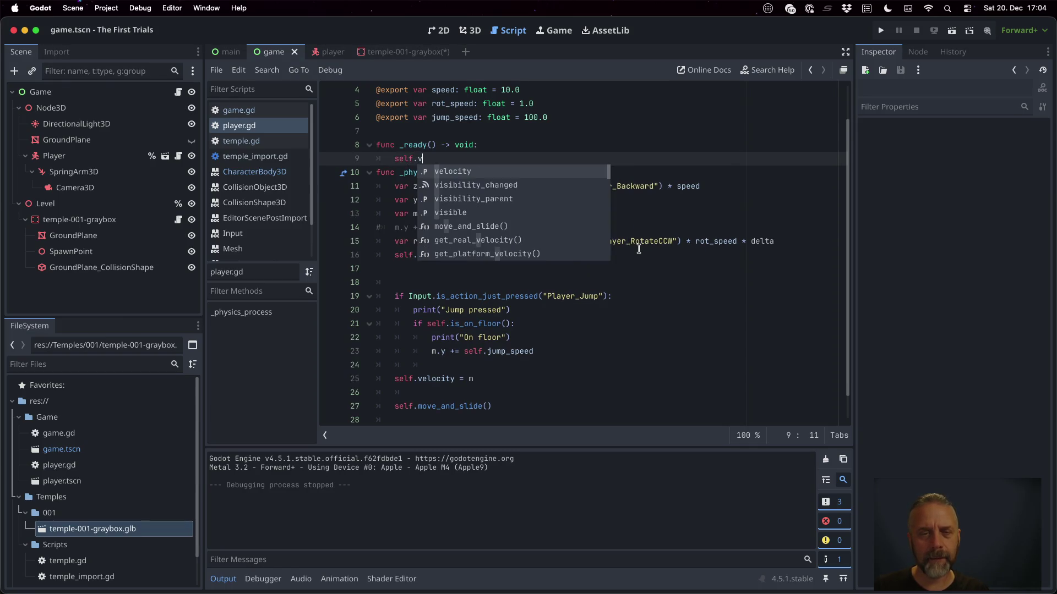
pyautogui.press('Return')
pyautogui.write('= Vec')
pyautogui.press('Down')
pyautogui.press('Down')
pyautogui.press('Return')
pyautogui.write('.Z')
pyautogui.press('Return')
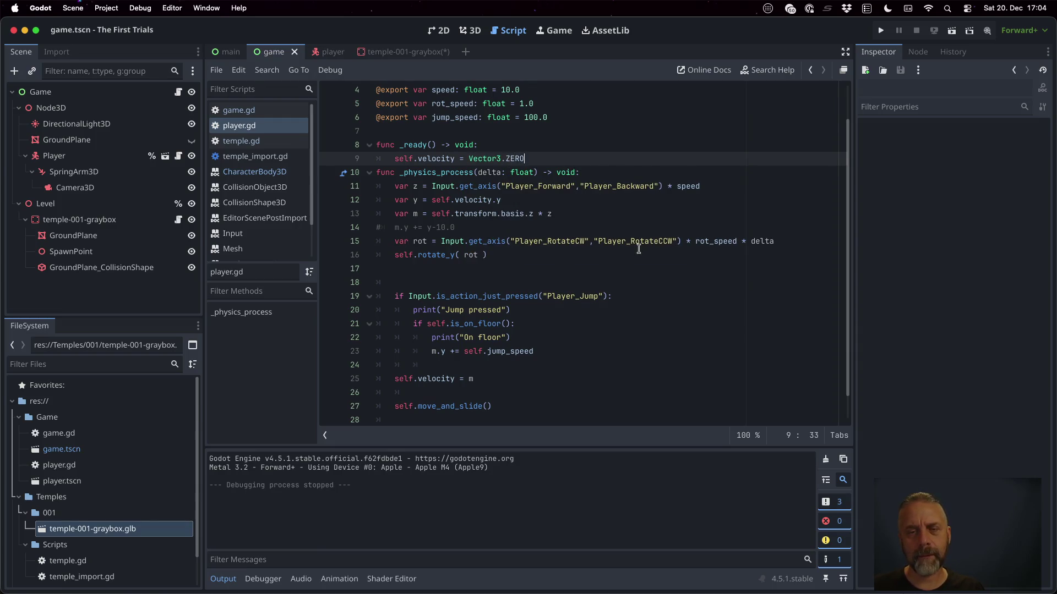
pyautogui.press('Return')
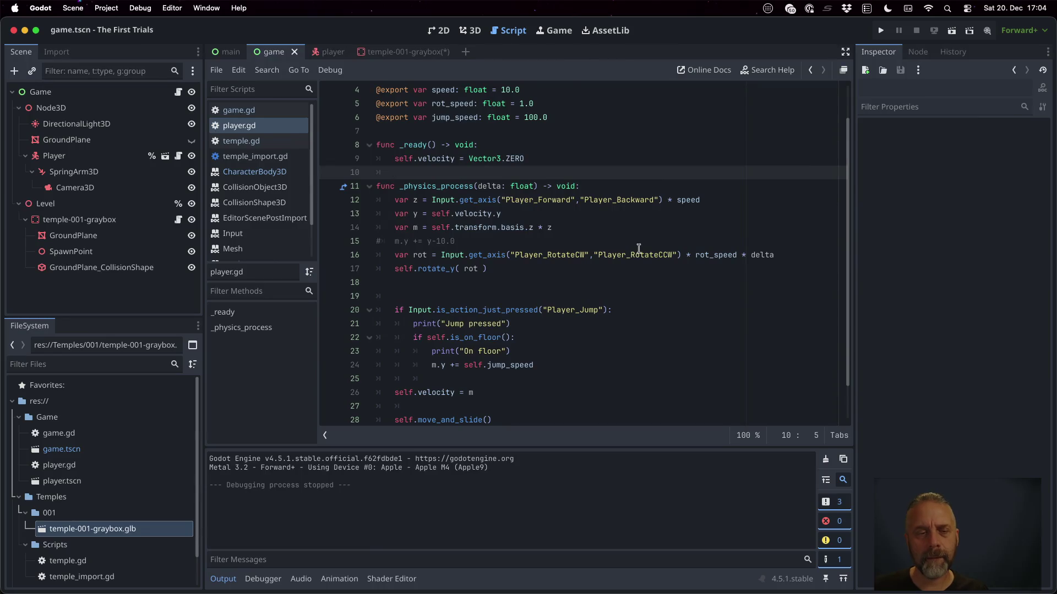
# Test-run the game, re-enable the m.y += y-10.0 gravity line, and run it again.
pyautogui.click(884, 29)
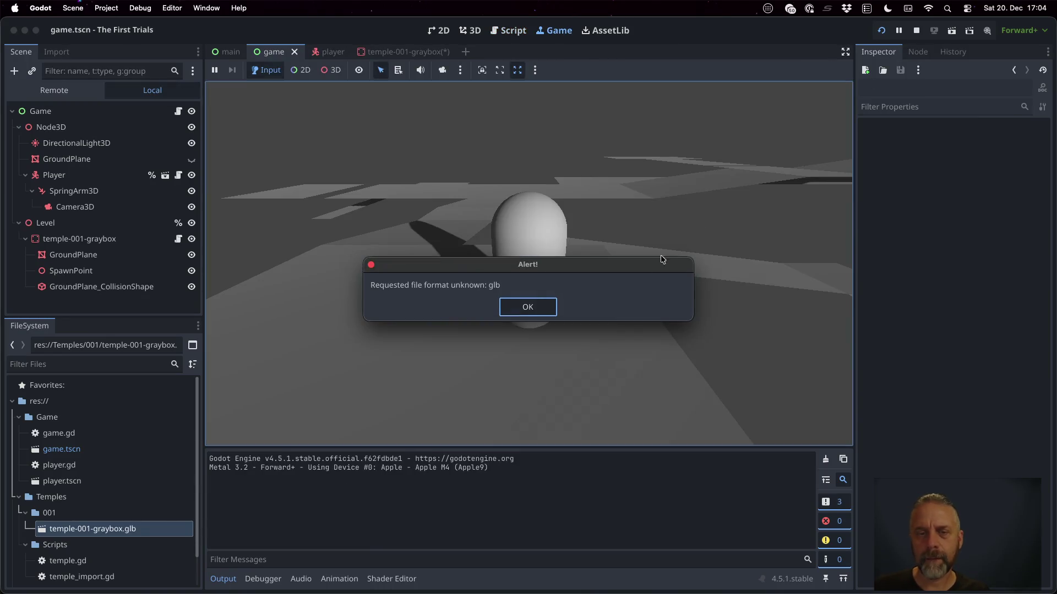
pyautogui.click(529, 309)
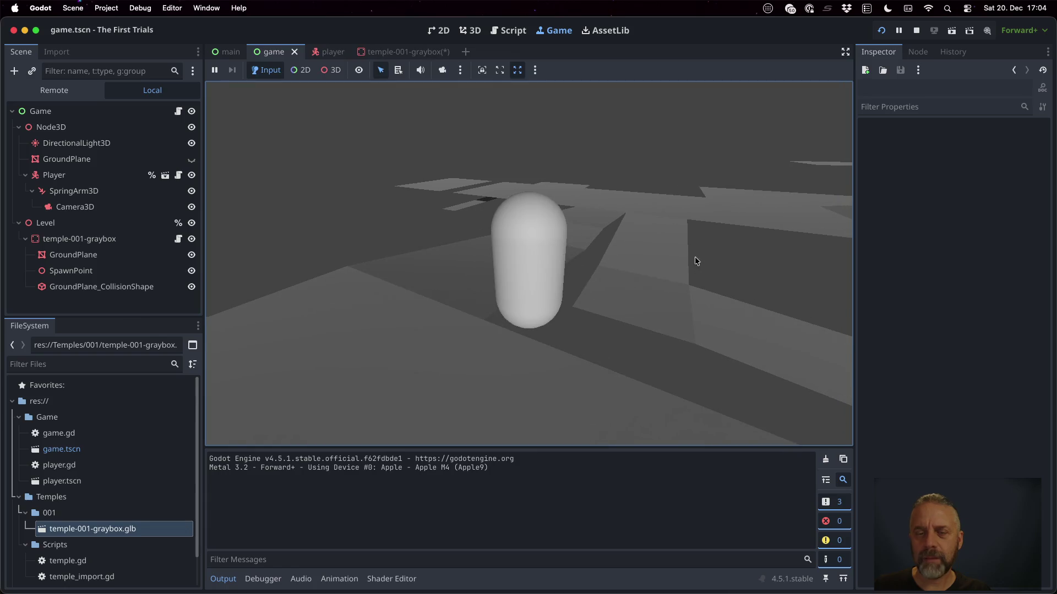
pyautogui.click(916, 29)
pyautogui.click(550, 201)
pyautogui.click(597, 242)
pyautogui.press('BackSpace')
pyautogui.press('super+b')
pyautogui.click(543, 307)
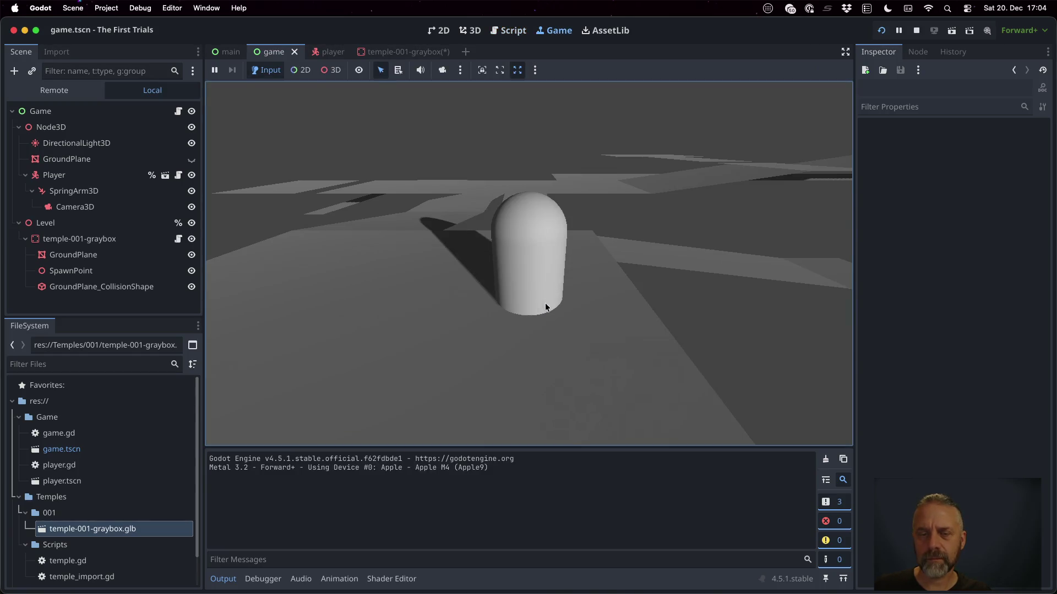
pyautogui.click(916, 31)
pyautogui.click(583, 215)
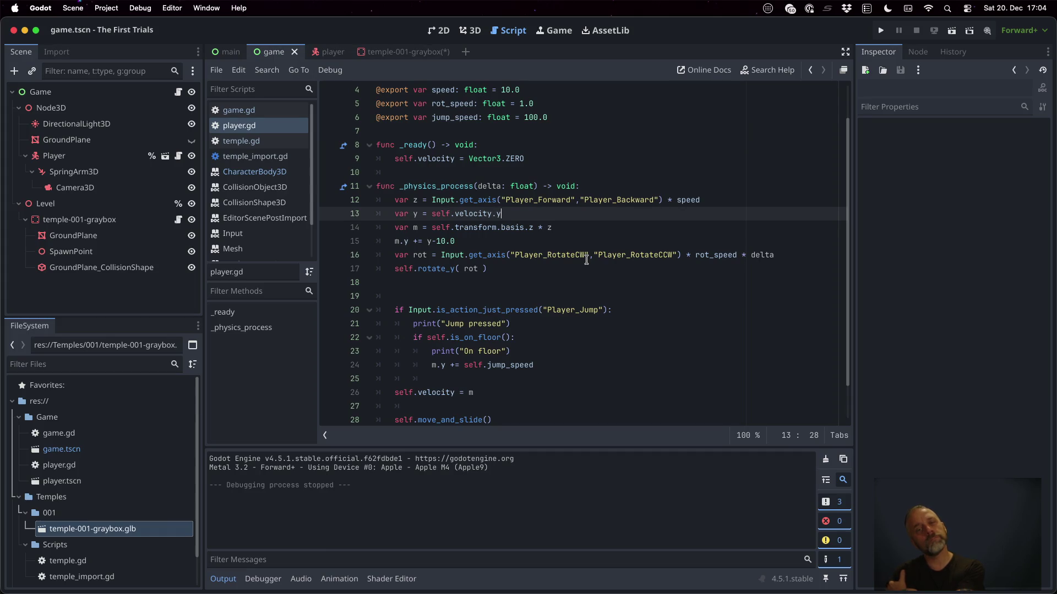
# In player.gd, nest the gravity line under a new 'if !self.is_on_floor():' check.
pyautogui.press('Down')
pyautogui.press('Down')
pyautogui.press('Down')
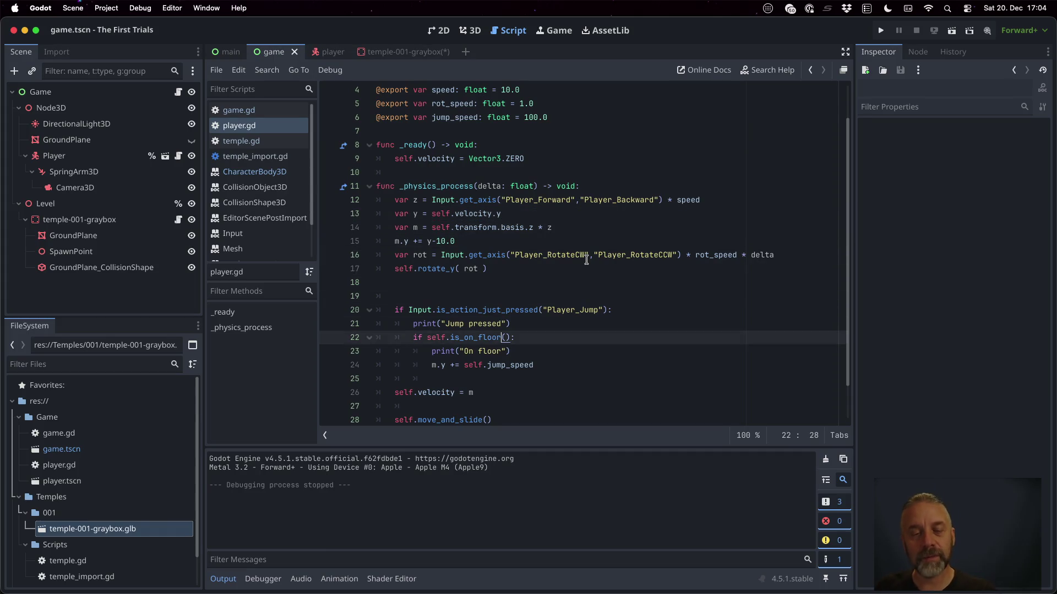
pyautogui.hotkey('shift', 'Down')
pyautogui.press('super+c')
pyautogui.press('Up')
pyautogui.press('Up')
pyautogui.press('Up')
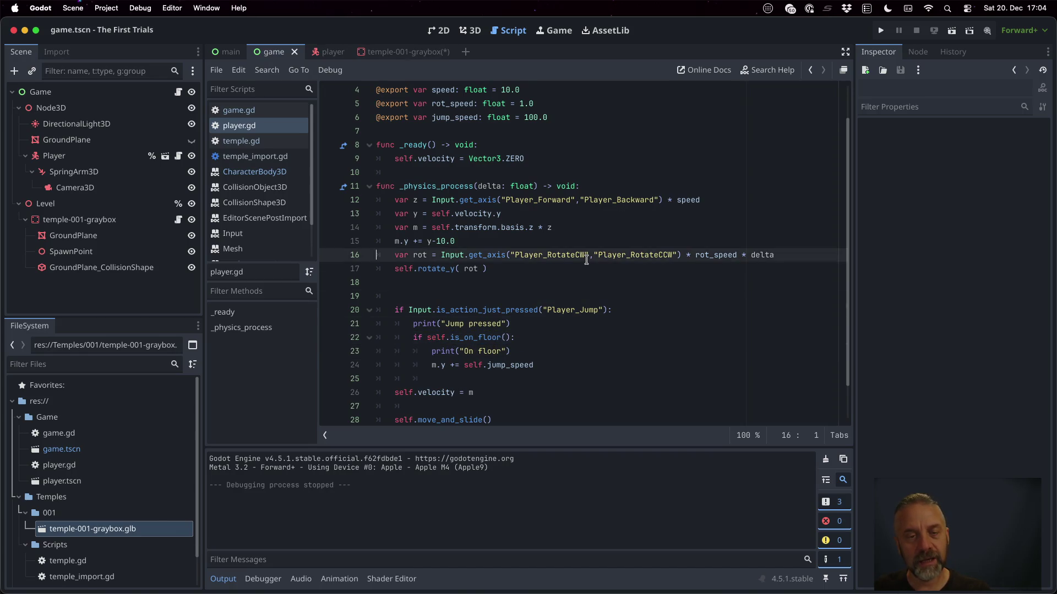
pyautogui.press('super+v')
pyautogui.press('Up')
pyautogui.press('BackSpace')
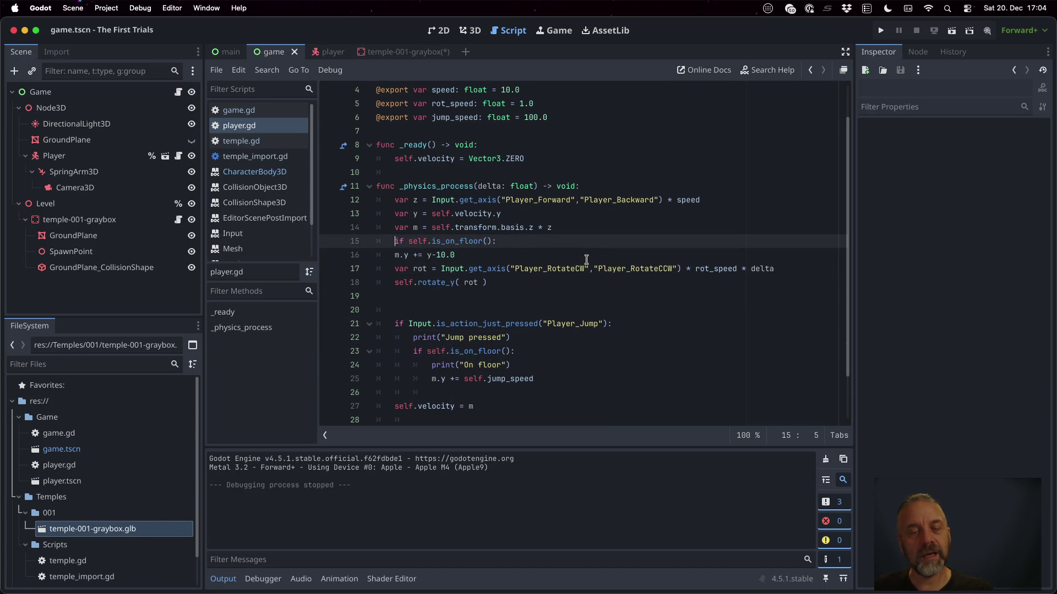
pyautogui.write('!')
pyautogui.press('Down')
pyautogui.press('Home')
pyautogui.press('Tab')
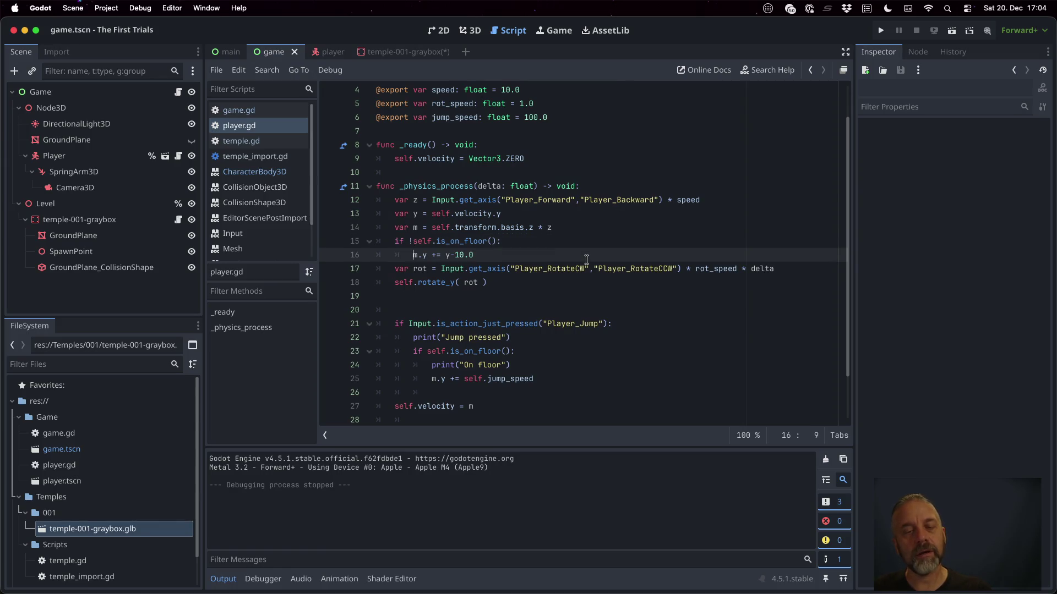
# Test-run the game, dismiss the unknown glb format alert, and stop it.
pyautogui.click(881, 30)
pyautogui.click(513, 316)
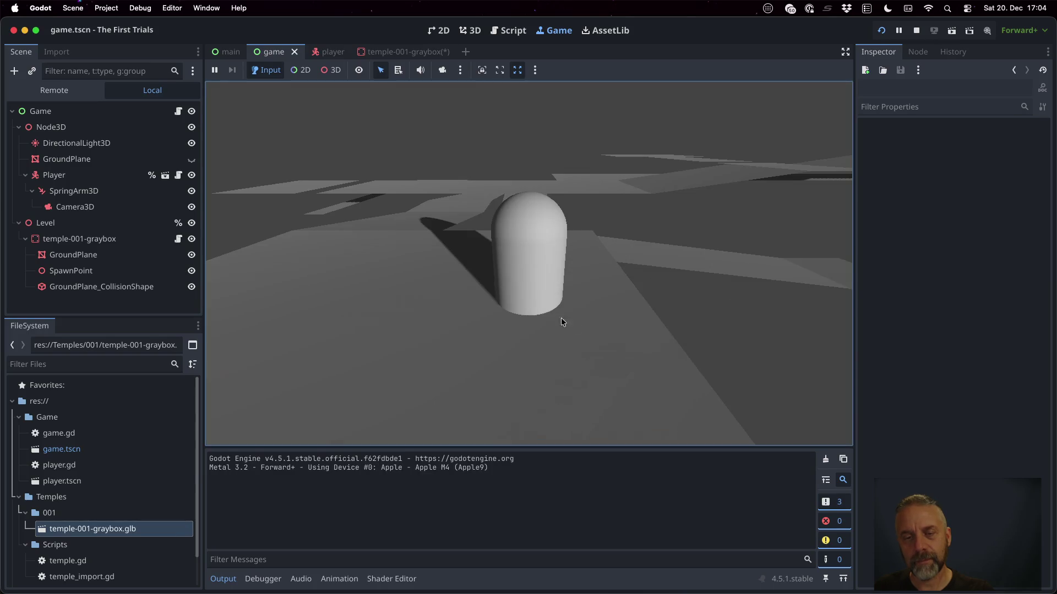
pyautogui.click(916, 30)
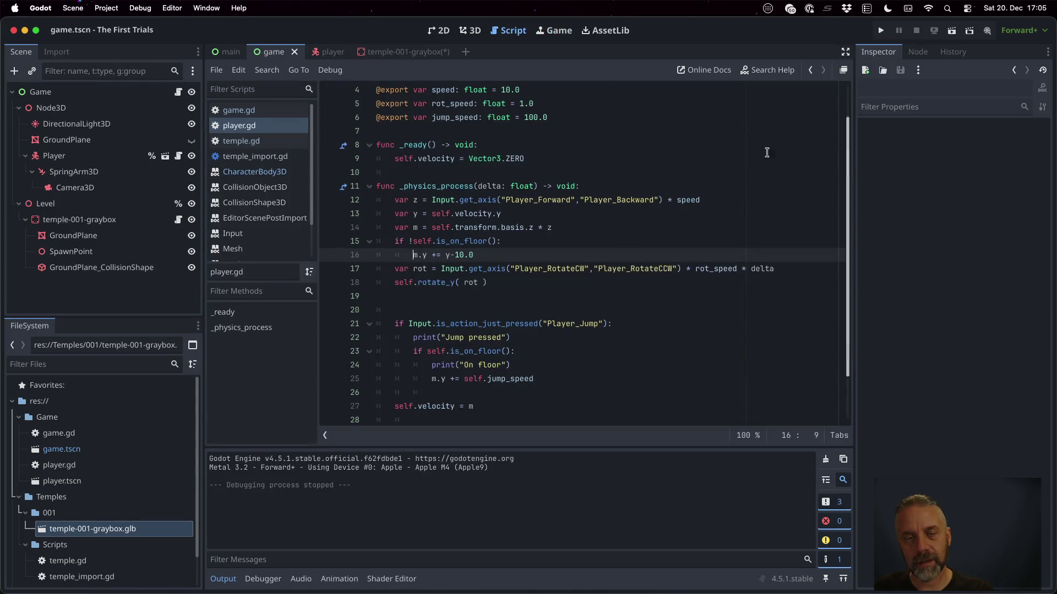
pyautogui.click(509, 256)
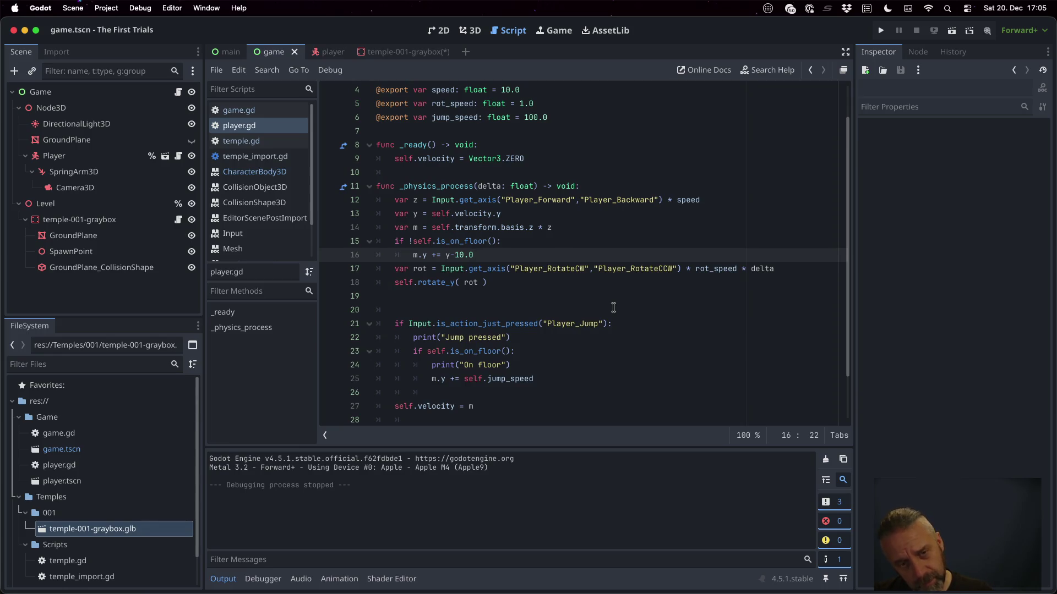
pyautogui.click(178, 92)
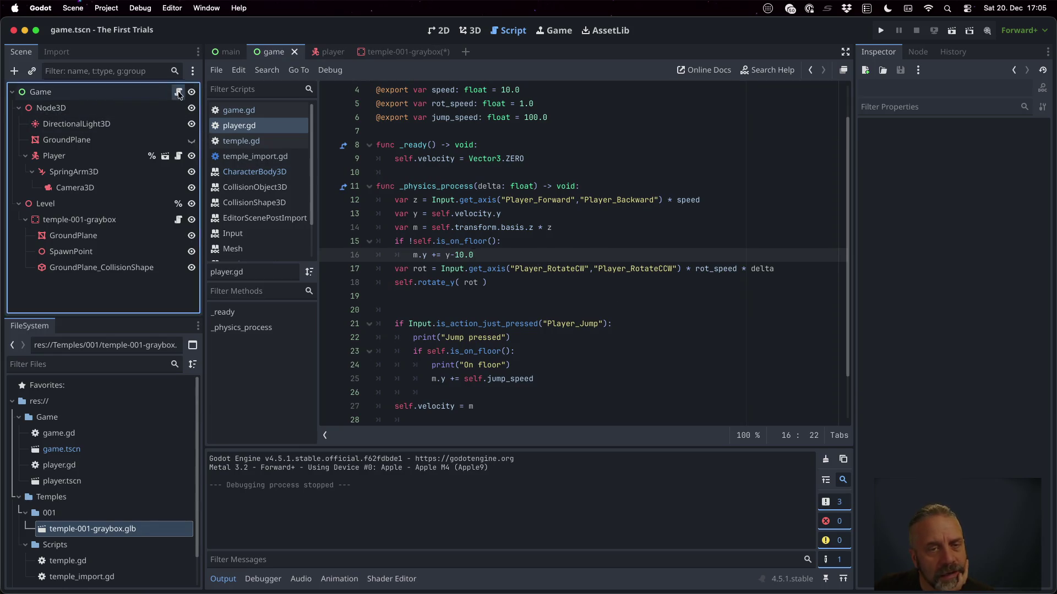
# Add 'self.player.velocity = Vector3.ZERO' below the spawn position line in game.gd.
pyautogui.press('Down')
pyautogui.press('Down')
pyautogui.press('Down')
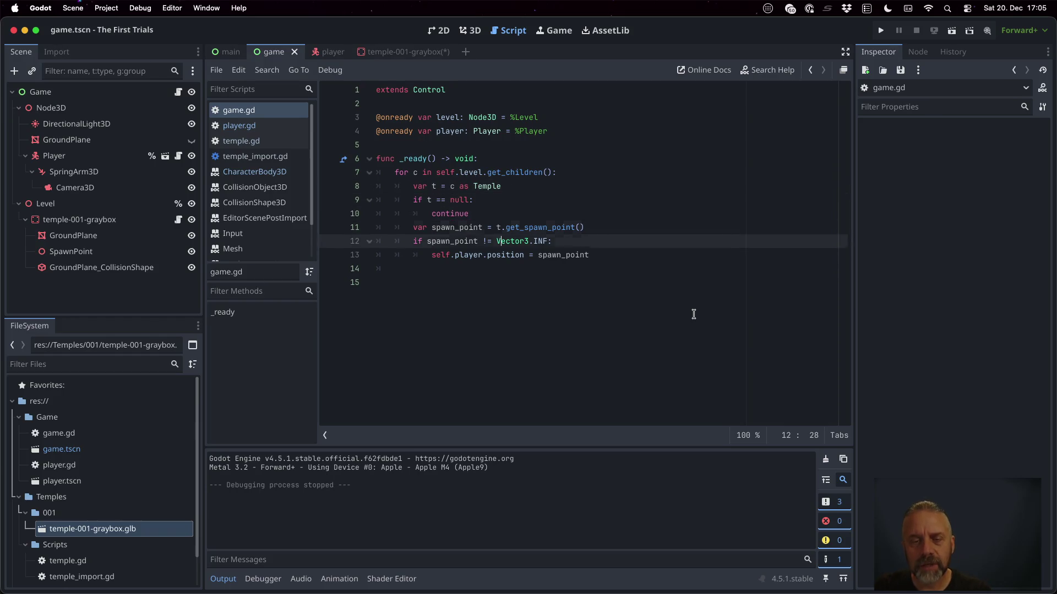
pyautogui.press('End')
pyautogui.press('Return')
pyautogui.write('self.pl')
pyautogui.press('Return')
pyautogui.write('e')
pyautogui.press('Return')
pyautogui.write('Vec')
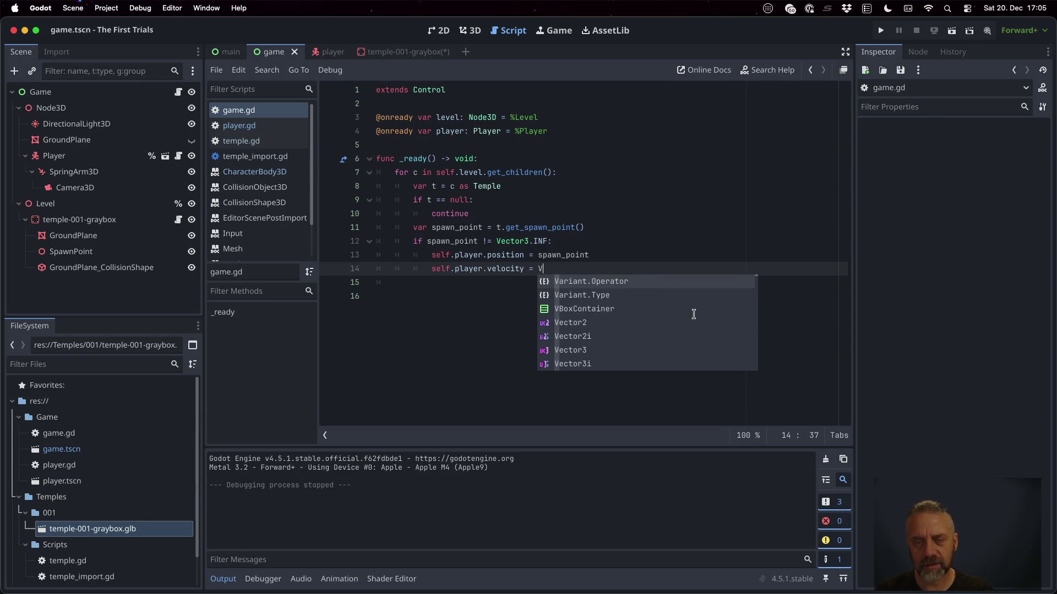
pyautogui.press('Down')
pyautogui.press('Down')
pyautogui.press('Return')
pyautogui.write('.ZER')
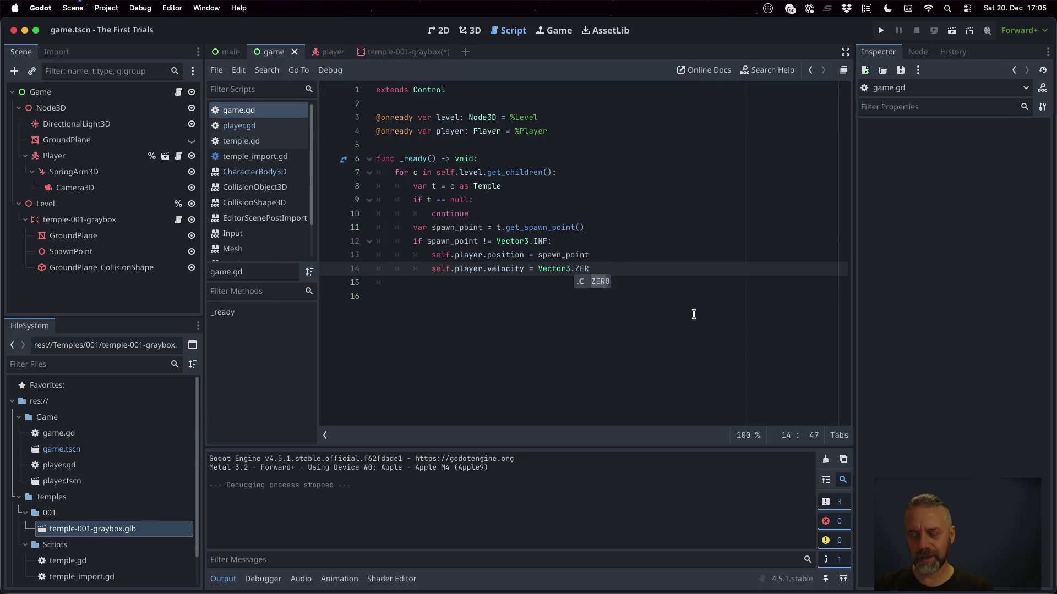
pyautogui.press('Return')
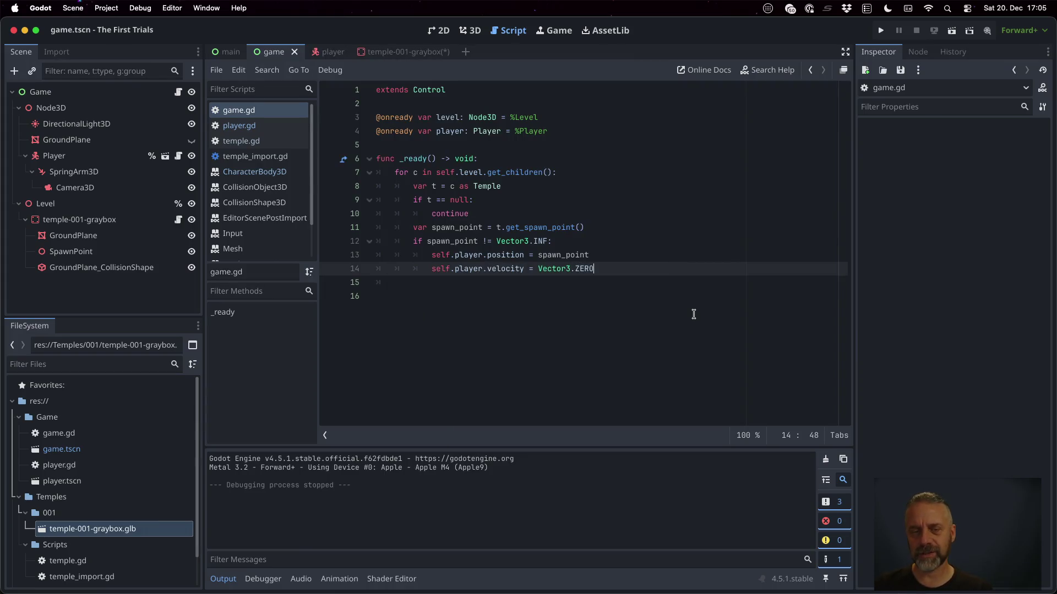
# Run the game to test spawning, dismiss the glb alert, then stop it.
pyautogui.click(881, 30)
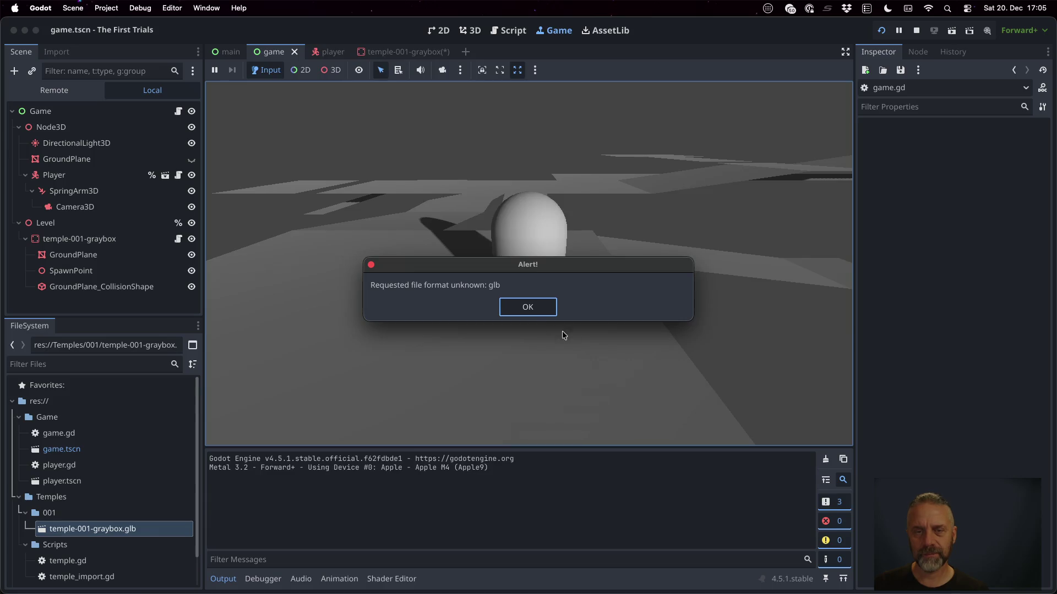
pyautogui.press('Return')
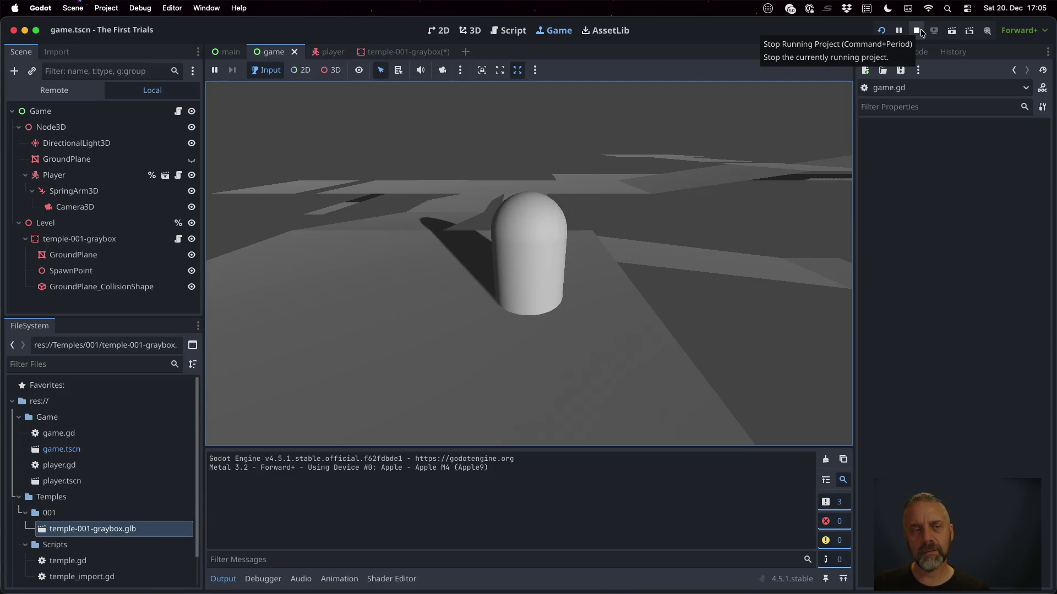
pyautogui.click(920, 29)
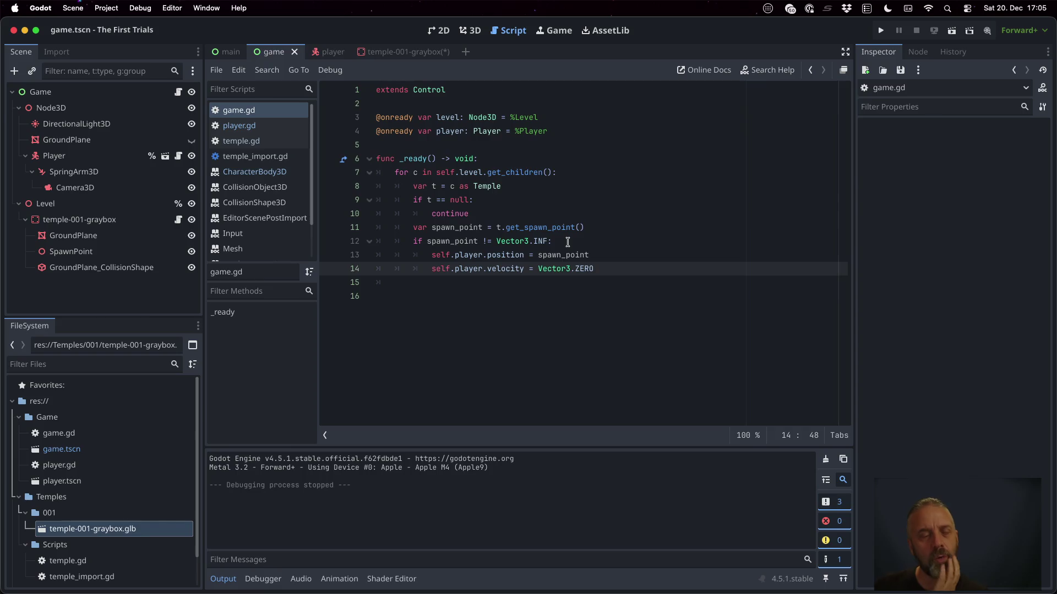
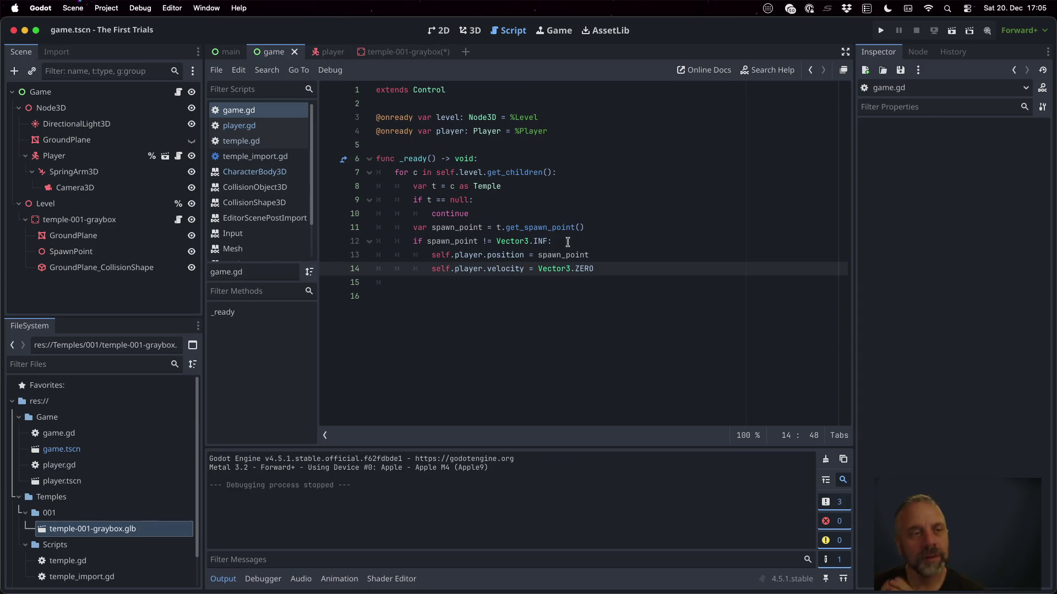
# Select the Player node and view it in the 3D workspace, zooming around the level.
pyautogui.click(83, 156)
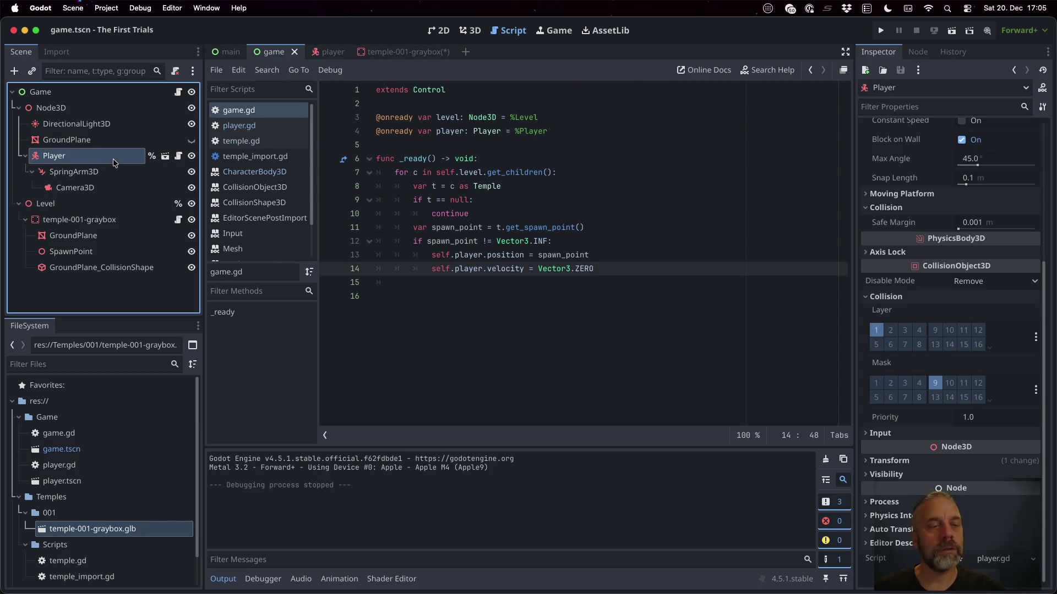
pyautogui.click(469, 30)
pyautogui.scroll(-3, 551, 246)
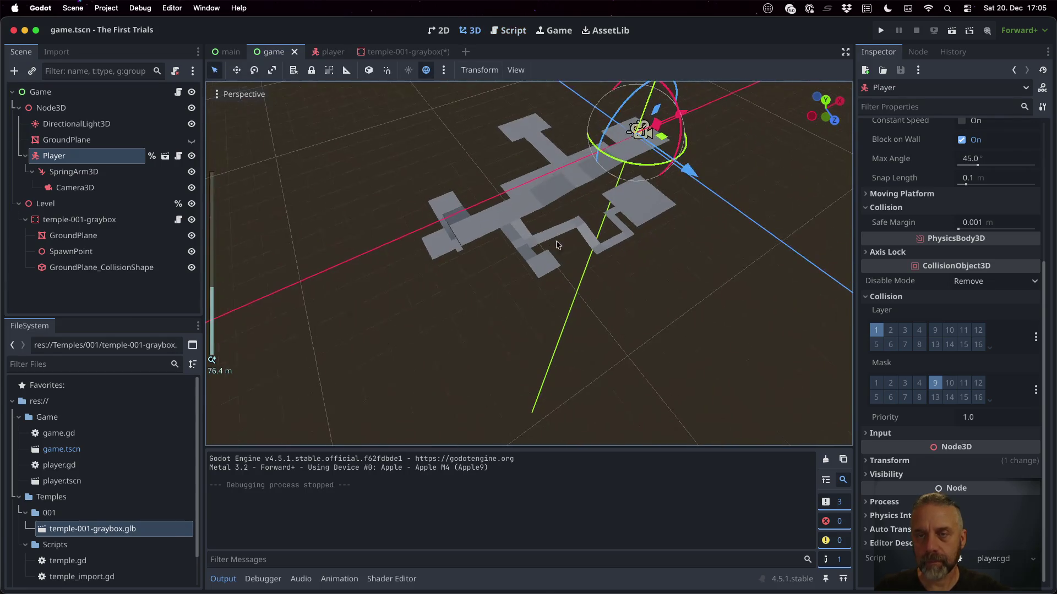
pyautogui.scroll(-5, 695, 136)
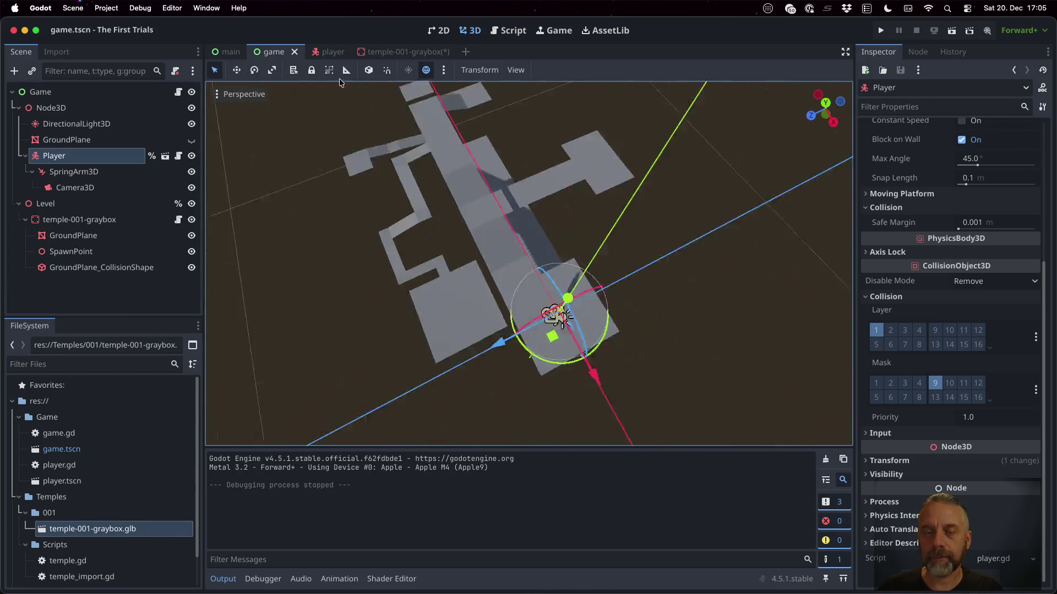
pyautogui.scroll(5, 380, 297)
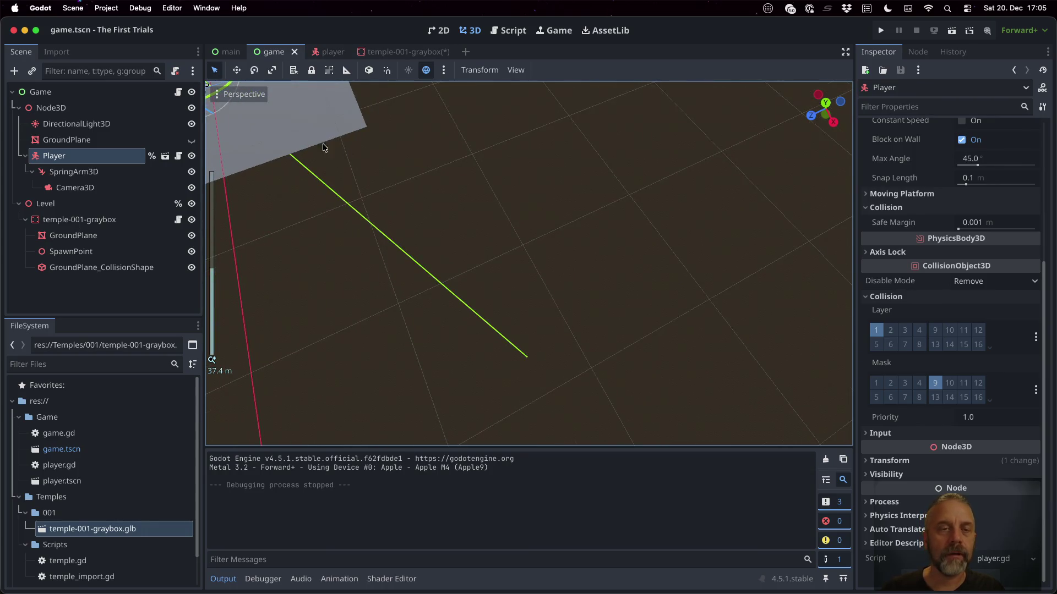
pyautogui.scroll(5, 455, 170)
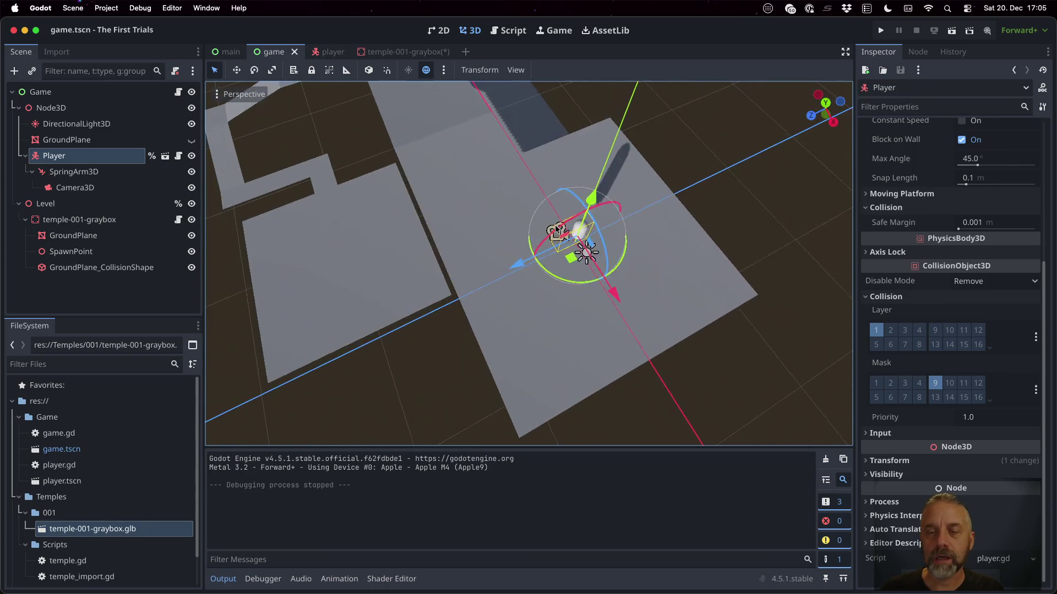
pyautogui.scroll(10, 557, 230)
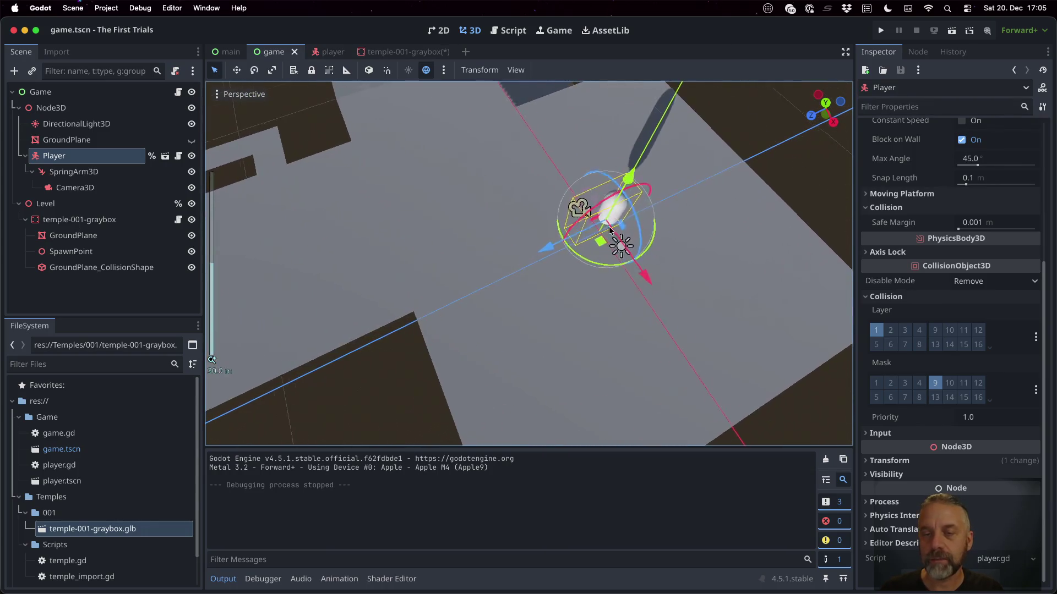
pyautogui.scroll(-5, 780, 205)
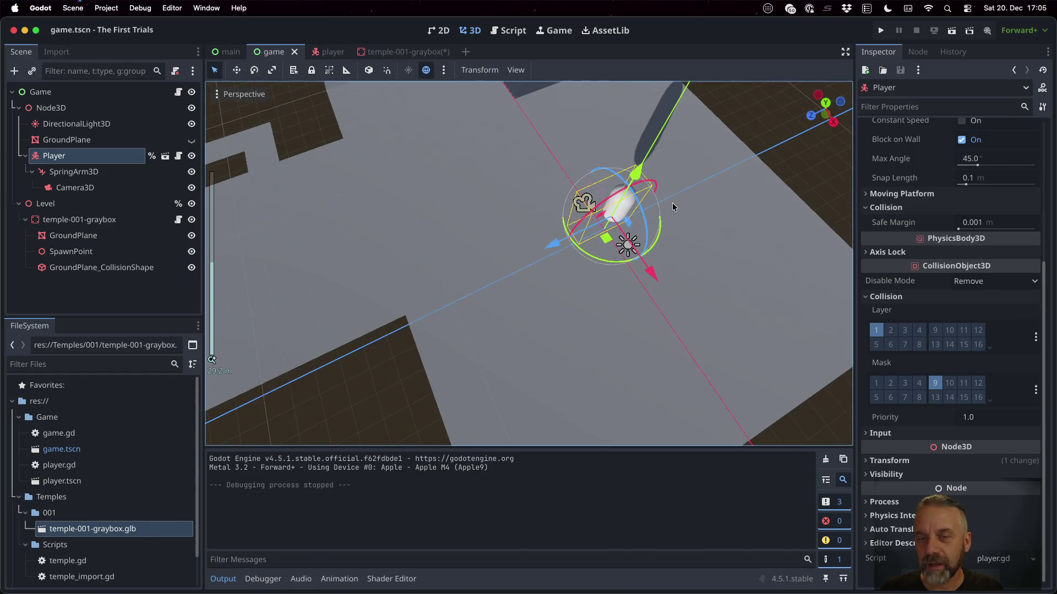
pyautogui.scroll(3, 671, 203)
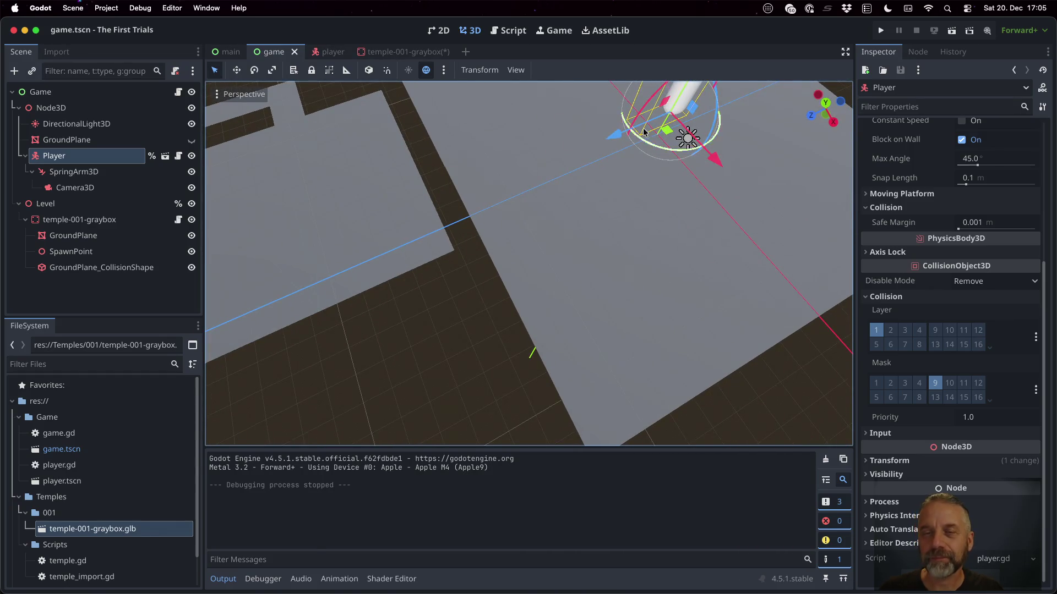
# Frame the Player capsule with F, zoom in on it, and select its Camera3D node.
pyautogui.press('f')
pyautogui.scroll(-3, 586, 183)
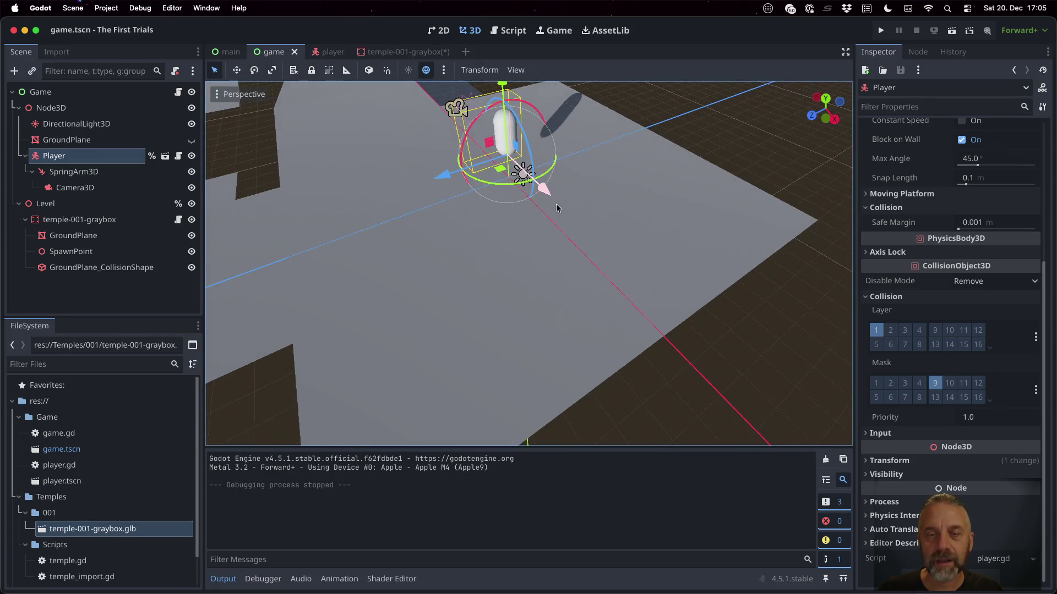
pyautogui.scroll(-5, 539, 138)
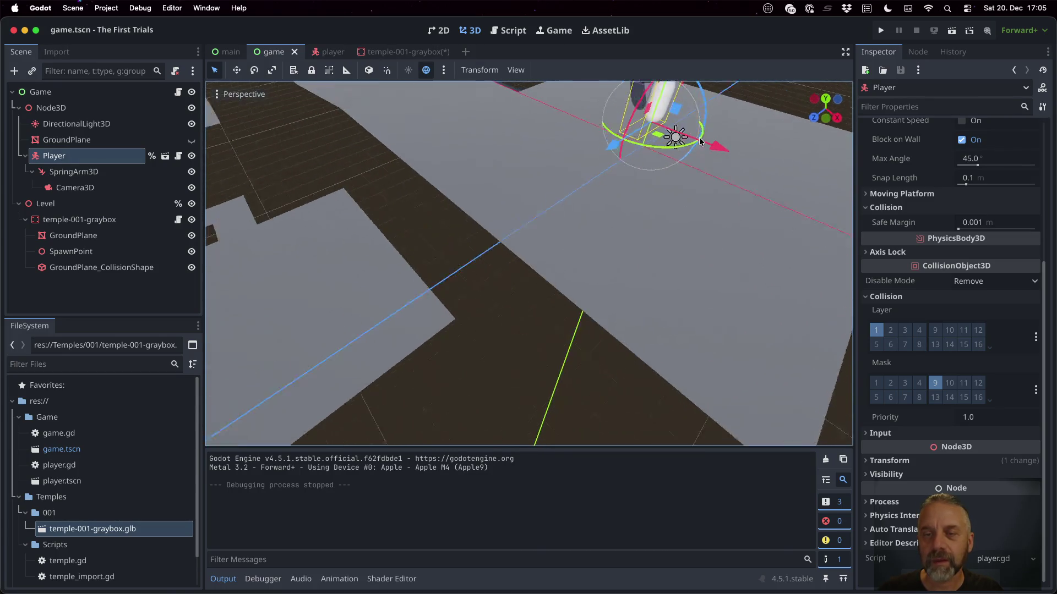
pyautogui.scroll(-5, 716, 140)
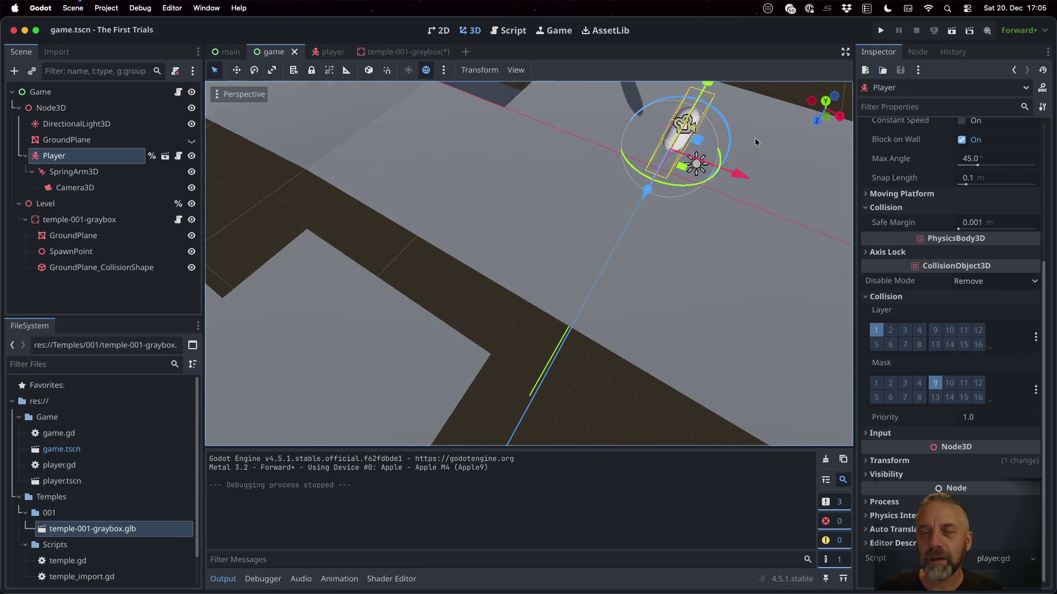
pyautogui.scroll(-5, 755, 142)
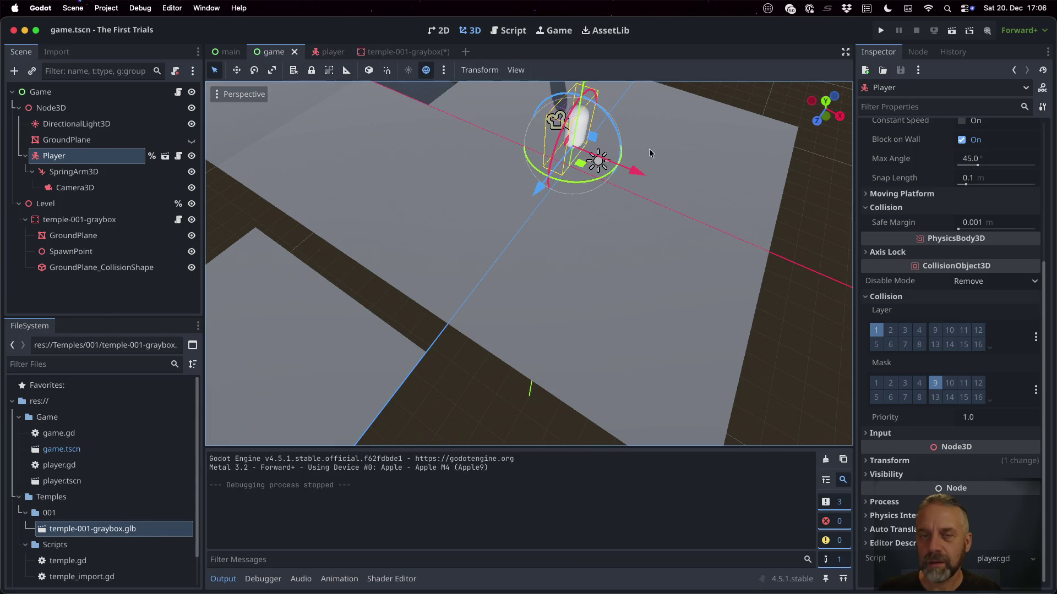
pyautogui.click(573, 123)
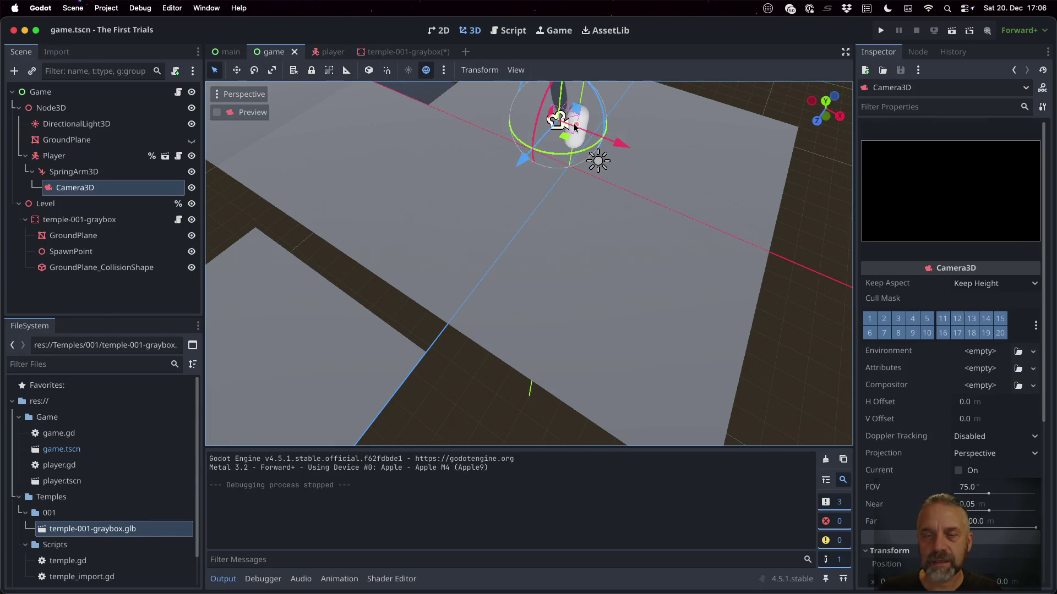
# Open player.tscn, select the Player root, and filter the Inspector by 'trans' to show its Transform.
pyautogui.click(165, 156)
pyautogui.click(116, 94)
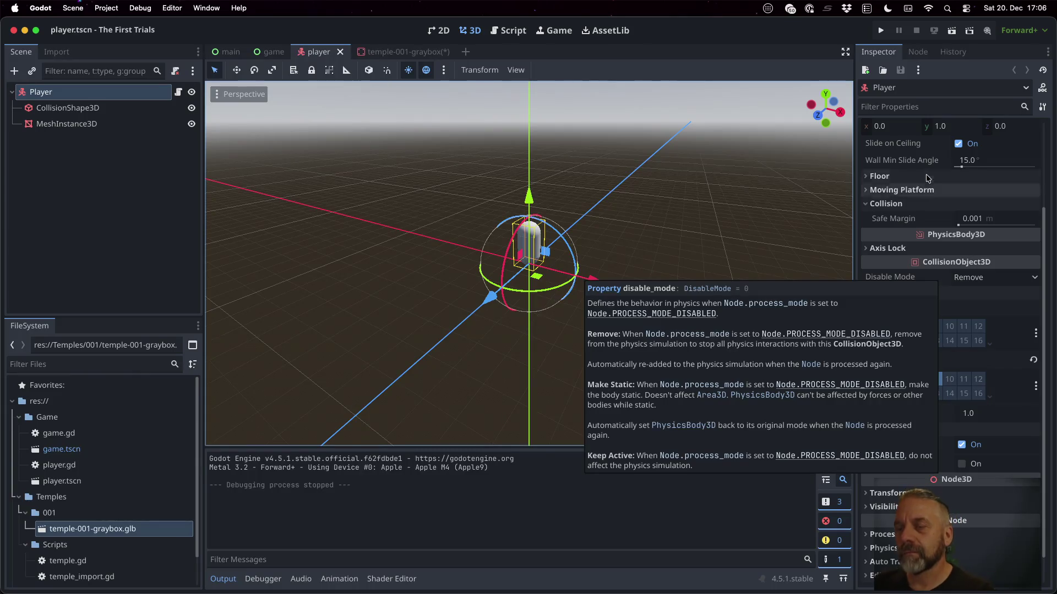
pyautogui.click(896, 104)
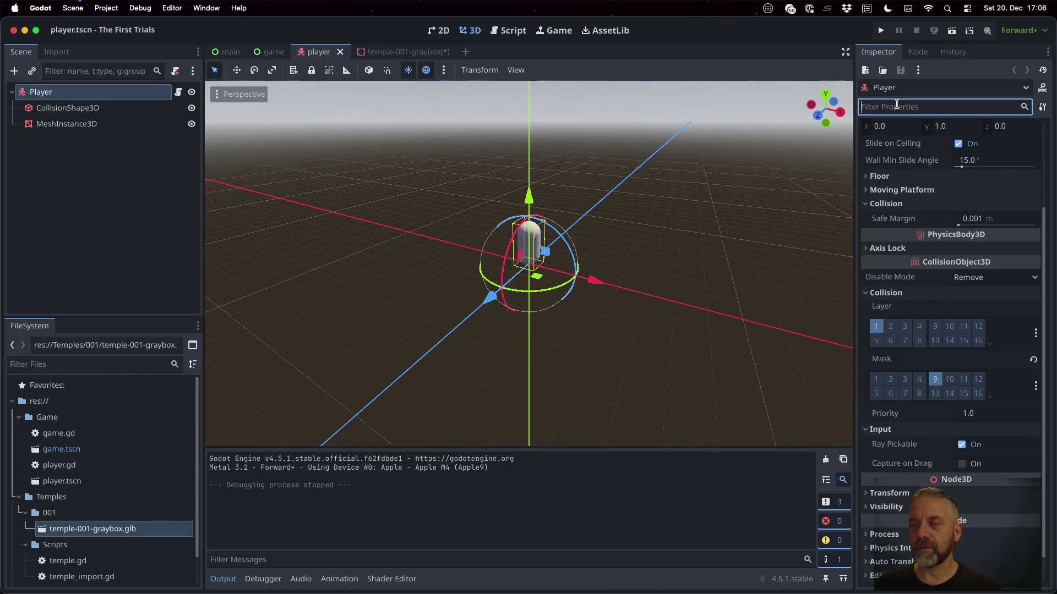
pyautogui.write('tran')
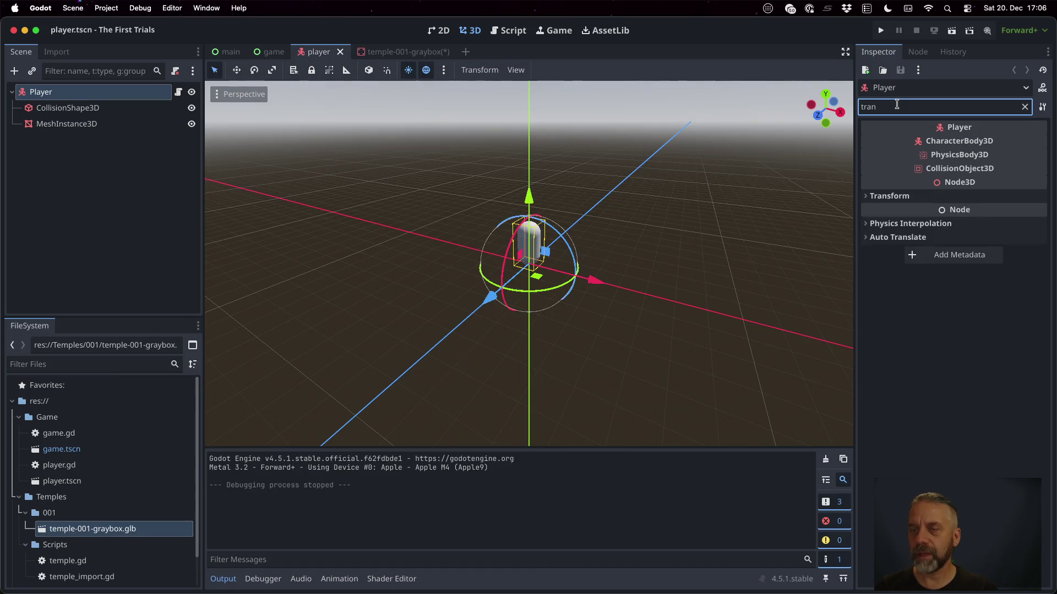
pyautogui.write('s')
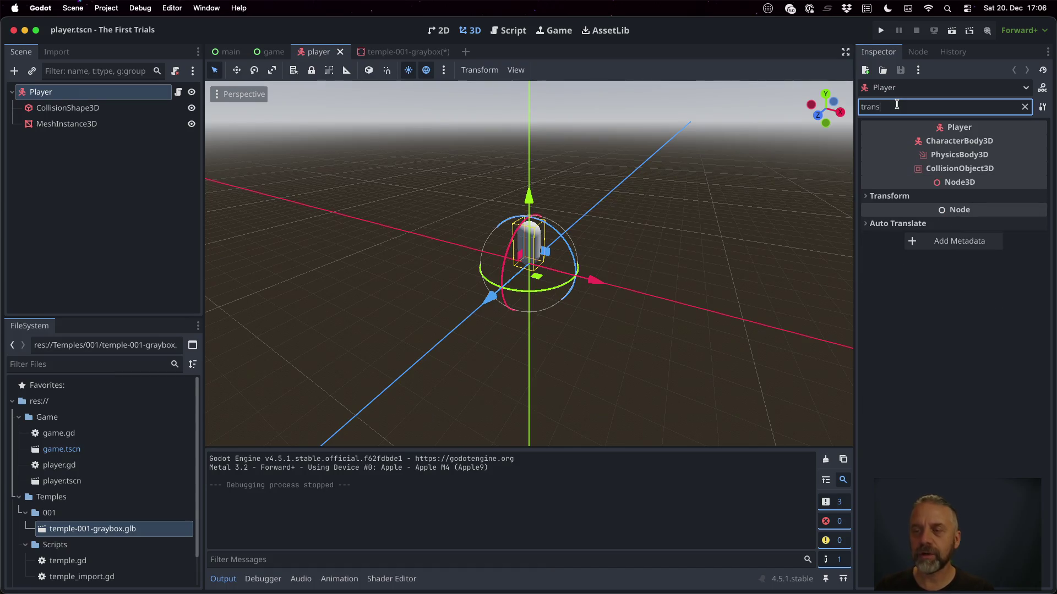
pyautogui.click(893, 197)
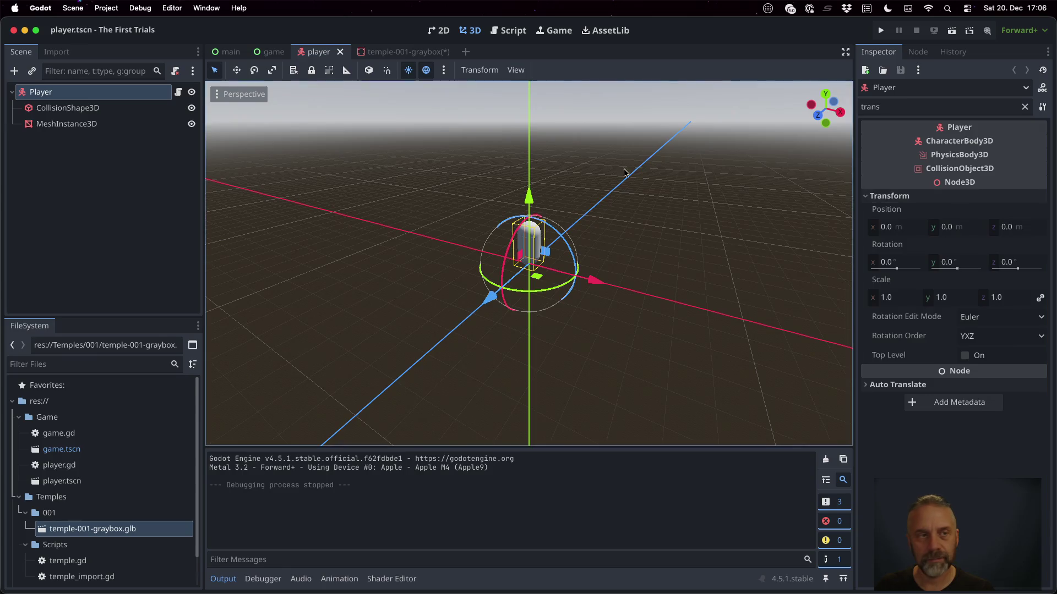
# Inspect the collision shape's transform and the capsule mesh's Geometry and Transform properties.
pyautogui.click(97, 113)
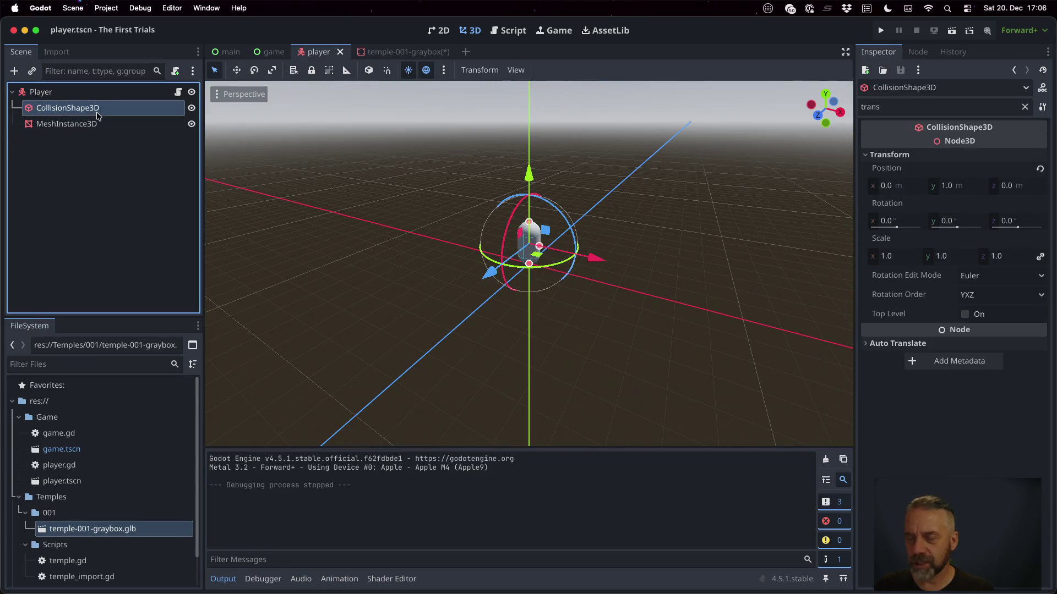
pyautogui.click(115, 125)
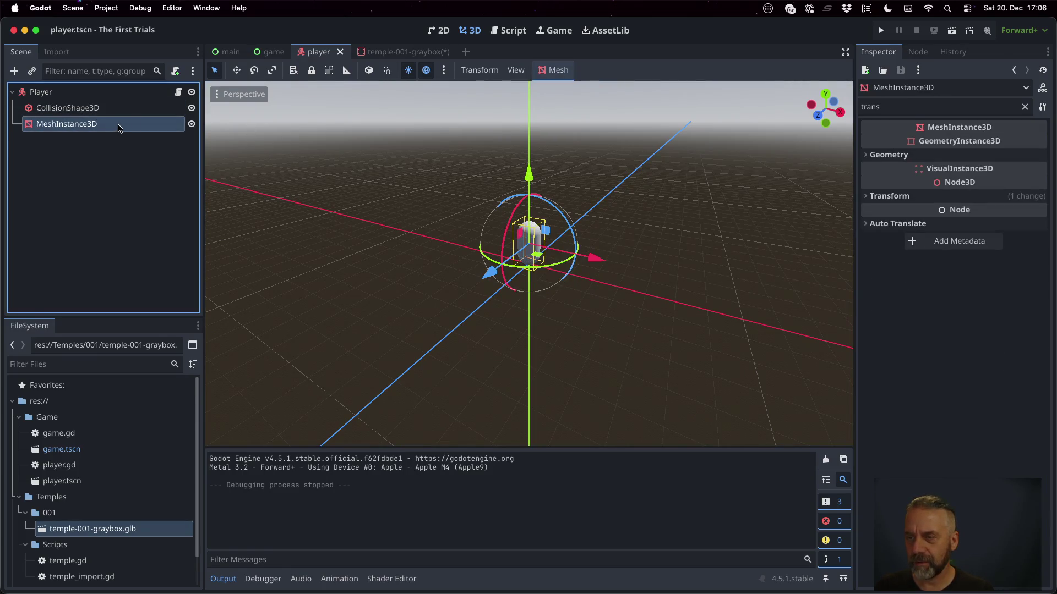
pyautogui.click(888, 155)
pyautogui.click(889, 213)
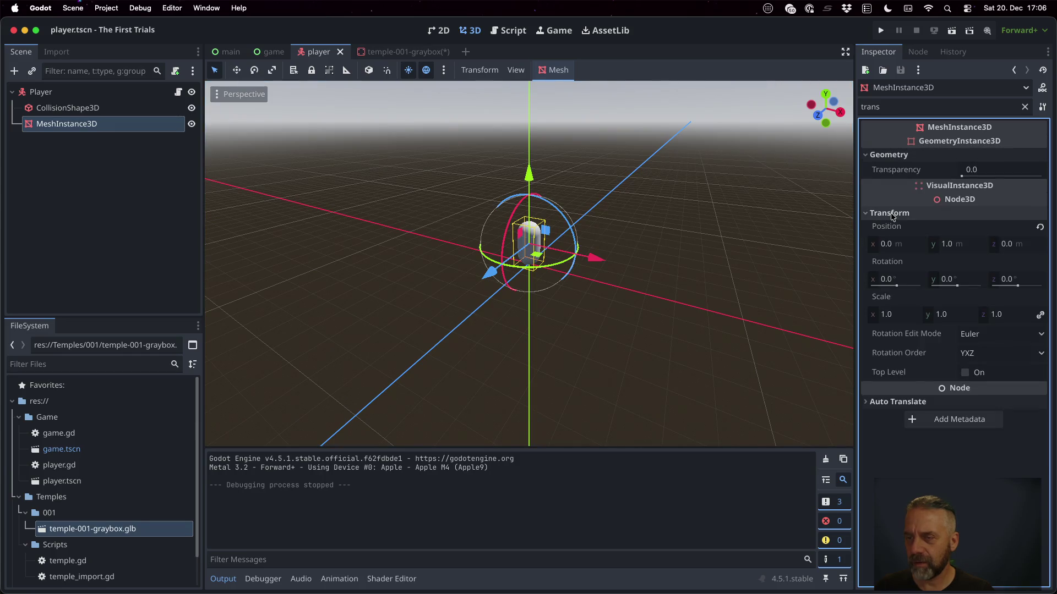
pyautogui.scroll(5, 558, 219)
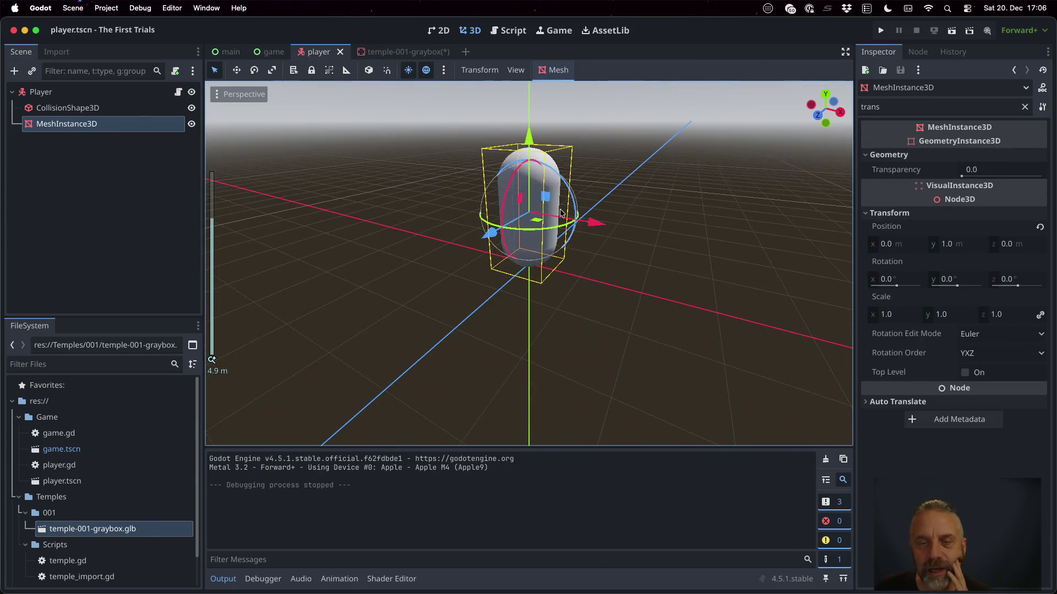
pyautogui.moveTo(598, 216); pyautogui.dragTo(634, 191)
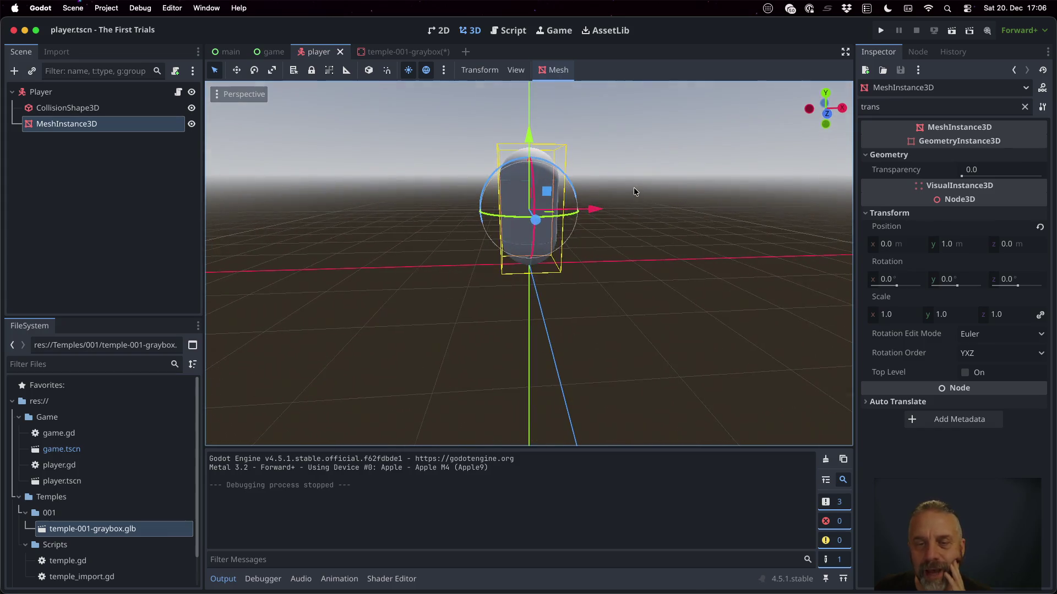
# Reselect the Player root, orbit around the capsule, and open game.tscn.
pyautogui.click(111, 92)
pyautogui.scroll(5, 582, 270)
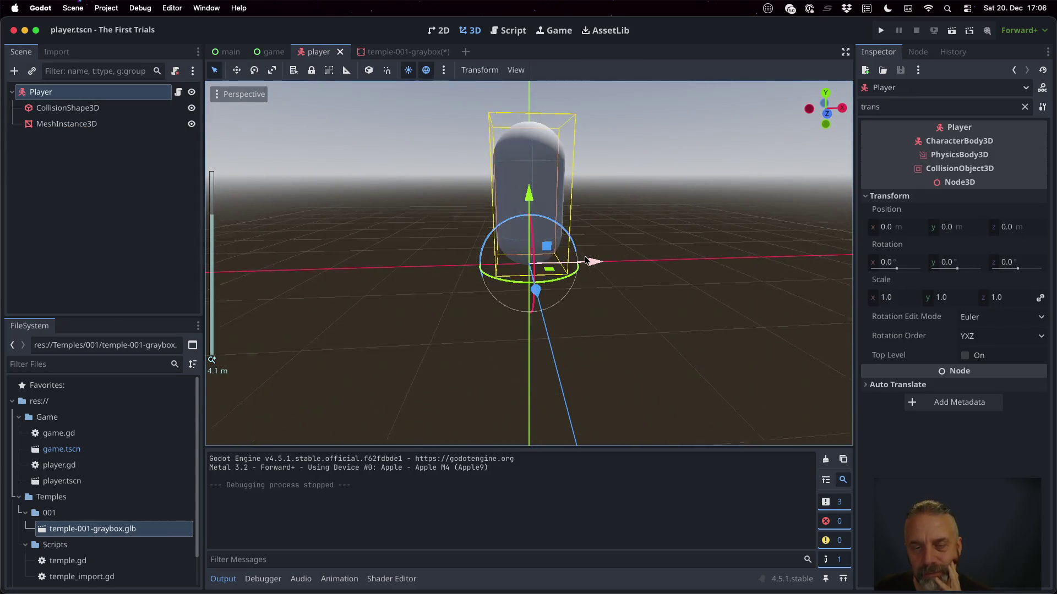
pyautogui.moveTo(582, 270)
pyautogui.mouseDown()
pyautogui.moveTo(594, 236)
pyautogui.moveTo(647, 224)
pyautogui.moveTo(705, 250)
pyautogui.moveTo(708, 262)
pyautogui.mouseUp()
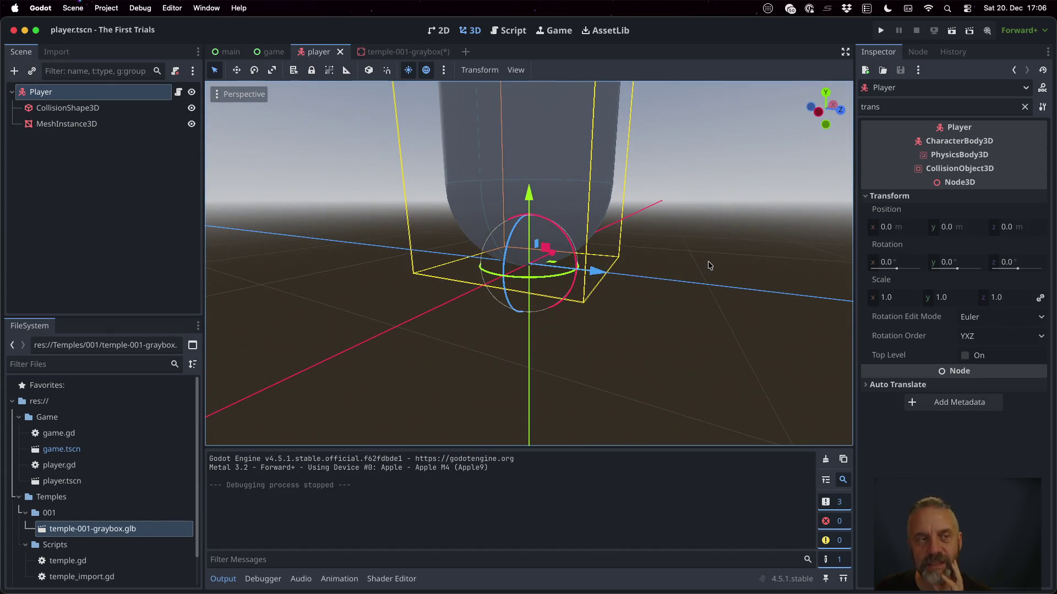
pyautogui.doubleClick(66, 449)
# Drag the Player capsule along Y to rest about 0.3 units above the ground, and save game.tscn.
pyautogui.click(101, 156)
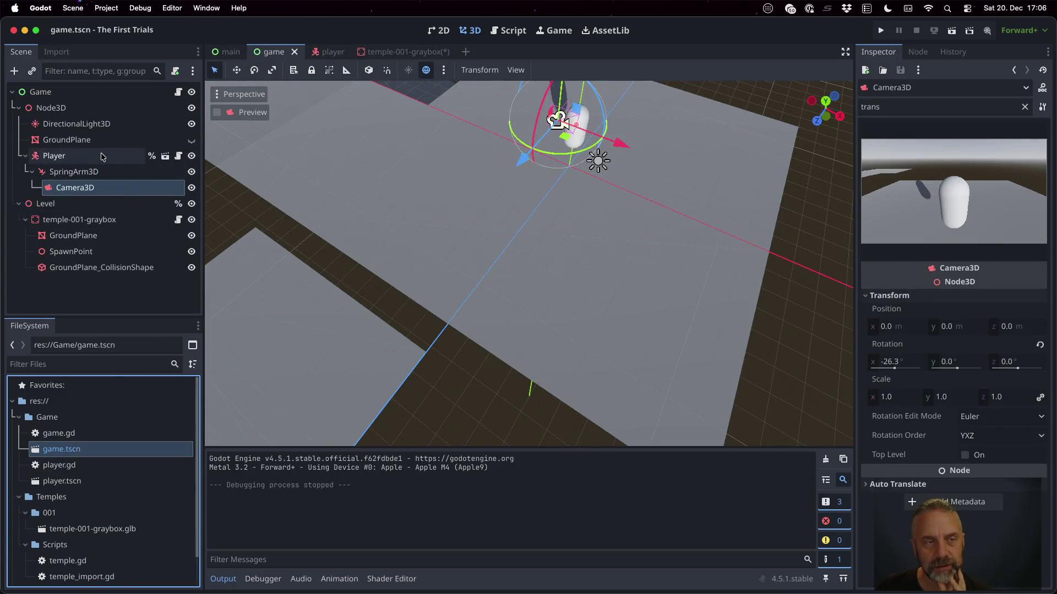
pyautogui.moveTo(666, 141); pyautogui.dragTo(509, 134)
pyautogui.moveTo(539, 89)
pyautogui.mouseDown()
pyautogui.moveTo(517, 264)
pyautogui.moveTo(522, 143)
pyautogui.moveTo(525, 199)
pyautogui.moveTo(550, 176)
pyautogui.mouseUp()
pyautogui.moveTo(534, 115); pyautogui.dragTo(528, 144)
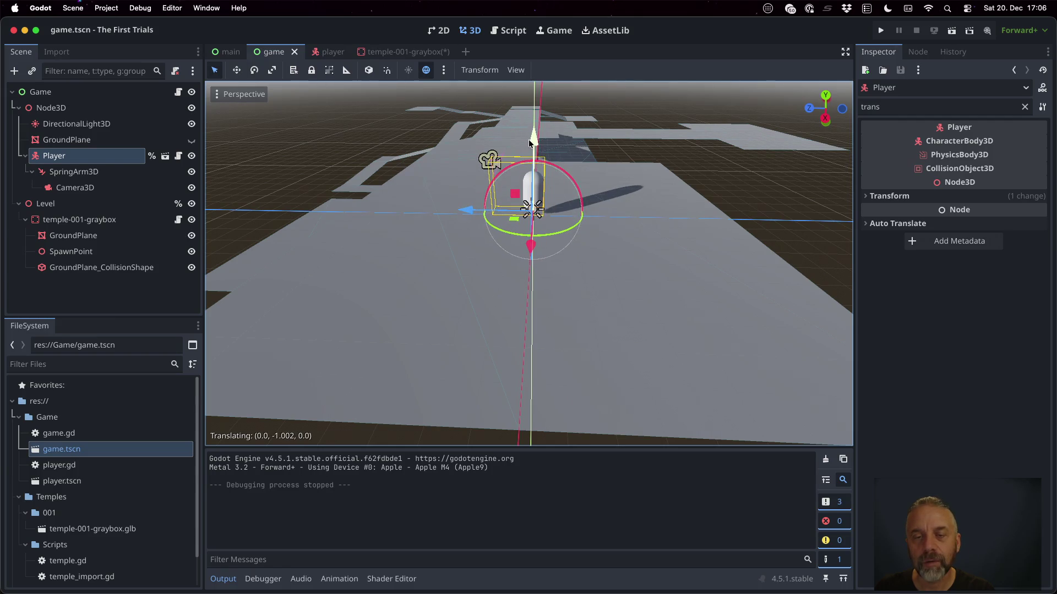
pyautogui.scroll(5, 593, 220)
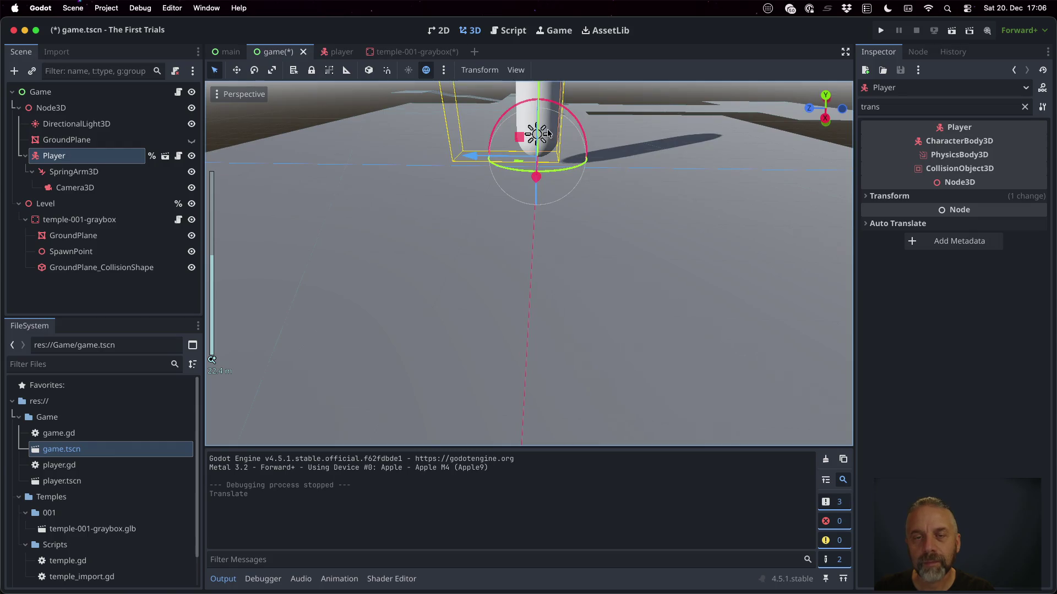
pyautogui.moveTo(538, 87); pyautogui.dragTo(537, 105)
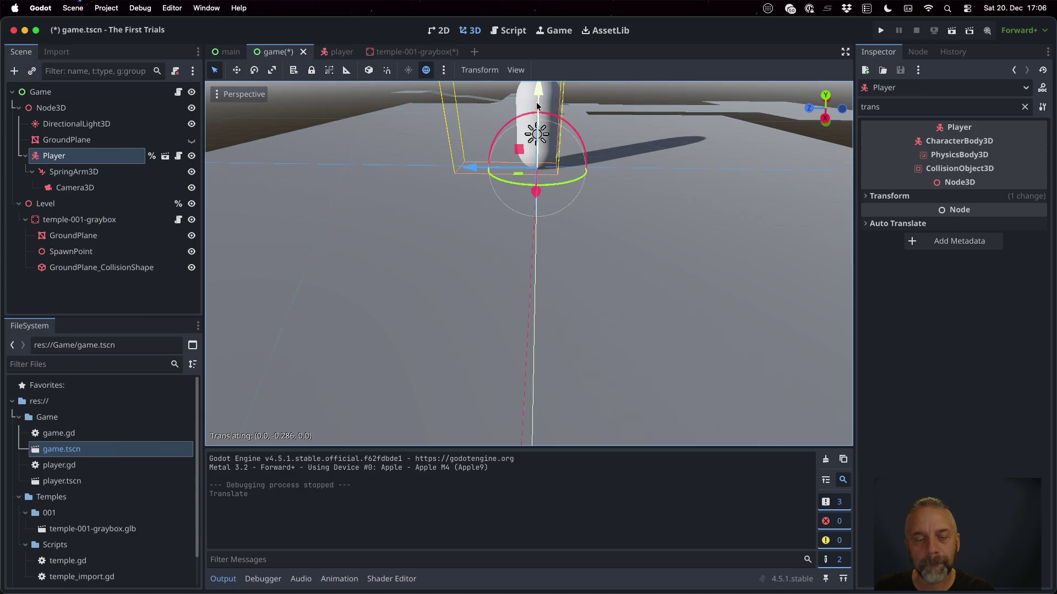
pyautogui.hscroll(10, 613, 204)
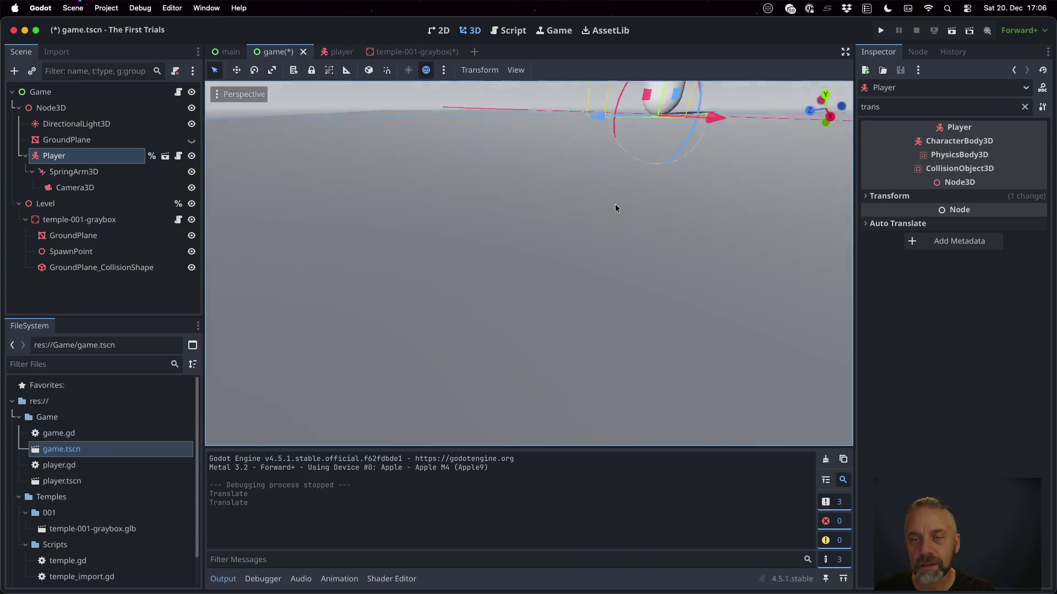
pyautogui.scroll(-5, 604, 214)
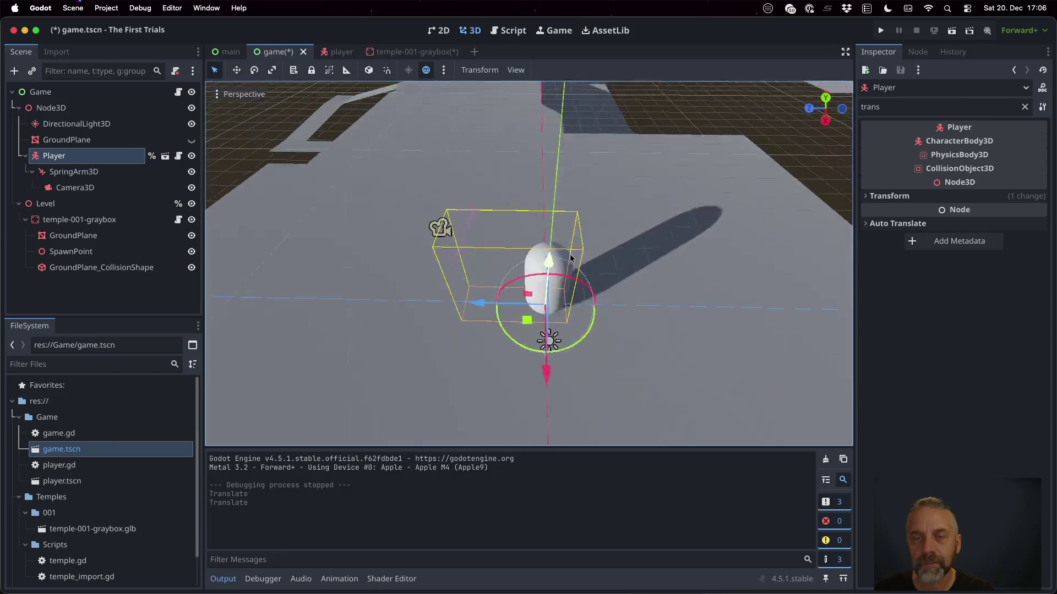
pyautogui.moveTo(522, 345); pyautogui.dragTo(519, 339)
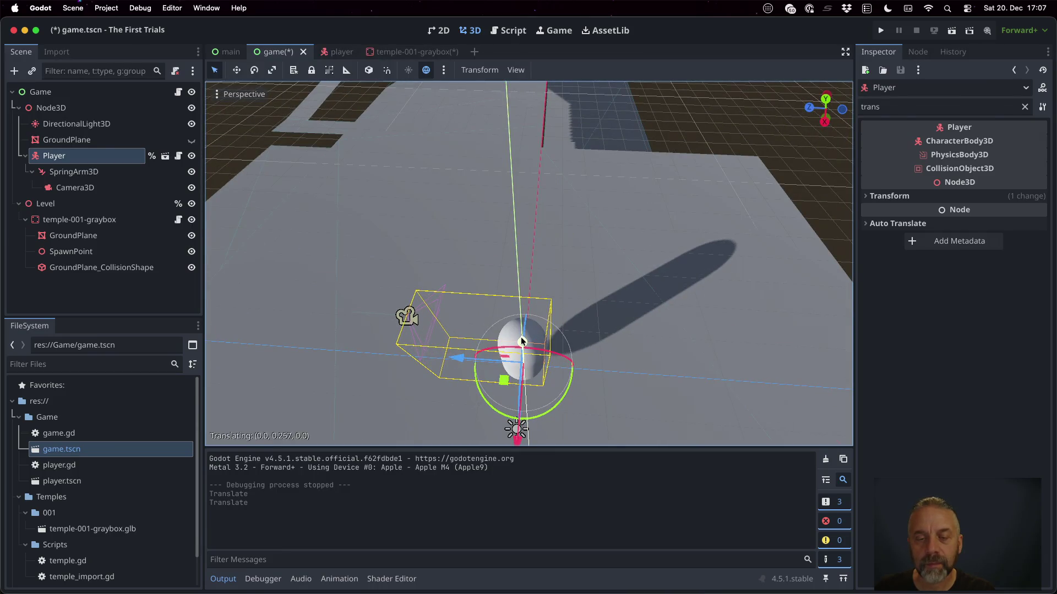
pyautogui.press('super+s')
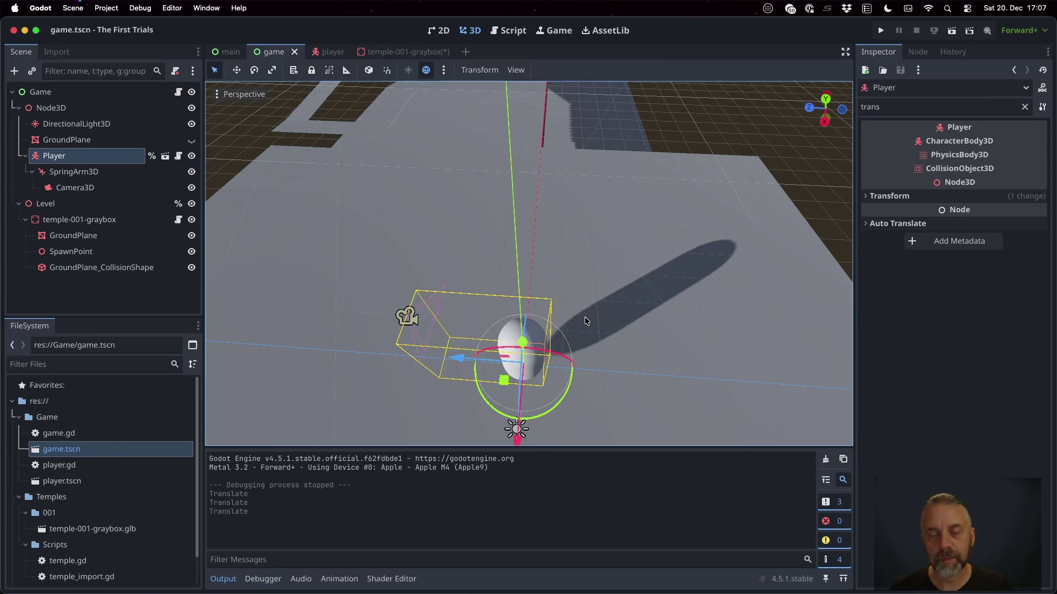
pyautogui.click(72, 251)
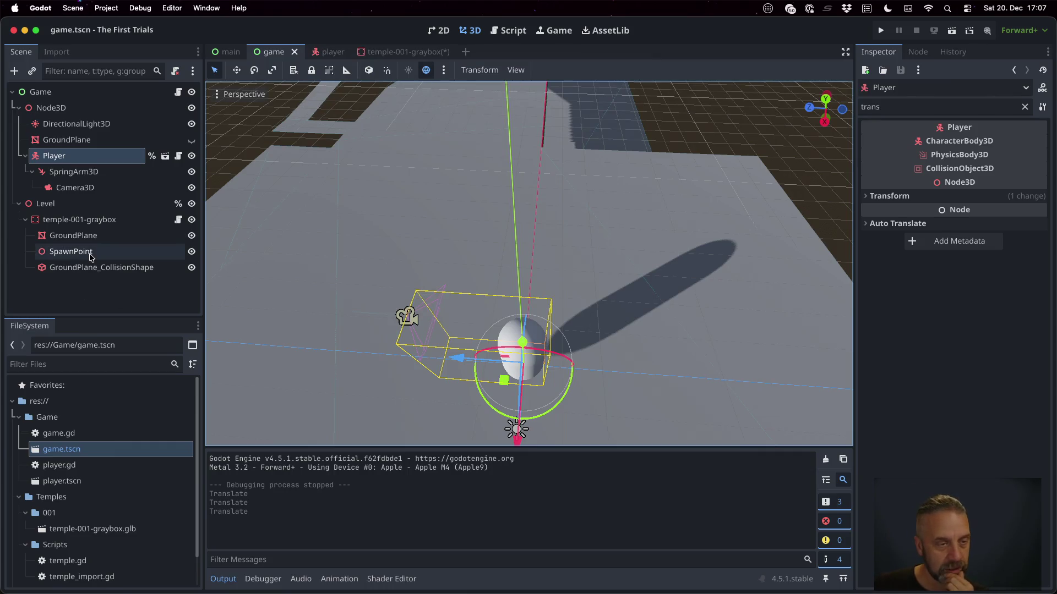
# Select the SpawnPoint, frame it in the viewport, and nudge it slightly up.
pyautogui.click(875, 140)
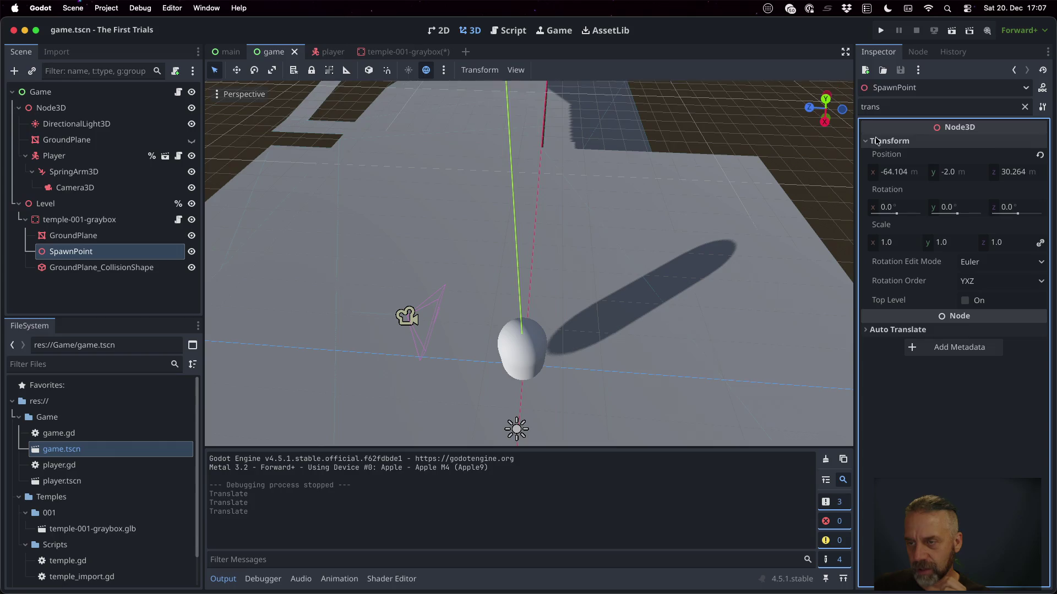
pyautogui.click(105, 251)
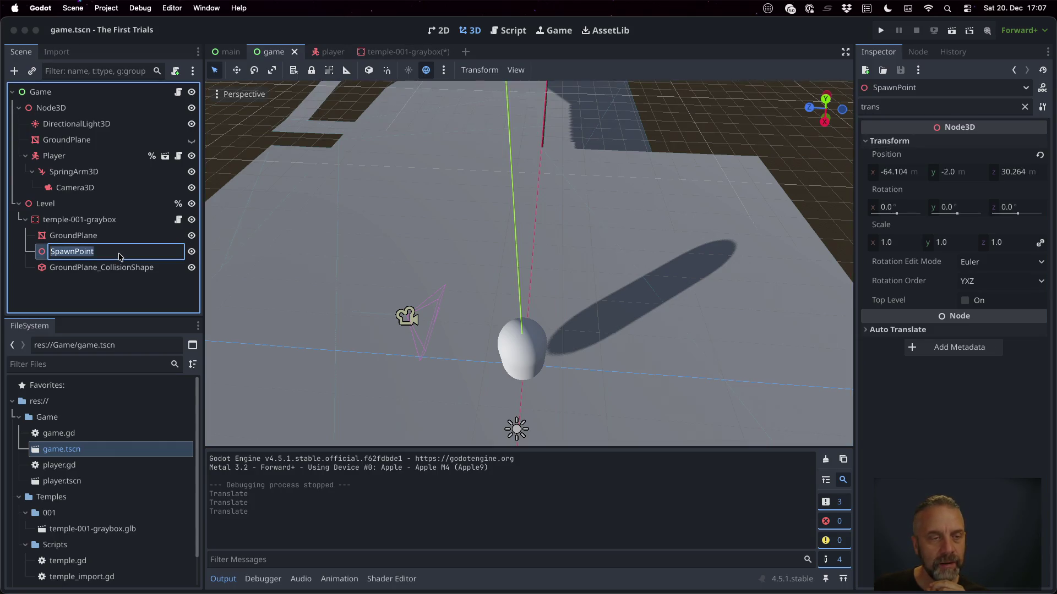
pyautogui.press('Escape')
pyautogui.press('f')
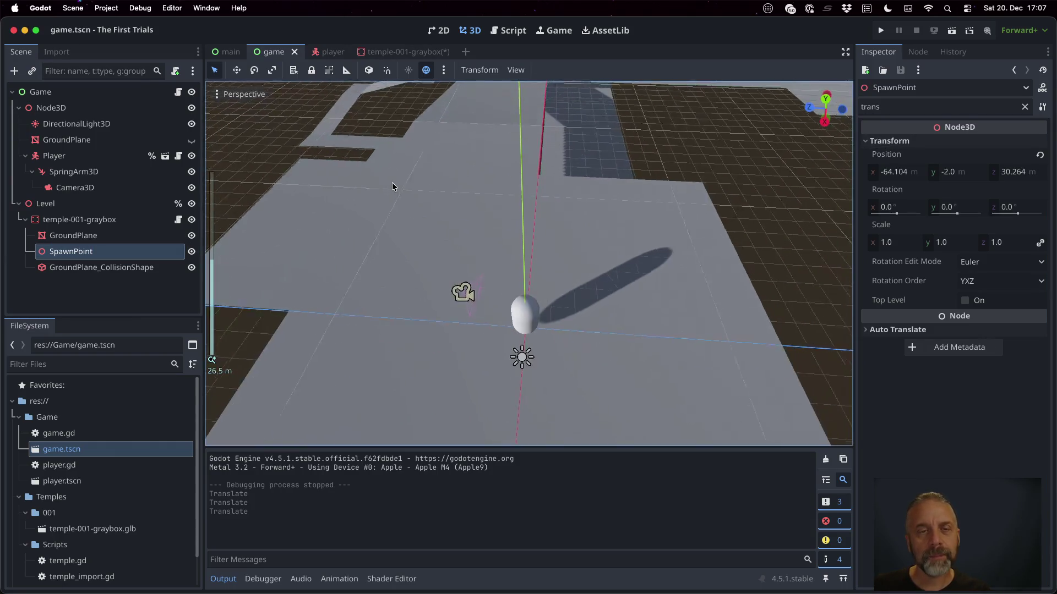
pyautogui.hscroll(5, 314, 230)
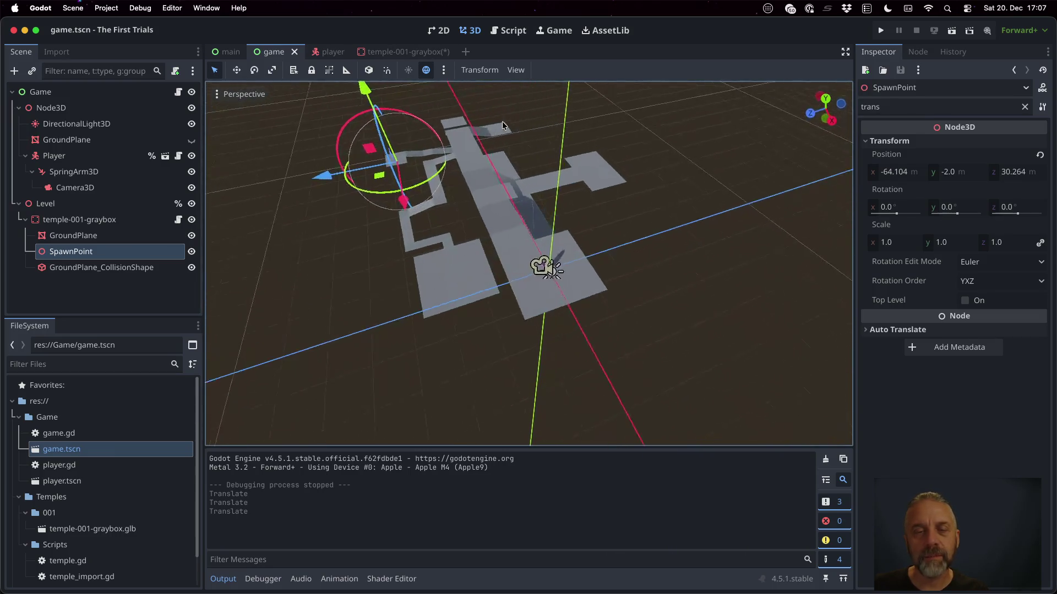
pyautogui.scroll(5, 313, 230)
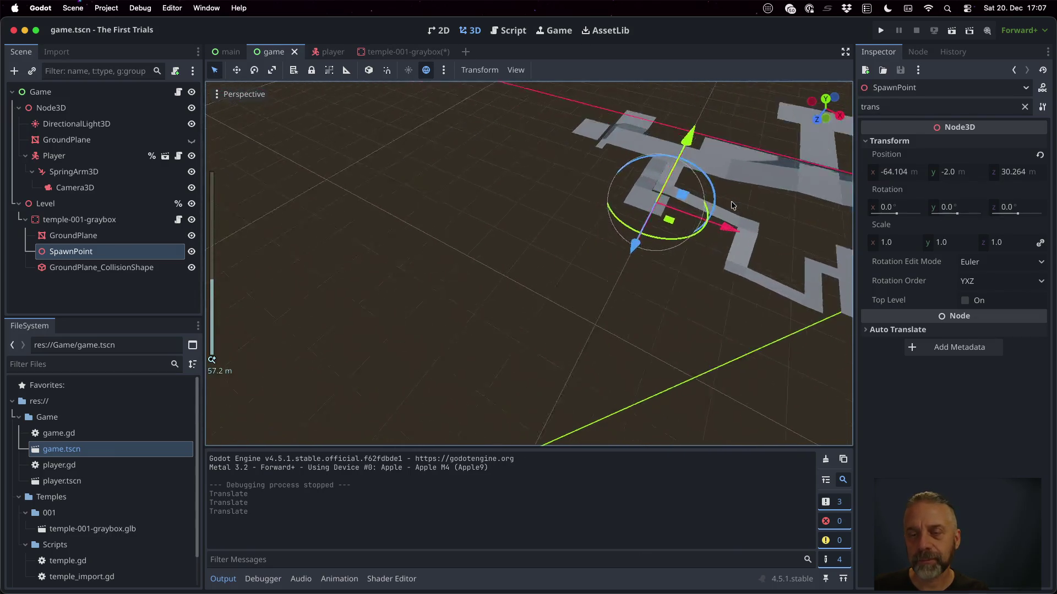
pyautogui.scroll(5, 515, 218)
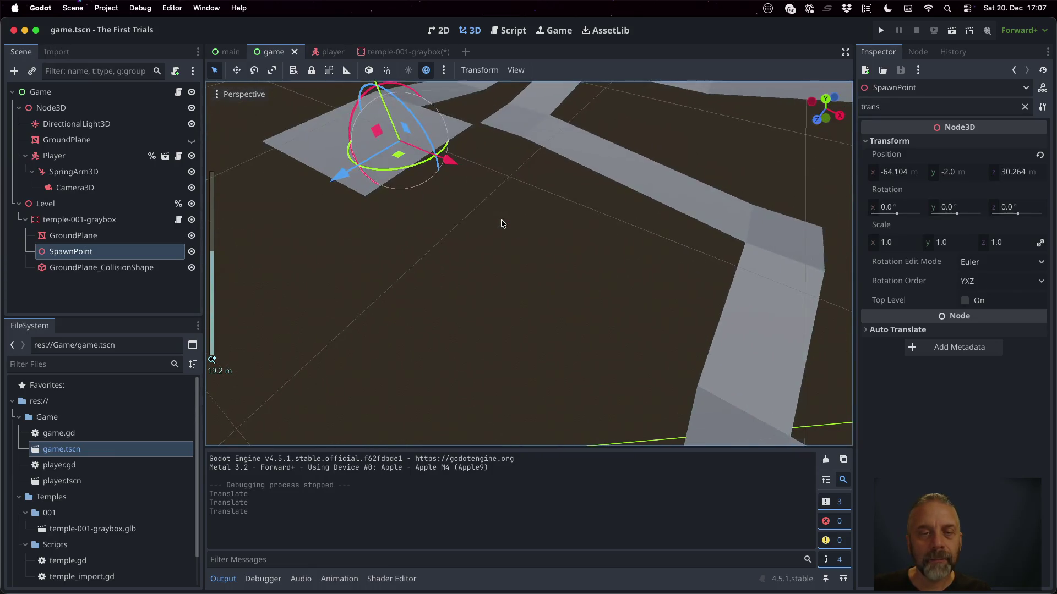
pyautogui.scroll(5, 397, 139)
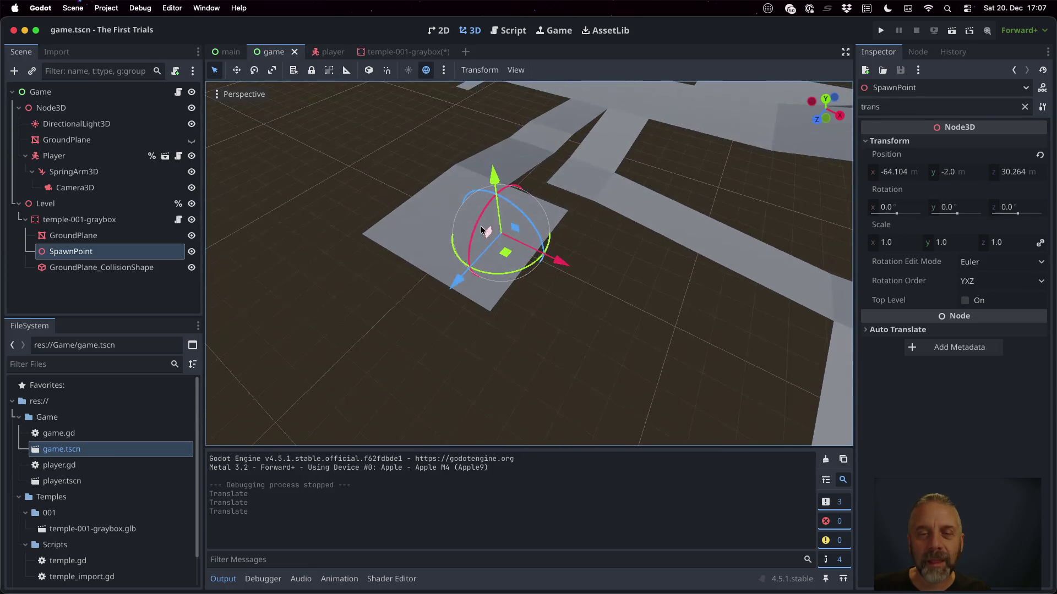
pyautogui.moveTo(493, 175); pyautogui.dragTo(492, 173)
# Set the SpawnPoint's Position Y to -0.18, then save and run the game.
pyautogui.click(959, 172)
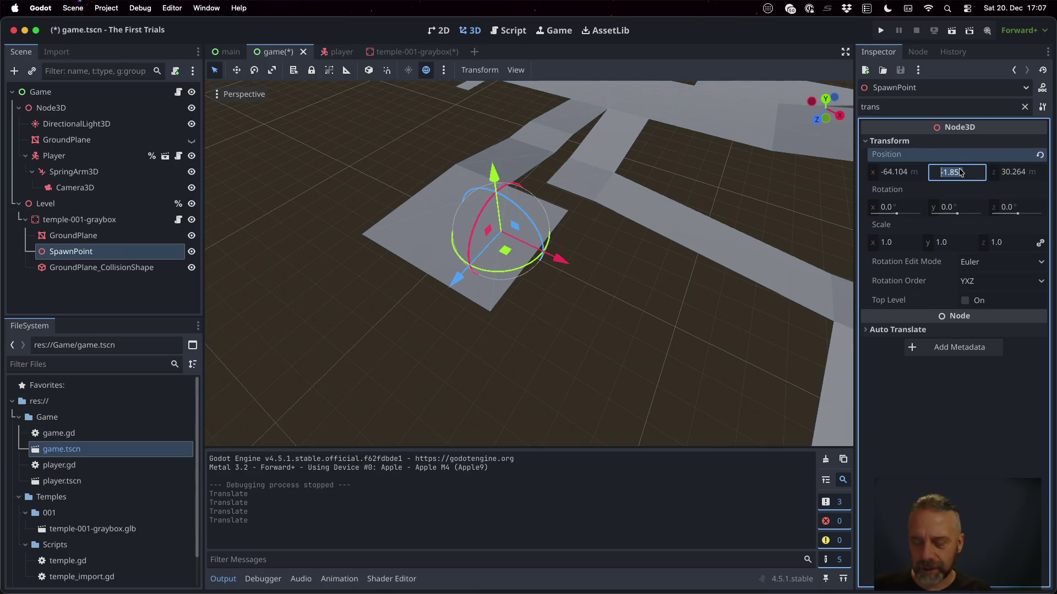
pyautogui.write('-0.18')
pyautogui.press('Return')
pyautogui.press('super+b')
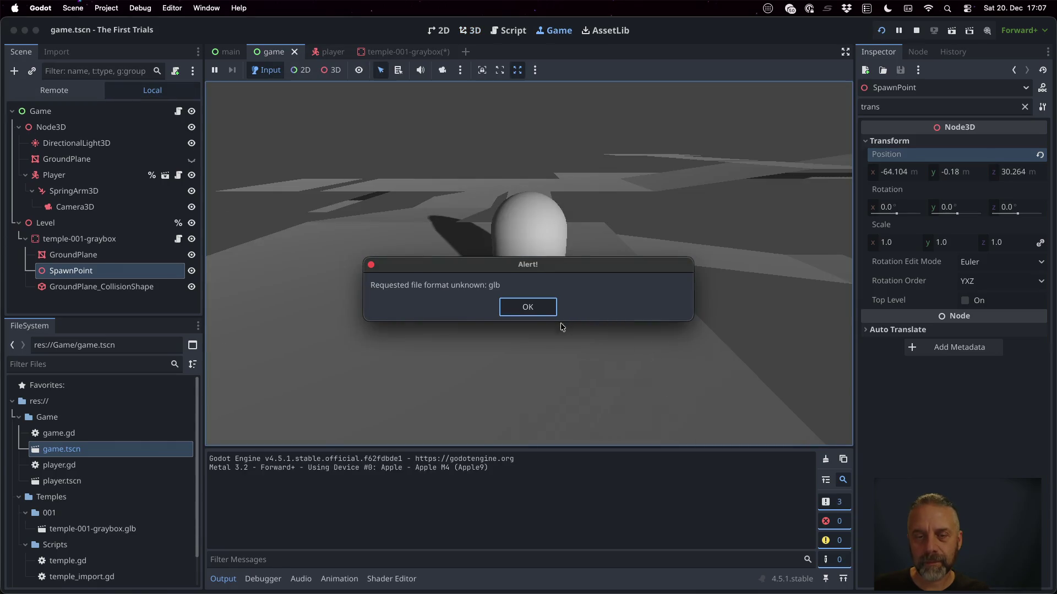
# Dismiss the 'Requested file format unknown: glb' alert, rerun, dismiss it again, and view the debugger's errors.
pyautogui.click(534, 312)
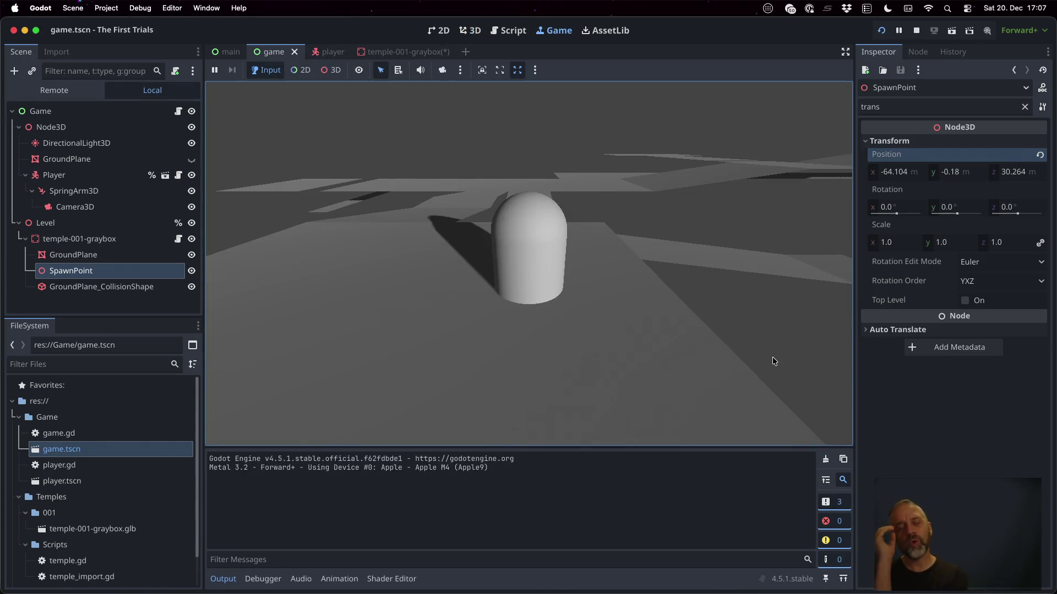
pyautogui.press('super+b')
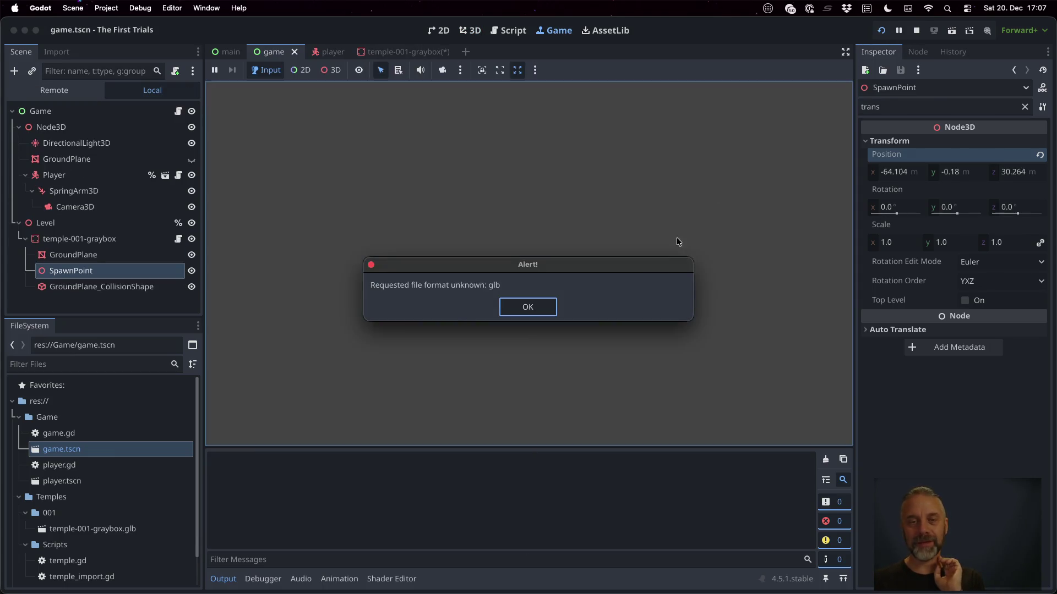
pyautogui.click(507, 313)
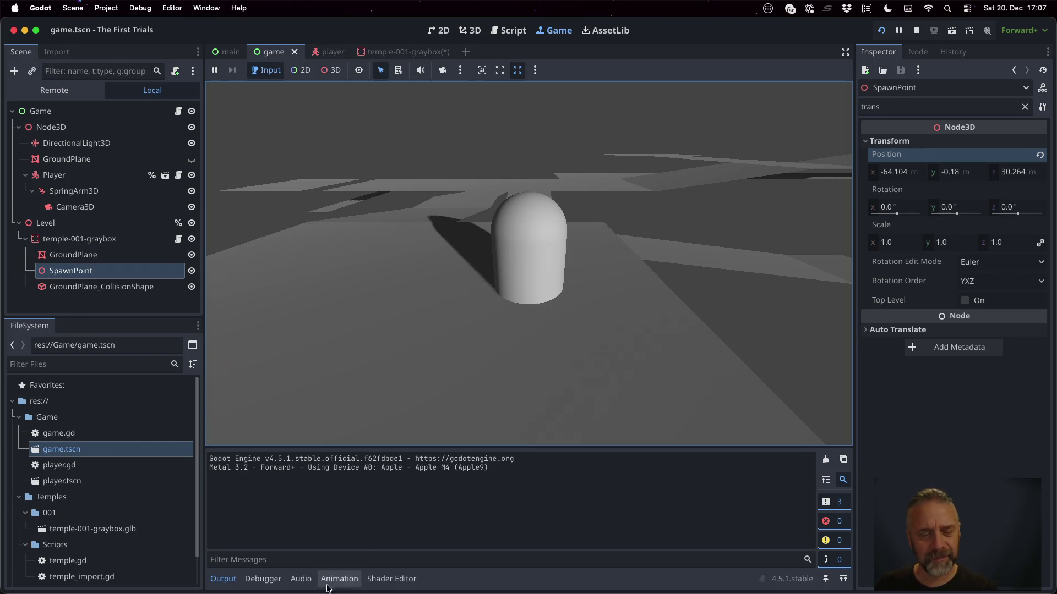
pyautogui.click(263, 579)
pyautogui.click(275, 441)
pyautogui.click(242, 443)
# Search 'godot requested file format unknown at startup' and open the Godot Forum thread 'Unknown format, glb'.
pyautogui.hotkey('ctrl', 'Left')
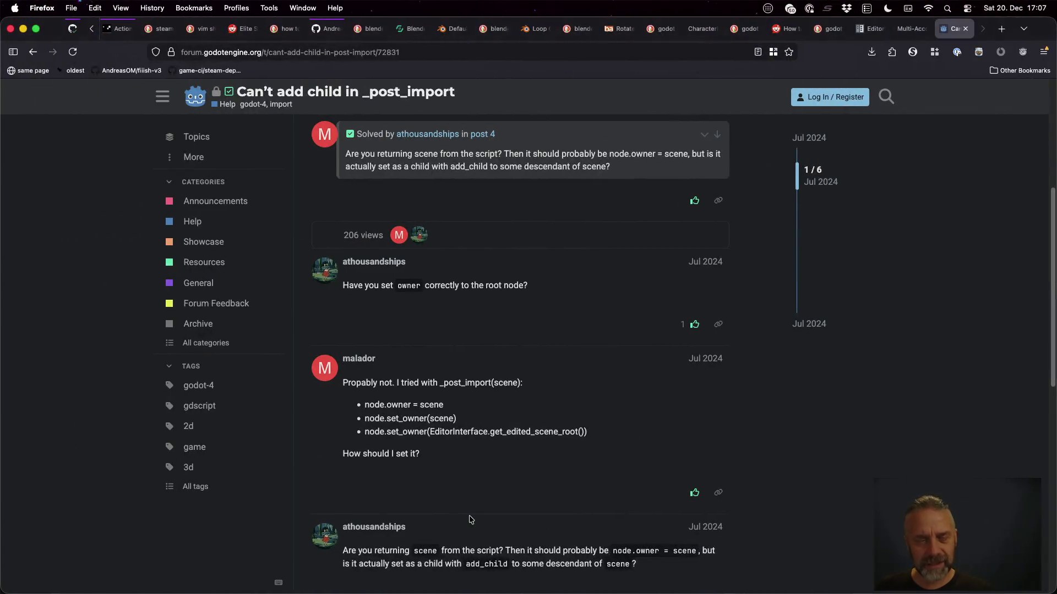
pyautogui.press('super+l')
pyautogui.write('godot rt')
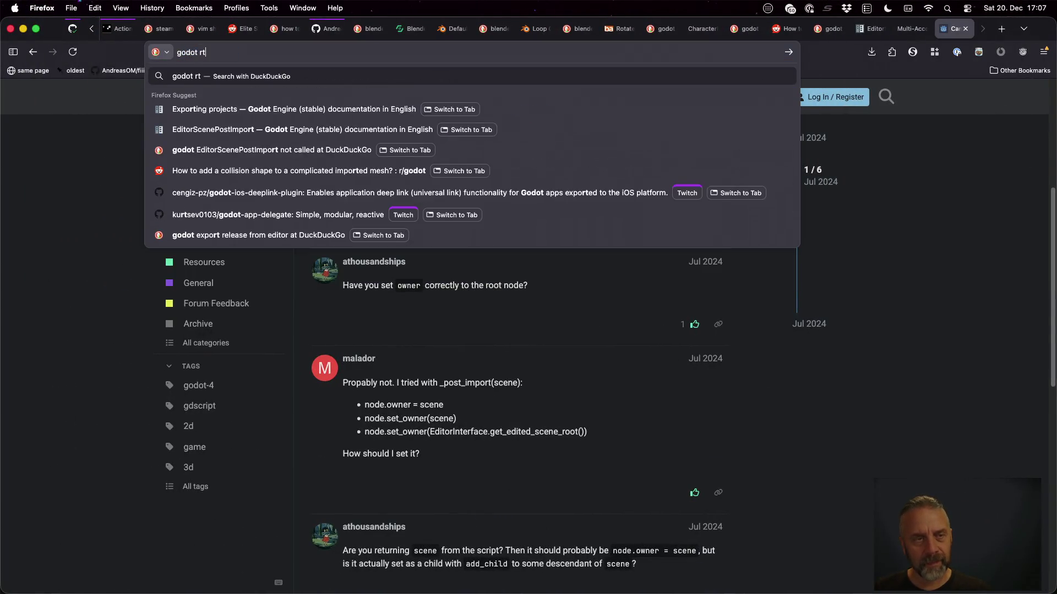
pyautogui.press('BackSpace')
pyautogui.write('equeste')
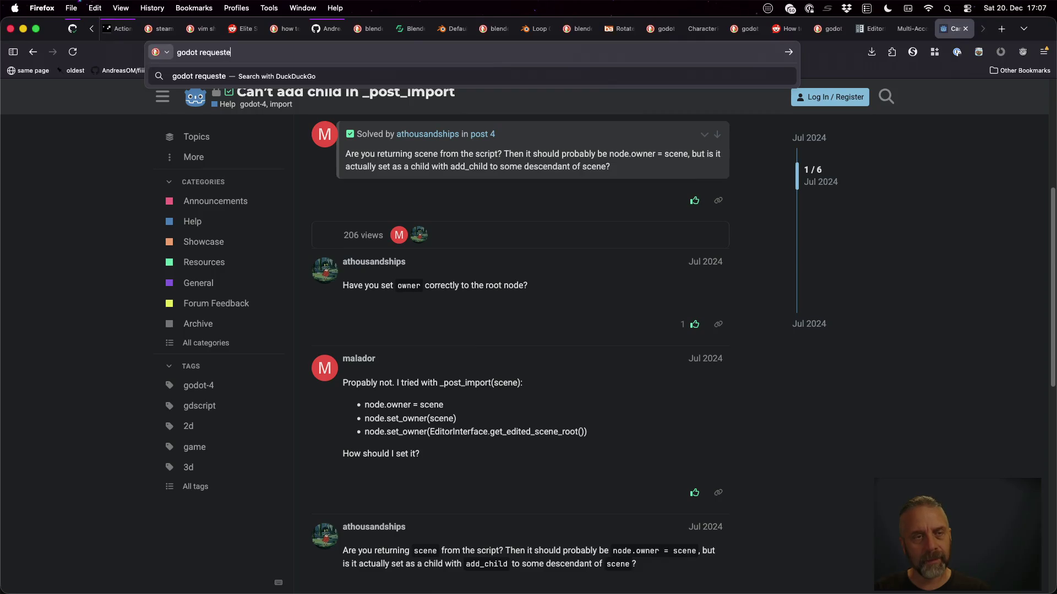
pyautogui.write('d file format ')
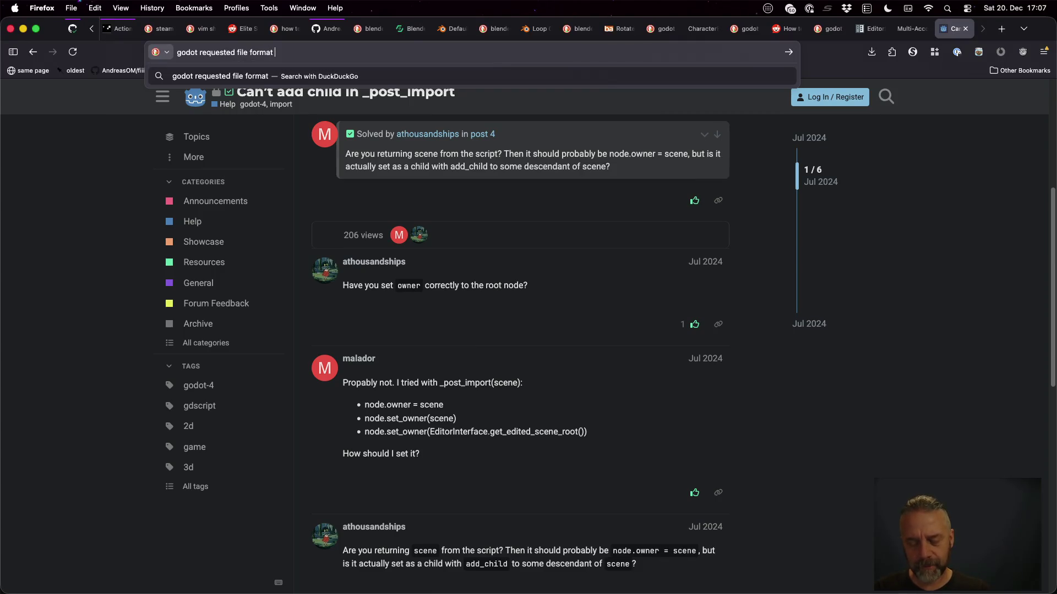
pyautogui.write('unknown at s')
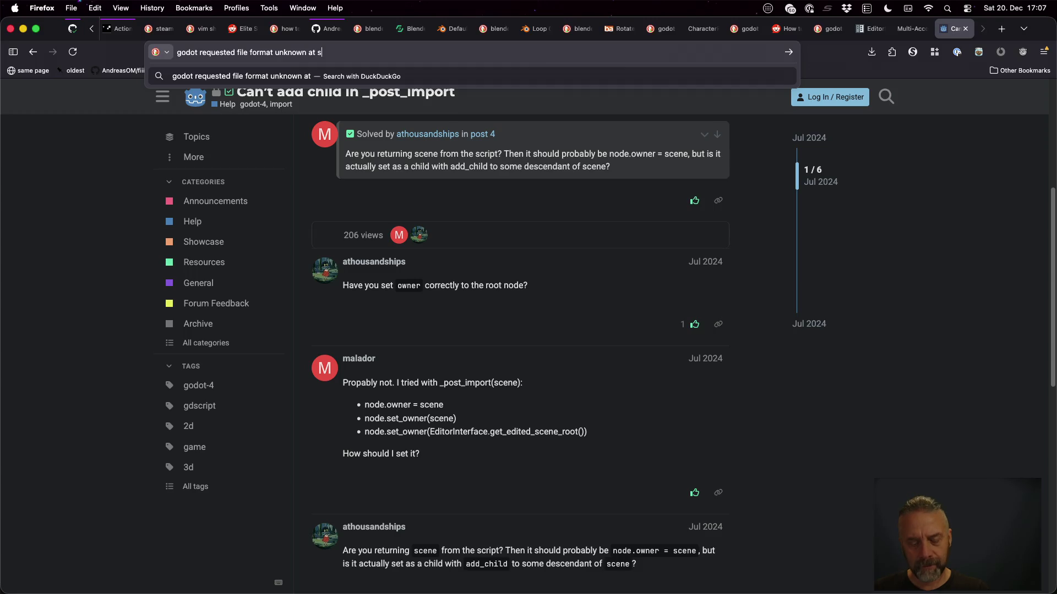
pyautogui.write('tart')
pyautogui.write('up')
pyautogui.press('Return')
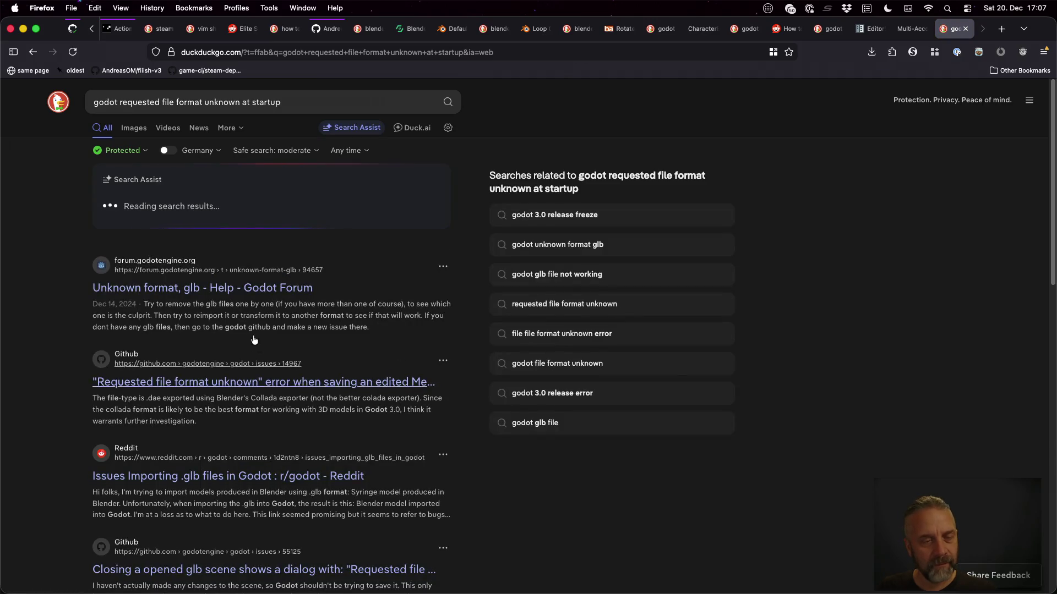
pyautogui.middleClick(165, 287)
pyautogui.middleClick(332, 377)
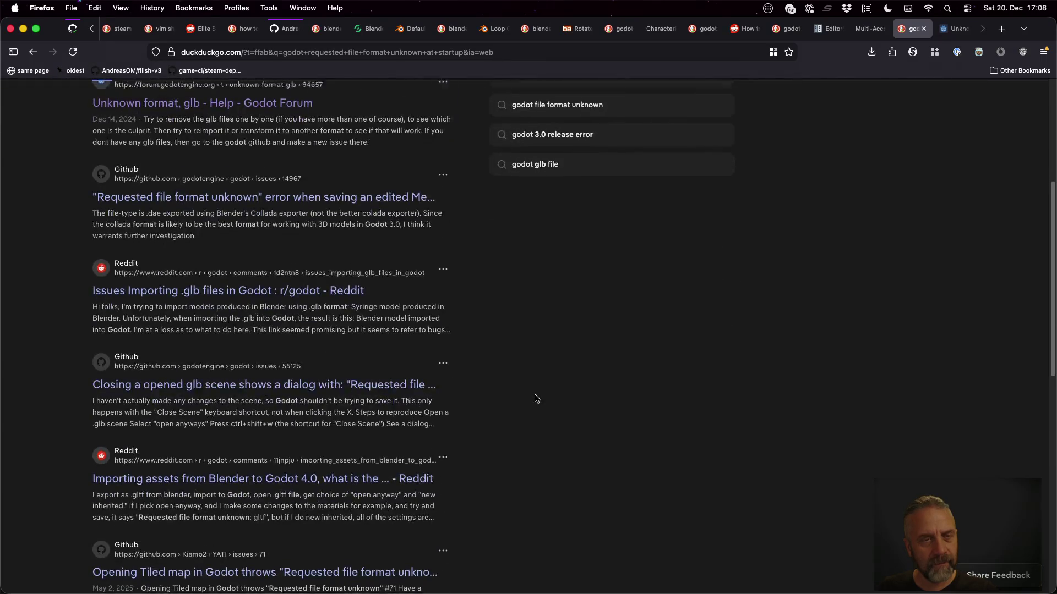
pyautogui.scroll(5, 347, 177)
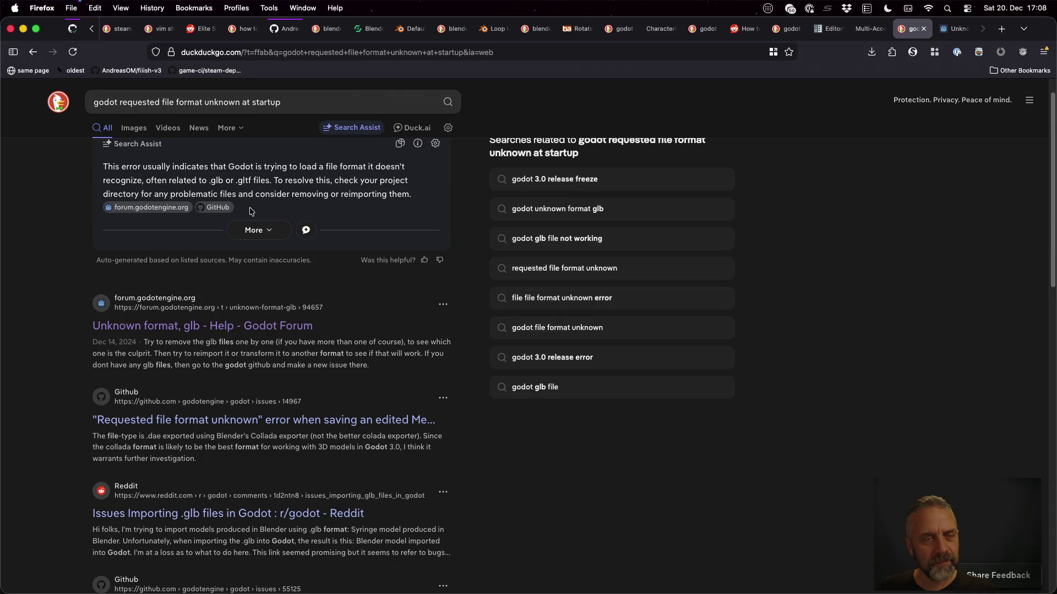
pyautogui.hotkey('ctrl', 'Tab')
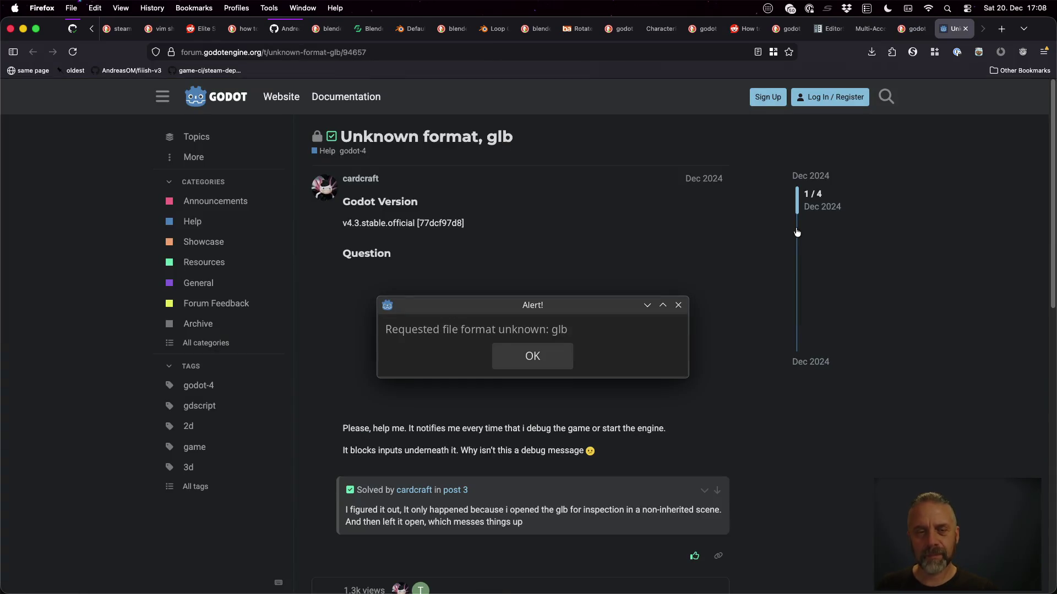
pyautogui.press('super+Tab')
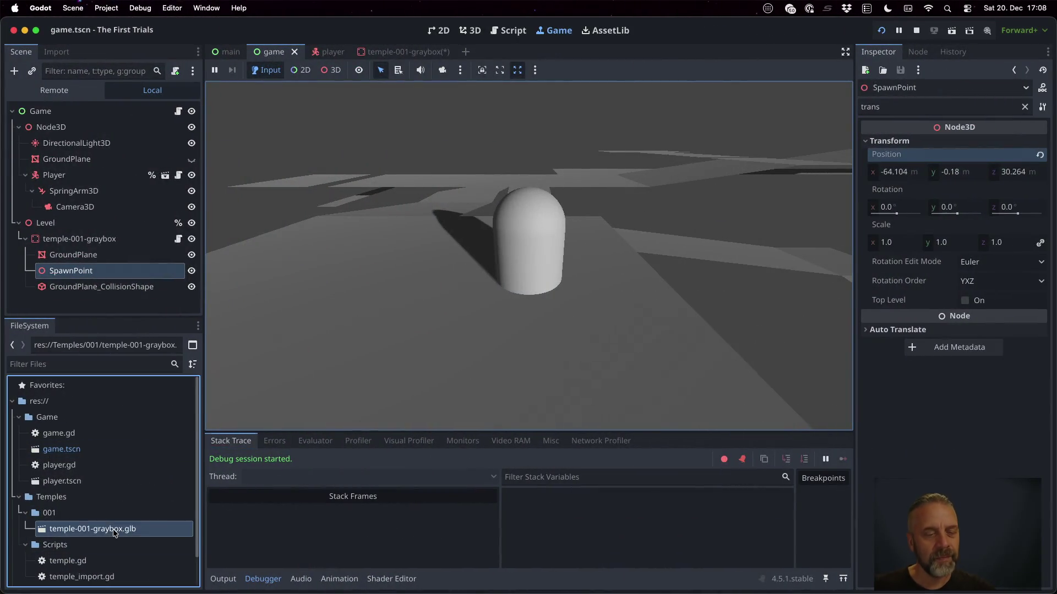
# Reimport temple-001-graybox.glb and test the player spawn with several run/stop cycles.
pyautogui.doubleClick(114, 531)
pyautogui.click(703, 527)
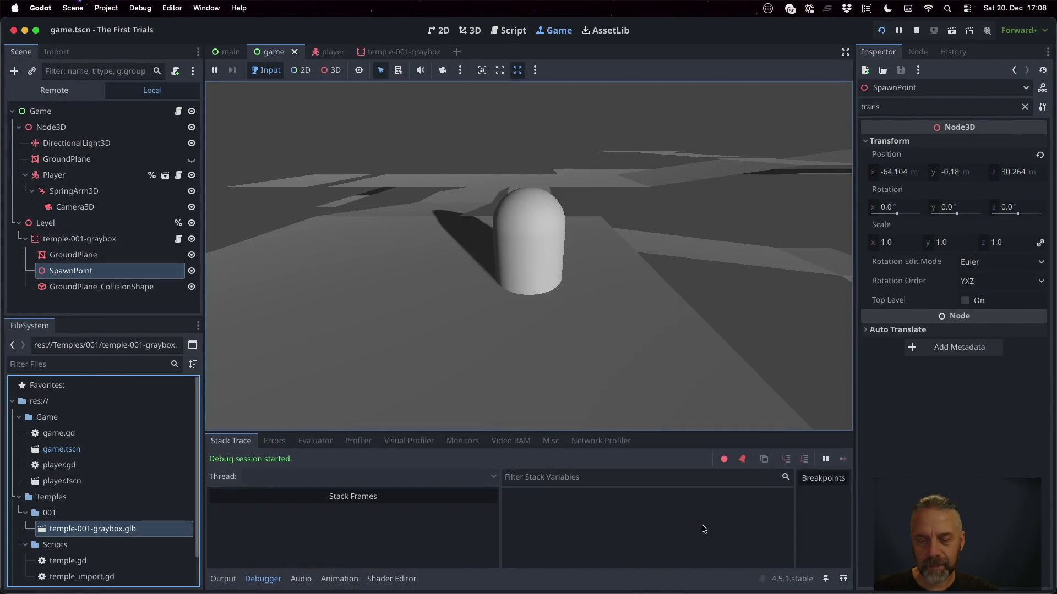
pyautogui.click(915, 30)
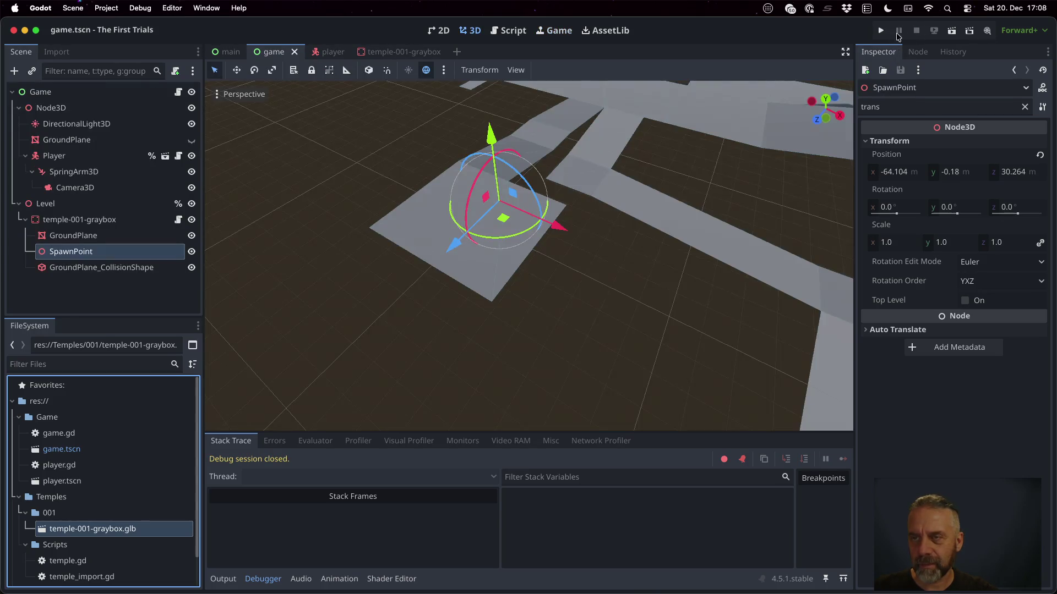
pyautogui.click(881, 31)
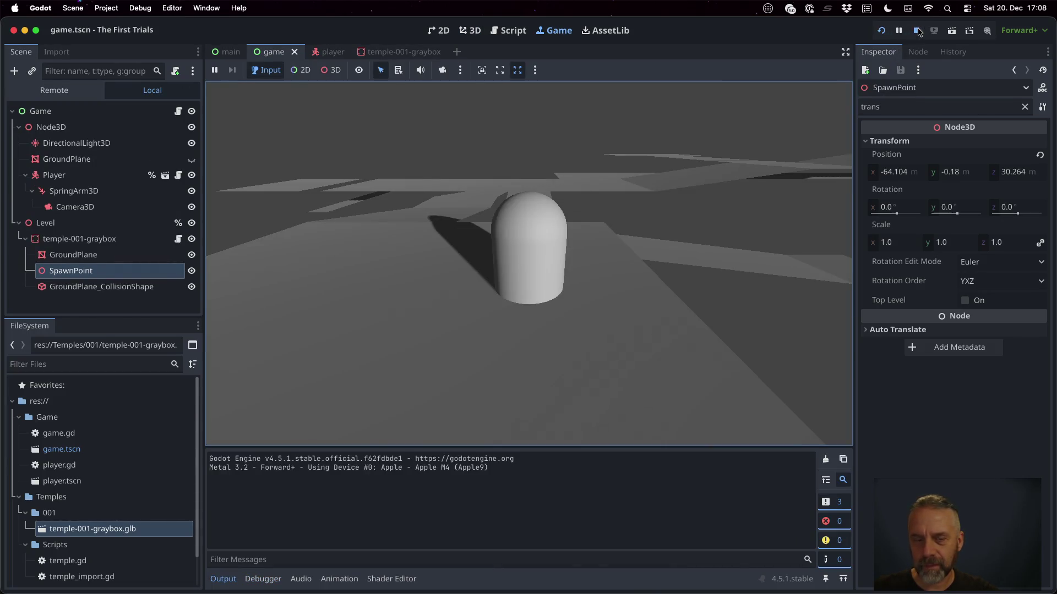
pyautogui.click(916, 30)
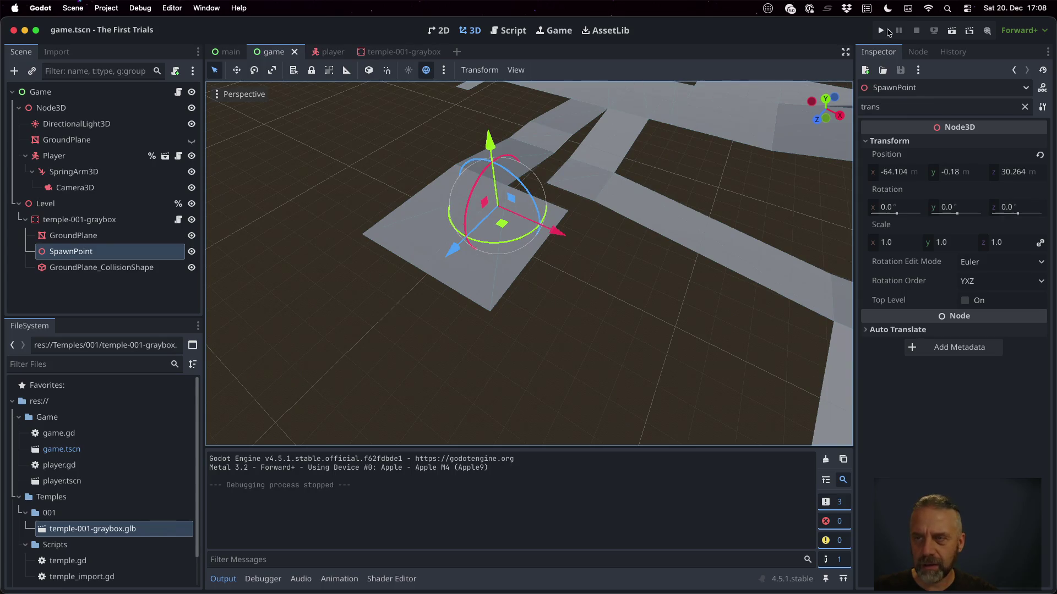
pyautogui.click(881, 30)
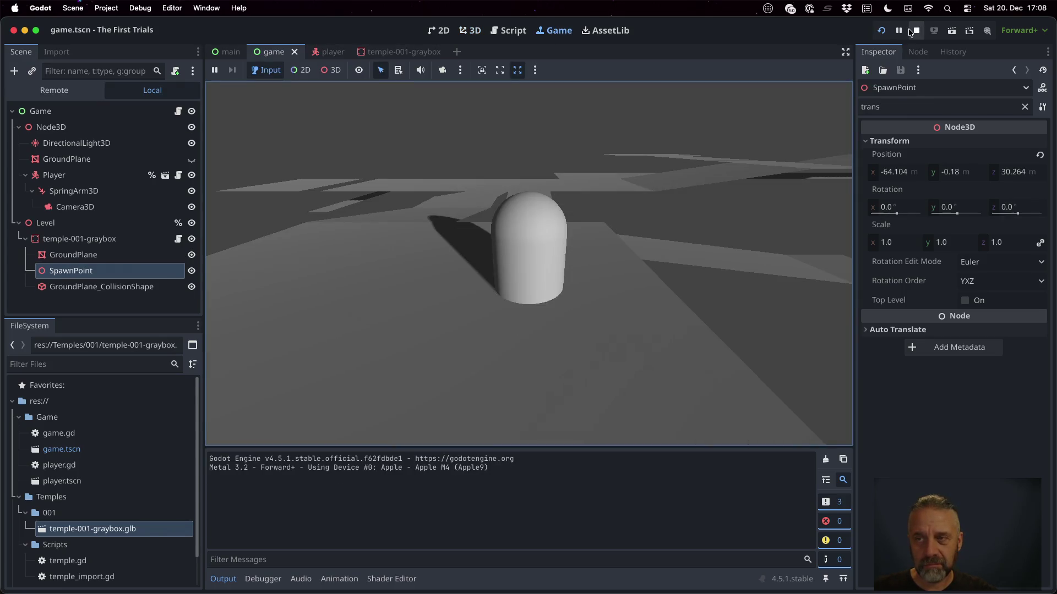
pyautogui.click(914, 31)
# Run and stop the game once more, then open player.tscn from the Player node.
pyautogui.click(881, 30)
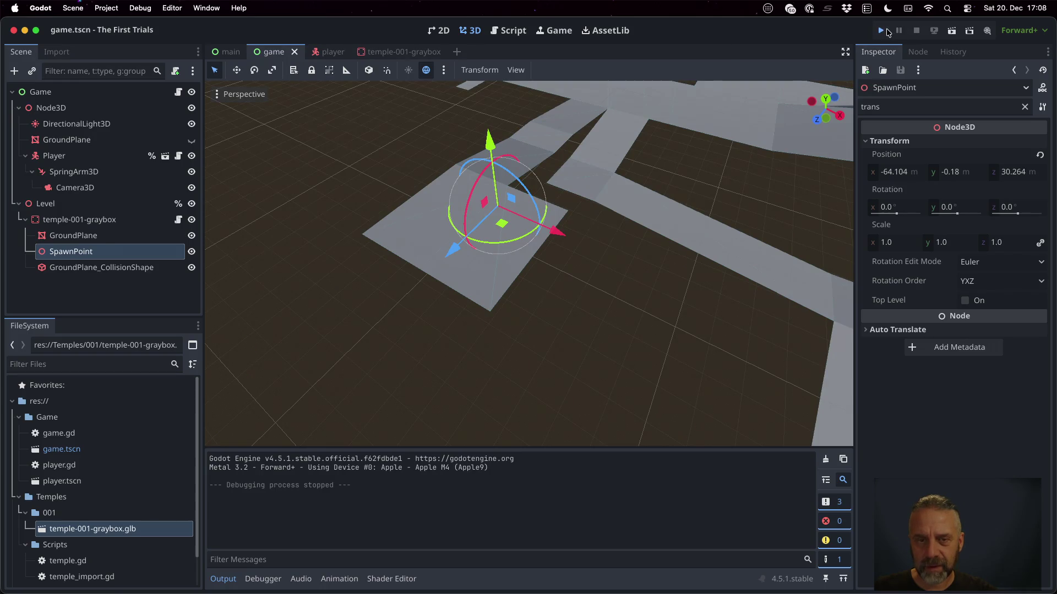
pyautogui.click(916, 31)
pyautogui.click(134, 157)
pyautogui.click(165, 156)
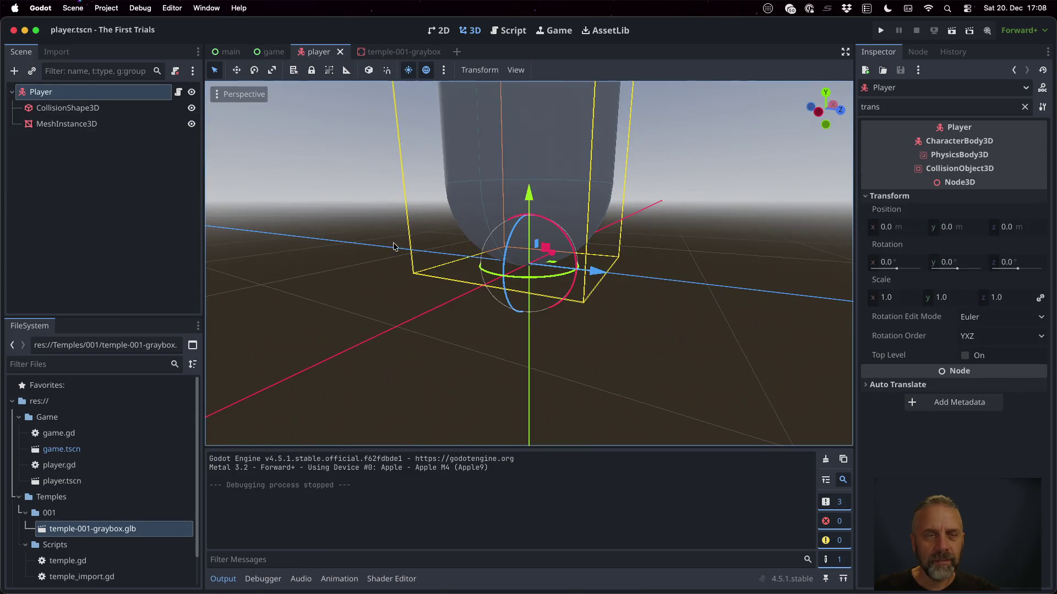
# Open player.gd in the Script workspace to view its gravity and jump code.
pyautogui.click(501, 31)
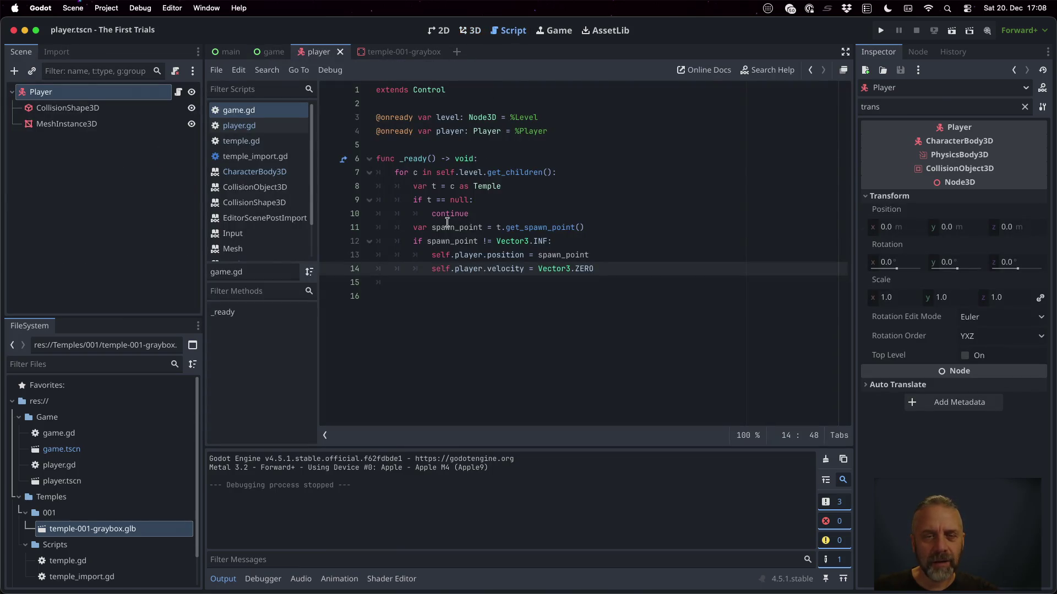
pyautogui.click(256, 127)
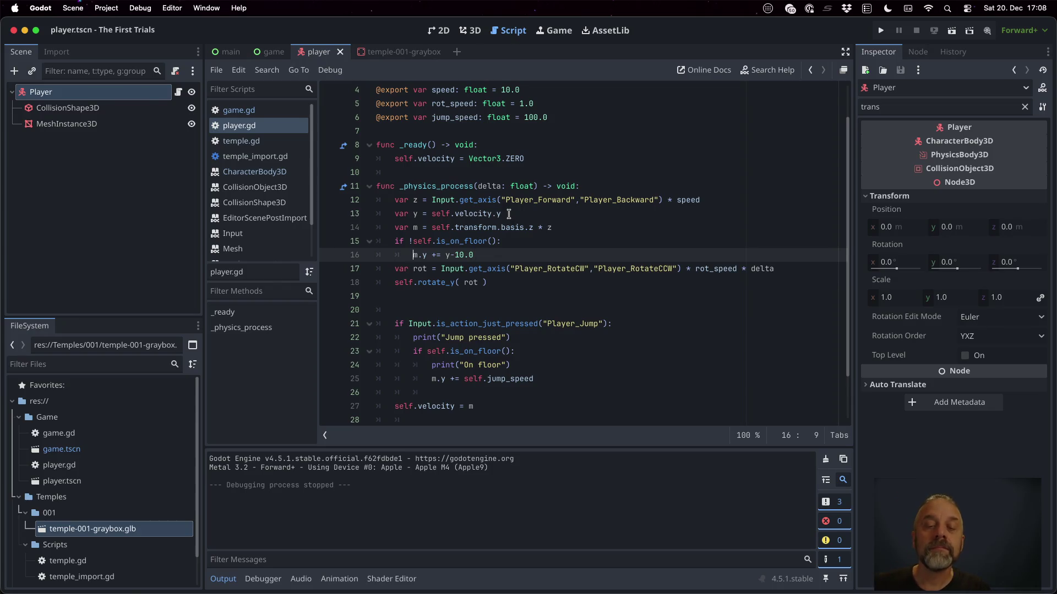
pyautogui.press('Up')
pyautogui.hotkey('ctrl', 'k')
pyautogui.press('Down')
pyautogui.hotkey('ctrl', 'k')
pyautogui.click(881, 31)
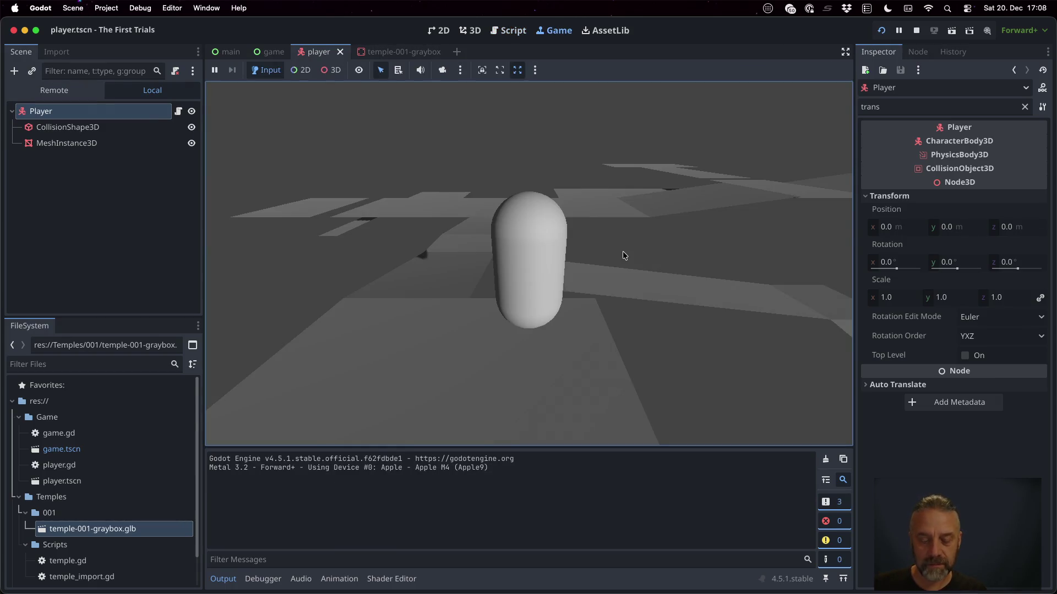
pyautogui.press('space')
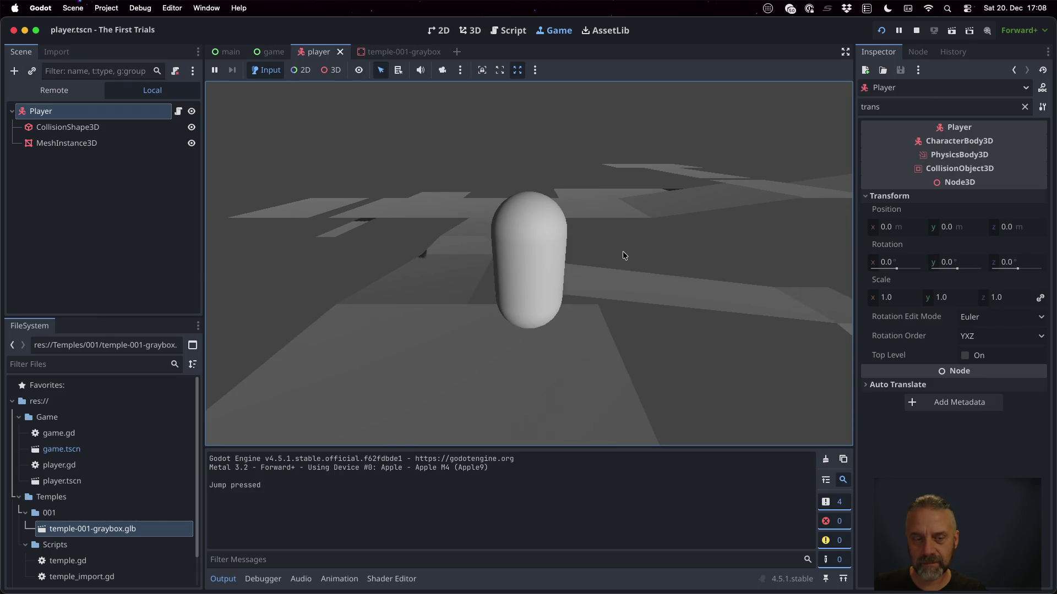
pyautogui.press('space')
pyautogui.press('space')
pyautogui.press('space')
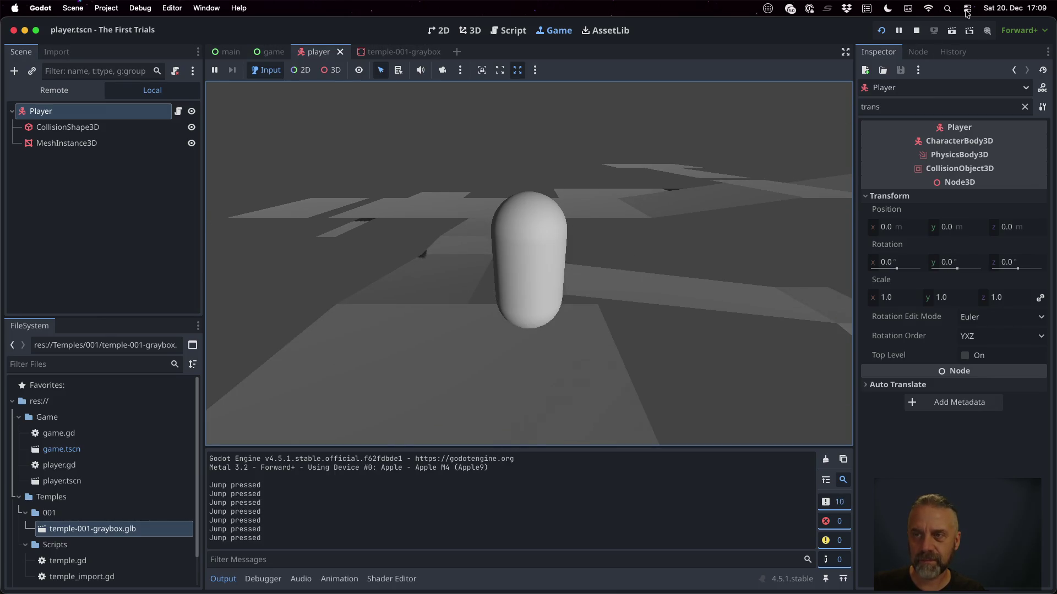
pyautogui.click(916, 30)
pyautogui.press('Up')
pyautogui.press('Up')
pyautogui.press('Home')
pyautogui.press('BackSpace')
pyautogui.press('Down')
pyautogui.press('Delete')
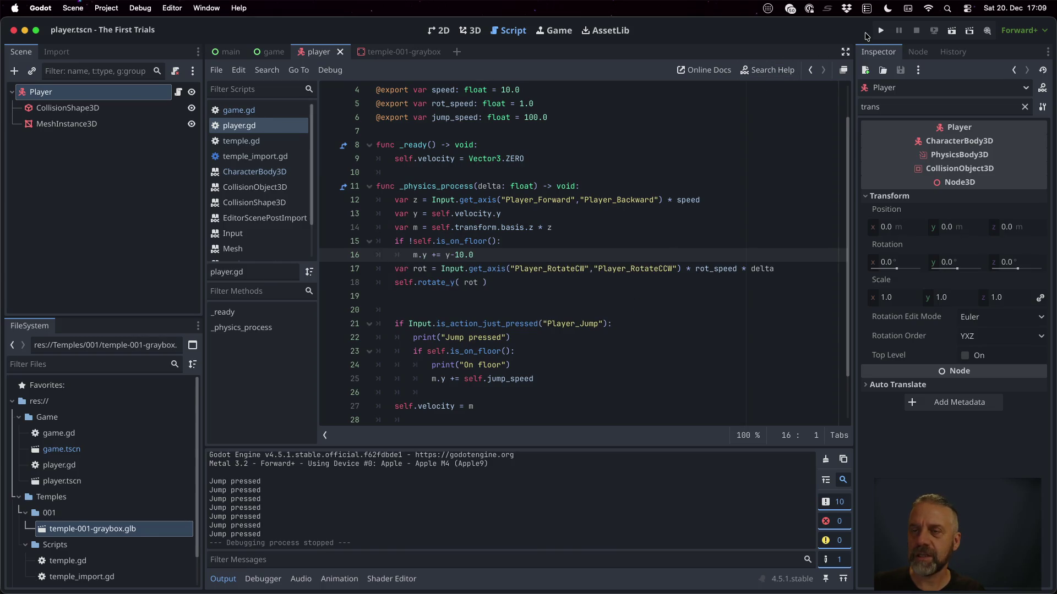
pyautogui.click(881, 30)
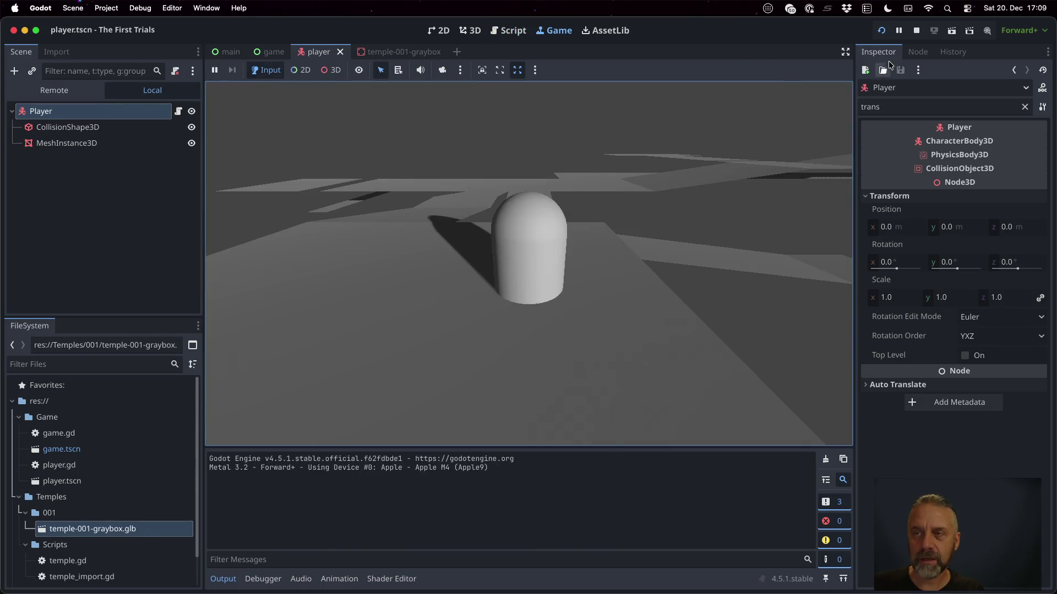
pyautogui.click(916, 30)
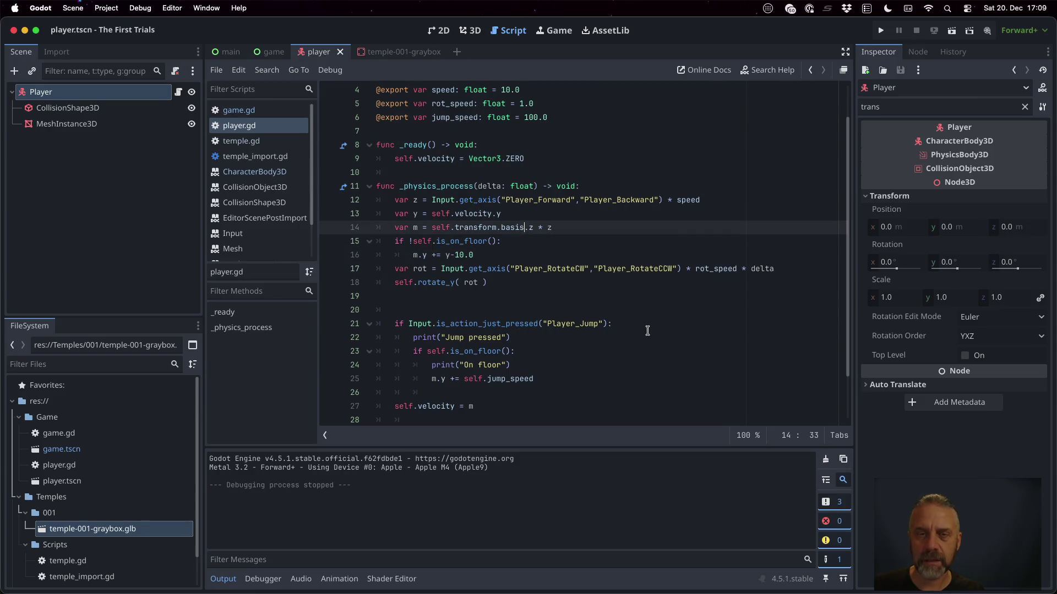